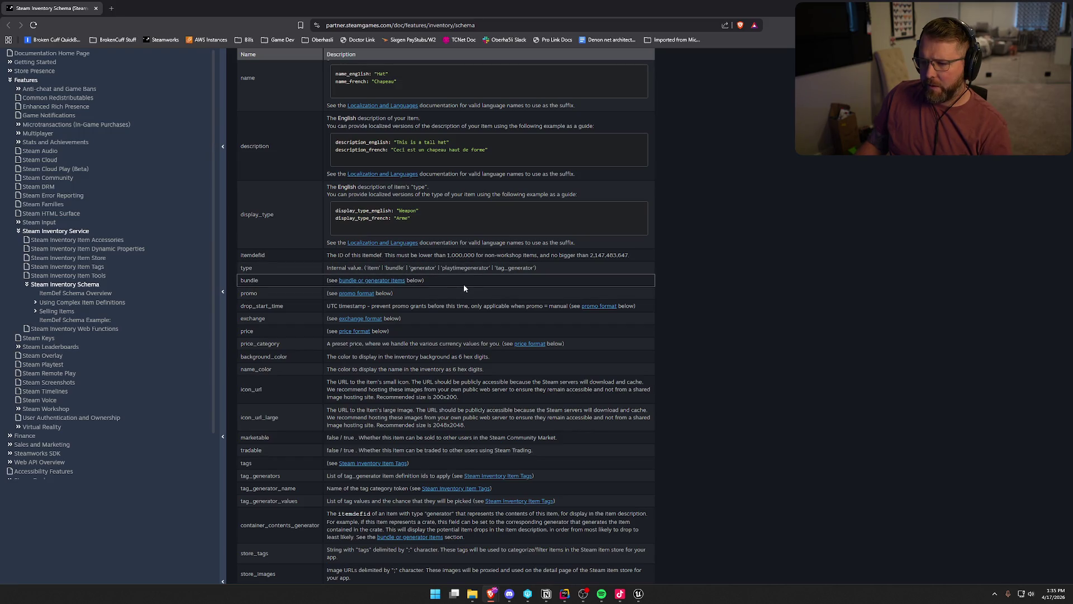
# - Follow the promo format link to the Promo Items section and hide the navigation tree
pyautogui.click(357, 294)
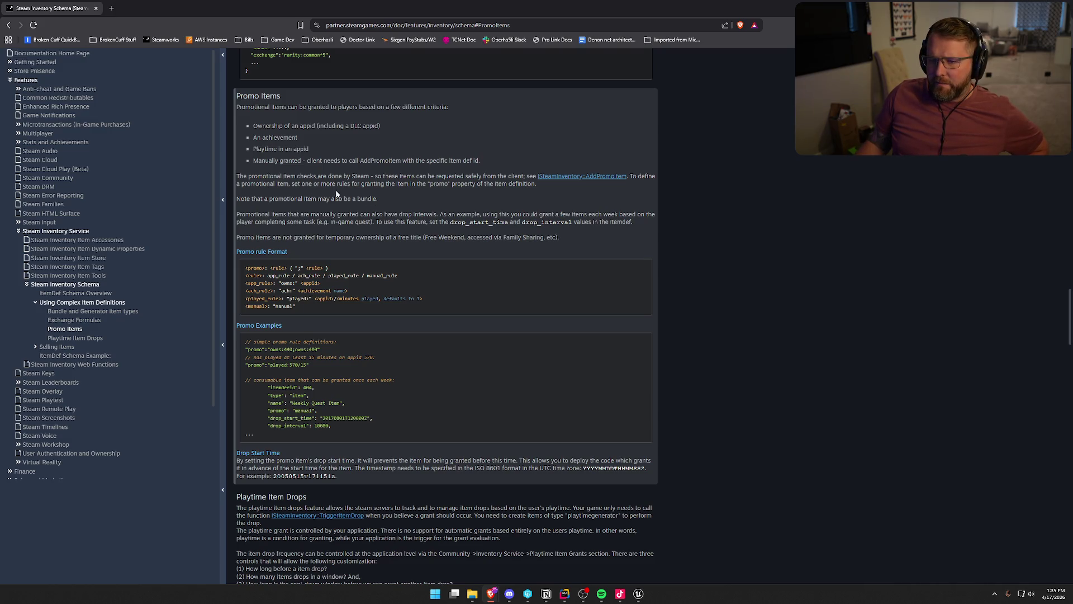
pyautogui.click(222, 54)
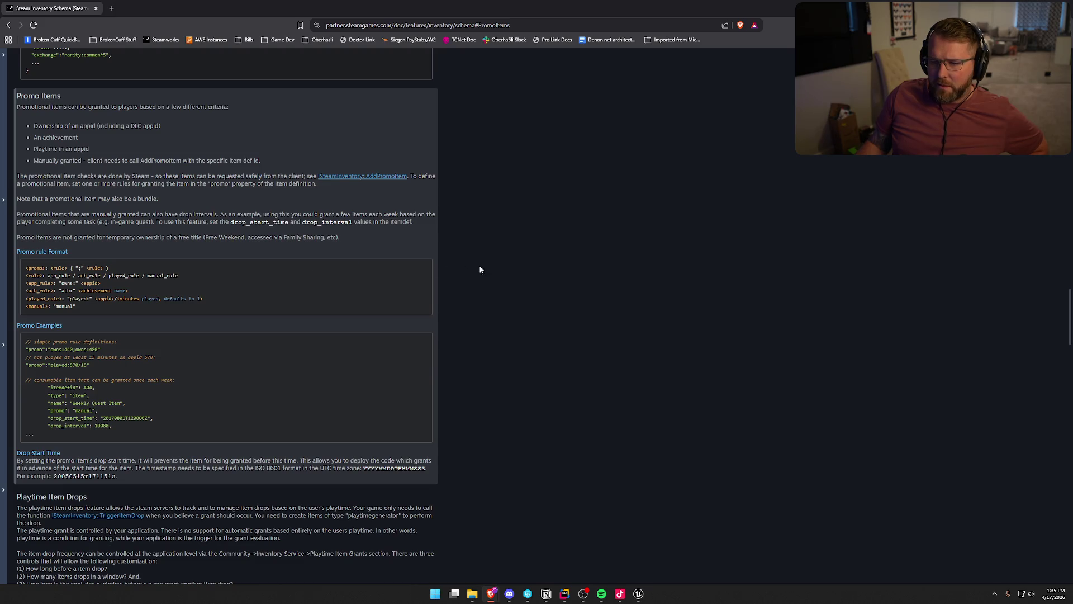
pyautogui.click(4, 224)
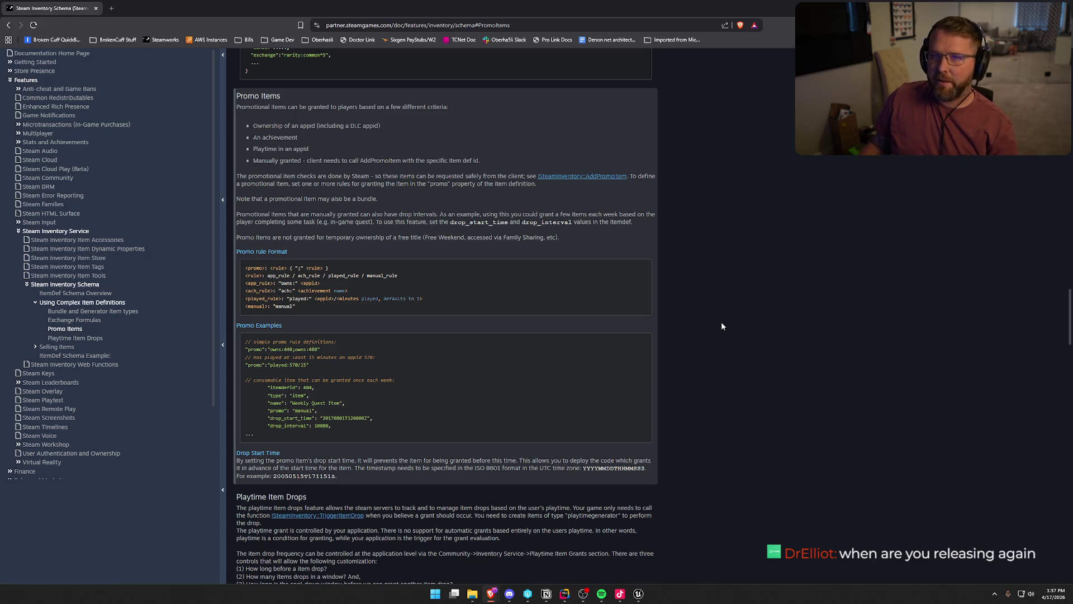
# - Scroll down to the ItemDef Schema Example, then back up to the type and use_bundle_price rows
pyautogui.scroll(-3, 721, 277)
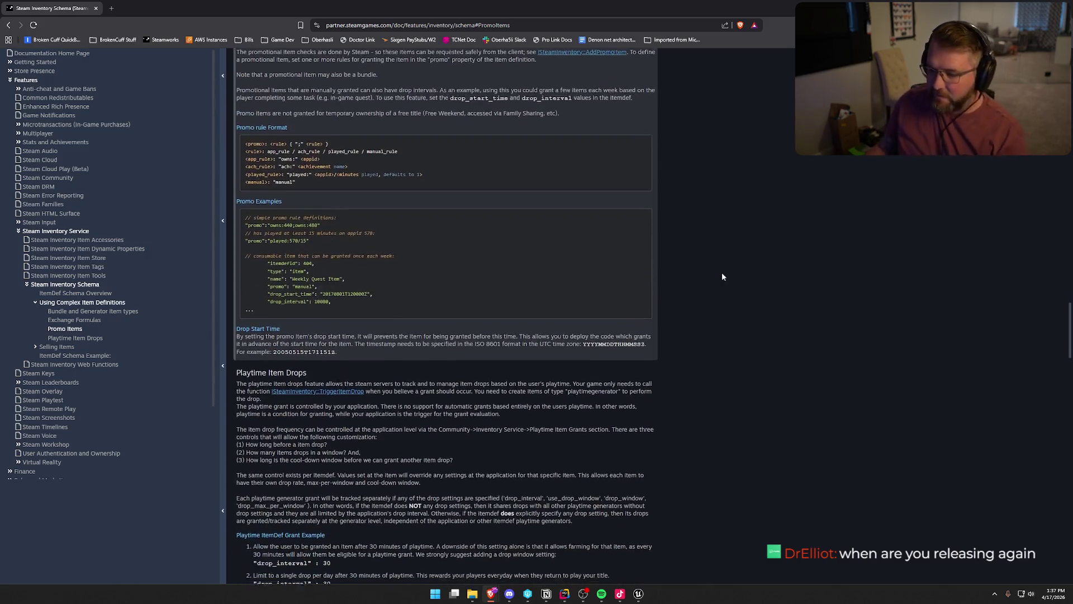
pyautogui.scroll(-5, 723, 277)
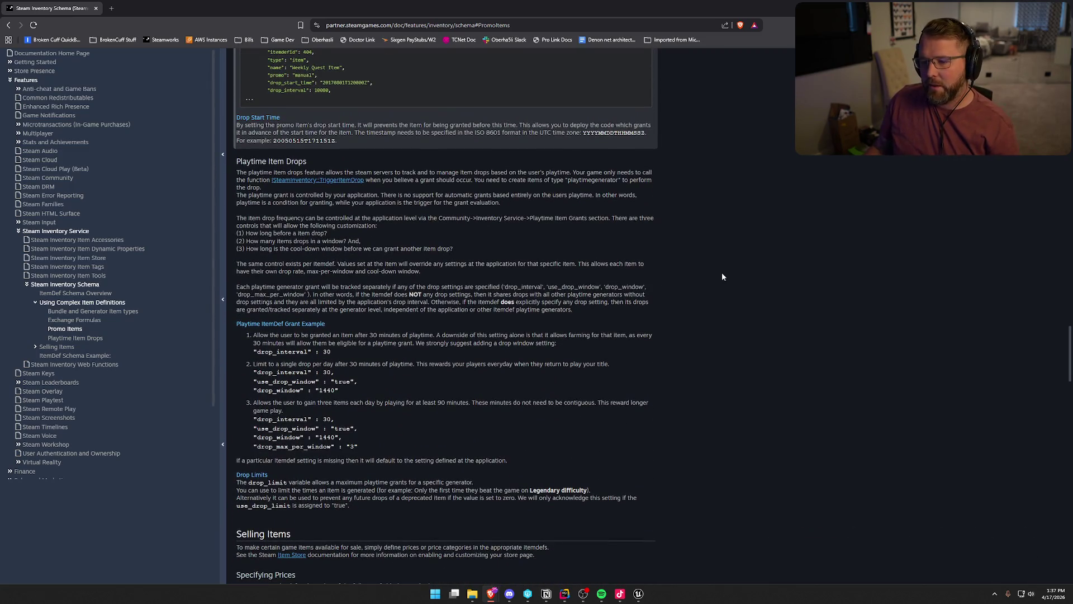
pyautogui.scroll(-7, 723, 276)
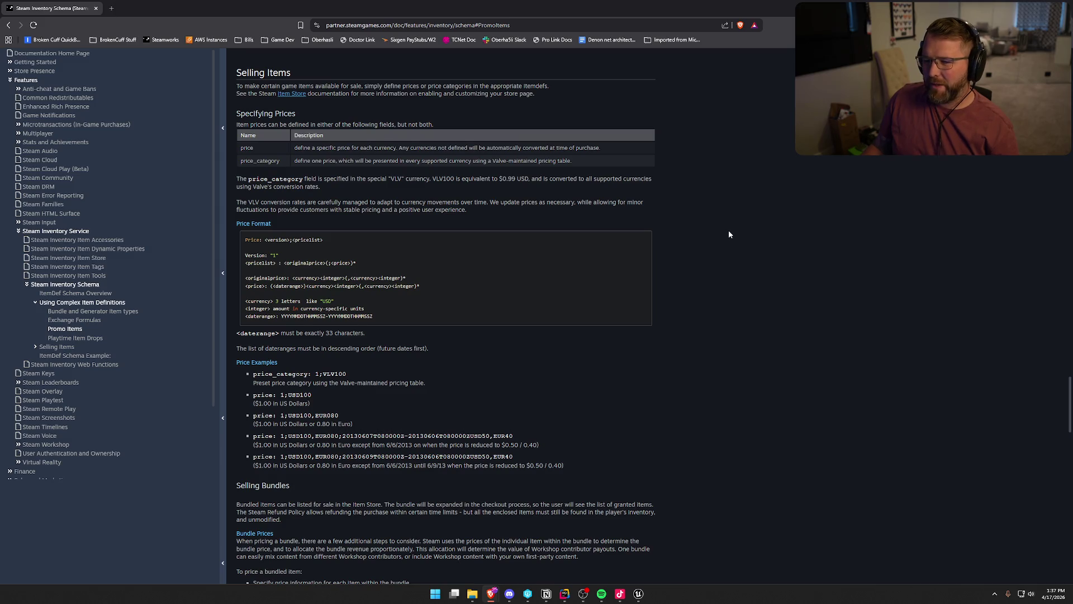
pyautogui.scroll(-2, 729, 231)
pyautogui.scroll(-8, 729, 232)
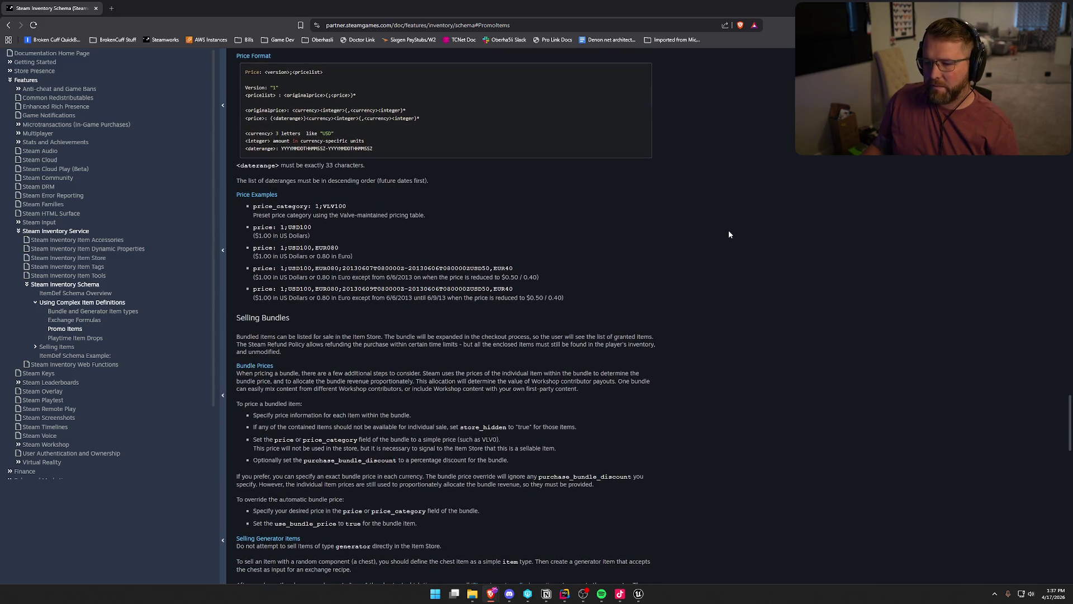
pyautogui.scroll(-12, 729, 234)
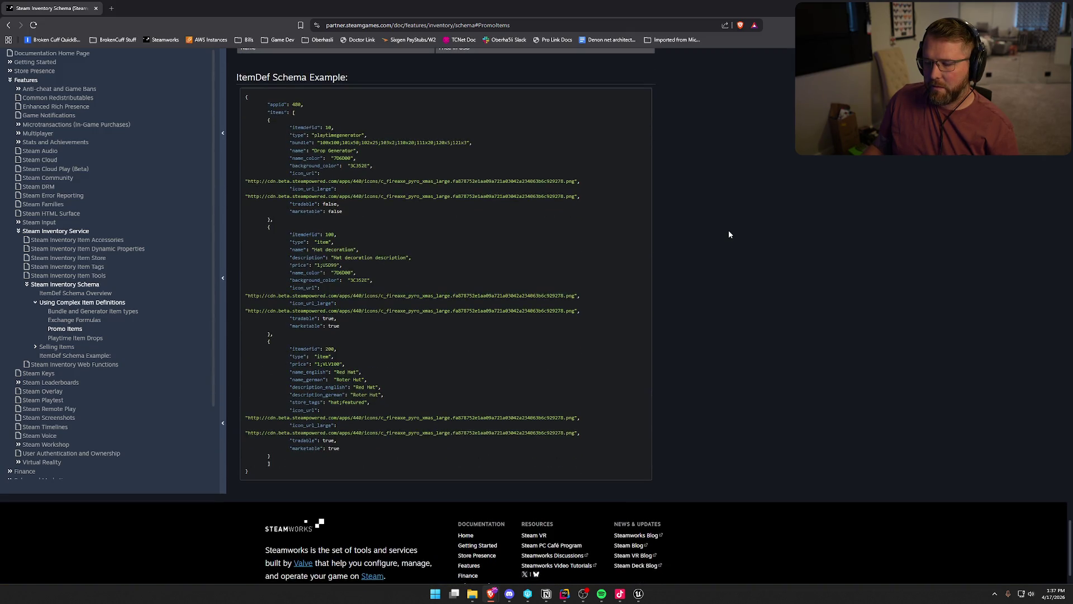
pyautogui.scroll(1, 729, 234)
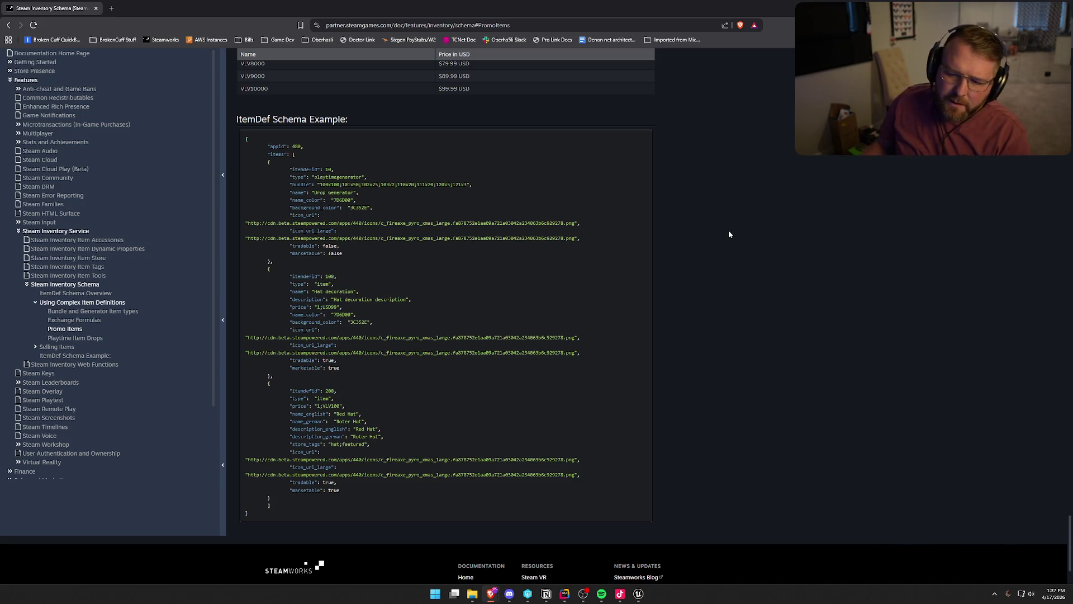
pyautogui.scroll(10, 729, 234)
pyautogui.scroll(7, 735, 234)
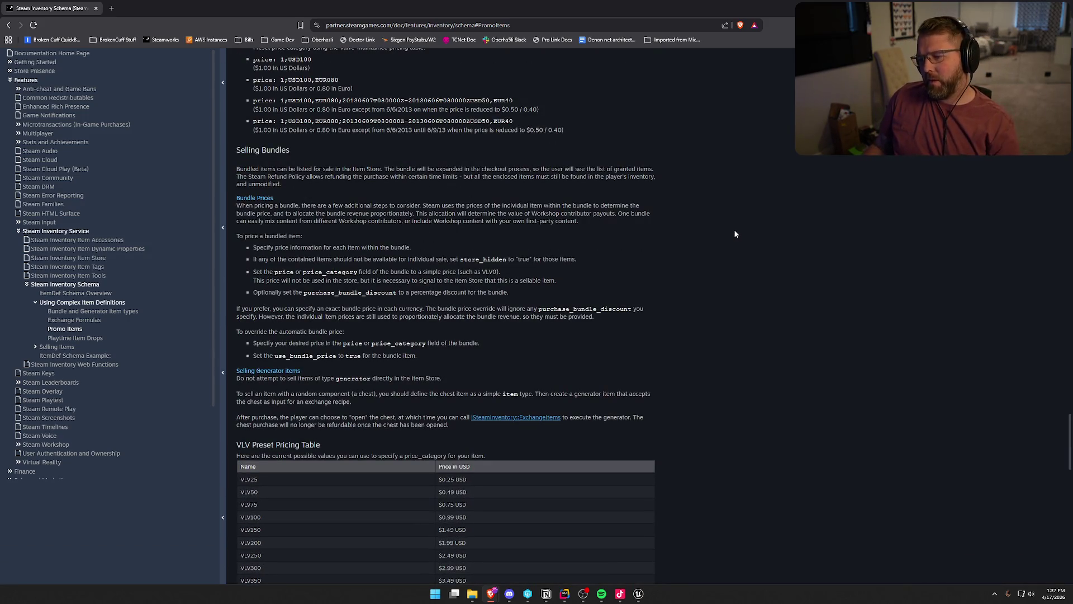
pyautogui.scroll(5, 735, 234)
pyautogui.scroll(12, 735, 234)
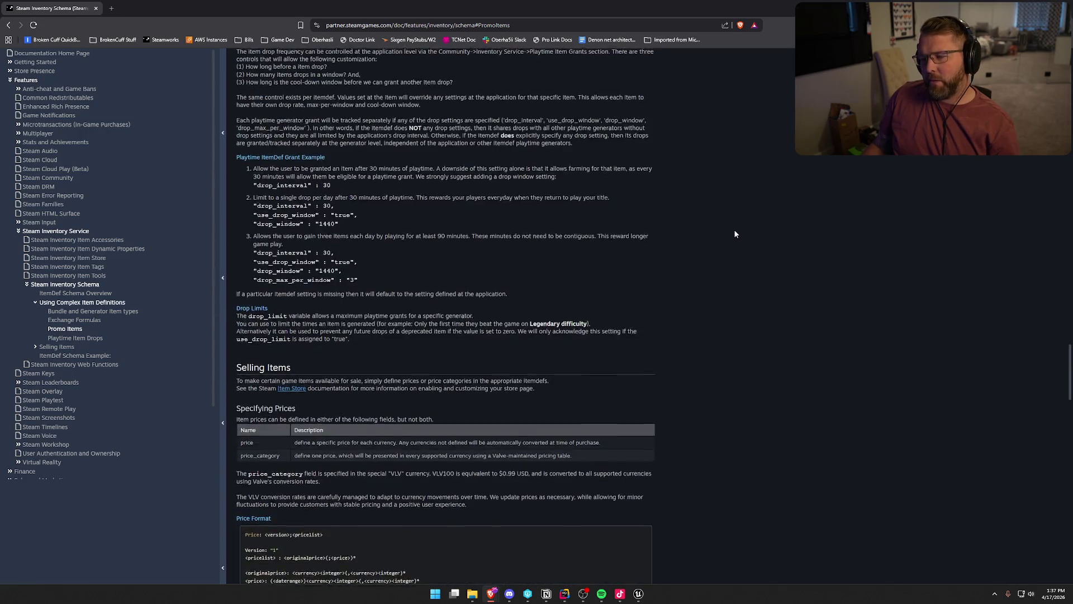
pyautogui.scroll(15, 735, 234)
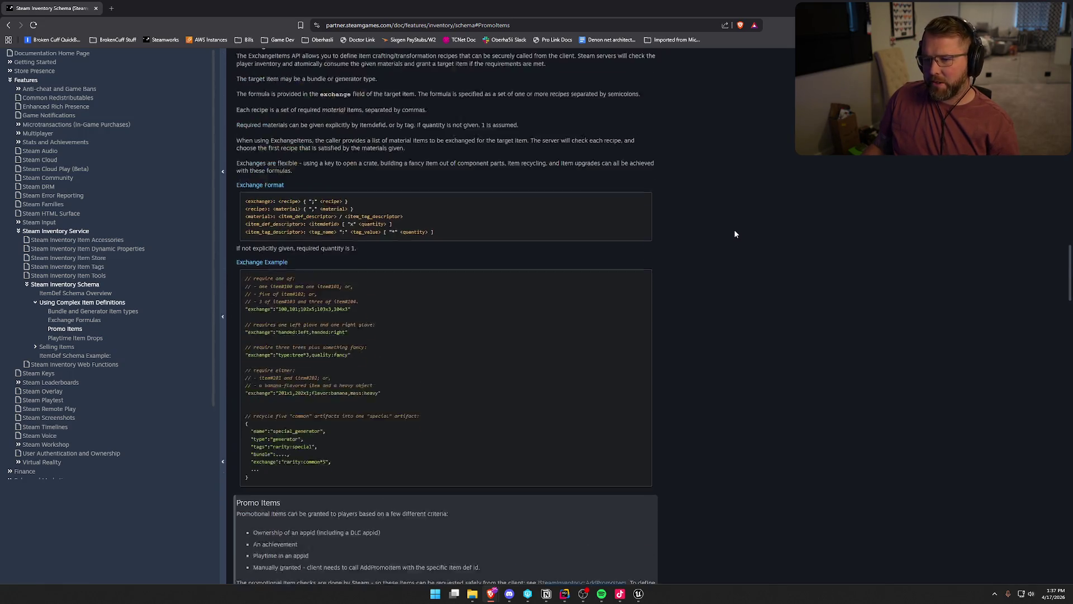
pyautogui.scroll(6, 735, 234)
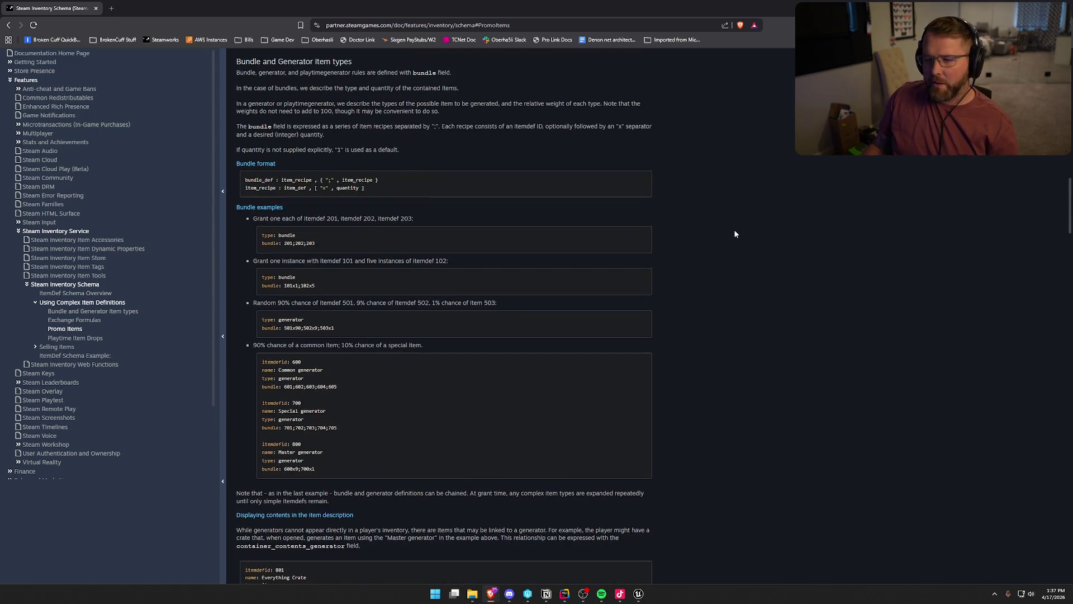
pyautogui.scroll(6, 735, 233)
pyautogui.scroll(5, 735, 234)
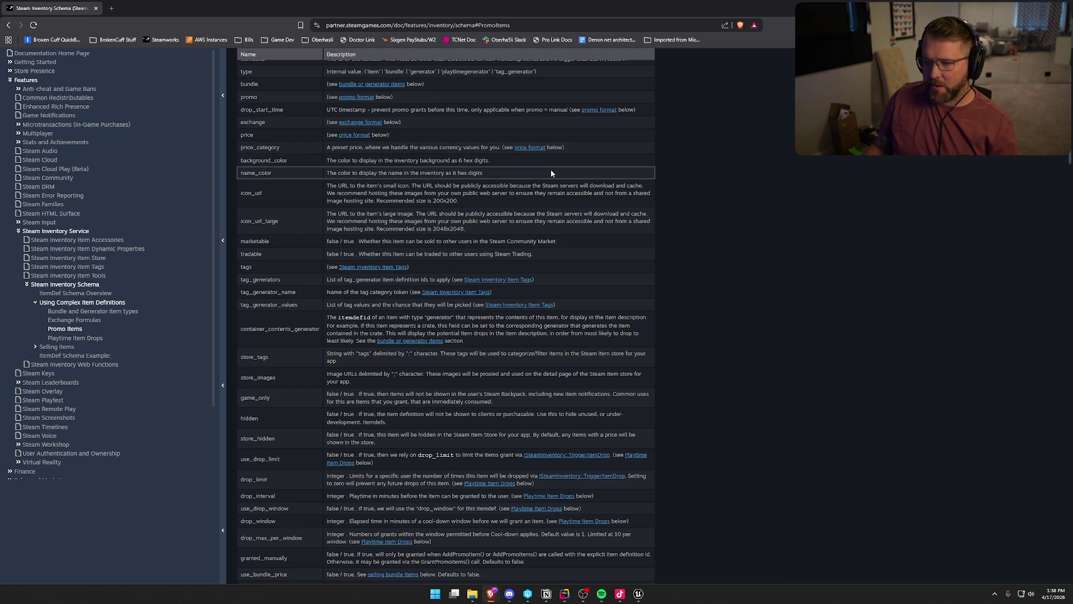
# - Scroll down to Using Complex Item Definitions with its bundle format and generator examples
pyautogui.scroll(-1, 548, 182)
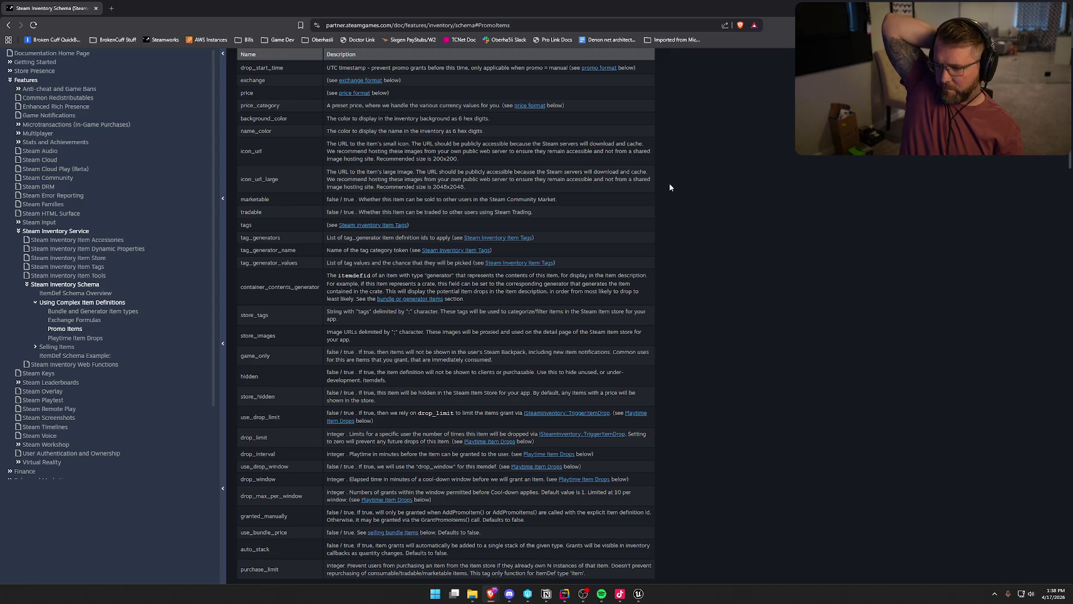
pyautogui.scroll(-2, 670, 187)
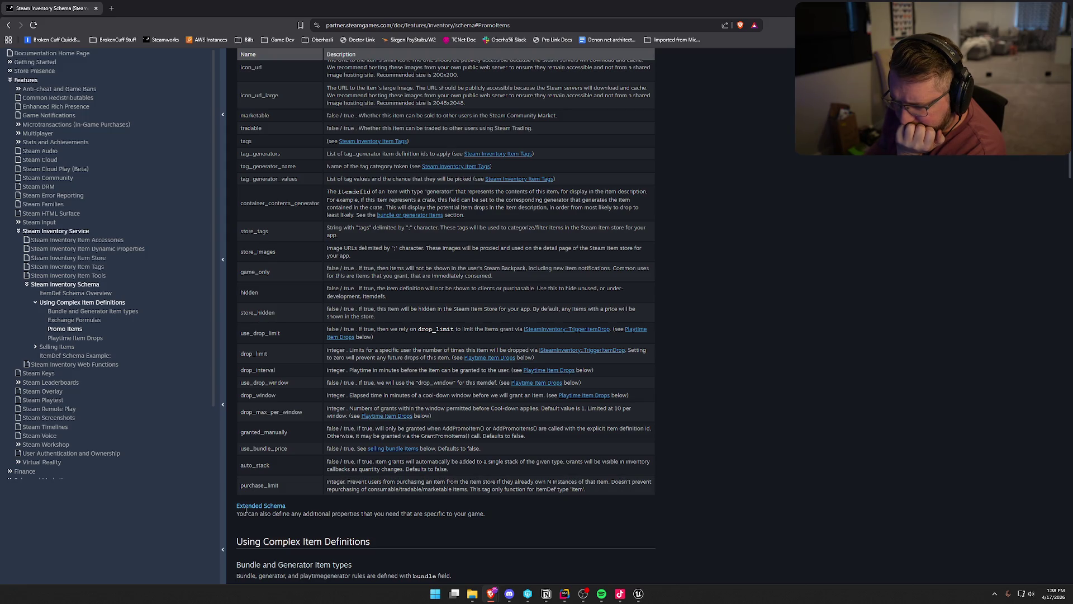
pyautogui.scroll(-2, 392, 515)
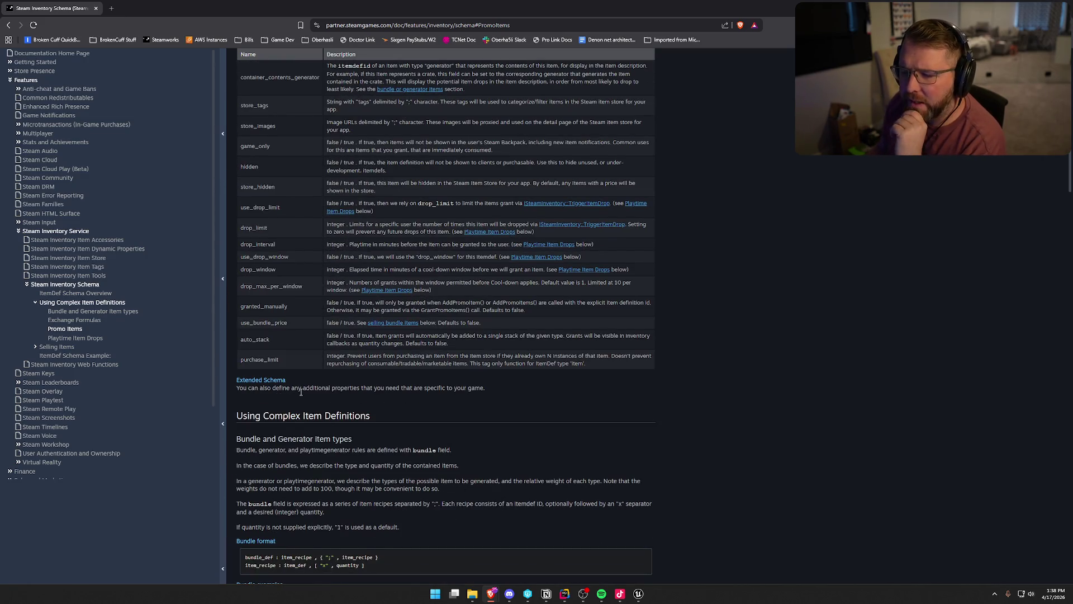
pyautogui.scroll(-3, 454, 457)
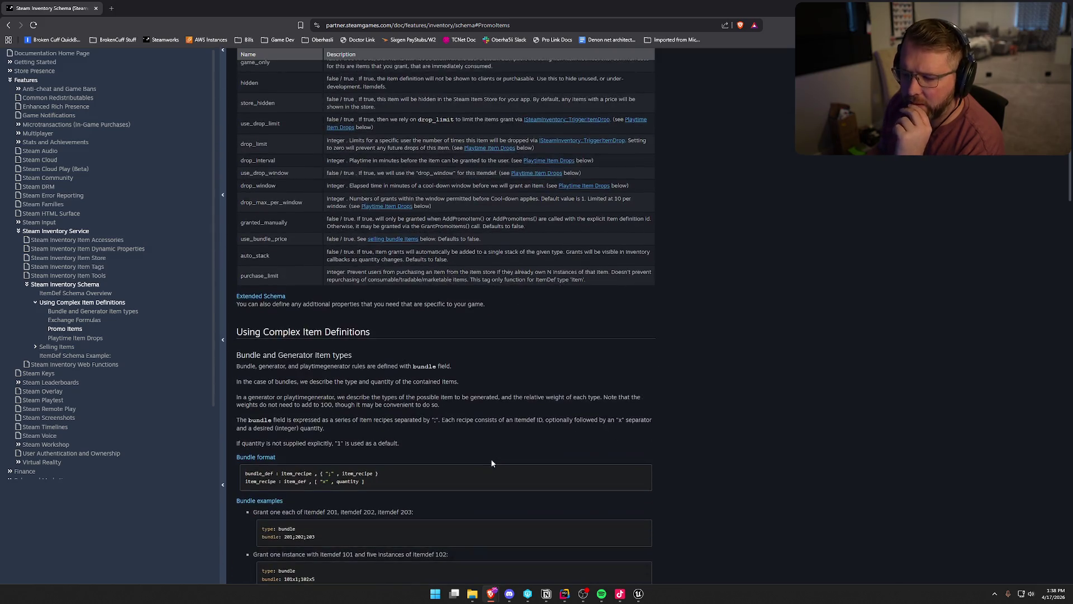
pyautogui.scroll(-1, 806, 445)
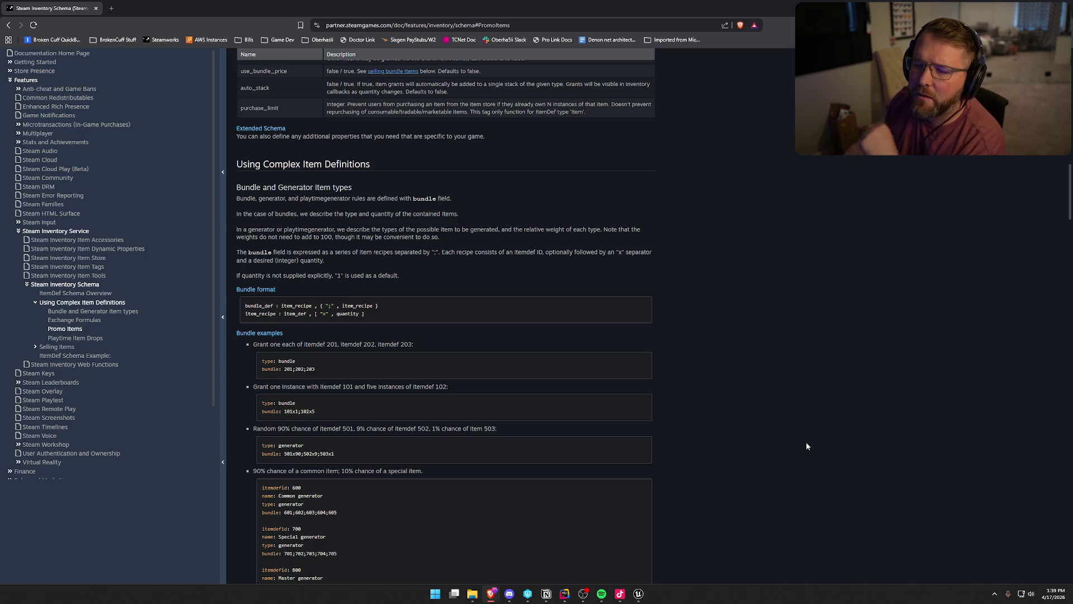
pyautogui.scroll(-1, 806, 447)
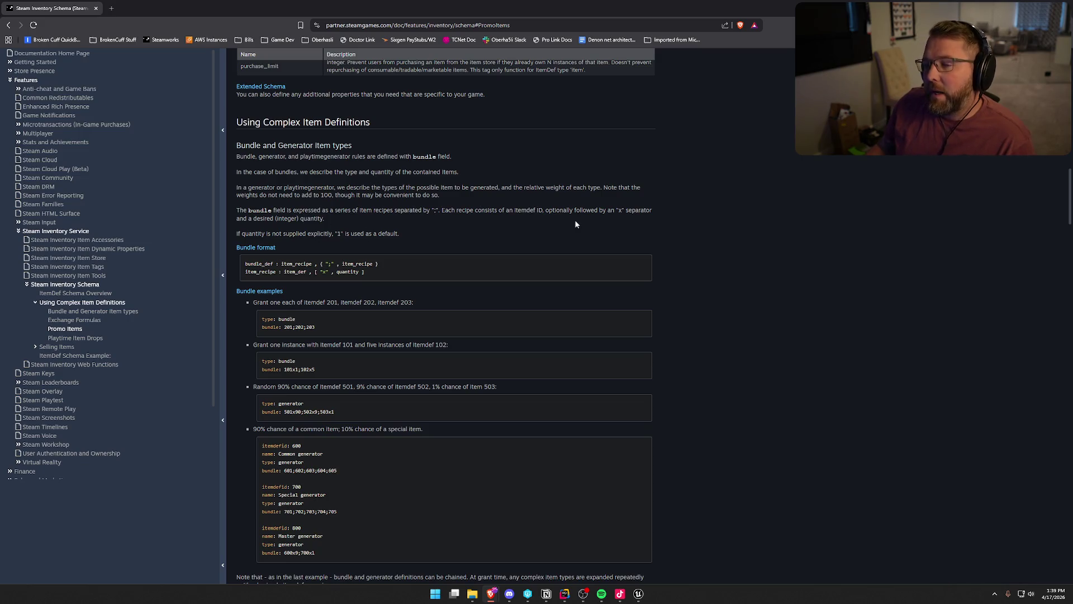
# - Scroll past Exchange Formulas and the Exchange Example until Promo Items sits near the top
pyautogui.scroll(-2, 753, 237)
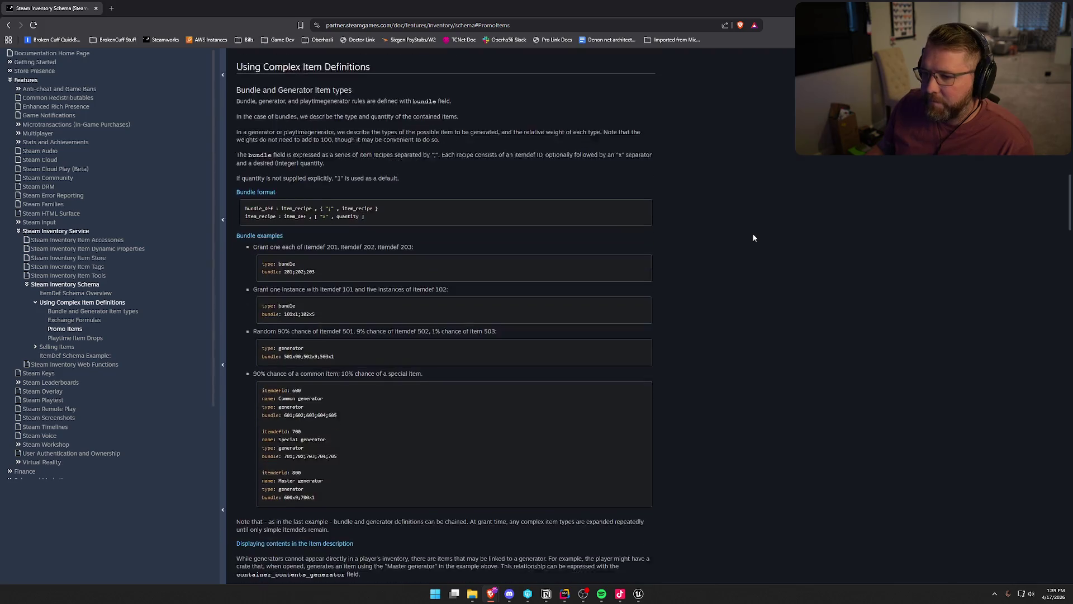
pyautogui.scroll(-2, 753, 237)
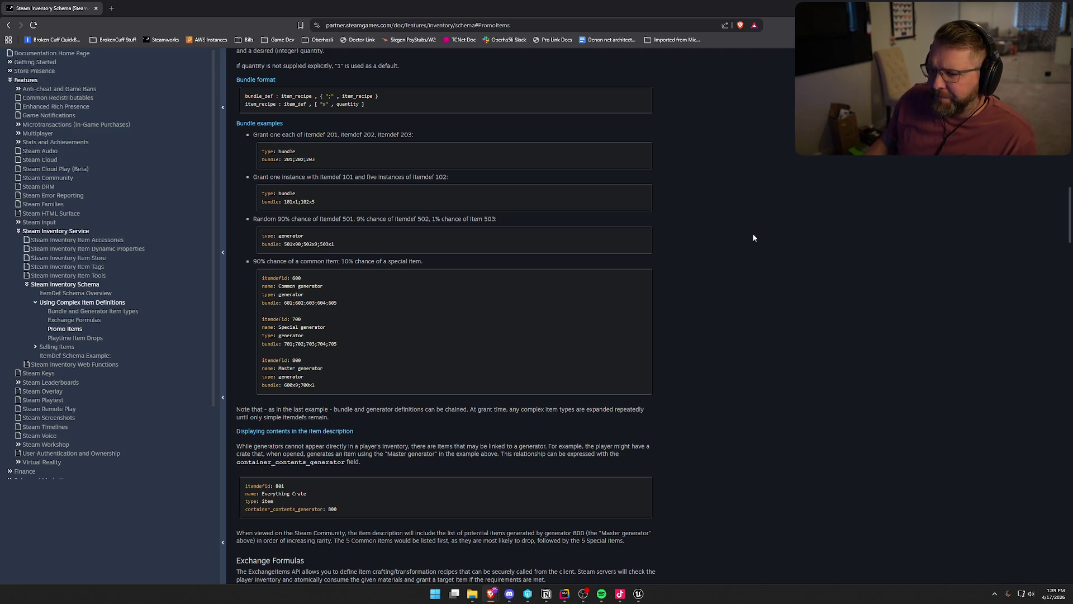
pyautogui.scroll(-3, 722, 294)
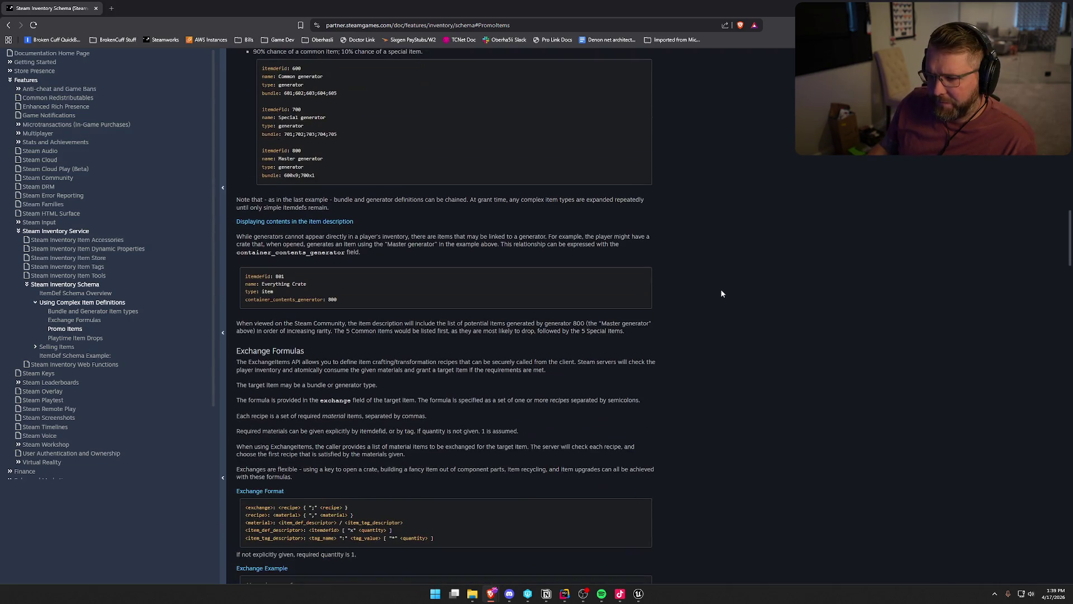
pyautogui.scroll(-3, 721, 293)
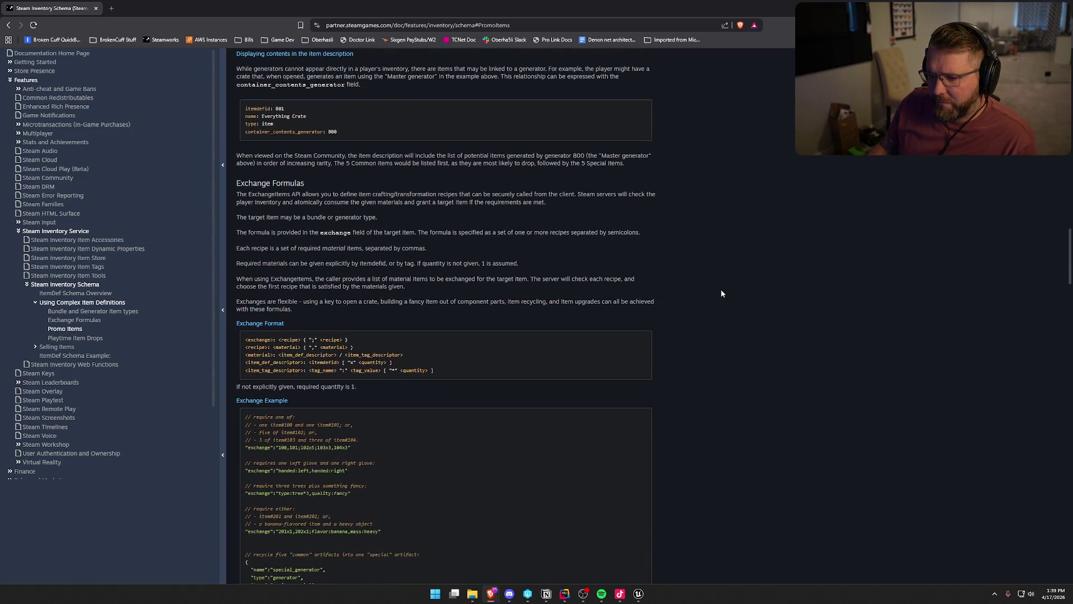
pyautogui.scroll(-1, 721, 293)
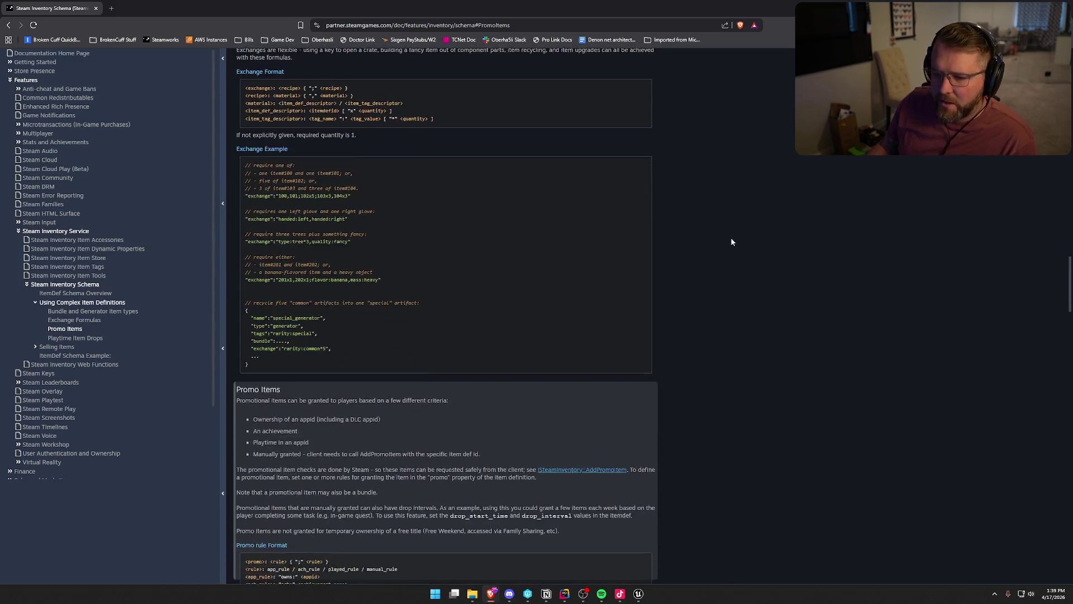
pyautogui.scroll(-4, 731, 241)
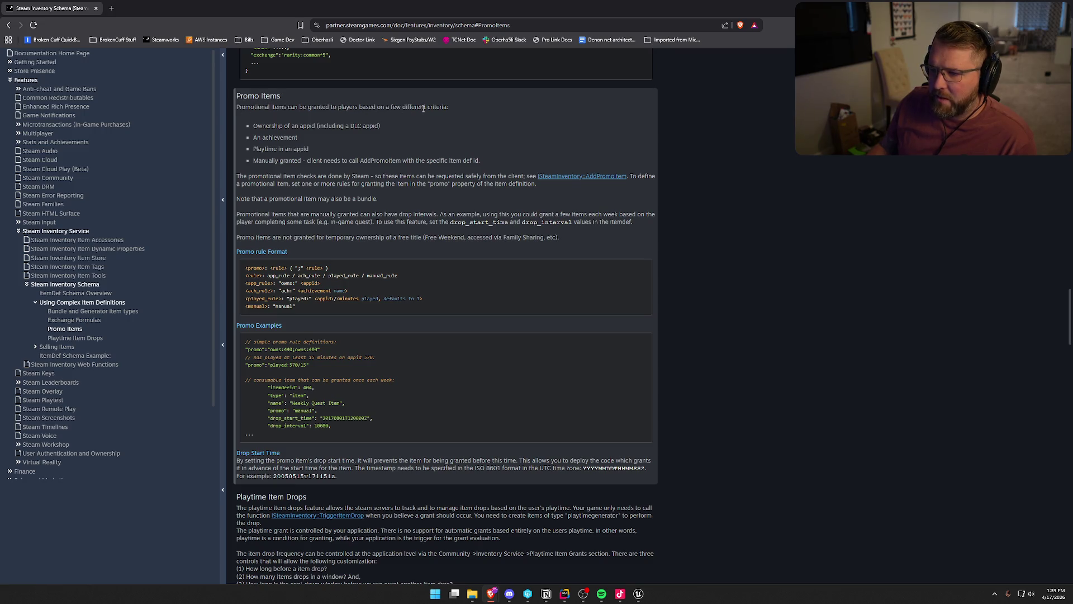
# - Highlight the appid ownership, achievement, playtime and manually granted promo criteria in turn
pyautogui.moveTo(253, 125); pyautogui.dragTo(380, 131)
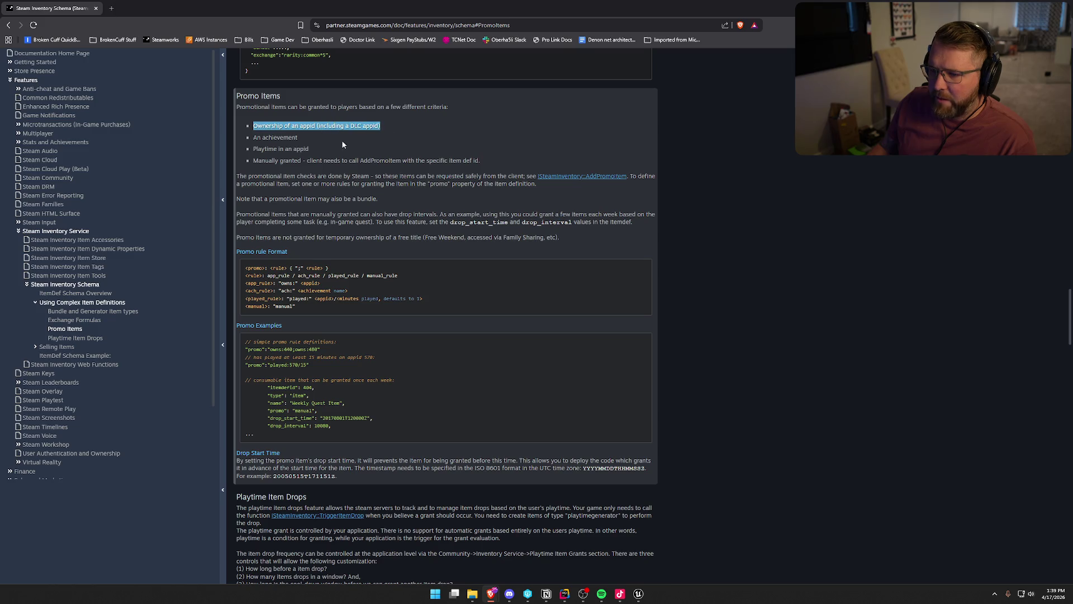
pyautogui.click(327, 142)
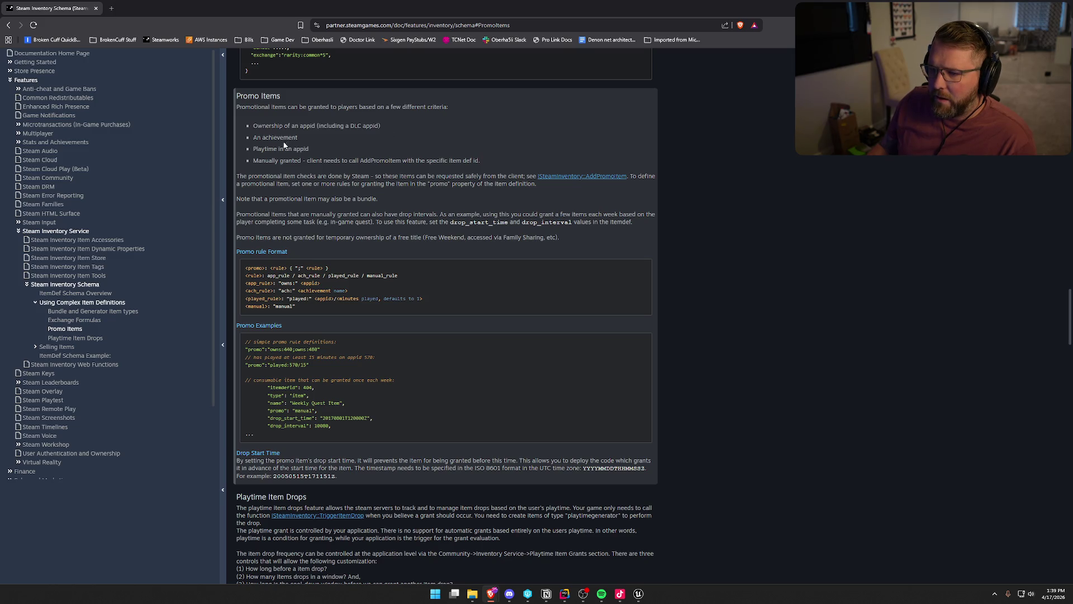
pyautogui.moveTo(252, 137); pyautogui.dragTo(307, 136)
pyautogui.click(258, 175)
pyautogui.moveTo(255, 146); pyautogui.dragTo(407, 171)
pyautogui.click(282, 174)
pyautogui.click(334, 195)
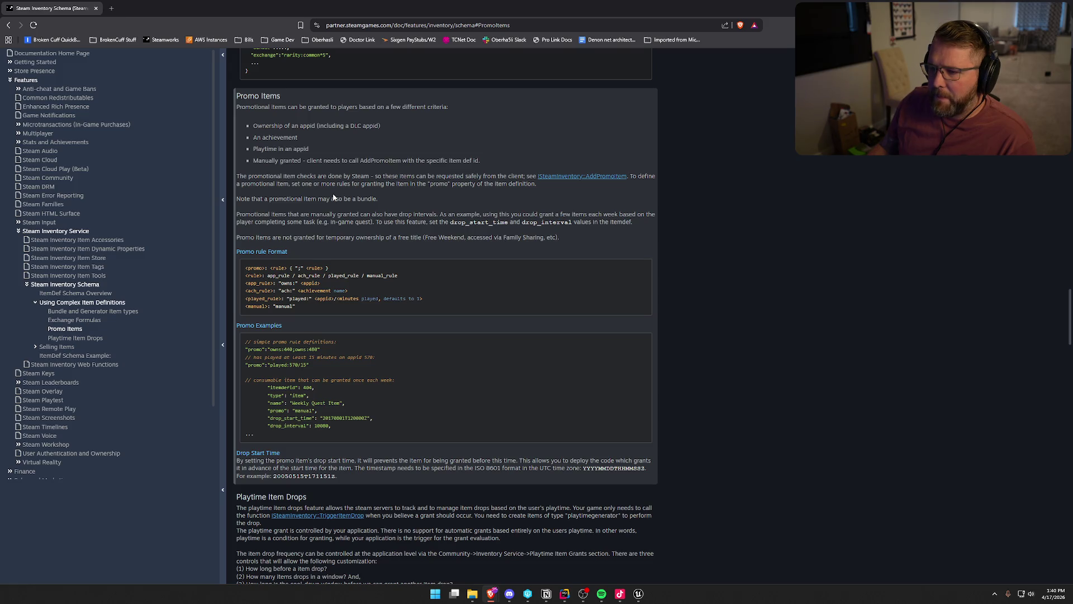
# - Scroll down to the weekly consumable quest example with drop_interval 10080
pyautogui.scroll(-1, 503, 203)
pyautogui.scroll(1, 671, 235)
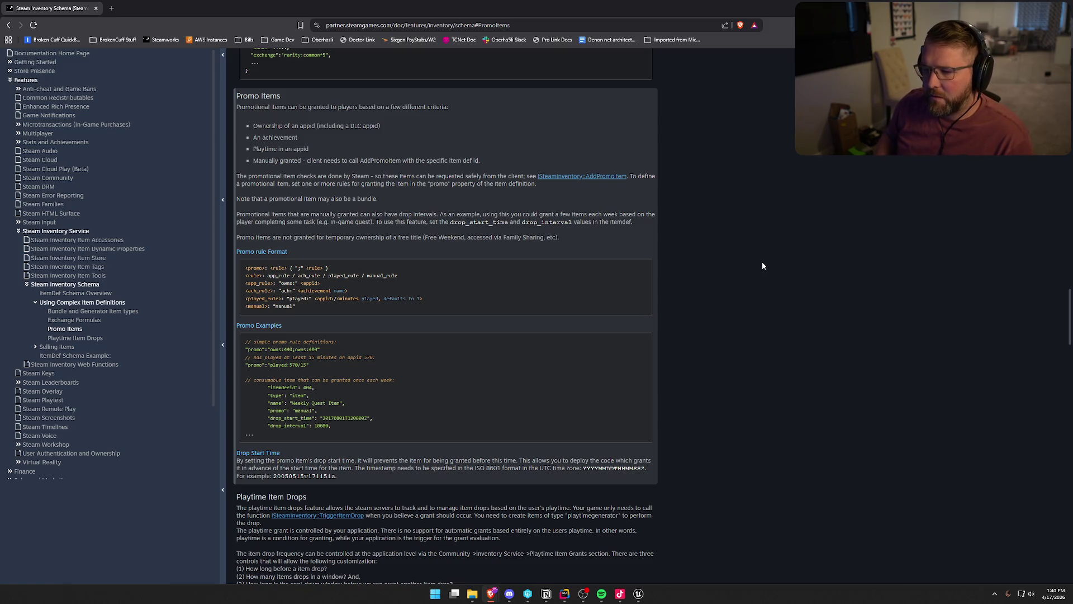
pyautogui.scroll(-1, 763, 266)
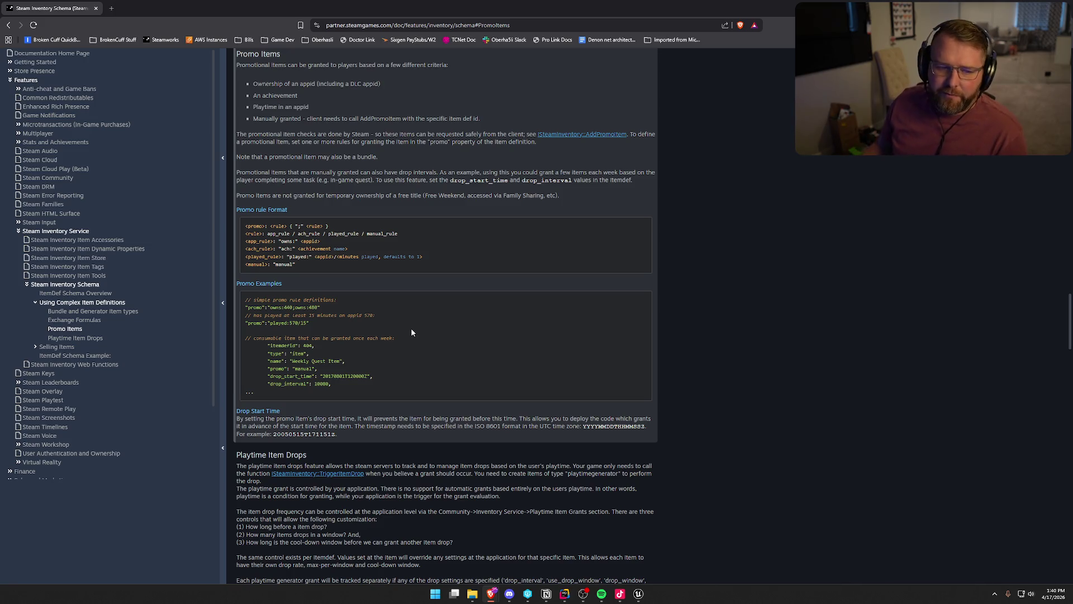
pyautogui.scroll(-1, 471, 364)
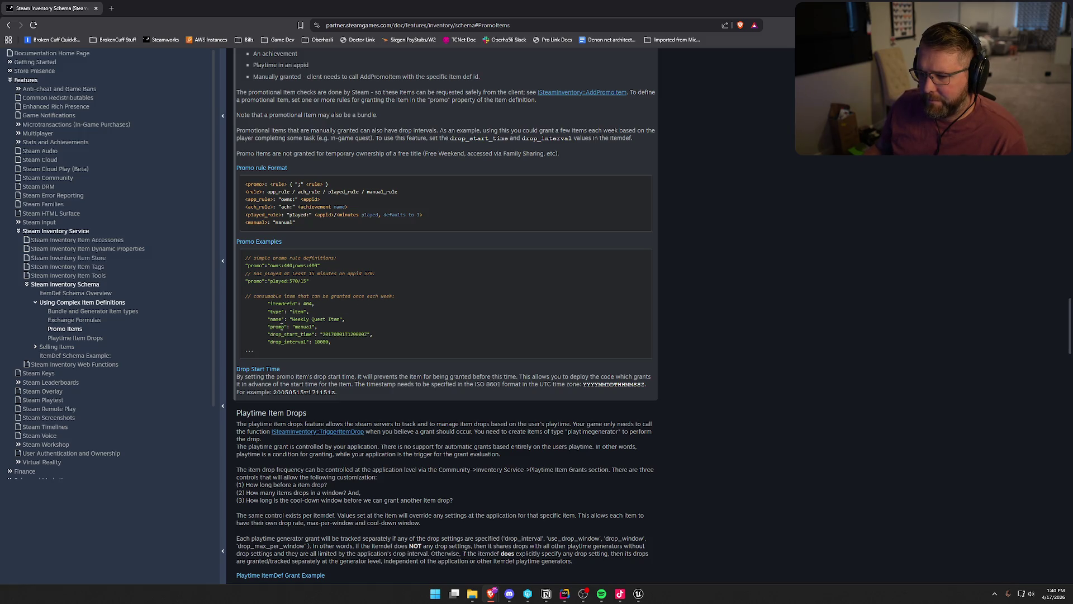
# - Highlight the "promo": "manual", itemdefid 404, drop_start_time and drop_interval example lines
pyautogui.moveTo(268, 326); pyautogui.dragTo(319, 327)
pyautogui.click(380, 304)
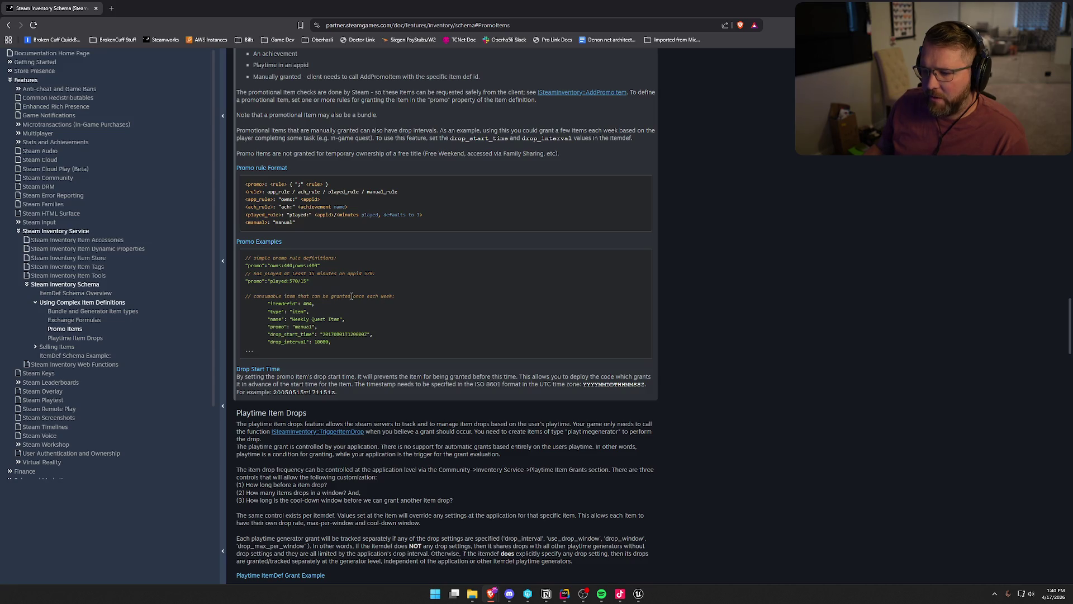
pyautogui.moveTo(268, 304); pyautogui.dragTo(332, 304)
pyautogui.click(377, 324)
pyautogui.moveTo(268, 334)
pyautogui.mouseDown()
pyautogui.moveTo(354, 337)
pyautogui.moveTo(333, 342)
pyautogui.mouseUp()
pyautogui.click(361, 350)
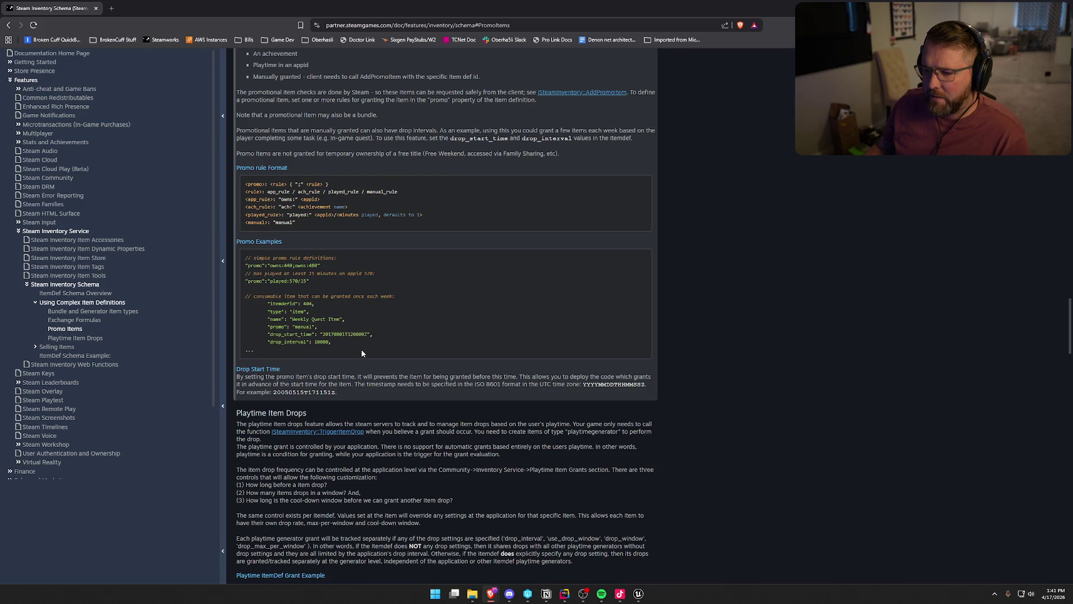
pyautogui.moveTo(267, 336)
pyautogui.mouseDown()
pyautogui.moveTo(314, 348)
pyautogui.moveTo(248, 345)
pyautogui.mouseUp()
pyautogui.click(438, 313)
pyautogui.doubleClick(280, 344)
pyautogui.click(414, 305)
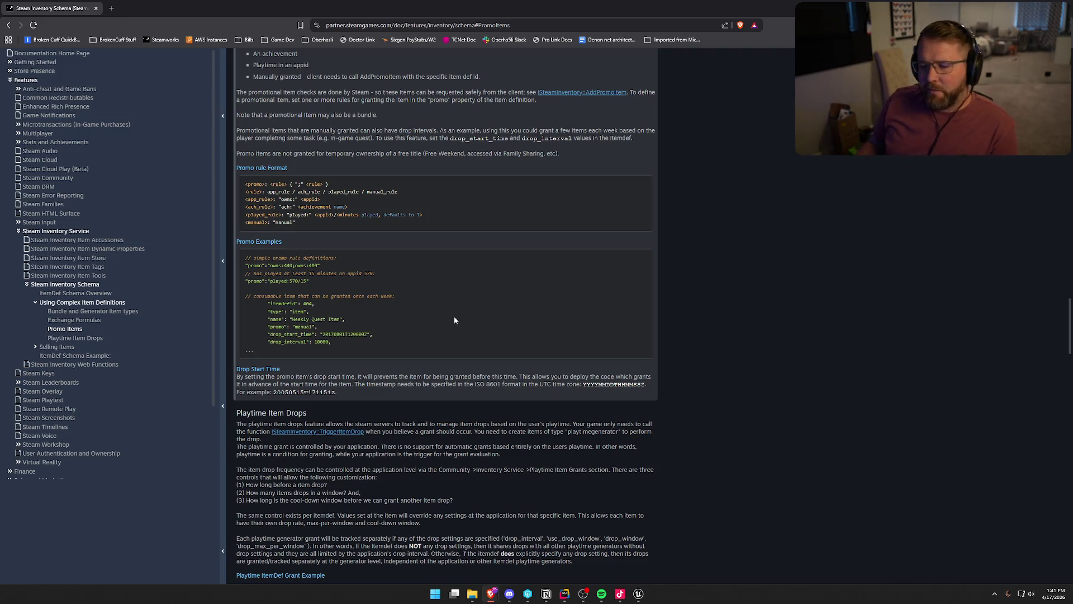
# - Scroll back up, then switch to SteamInventoryDef.json in Rider at the end of the promo line
pyautogui.scroll(1, 425, 336)
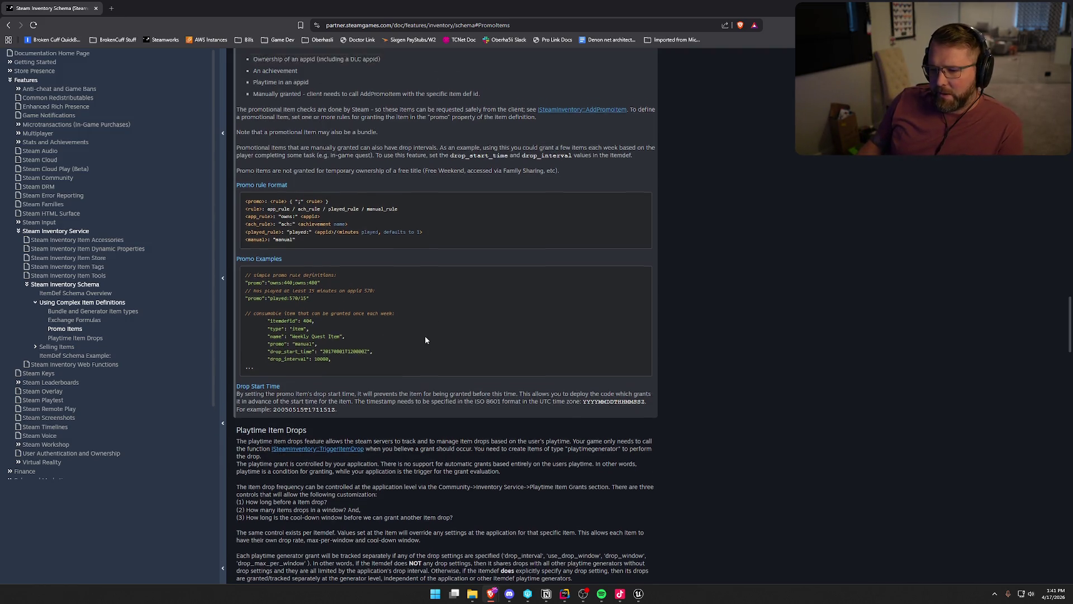
pyautogui.scroll(2, 425, 340)
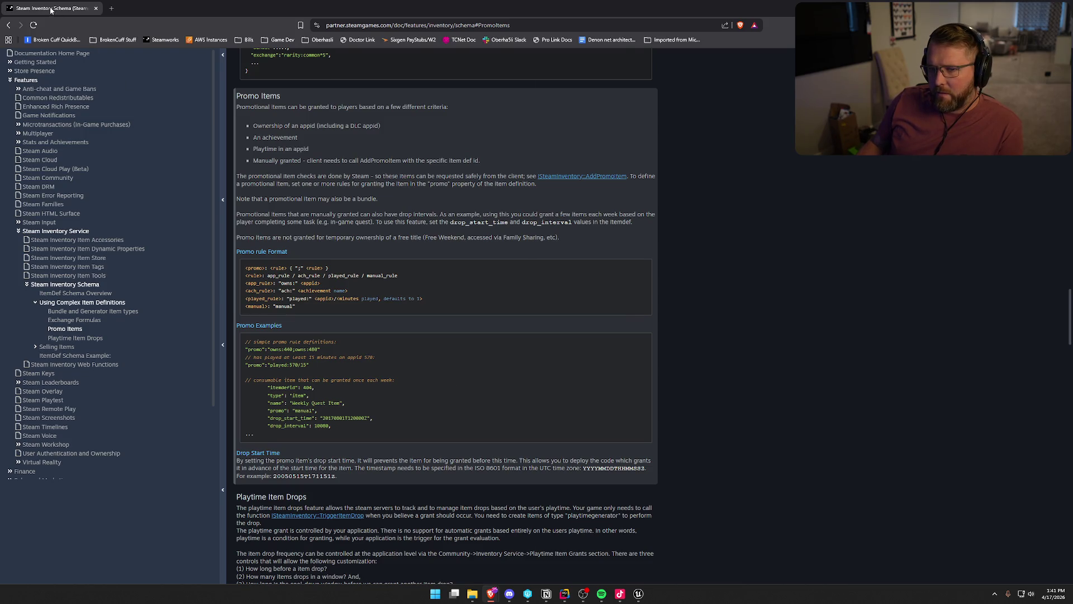
pyautogui.hotkey('alt', 'Tab')
pyautogui.click(192, 191)
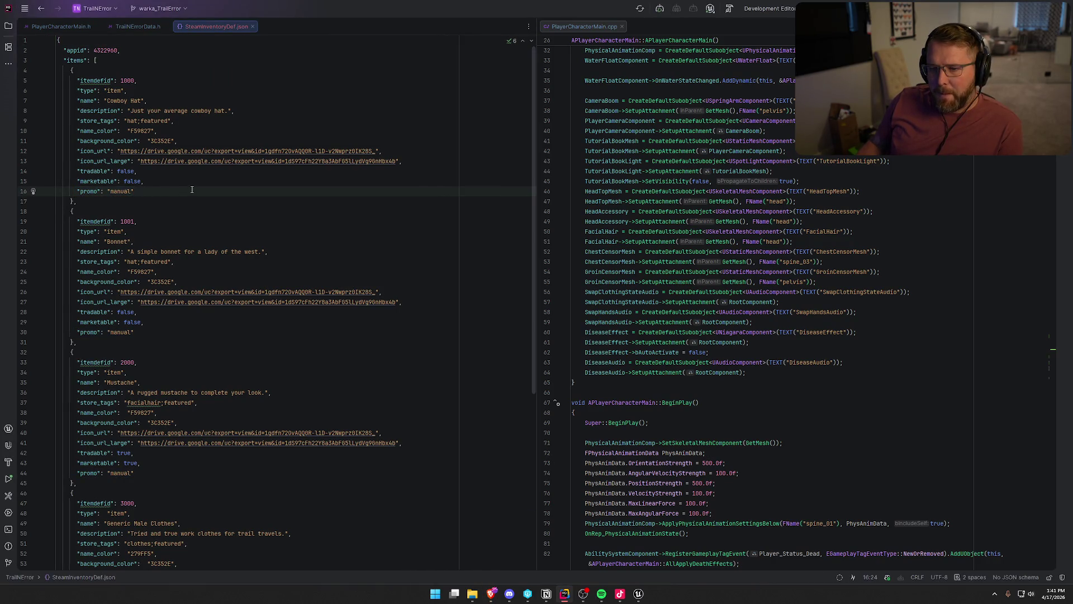
# - Check Cowboy Hat's marketable and "promo": "manual" lines, then return to Unreal Engine
pyautogui.click(147, 181)
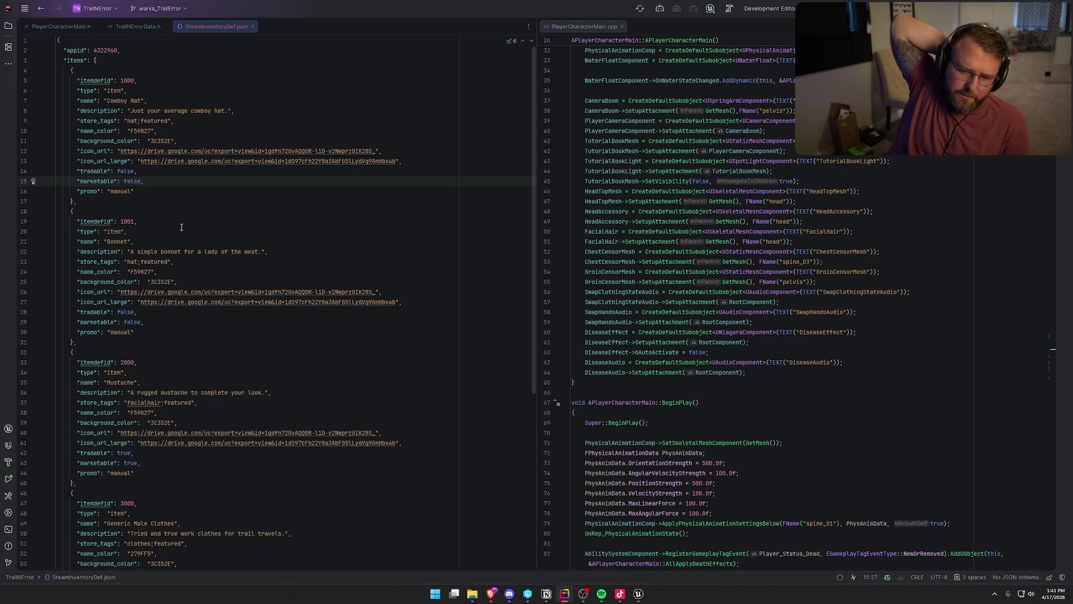
pyautogui.click(152, 193)
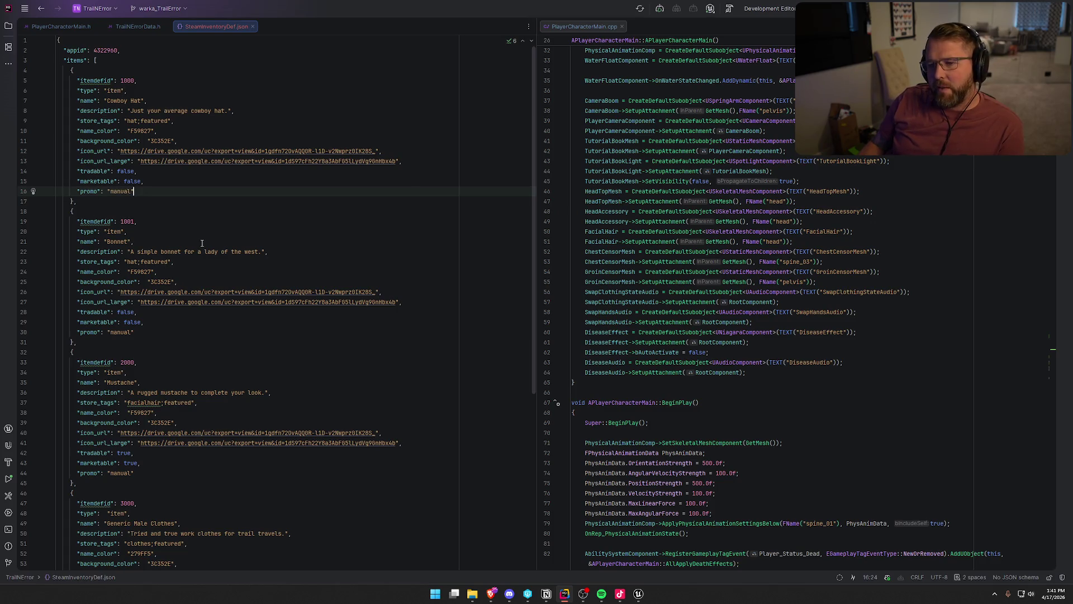
pyautogui.click(639, 594)
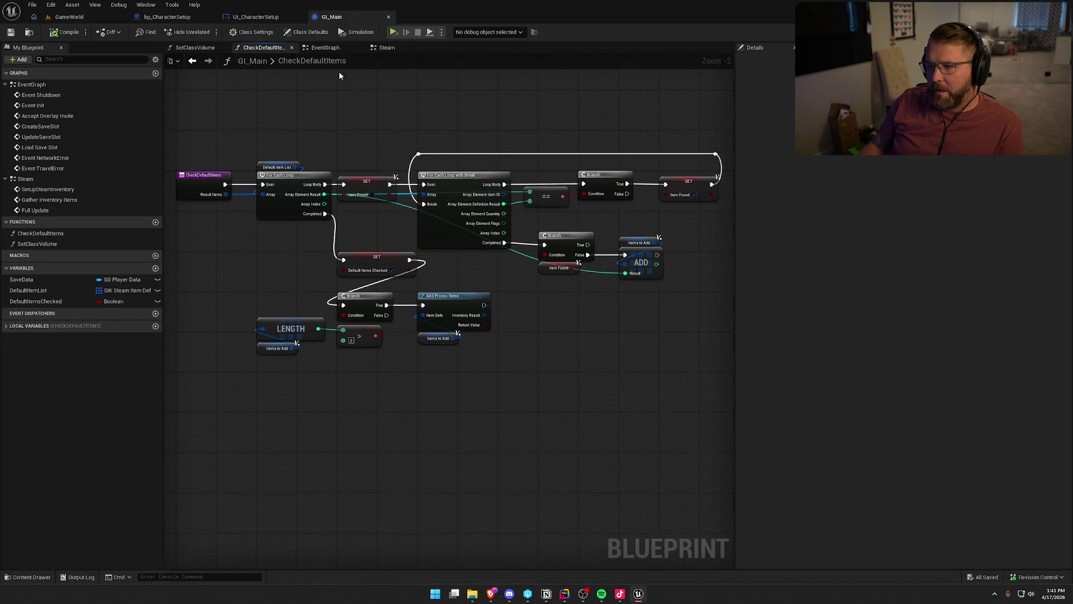
# - In GI_Main's Steam graph, wire Get Result Items' Item Instances into For Each Loop's Array
pyautogui.click(387, 47)
pyautogui.moveTo(454, 260); pyautogui.dragTo(323, 161)
pyautogui.moveTo(305, 301)
pyautogui.mouseDown()
pyautogui.moveTo(391, 396)
pyautogui.moveTo(482, 416)
pyautogui.moveTo(375, 301)
pyautogui.mouseUp()
pyautogui.moveTo(420, 404); pyautogui.dragTo(400, 403)
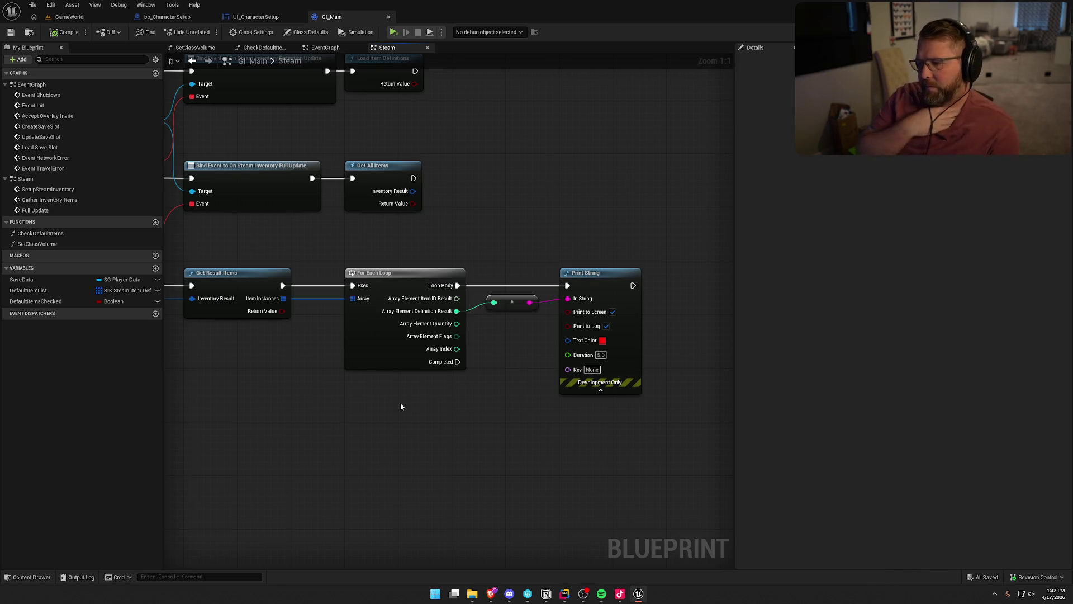
# - Marquee-select the reroute node and Print String, then bring up the Content Drawer
pyautogui.moveTo(488, 264); pyautogui.dragTo(668, 442)
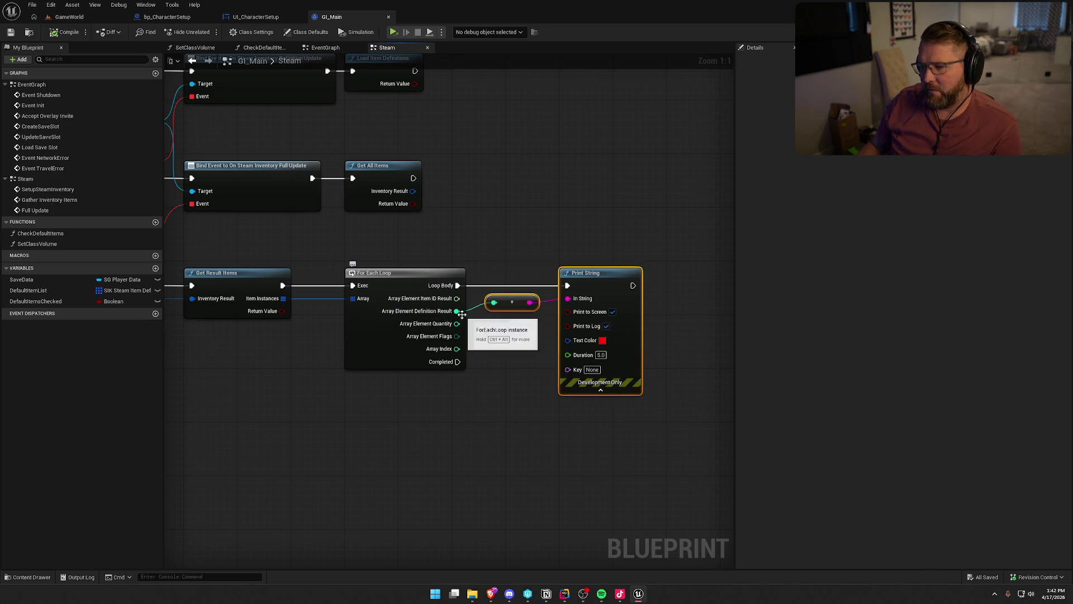
pyautogui.click(447, 448)
pyautogui.hotkey('ctrl', 'space')
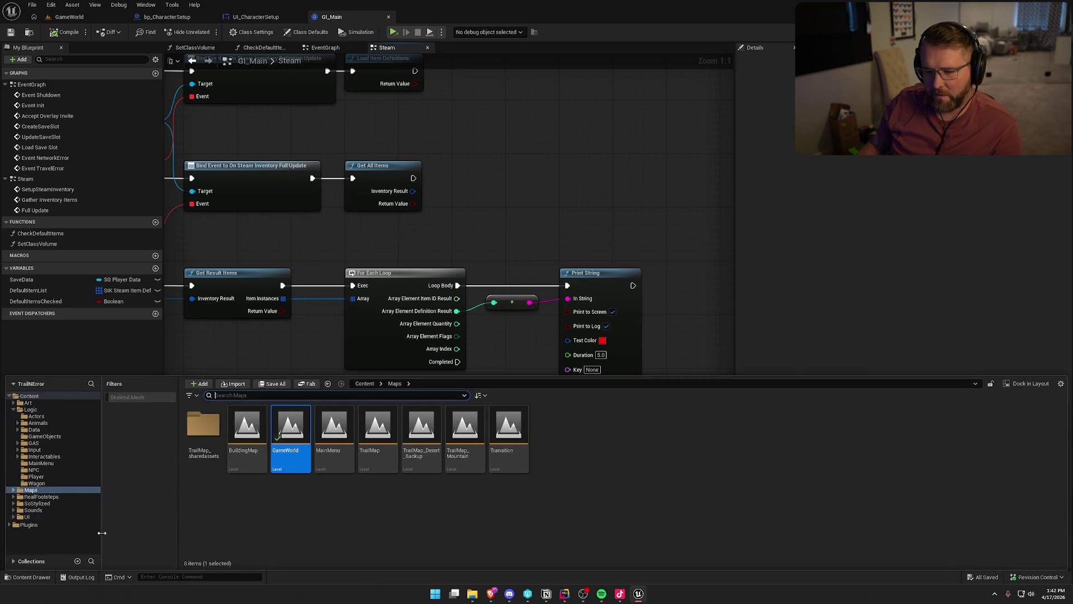
# - Open DT_Accessories from Logic > Data > Cosmetics, dock it, widen Row Name, and return to GI_Main
pyautogui.click(34, 429)
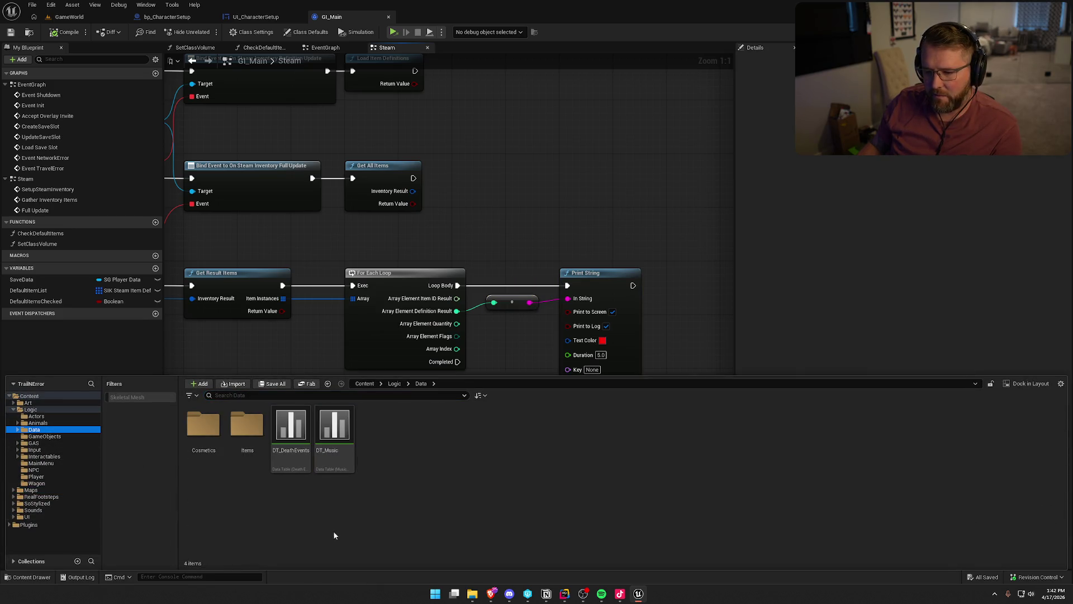
pyautogui.doubleClick(203, 424)
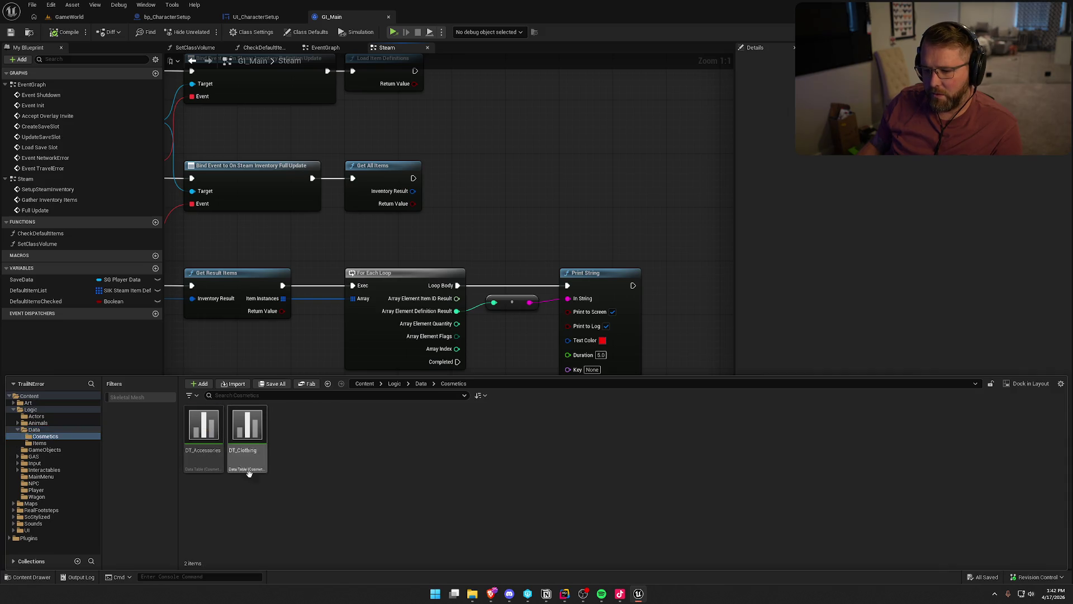
pyautogui.moveTo(204, 425)
pyautogui.mouseDown()
pyautogui.moveTo(334, 482)
pyautogui.moveTo(364, 357)
pyautogui.mouseUp()
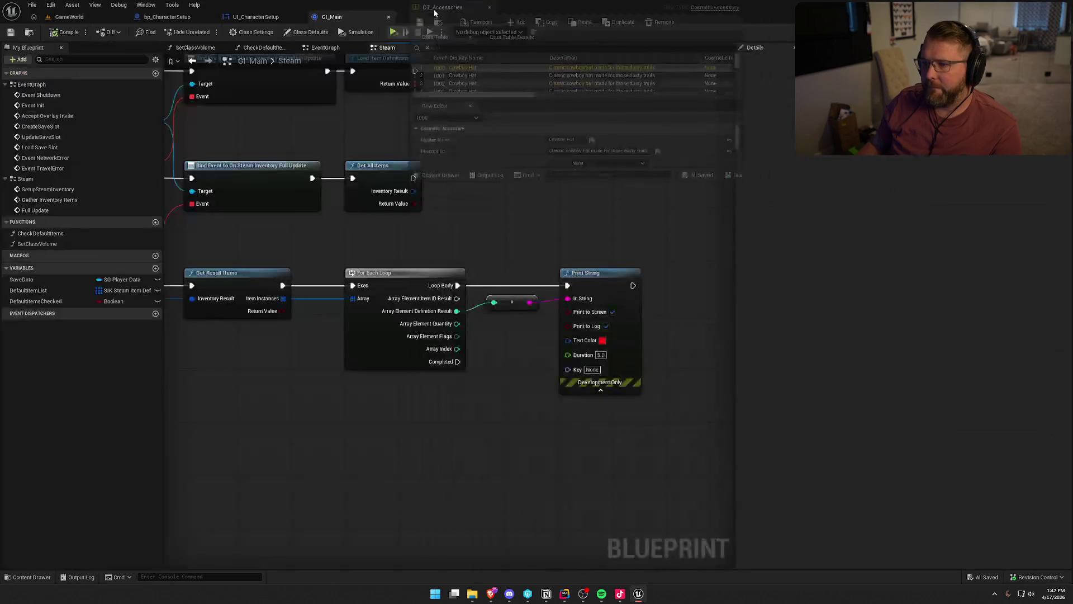
pyautogui.moveTo(435, 19); pyautogui.dragTo(428, 18)
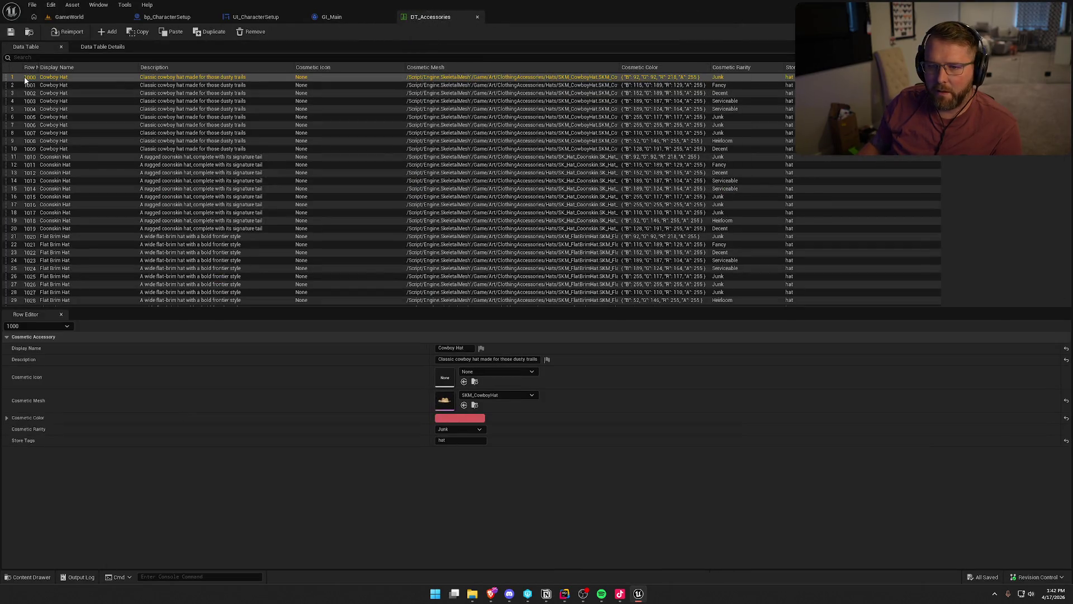
pyautogui.moveTo(38, 68); pyautogui.dragTo(78, 68)
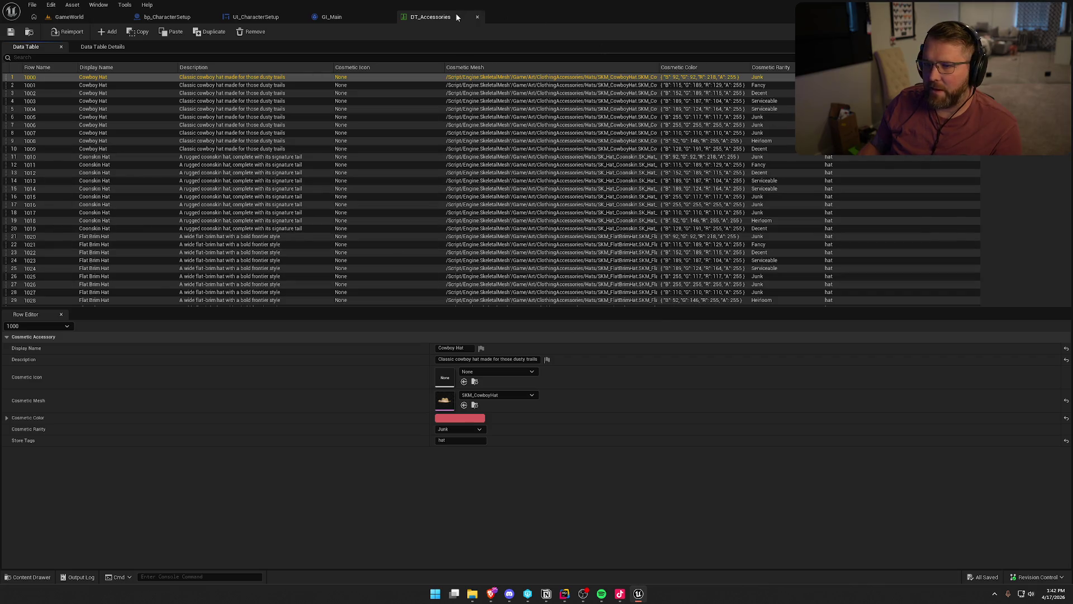
pyautogui.click(332, 17)
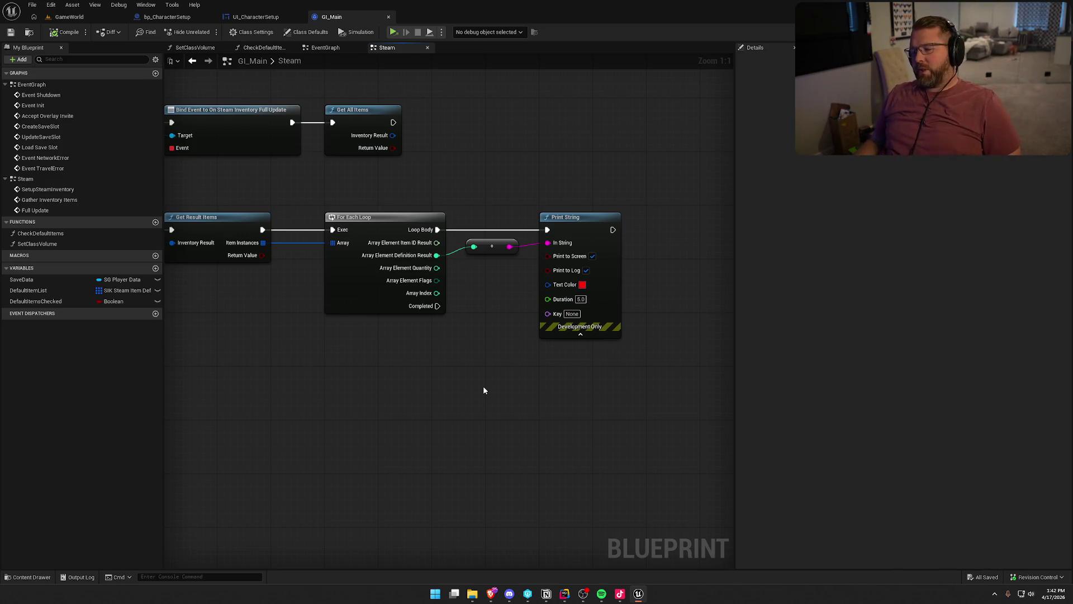
# - Frame all Steam graph nodes with Home, nudge the view left and zoom out one step
pyautogui.press('Home')
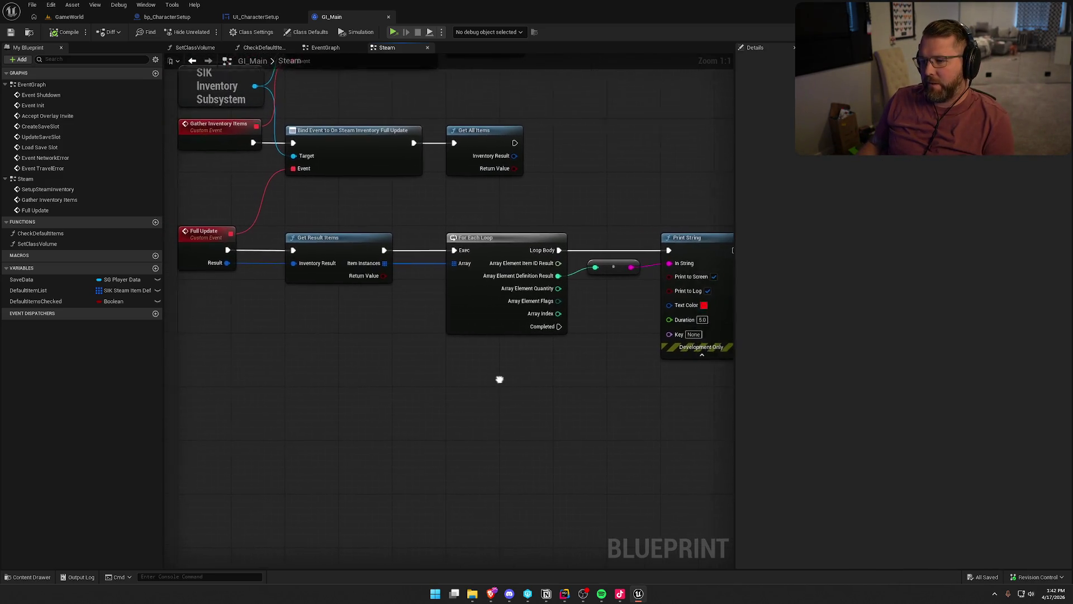
pyautogui.moveTo(493, 482); pyautogui.dragTo(478, 478)
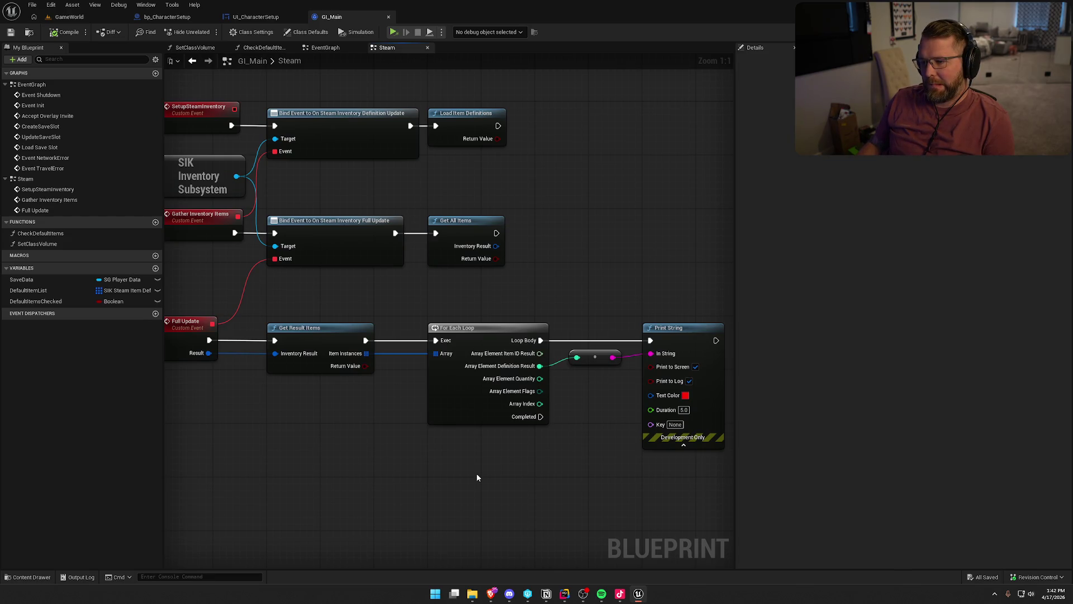
pyautogui.scroll(-1, 476, 473)
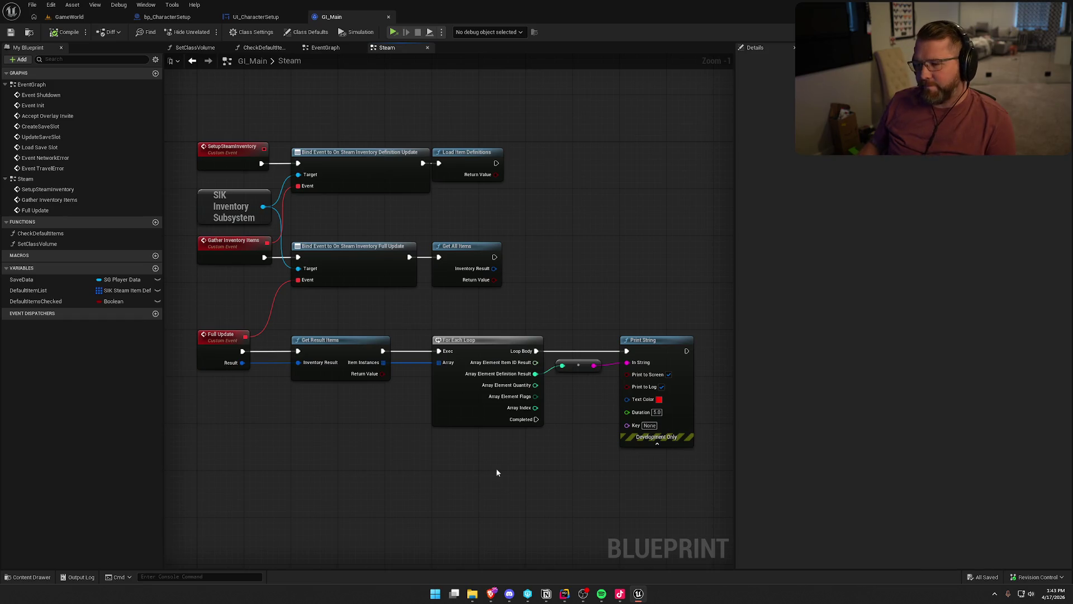
# - Check SteamInventoryDef.json in Rider, then bring up SteamInventoryDef_filled.json in VS Code
pyautogui.click(567, 591)
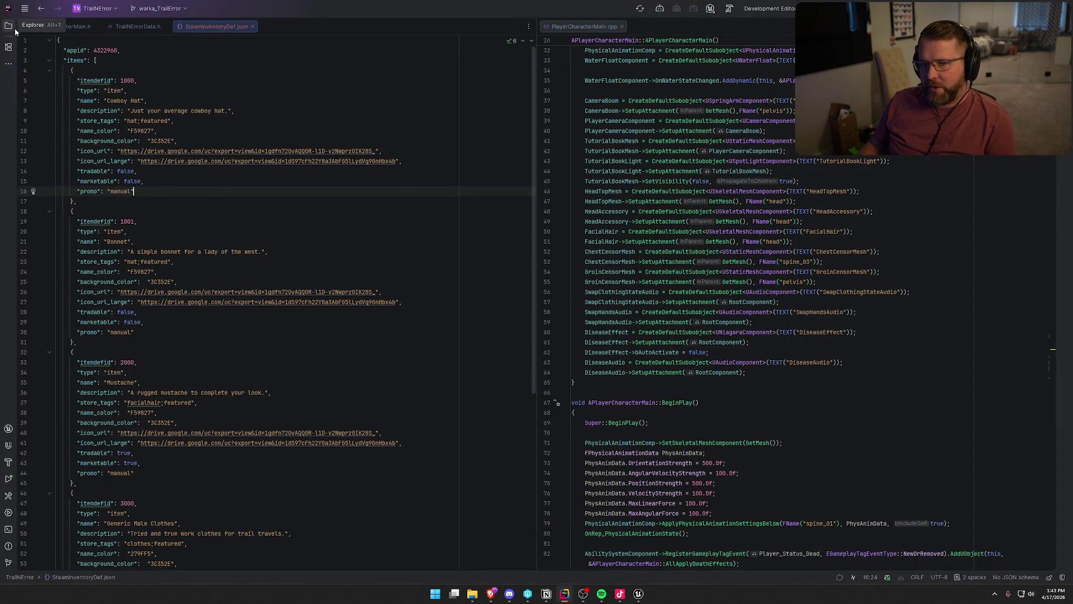
pyautogui.moveTo(474, 600)
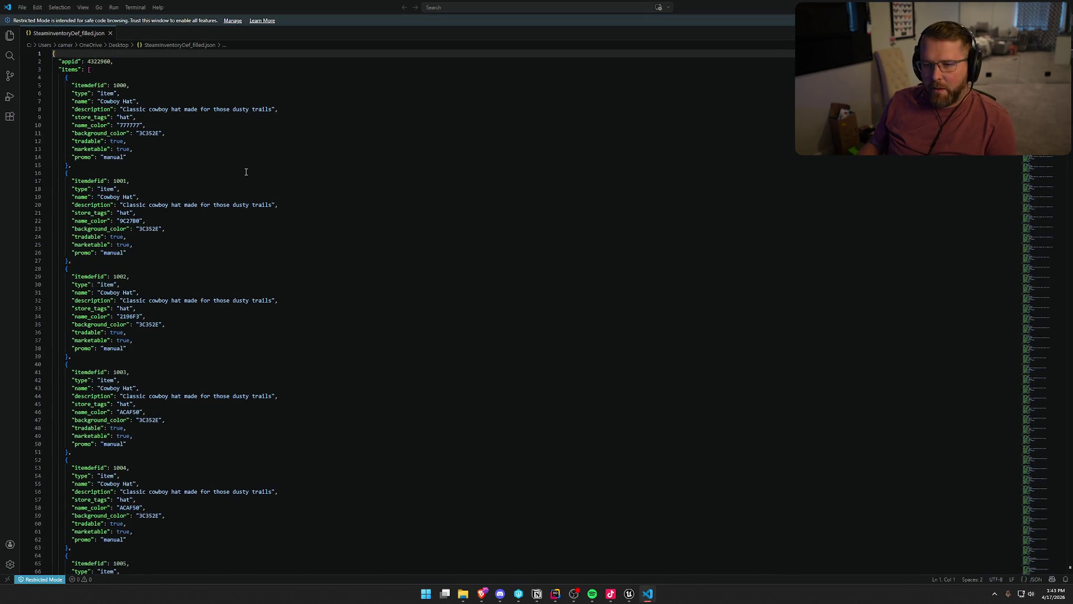
# - Scroll through Cowboy Hat items 1000–1005 in the filled JSON, then return to Rider
pyautogui.scroll(-6, 280, 265)
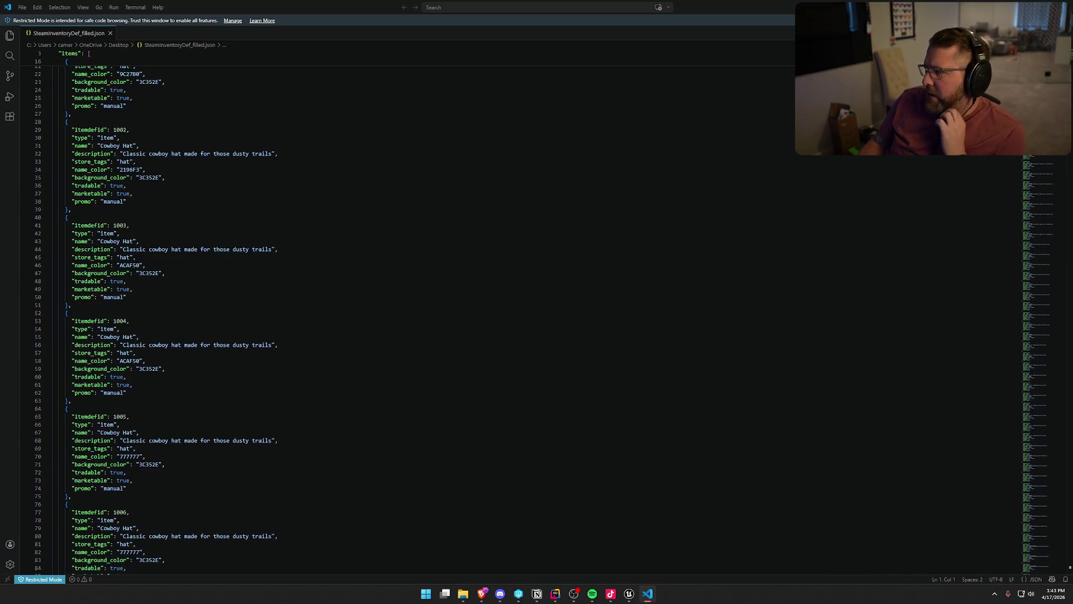
pyautogui.moveTo(1070, 60)
pyautogui.mouseDown()
pyautogui.moveTo(1069, 549)
pyautogui.moveTo(1069, 53)
pyautogui.mouseUp()
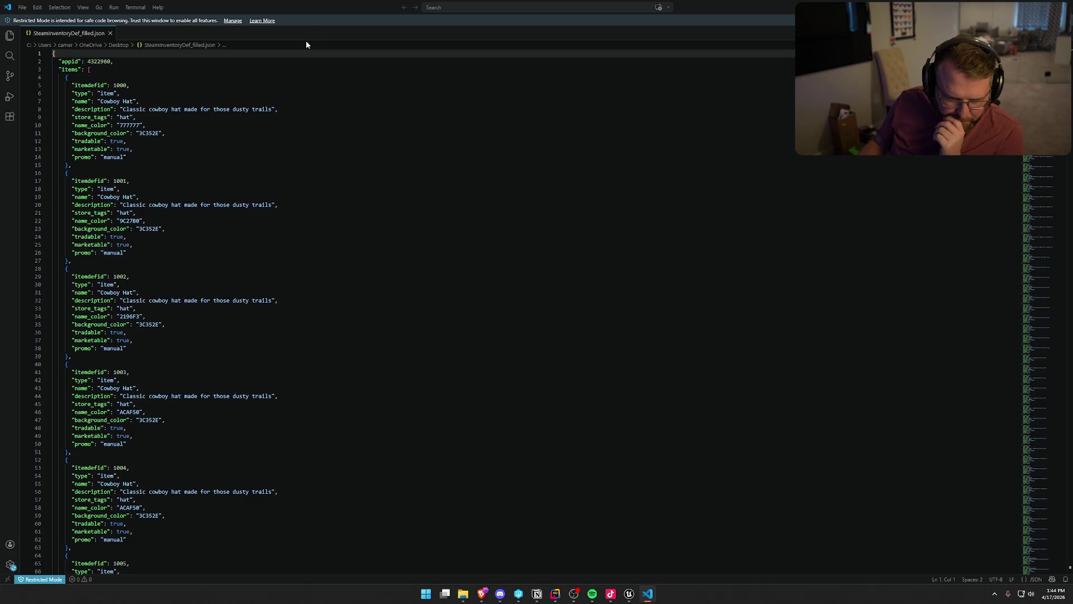
pyautogui.hotkey('alt', 'Tab')
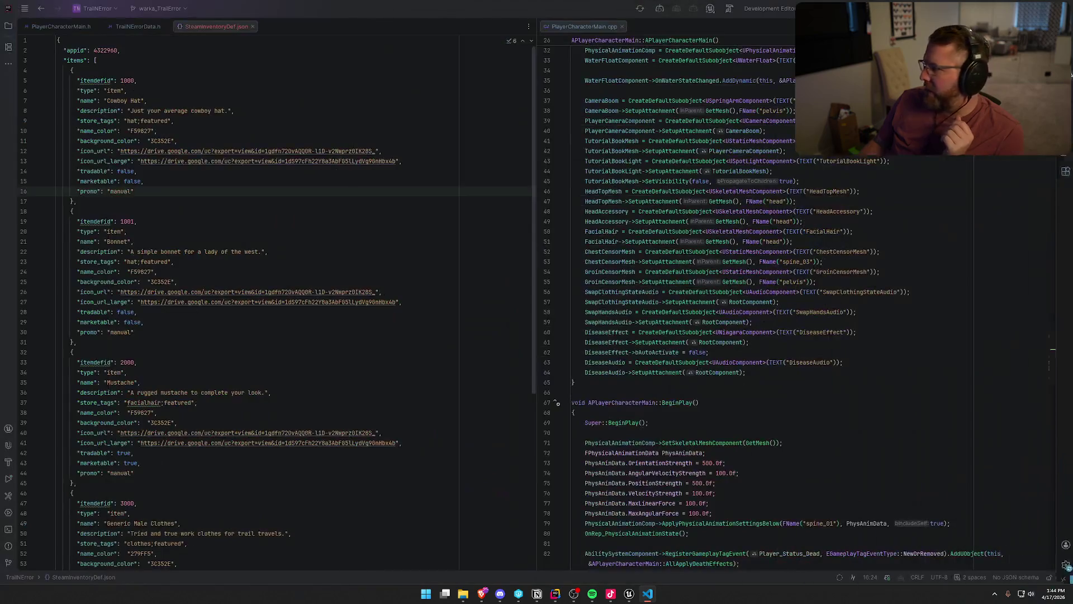
# - In Unreal, inspect the DefaultItemList variable's entries [0] through [3] in Details
pyautogui.hotkey('alt', 'Tab')
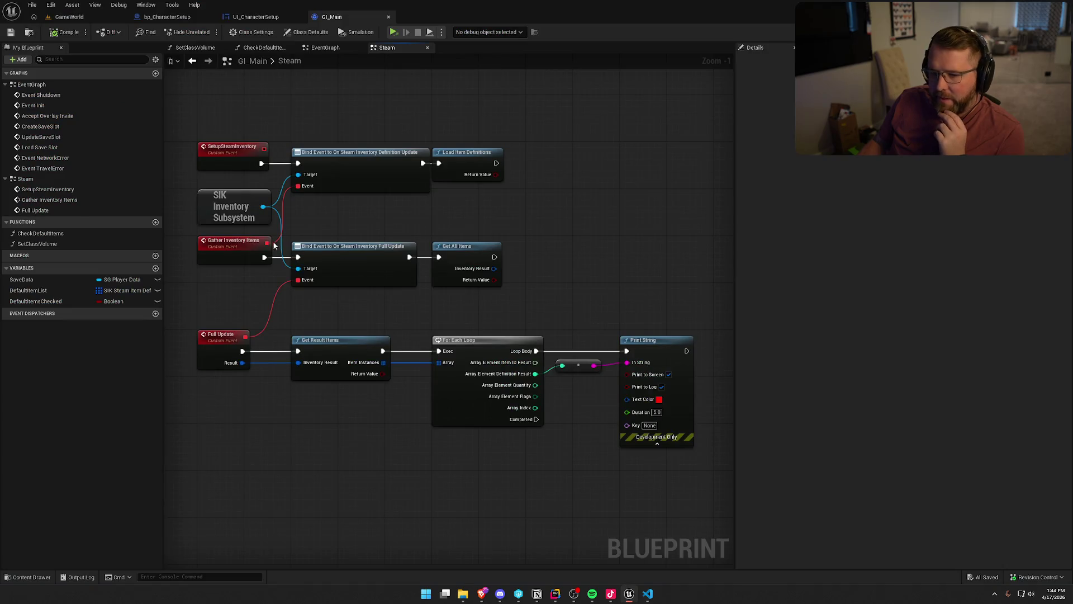
pyautogui.click(25, 288)
pyautogui.click(746, 336)
pyautogui.click(746, 359)
pyautogui.click(748, 382)
pyautogui.click(748, 405)
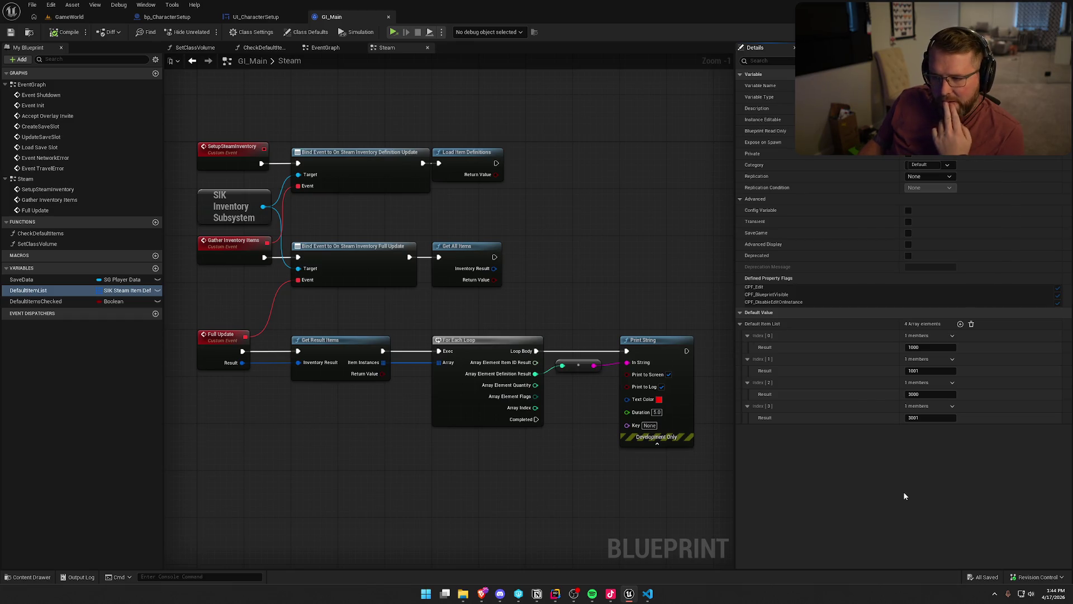
# - Preview actions for the Item Instances array, then find all references to DefaultItemsChecked
pyautogui.moveTo(384, 363); pyautogui.dragTo(470, 472)
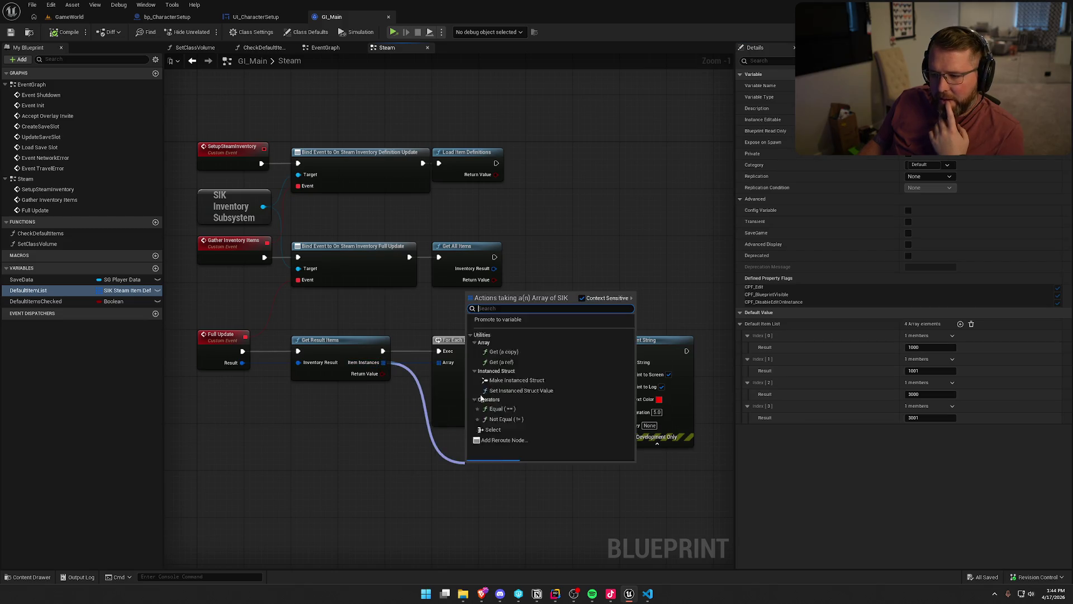
pyautogui.rightClick(559, 263)
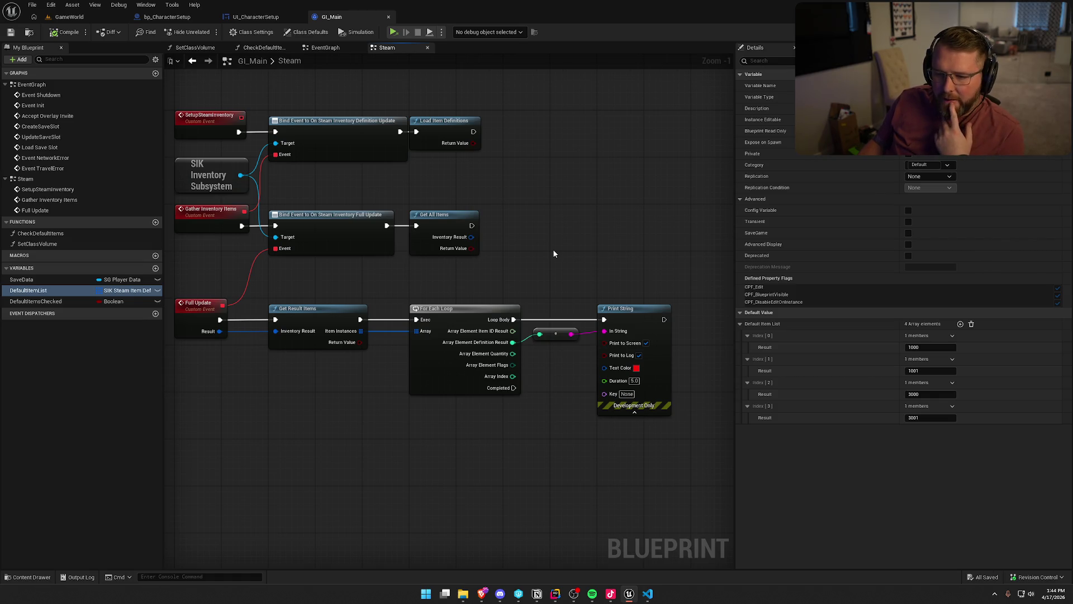
pyautogui.click(36, 301)
pyautogui.rightClick(58, 302)
pyautogui.moveTo(101, 330)
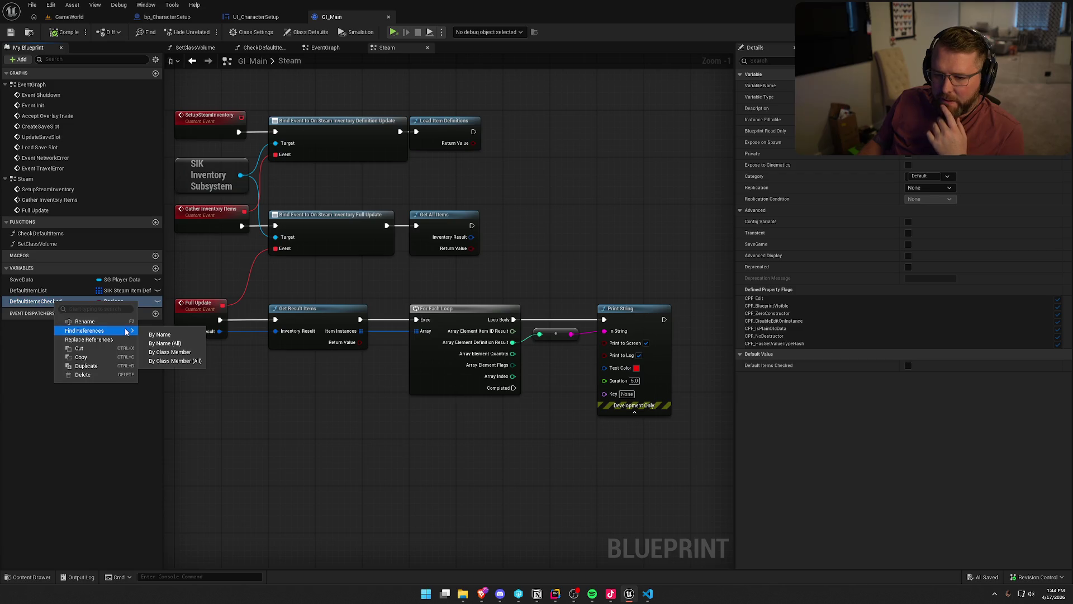
pyautogui.click(173, 362)
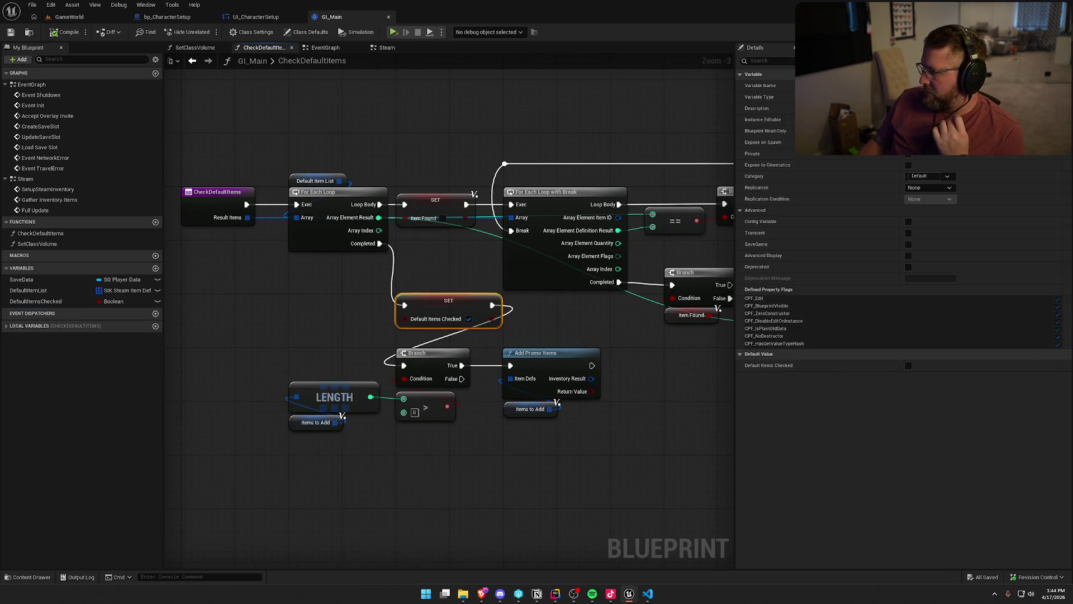
# - Inspect the Add Promo Items node and pan to CheckDefaultItems' For Each Loop and entry node
pyautogui.rightClick(534, 386)
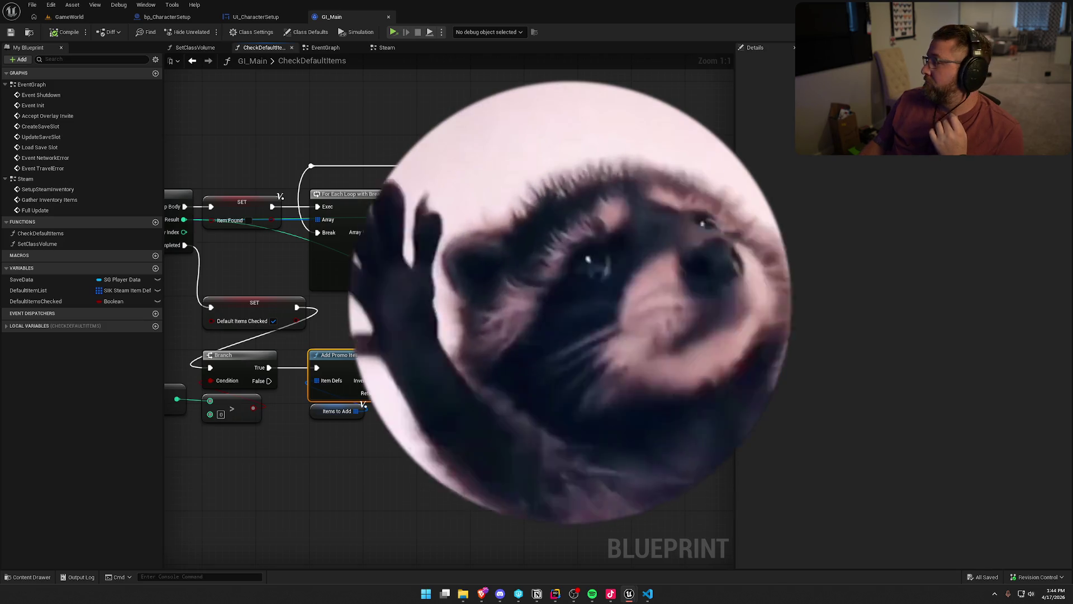
pyautogui.press('Escape')
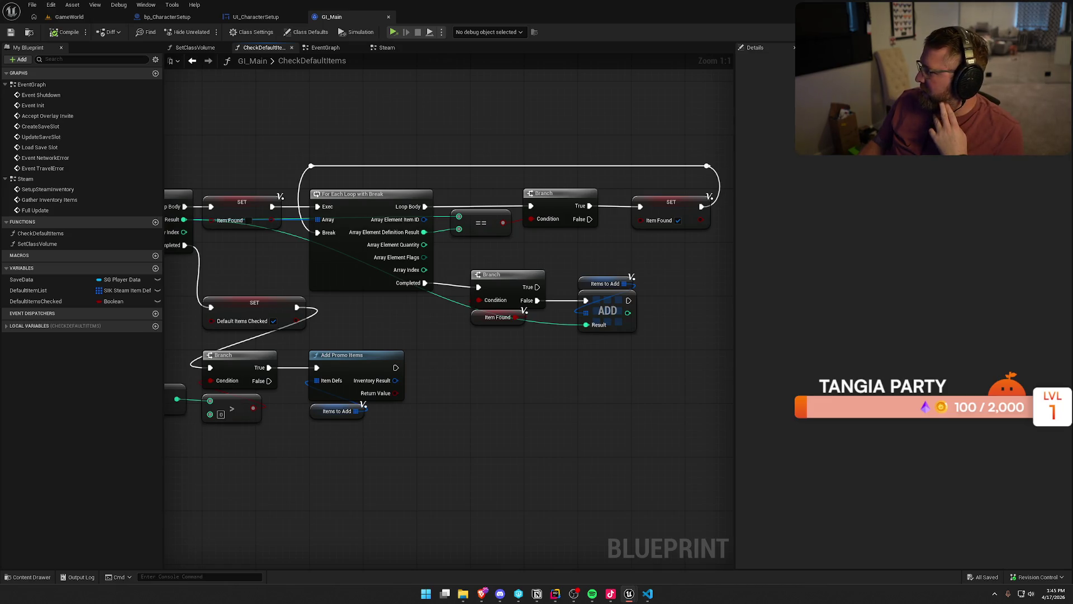
pyautogui.hotkey('alt', 'Tab')
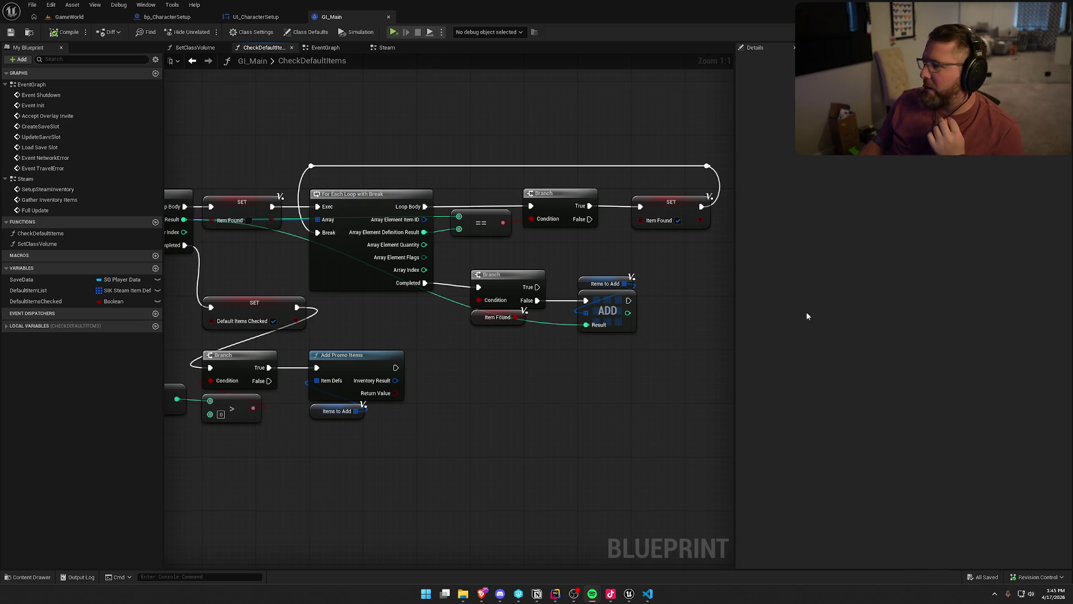
pyautogui.moveTo(432, 116)
pyautogui.mouseDown()
pyautogui.moveTo(510, 131)
pyautogui.moveTo(570, 100)
pyautogui.mouseUp()
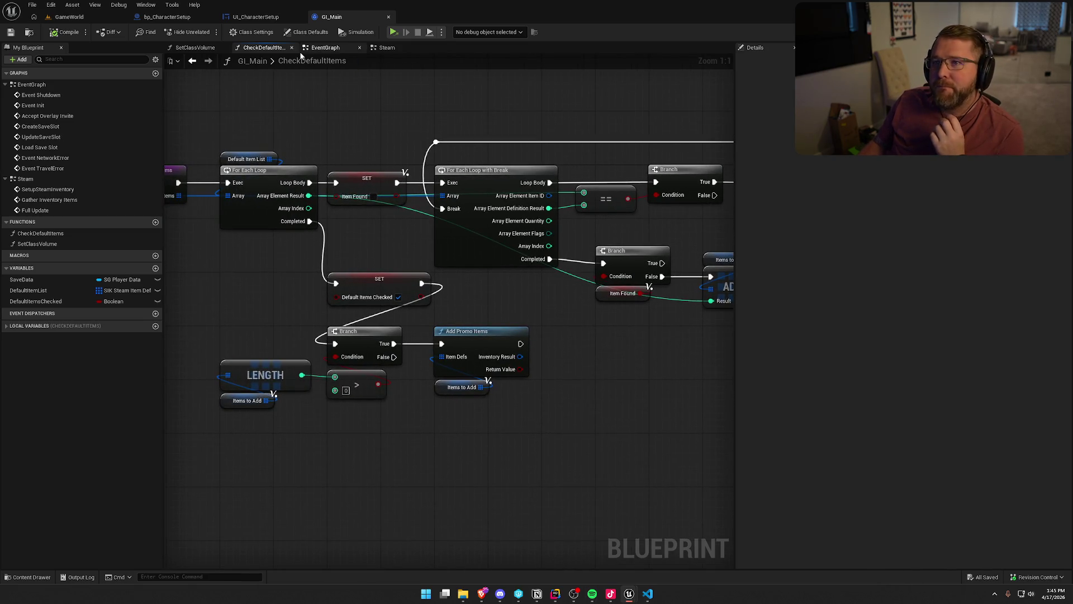
pyautogui.moveTo(338, 116); pyautogui.dragTo(399, 125)
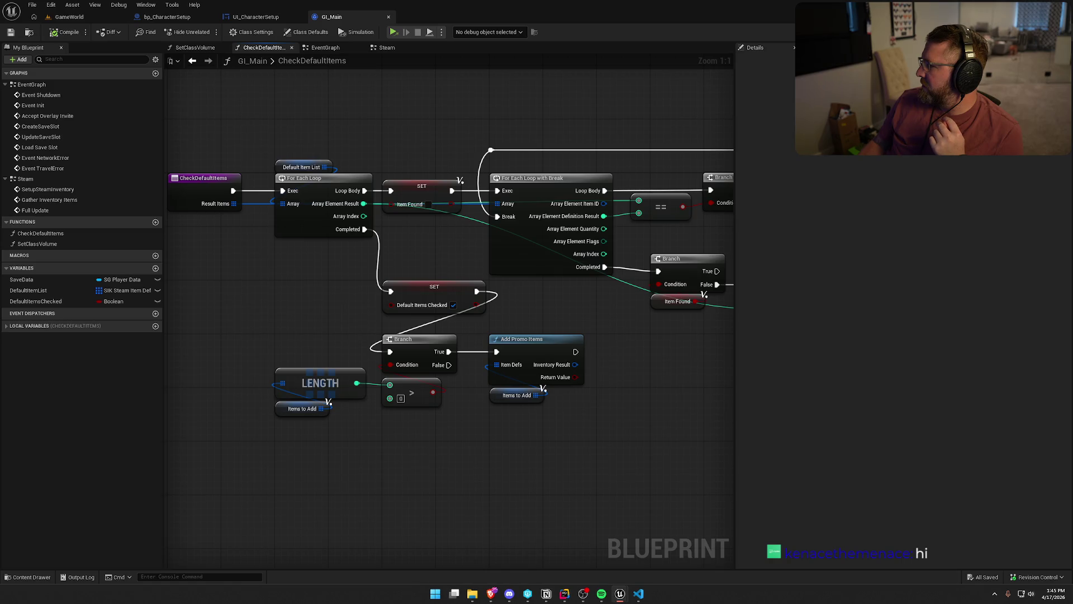
# - Show CheckDefaultItems' local variables and review its LENGTH, compare, Branch and entry nodes
pyautogui.hotkey('alt', 'Tab')
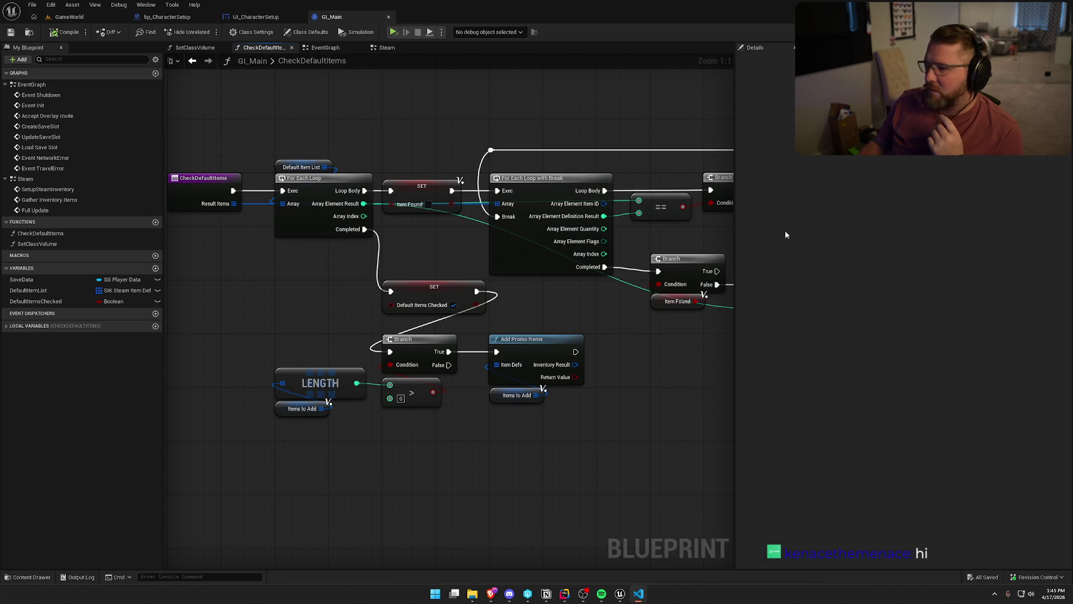
pyautogui.click(688, 387)
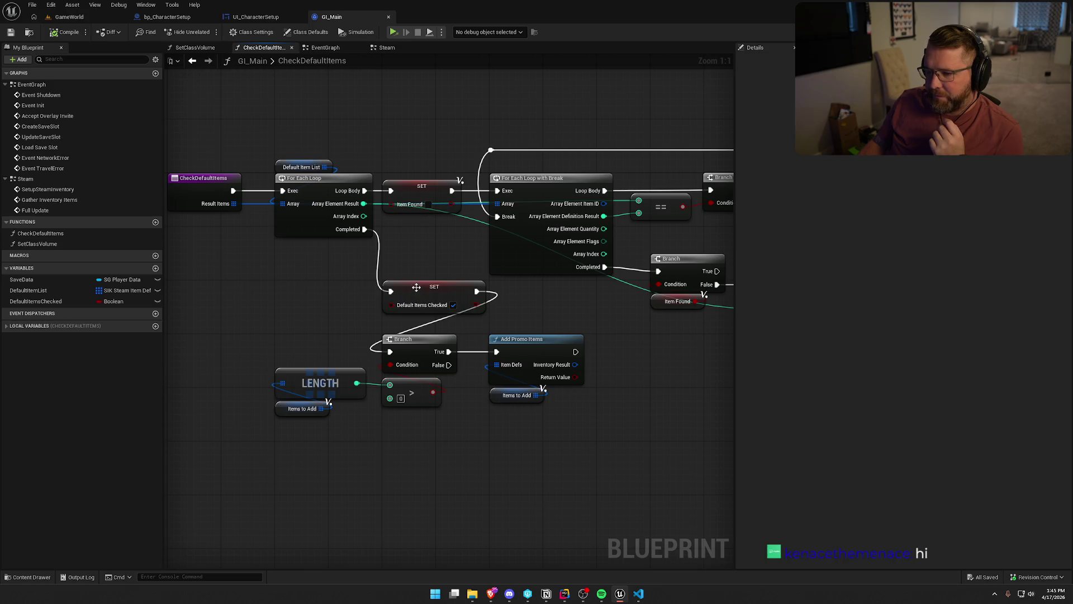
pyautogui.click(7, 326)
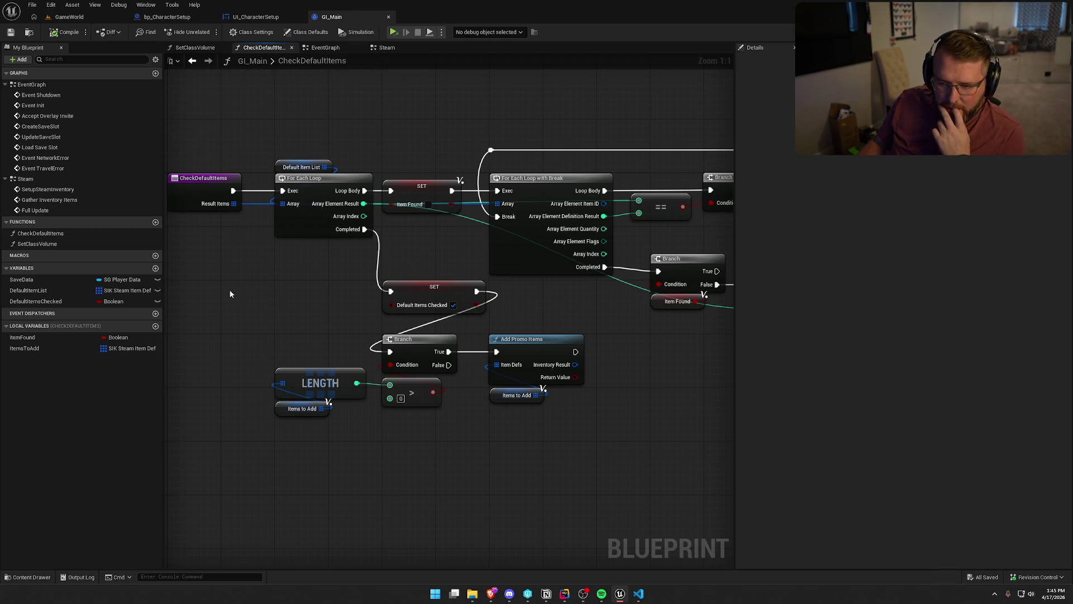
pyautogui.scroll(-1, 284, 304)
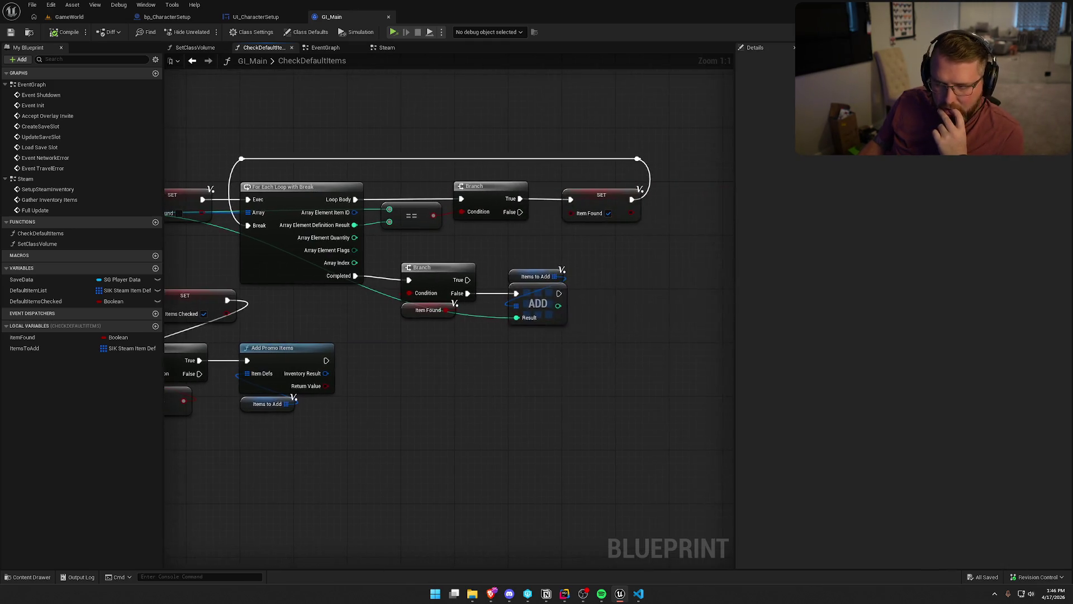
pyautogui.moveTo(486, 331)
pyautogui.mouseDown()
pyautogui.moveTo(284, 328)
pyautogui.moveTo(195, 417)
pyautogui.mouseUp()
pyautogui.click(385, 482)
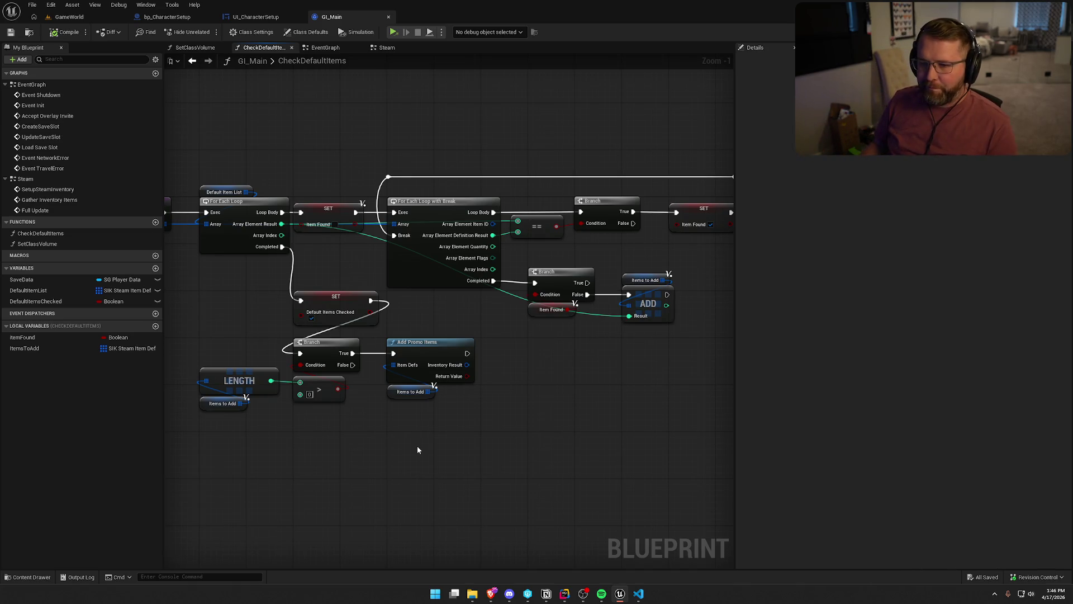
pyautogui.moveTo(417, 445); pyautogui.dragTo(476, 435)
pyautogui.moveTo(204, 149)
pyautogui.mouseDown()
pyautogui.moveTo(227, 297)
pyautogui.moveTo(233, 290)
pyautogui.mouseUp()
pyautogui.click(289, 185)
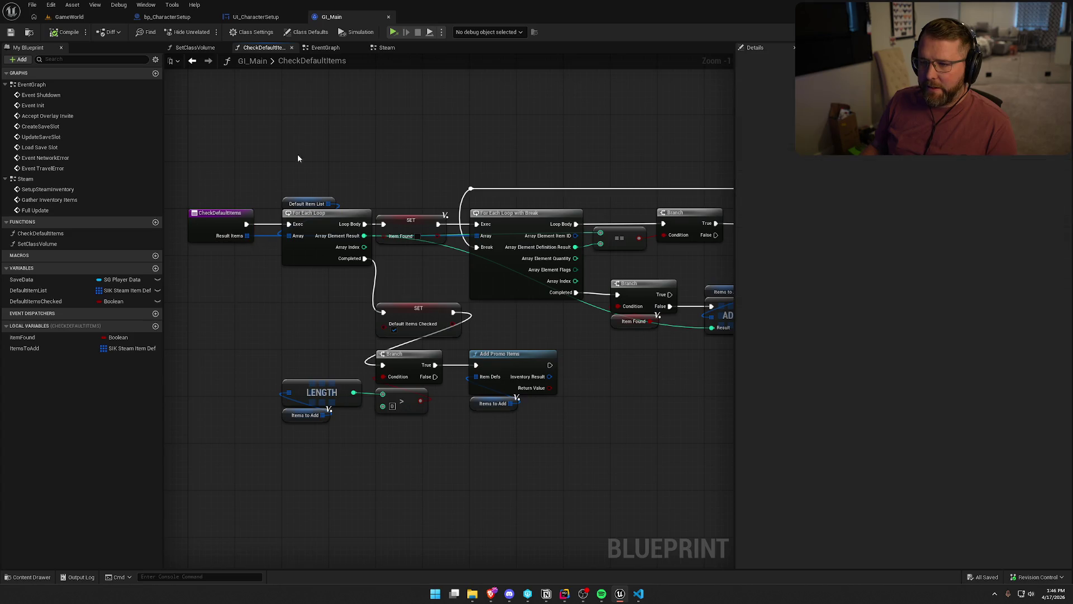
# - Go back through the EventGraph to GI_Main's Steam graph
pyautogui.click(325, 48)
pyautogui.moveTo(314, 278)
pyautogui.mouseDown()
pyautogui.moveTo(413, 311)
pyautogui.moveTo(441, 305)
pyautogui.mouseUp()
pyautogui.doubleClick(698, 167)
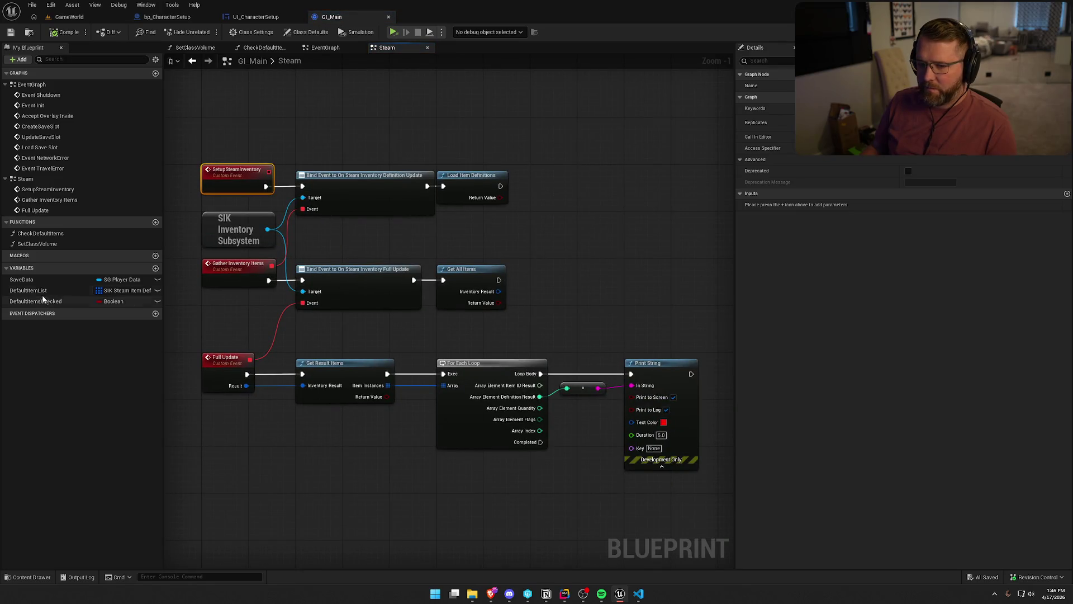
# - Delete CheckDefaultItems, DefaultItemsChecked and DefaultItemList from My Blueprint, then reframe the Steam graph
pyautogui.click(44, 234)
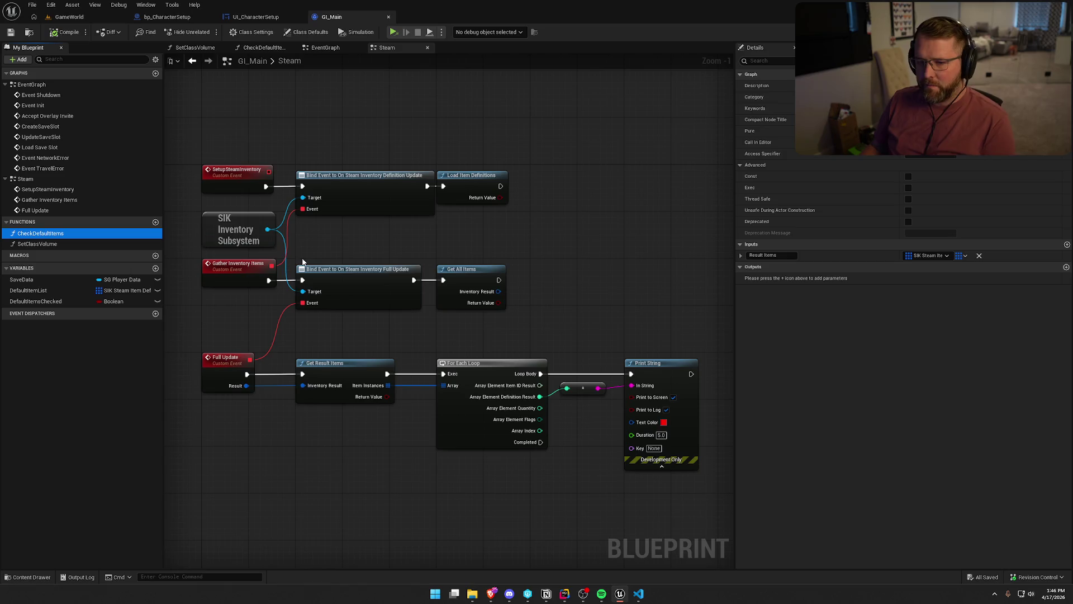
pyautogui.press('Delete')
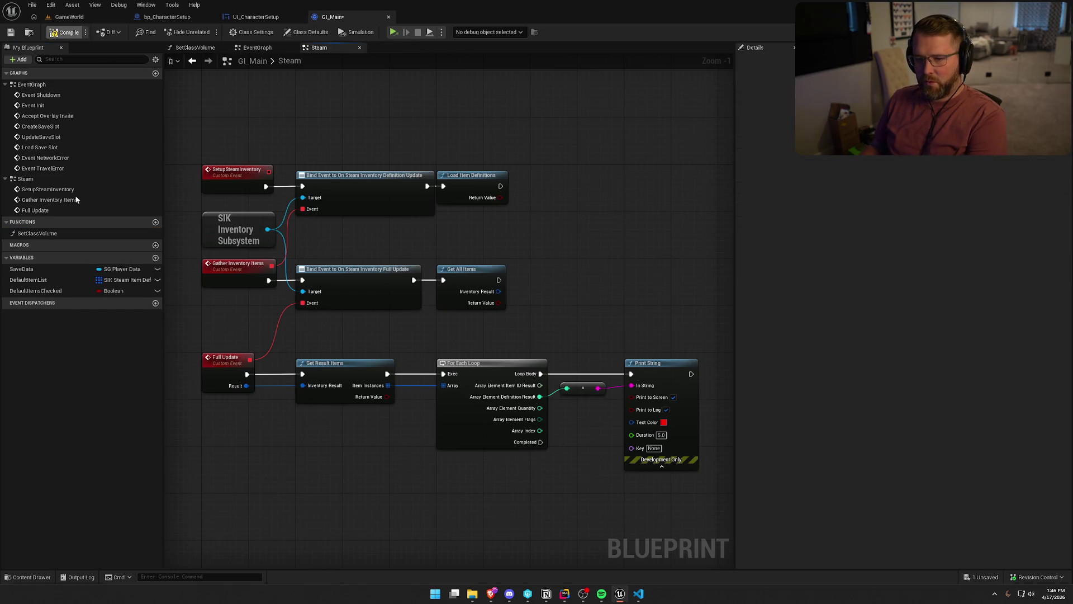
pyautogui.click(36, 291)
pyautogui.press('Delete')
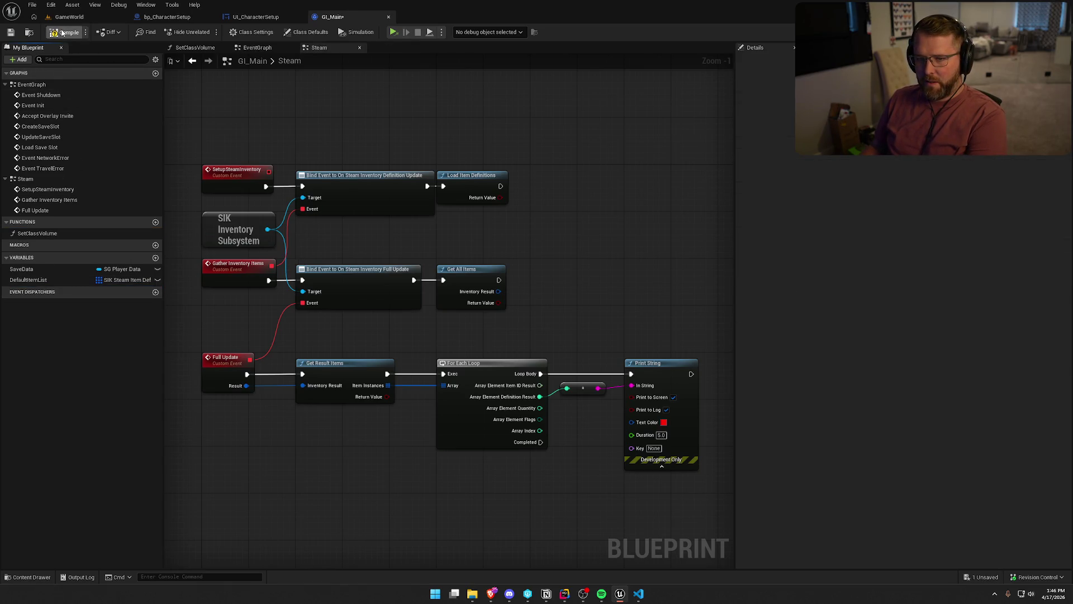
pyautogui.click(34, 280)
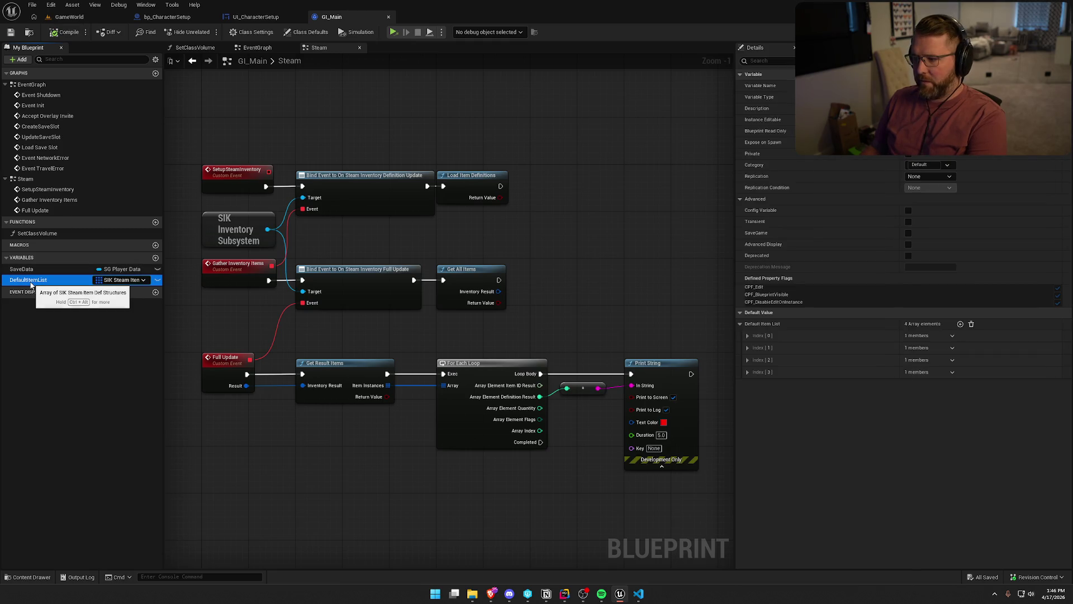
pyautogui.press('Delete')
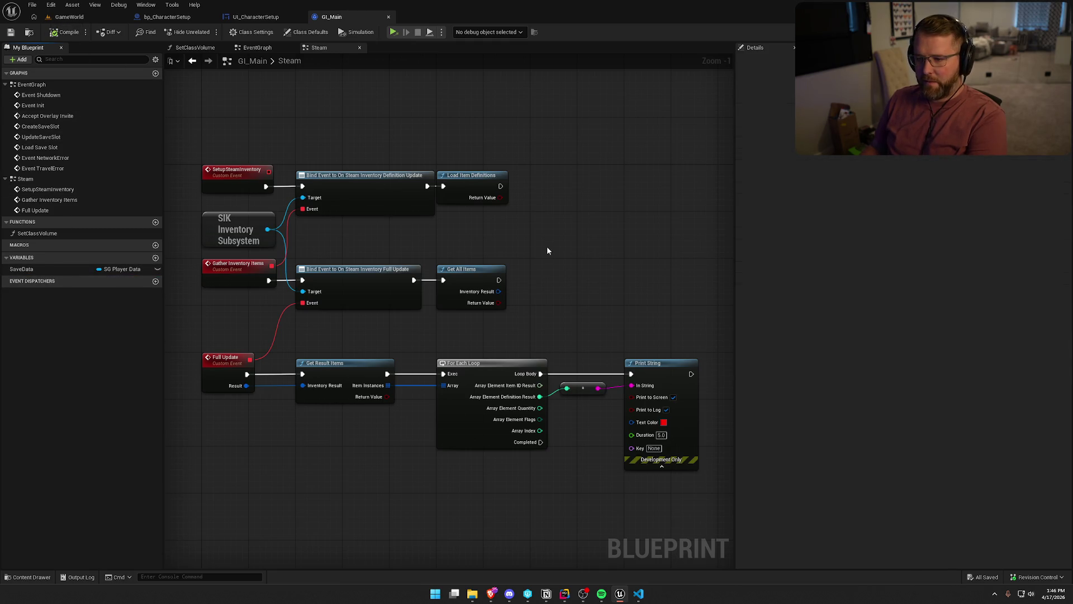
pyautogui.moveTo(547, 251); pyautogui.dragTo(530, 218)
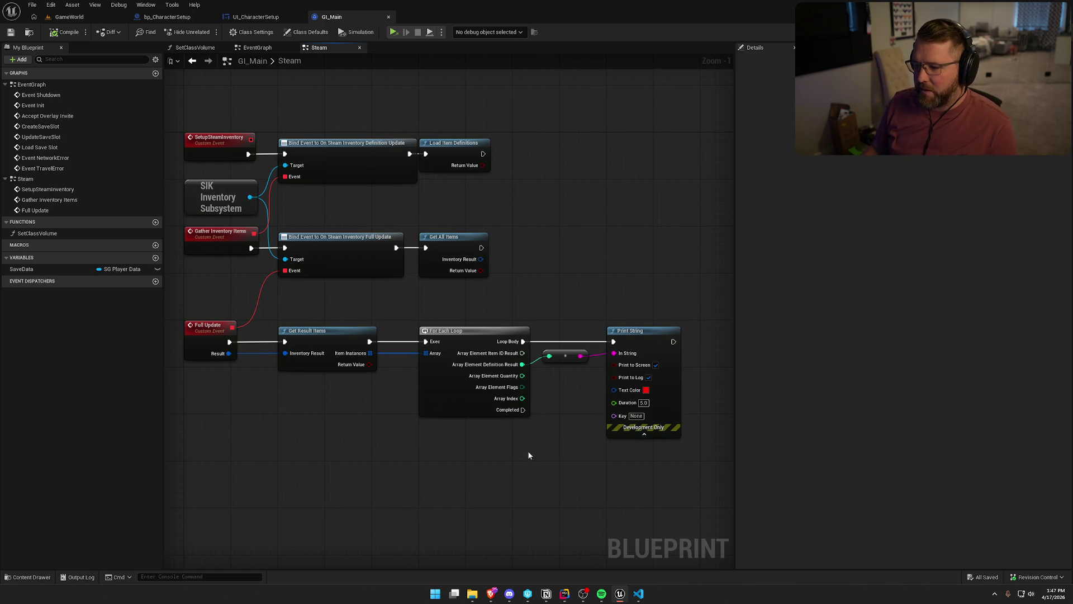
pyautogui.scroll(1, 528, 455)
# - Add a new blueprint variable and name it OwnedItemIDs
pyautogui.click(156, 258)
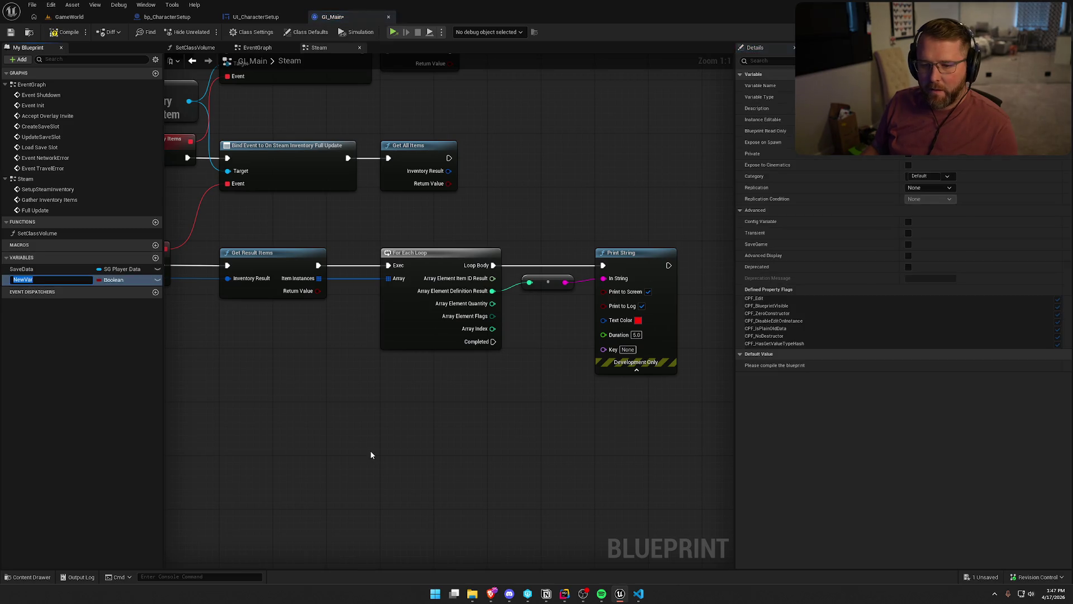
pyautogui.write('OwnedI')
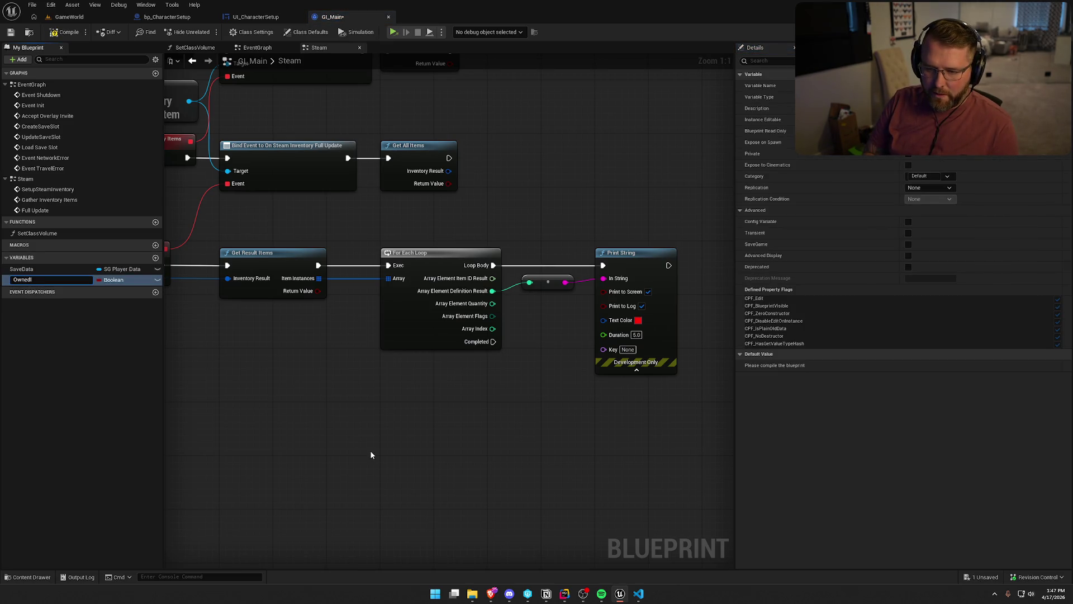
pyautogui.write('Ds')
pyautogui.press('Return')
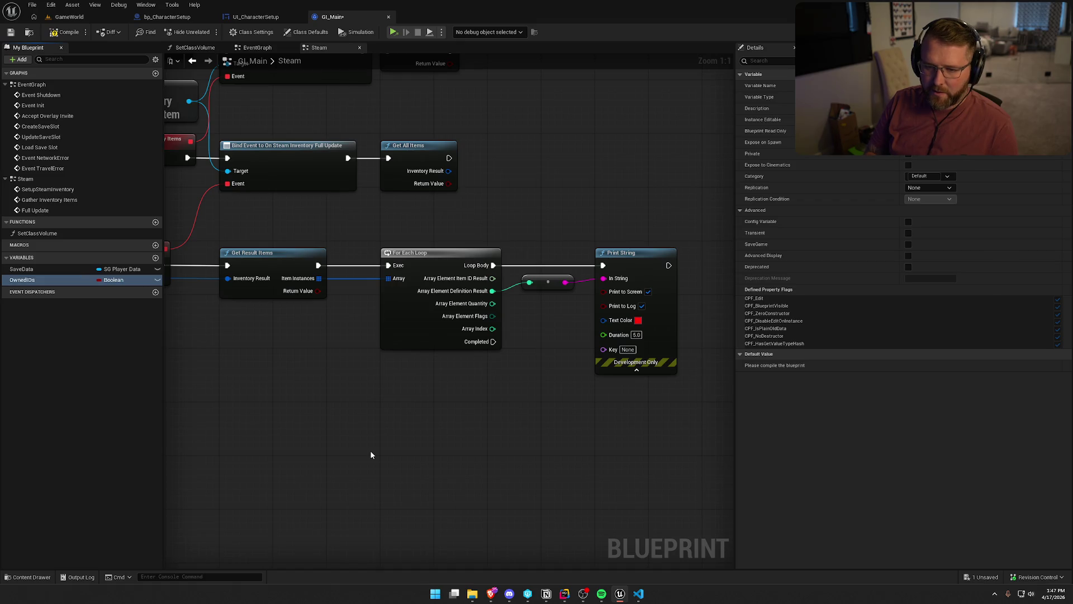
pyautogui.click(113, 279)
pyautogui.click(50, 285)
pyautogui.doubleClick(50, 285)
pyautogui.press('BackSpace')
pyautogui.press('BackSpace')
pyautogui.press('BackSpace')
pyautogui.write('T')
pyautogui.write('ItemId')
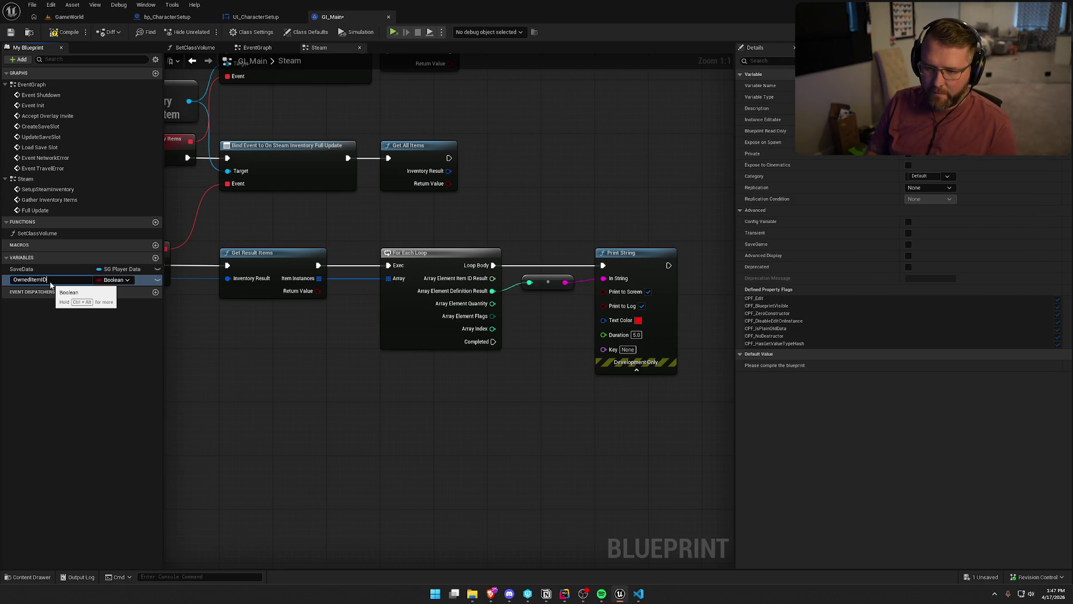
pyautogui.write('s')
pyautogui.press('Return')
# - Make OwnedItemIDs an Integer array and compile GI_Main
pyautogui.click(113, 280)
pyautogui.click(138, 324)
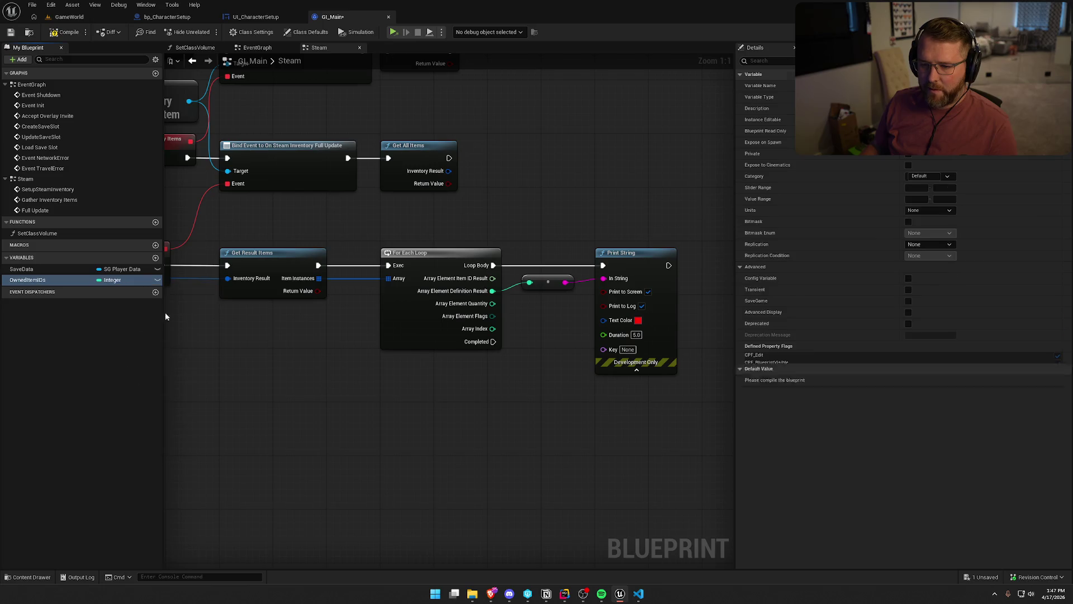
pyautogui.click(951, 97)
pyautogui.click(951, 129)
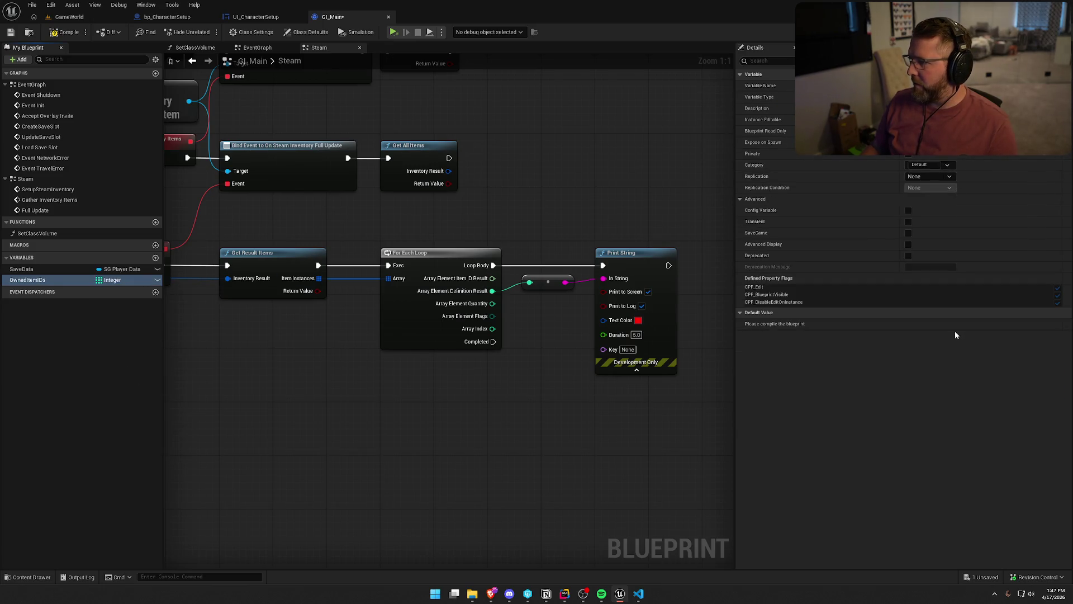
pyautogui.click(66, 32)
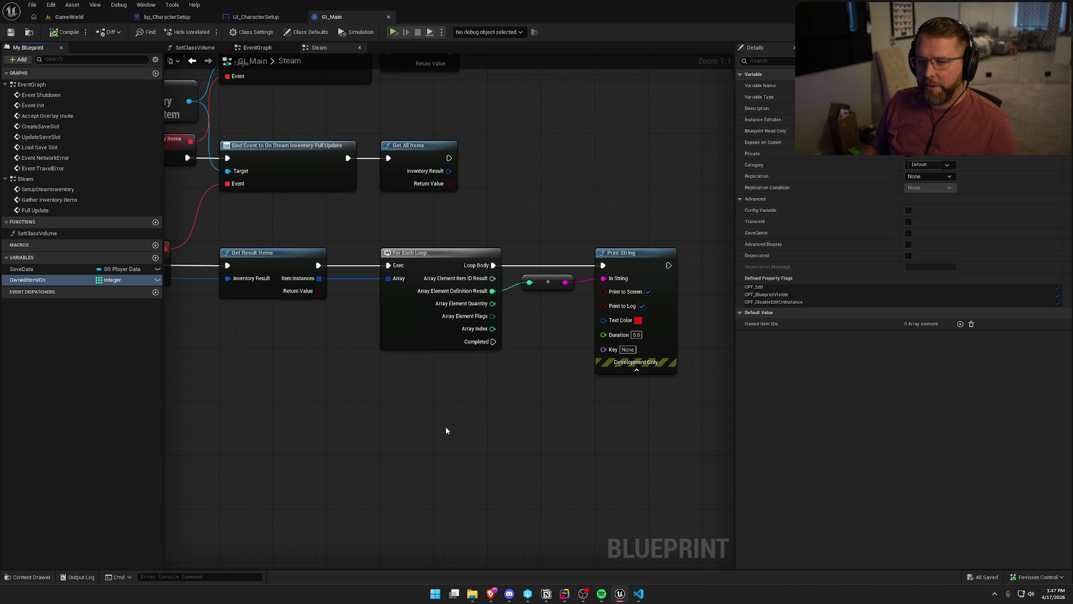
pyautogui.moveTo(428, 168); pyautogui.dragTo(609, 344)
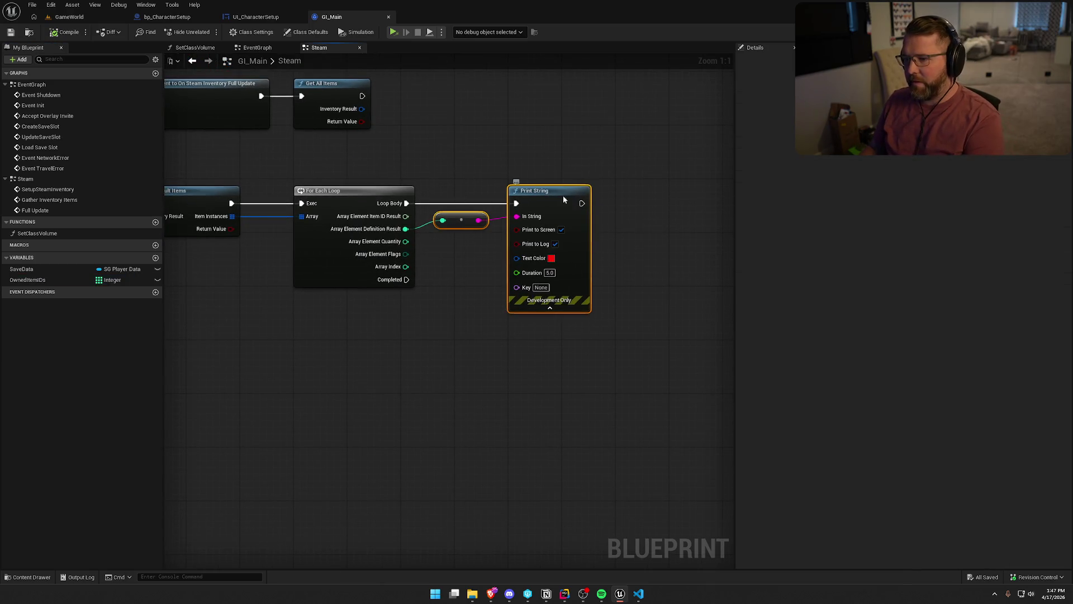
# - Place an Owned Item IDs getter and attach an AddUnique node to it
pyautogui.moveTo(561, 200); pyautogui.dragTo(648, 199)
pyautogui.click(492, 277)
pyautogui.moveTo(27, 280)
pyautogui.mouseDown()
pyautogui.moveTo(381, 329)
pyautogui.moveTo(450, 324)
pyautogui.mouseUp()
pyautogui.write('add')
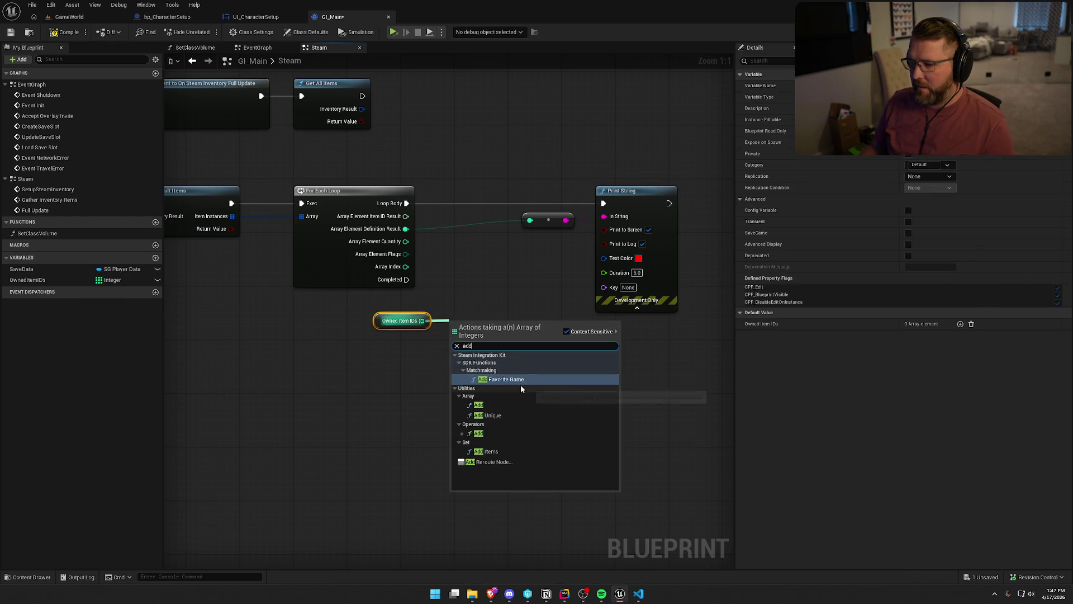
pyautogui.click(508, 404)
pyautogui.moveTo(456, 331); pyautogui.dragTo(425, 227)
pyautogui.press('Escape')
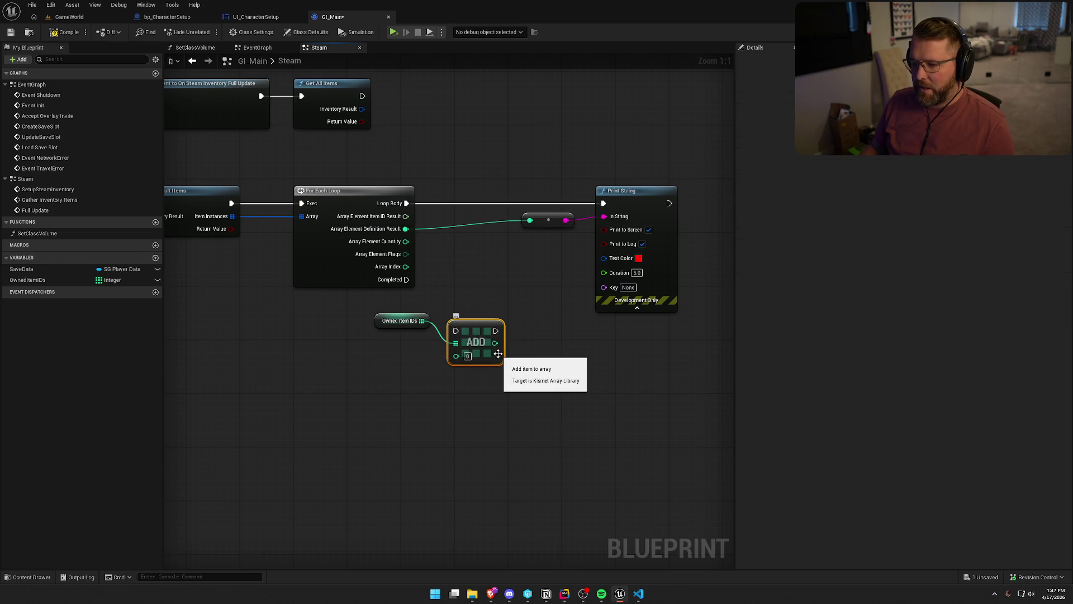
pyautogui.press('Delete')
pyautogui.moveTo(426, 320)
pyautogui.mouseDown()
pyautogui.moveTo(452, 328)
pyautogui.moveTo(406, 203)
pyautogui.moveTo(463, 356)
pyautogui.moveTo(484, 220)
pyautogui.mouseUp()
pyautogui.click(515, 421)
# - Wire AddUnique's execution output into Print String and arrange the nodes beside it
pyautogui.moveTo(570, 193); pyautogui.dragTo(643, 291)
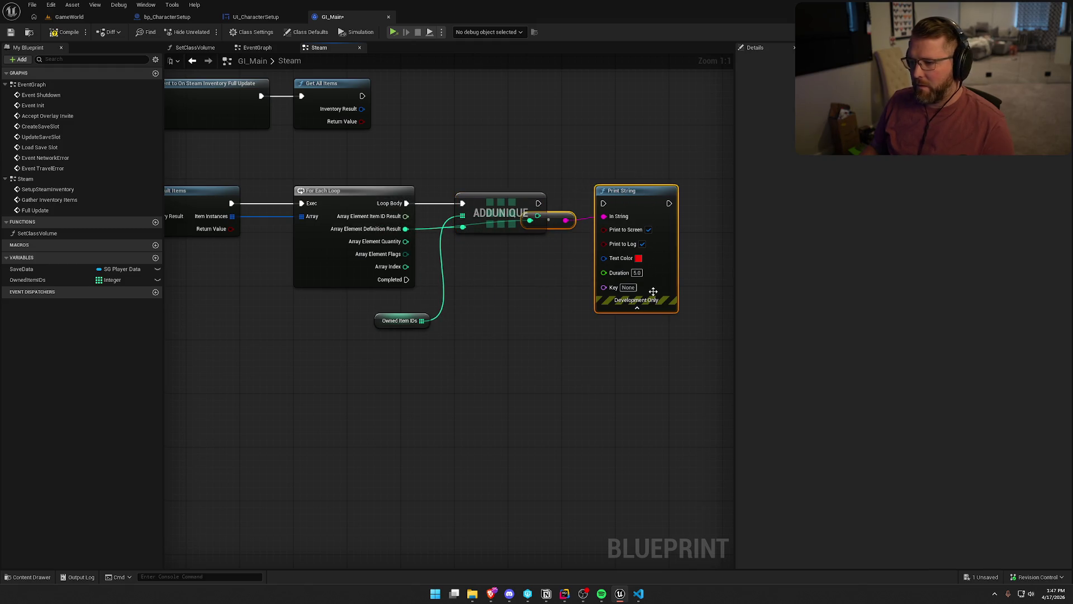
pyautogui.moveTo(389, 325)
pyautogui.mouseDown()
pyautogui.moveTo(467, 181)
pyautogui.moveTo(470, 191)
pyautogui.mouseUp()
pyautogui.moveTo(538, 203); pyautogui.dragTo(705, 200)
pyautogui.moveTo(621, 222)
pyautogui.mouseDown()
pyautogui.moveTo(549, 279)
pyautogui.moveTo(479, 248)
pyautogui.mouseUp()
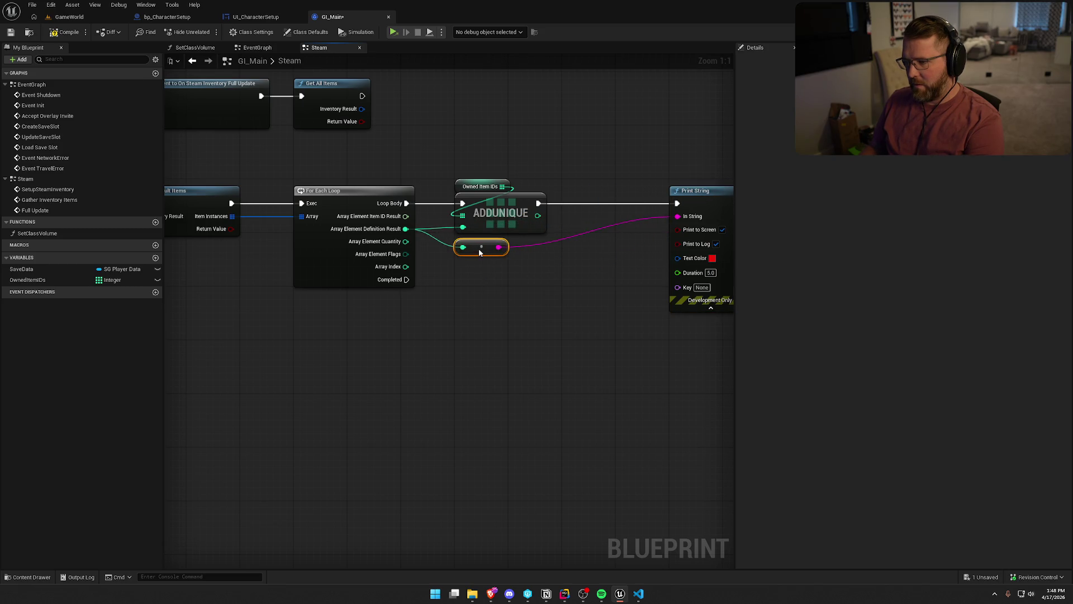
pyautogui.moveTo(709, 193); pyautogui.dragTo(601, 196)
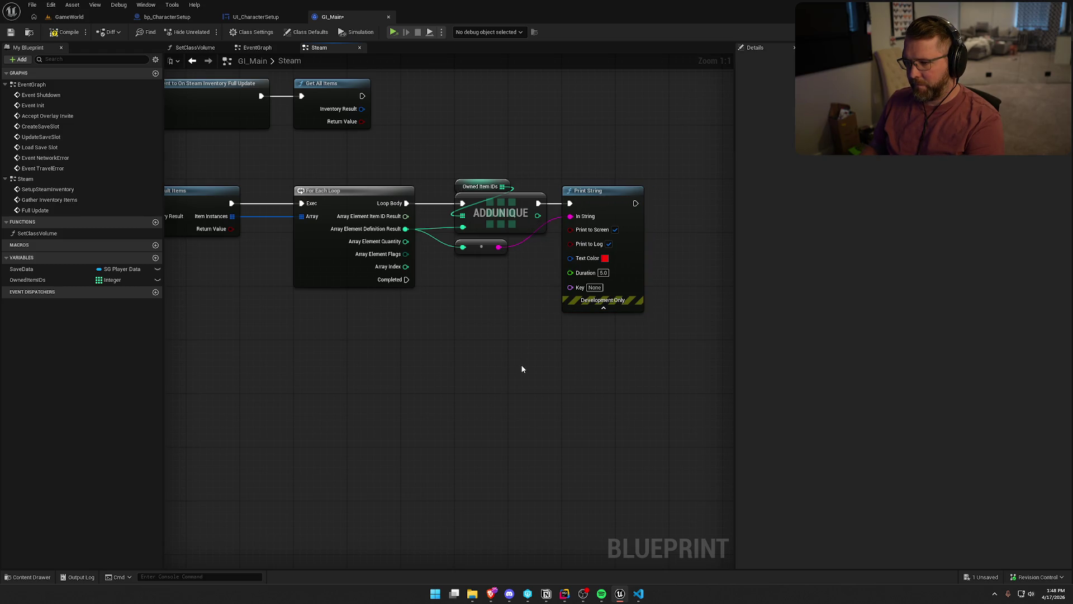
pyautogui.moveTo(522, 361); pyautogui.dragTo(567, 375)
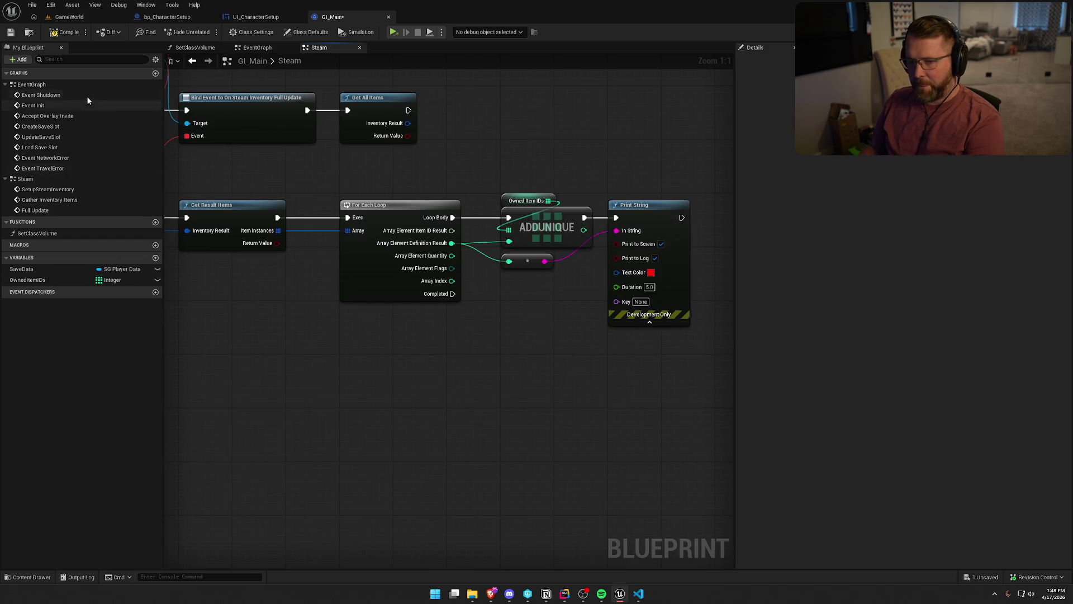
pyautogui.click(35, 279)
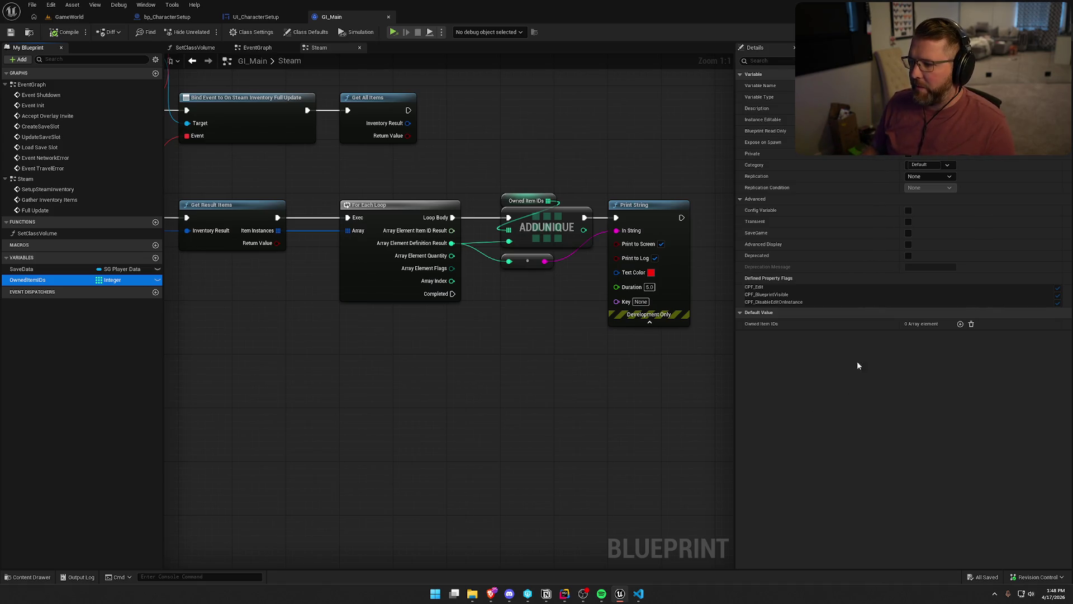
# - Add one default element to Owned Item IDs, save, and open DT_Accessories from Cosmetics
pyautogui.click(960, 323)
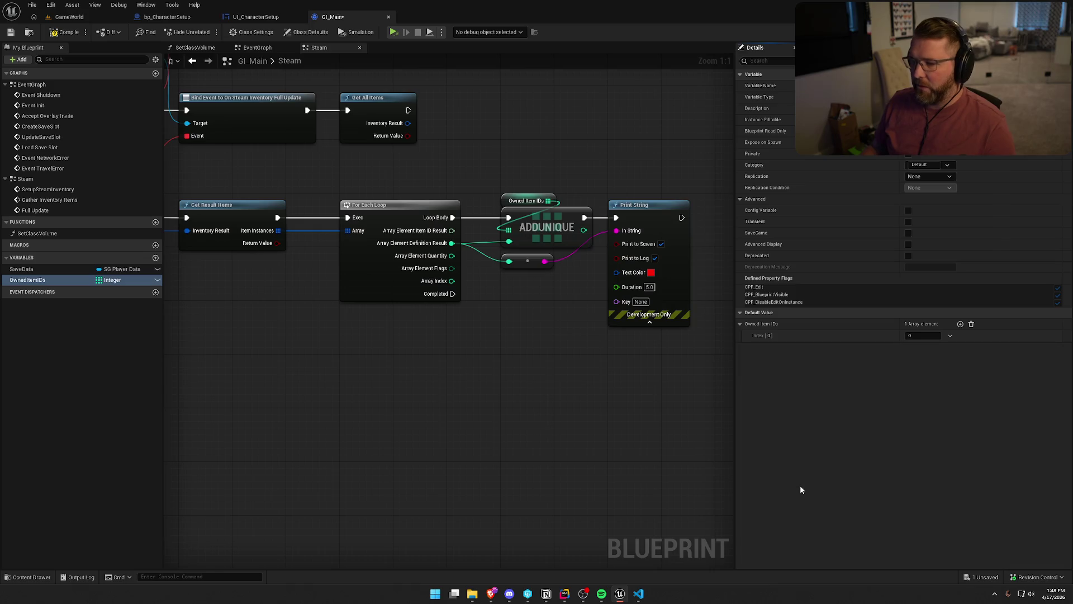
pyautogui.hotkey('ctrl', 's')
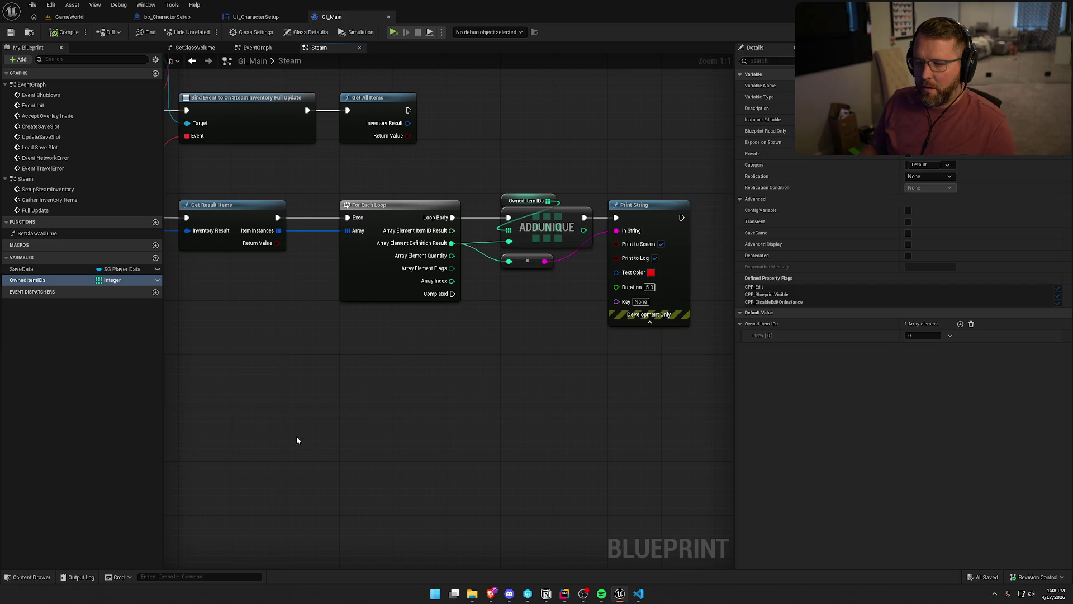
pyautogui.click(51, 576)
pyautogui.doubleClick(208, 441)
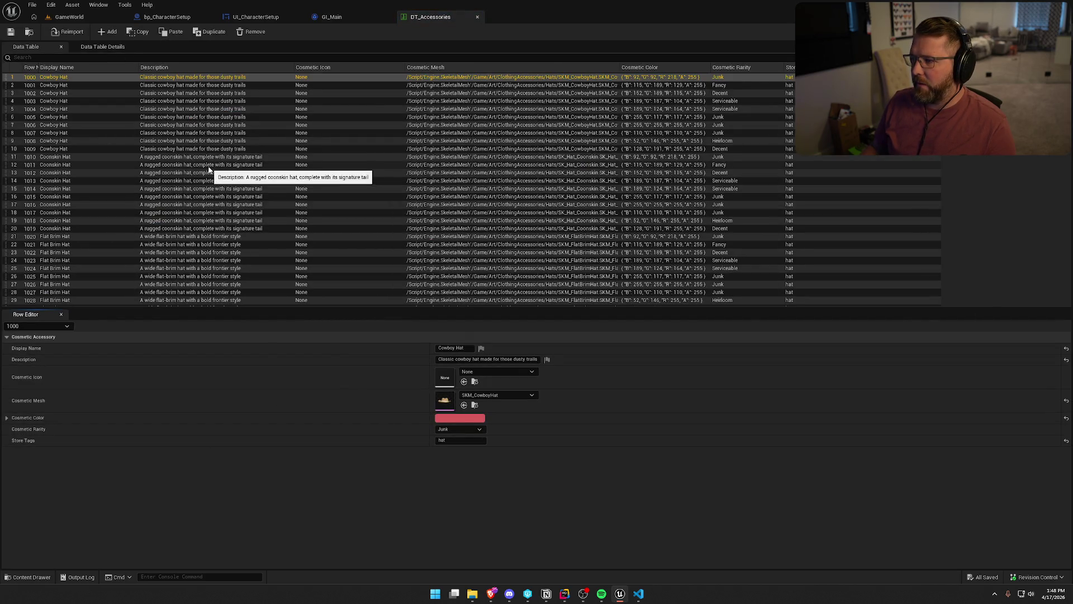
pyautogui.click(637, 85)
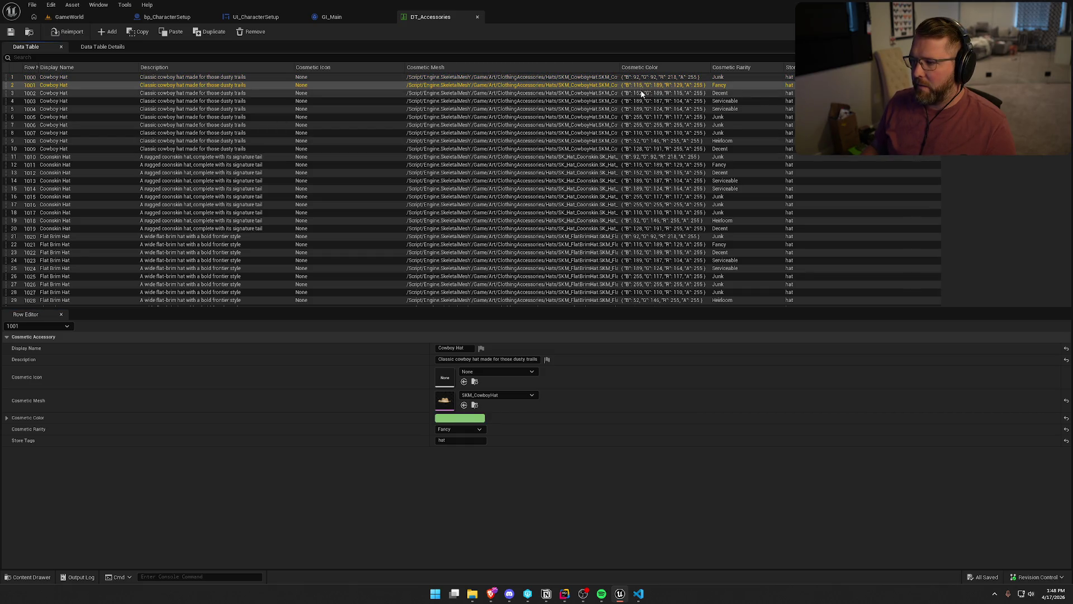
pyautogui.click(642, 93)
pyautogui.press('Down')
pyautogui.press('Down')
pyautogui.press('Down')
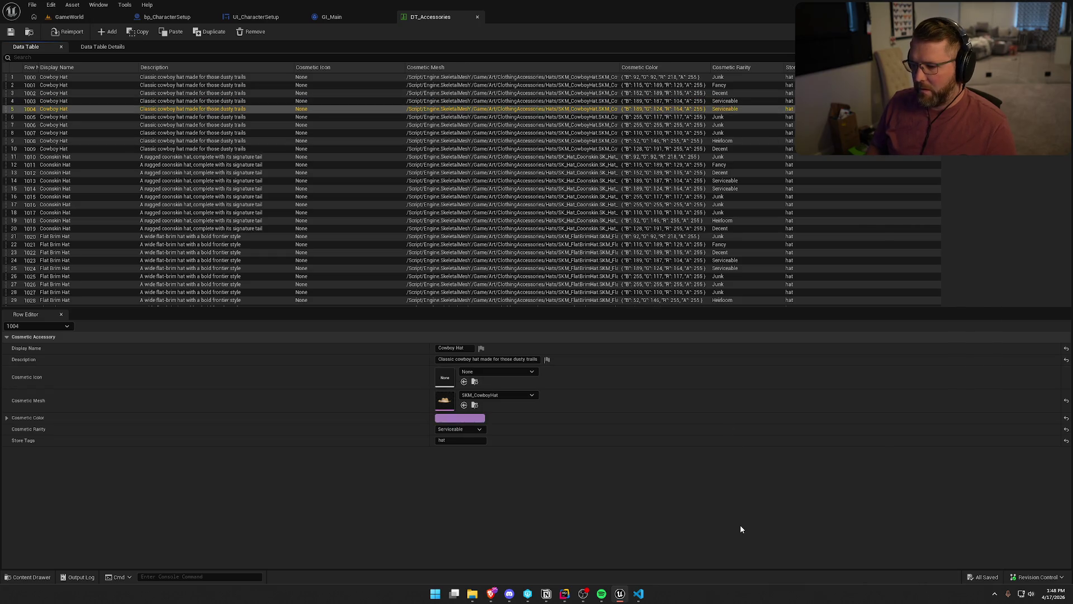
pyautogui.press('Down')
pyautogui.press('Down')
pyautogui.press('Down')
pyautogui.press('Up')
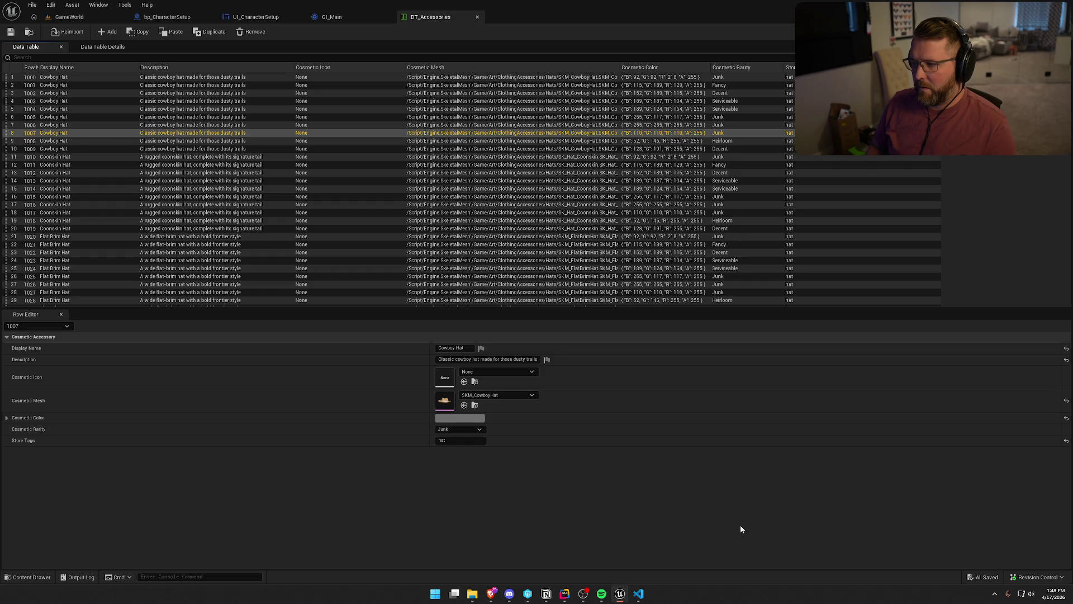
pyautogui.press('Down')
pyautogui.press('Down')
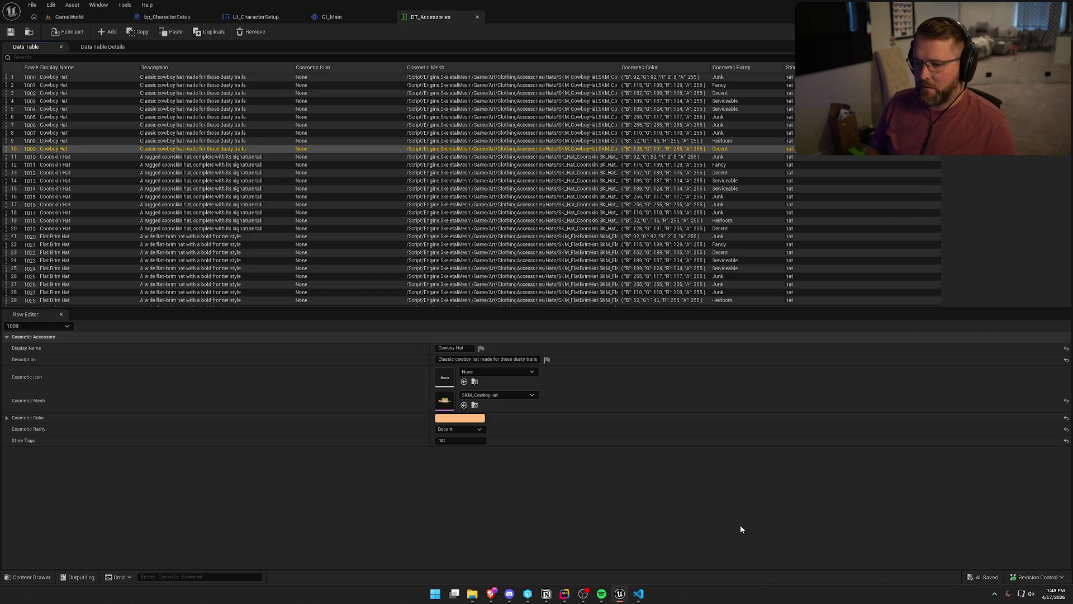
pyautogui.press('Up')
pyautogui.press('Up')
pyautogui.press('Up')
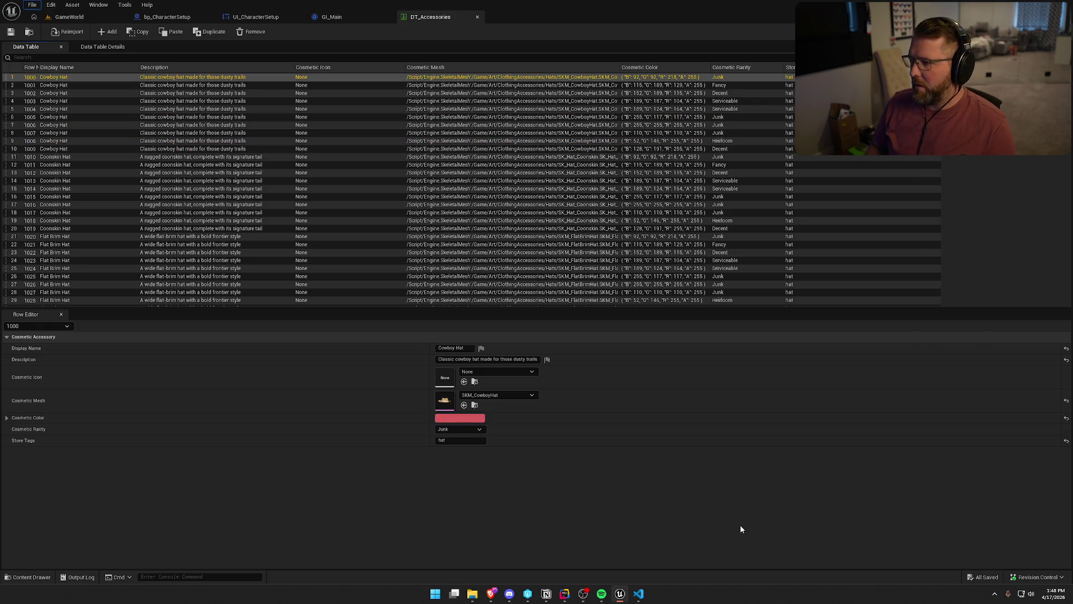
pyautogui.press('Escape')
pyautogui.click(640, 85)
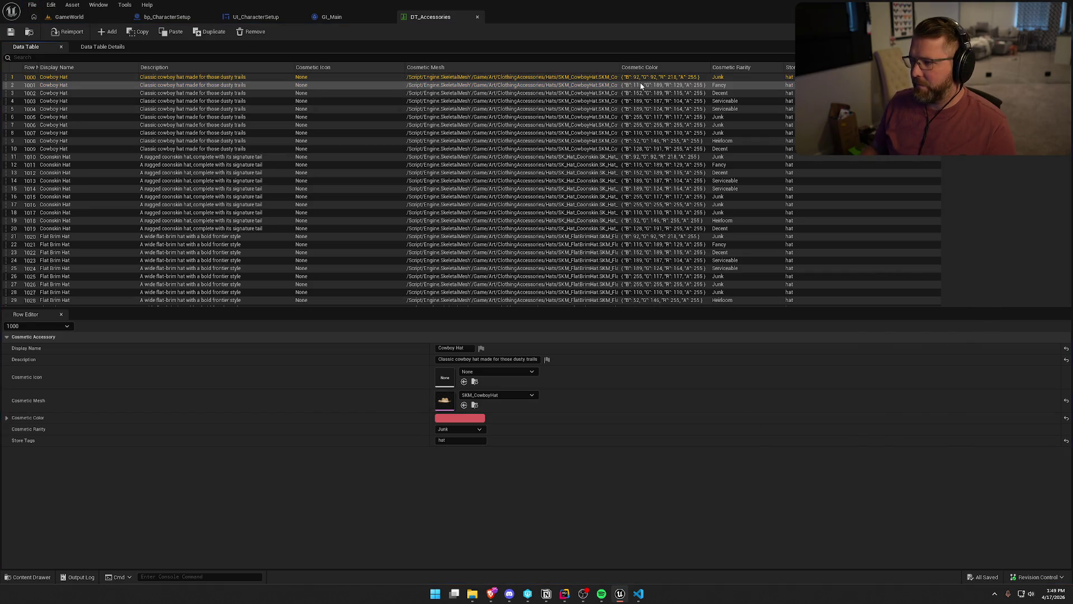
pyautogui.press('Down')
pyautogui.press('Down')
pyautogui.press('Down')
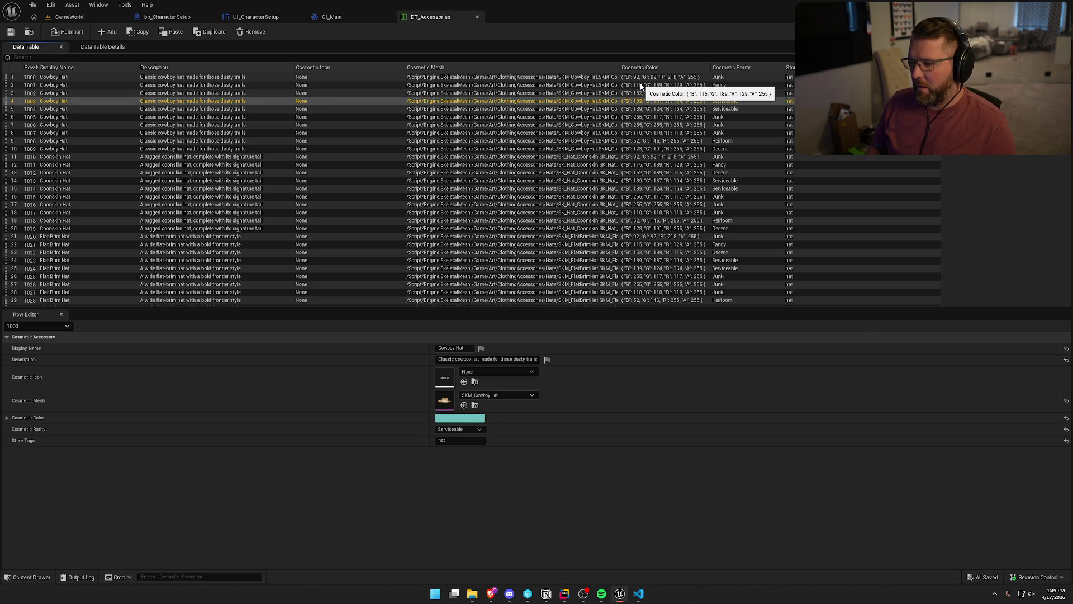
pyautogui.press('Down')
pyautogui.press('Down')
pyautogui.press('Up')
pyautogui.press('Down')
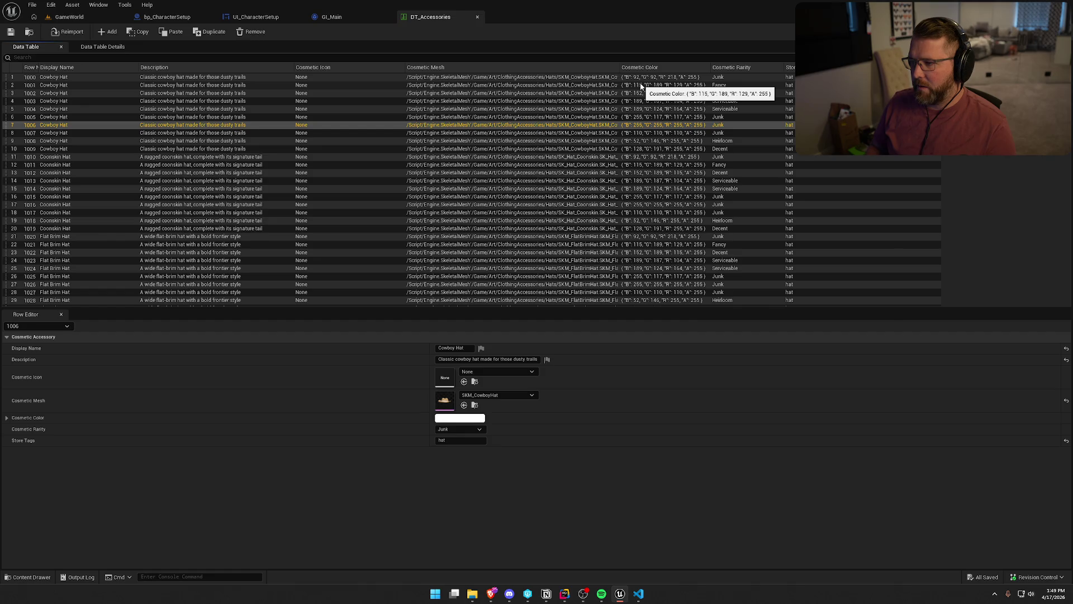
pyautogui.press('Down')
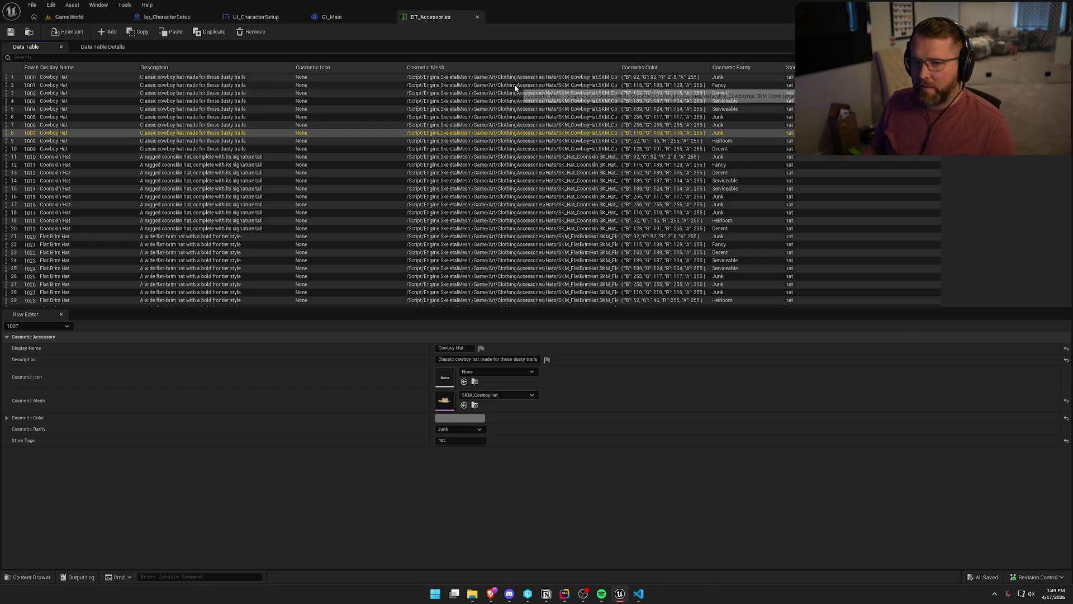
# - Set the first default Owned Item ID to 1007 and add a second array element
pyautogui.click(332, 17)
pyautogui.click(929, 335)
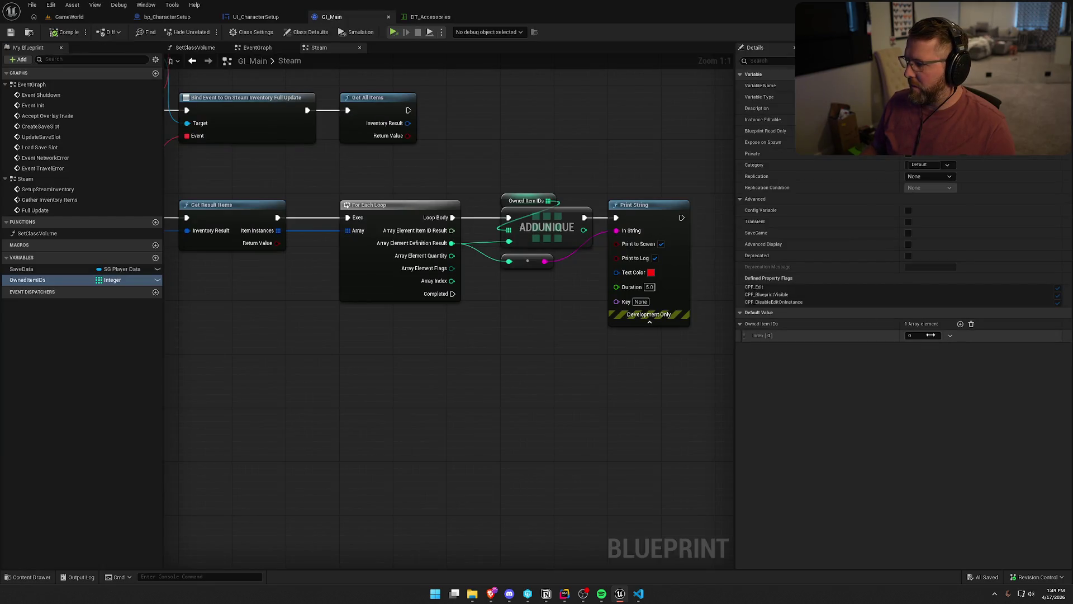
pyautogui.write('107')
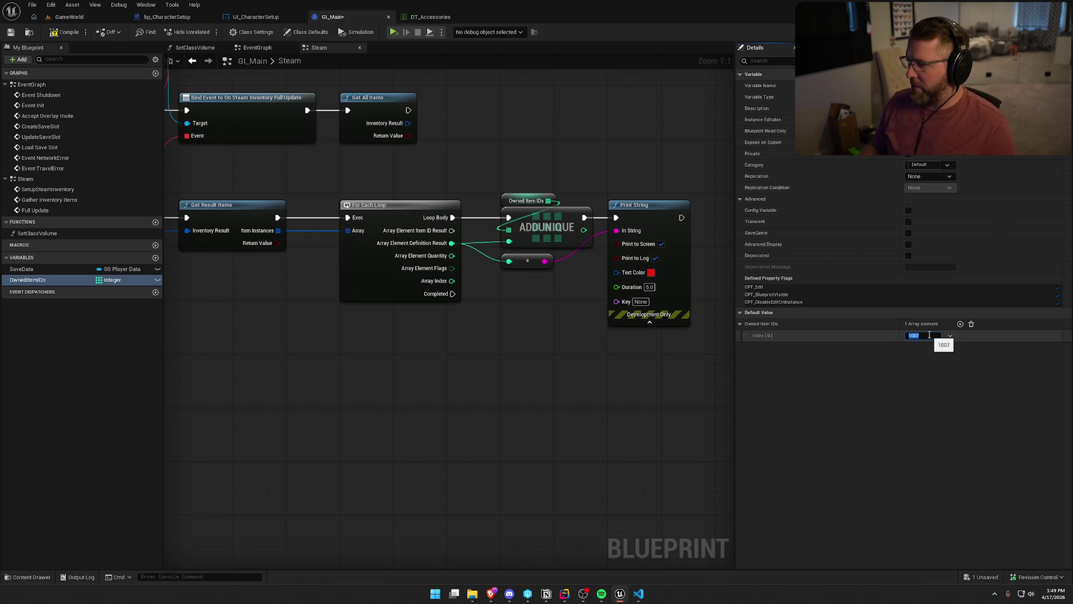
pyautogui.click(960, 324)
# - Browse DT_Accessories rows 1008–1039 and settle on Bonnet row 1036
pyautogui.click(424, 17)
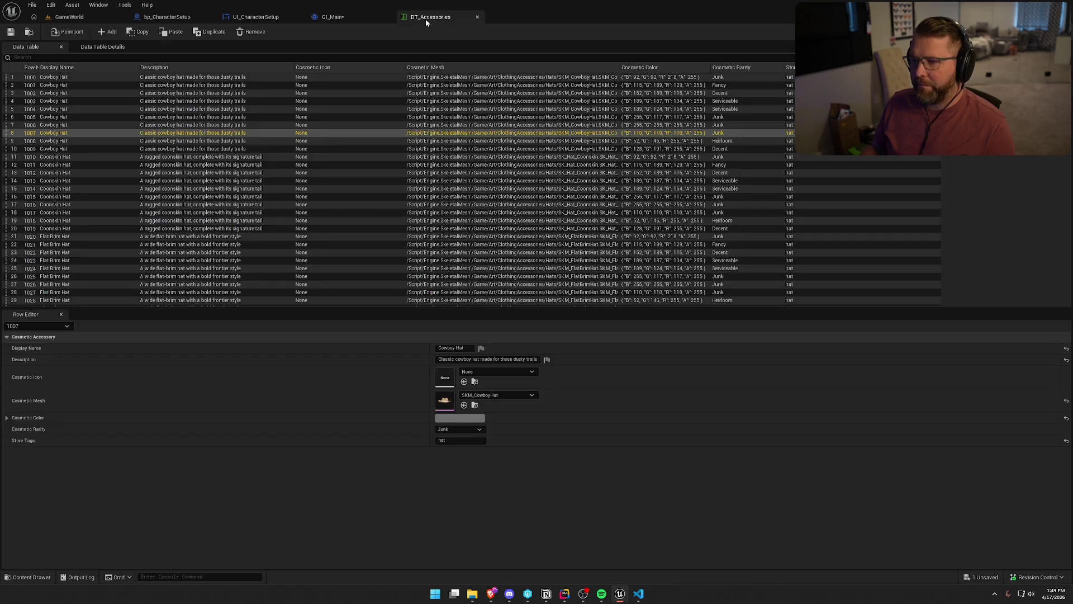
pyautogui.click(37, 141)
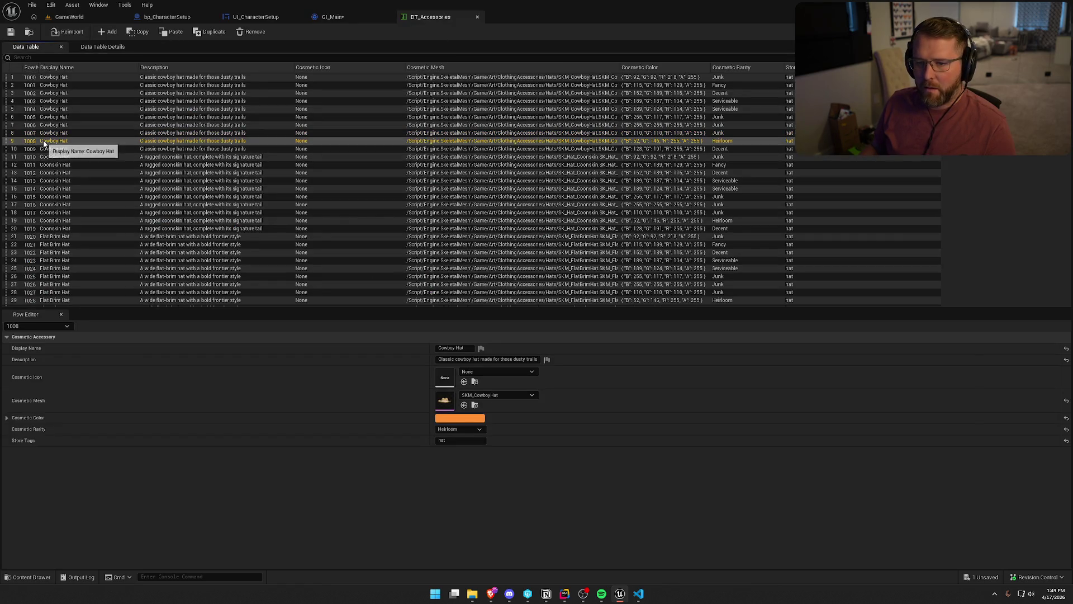
pyautogui.click(52, 157)
pyautogui.scroll(-5, 110, 191)
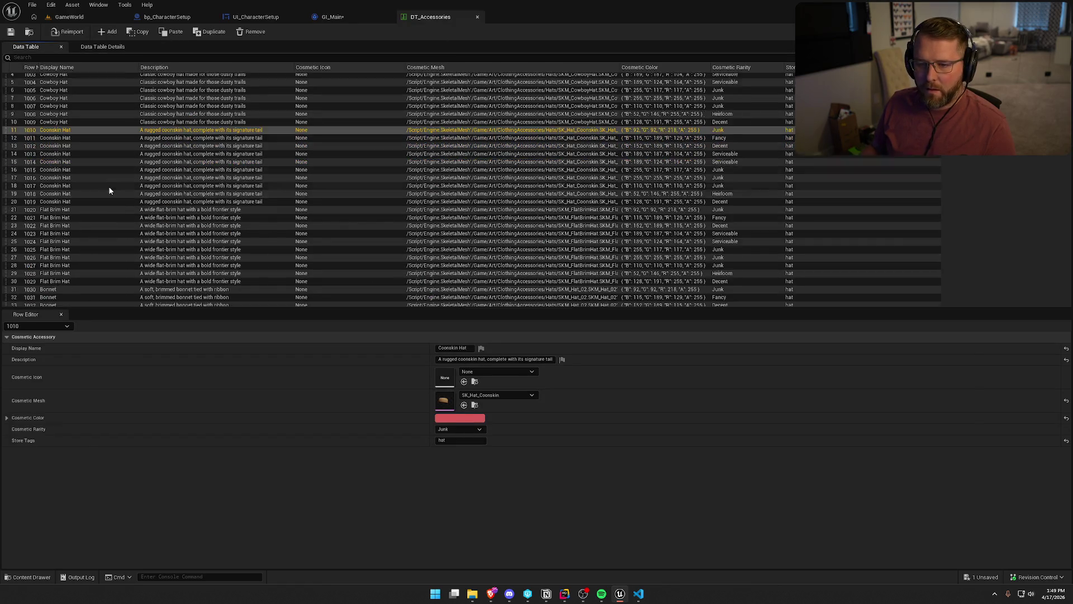
pyautogui.click(61, 236)
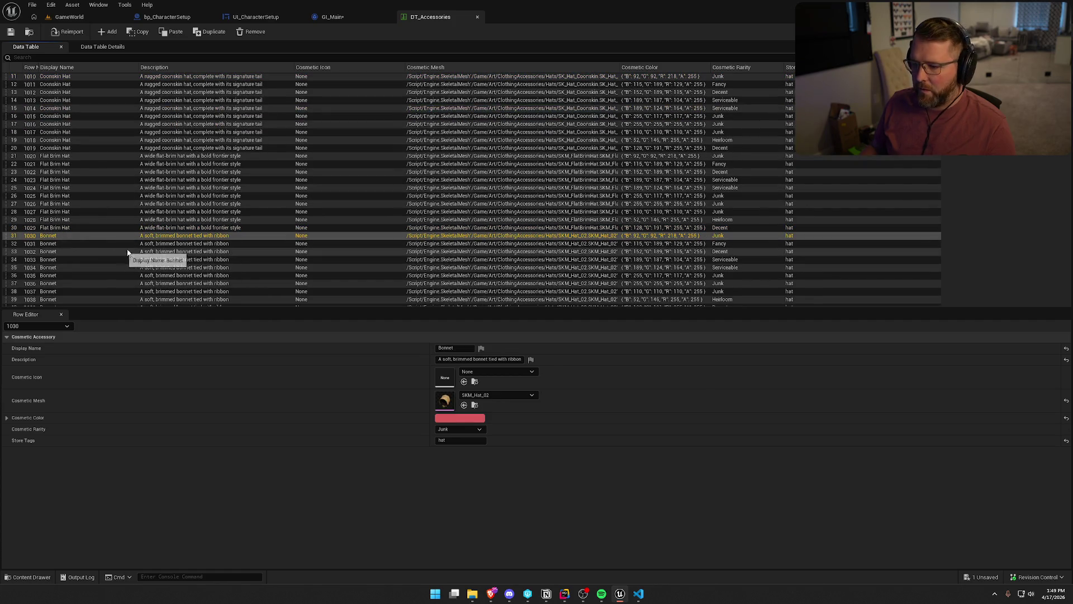
pyautogui.scroll(-2, 140, 260)
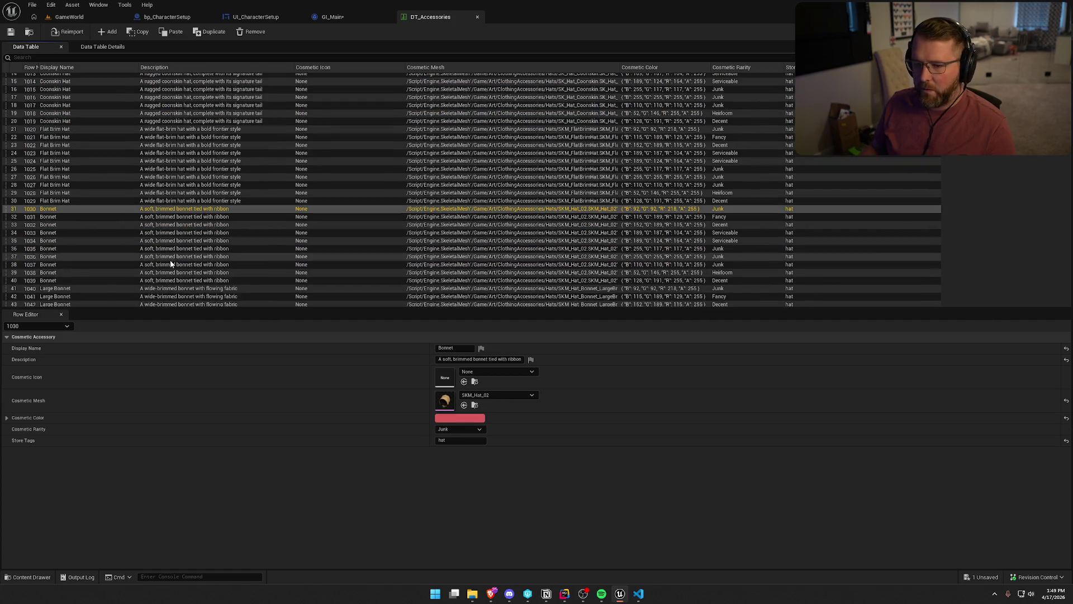
pyautogui.click(65, 267)
pyautogui.click(66, 273)
pyautogui.click(68, 279)
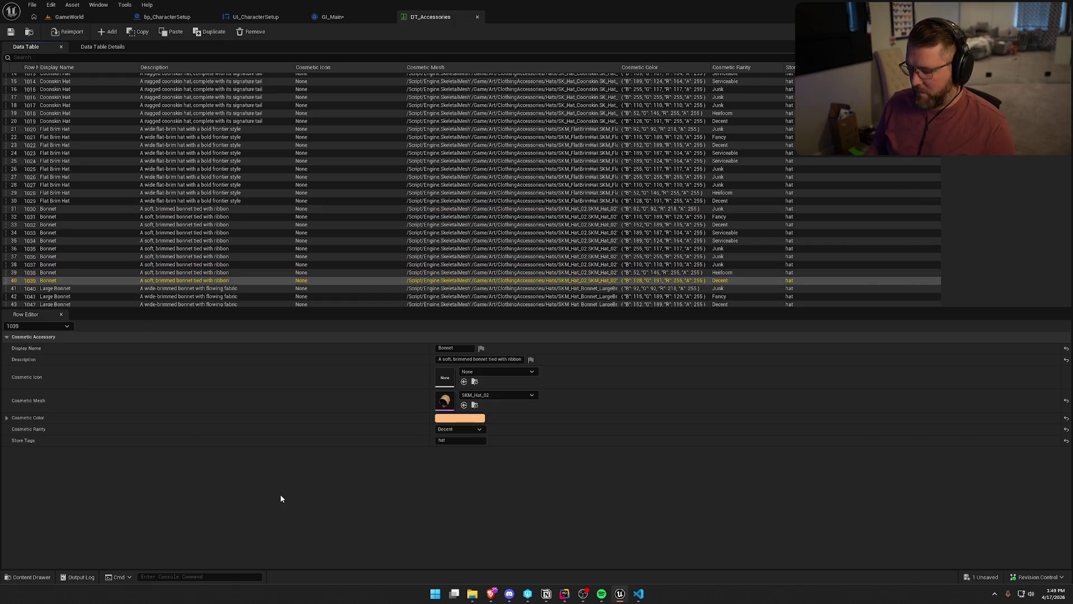
pyautogui.press('Up')
pyautogui.press('Up')
pyautogui.press('Up')
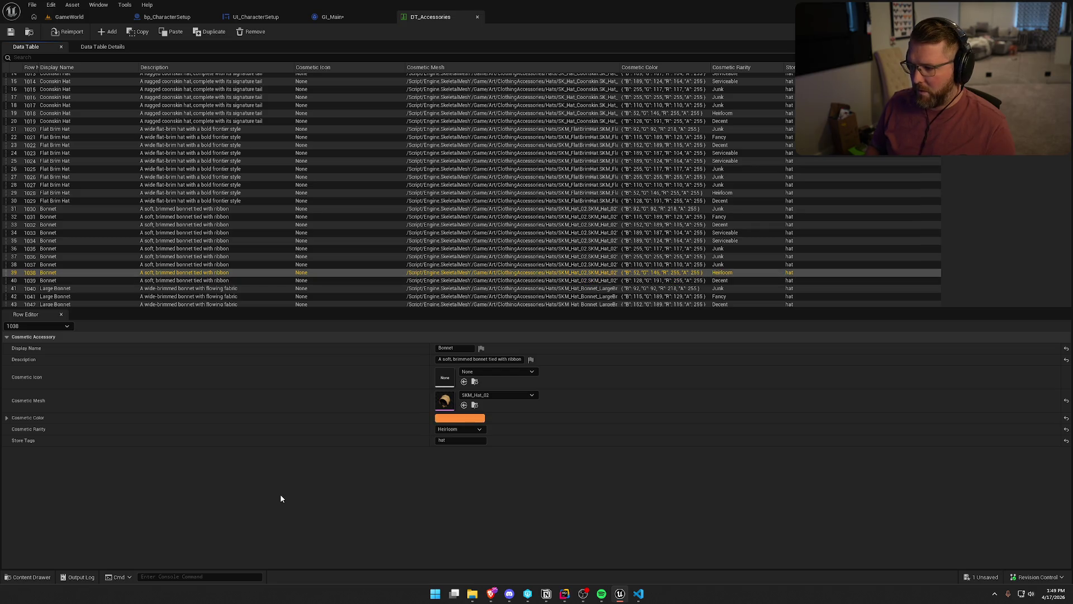
pyautogui.press('Up')
pyautogui.press('Down')
pyautogui.press('Down')
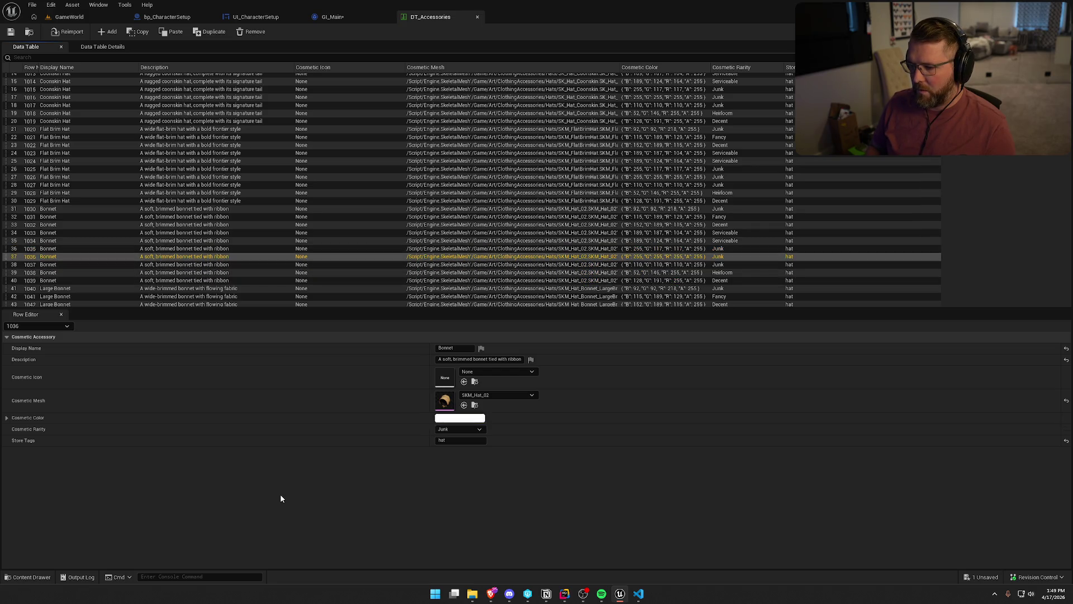
pyautogui.press('Up')
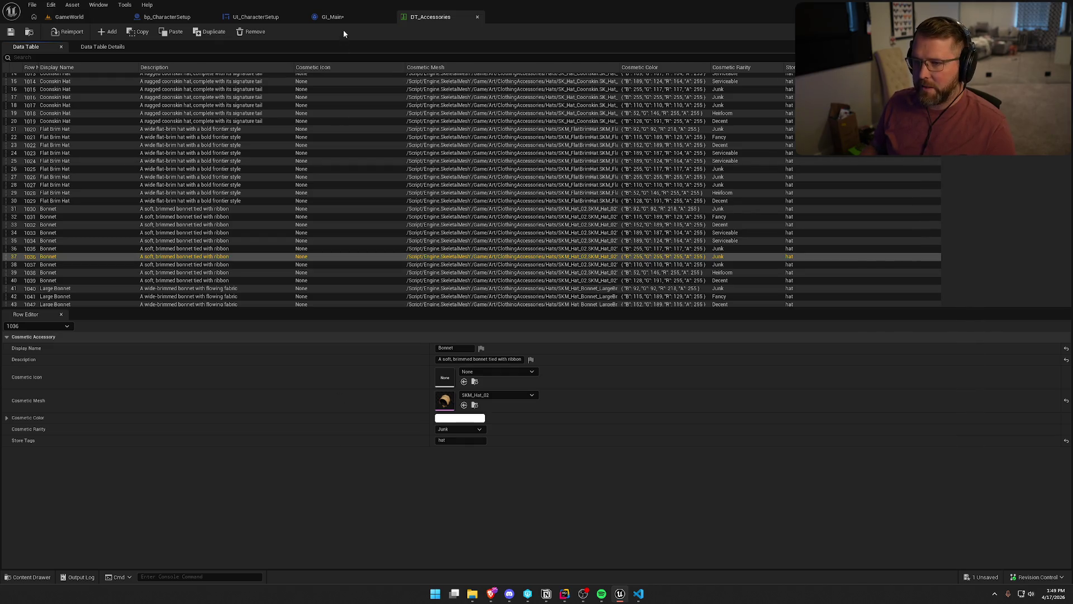
# - Set the second default Owned Item ID in GI_Main to 1036
pyautogui.click(333, 17)
pyautogui.click(919, 347)
pyautogui.write('10')
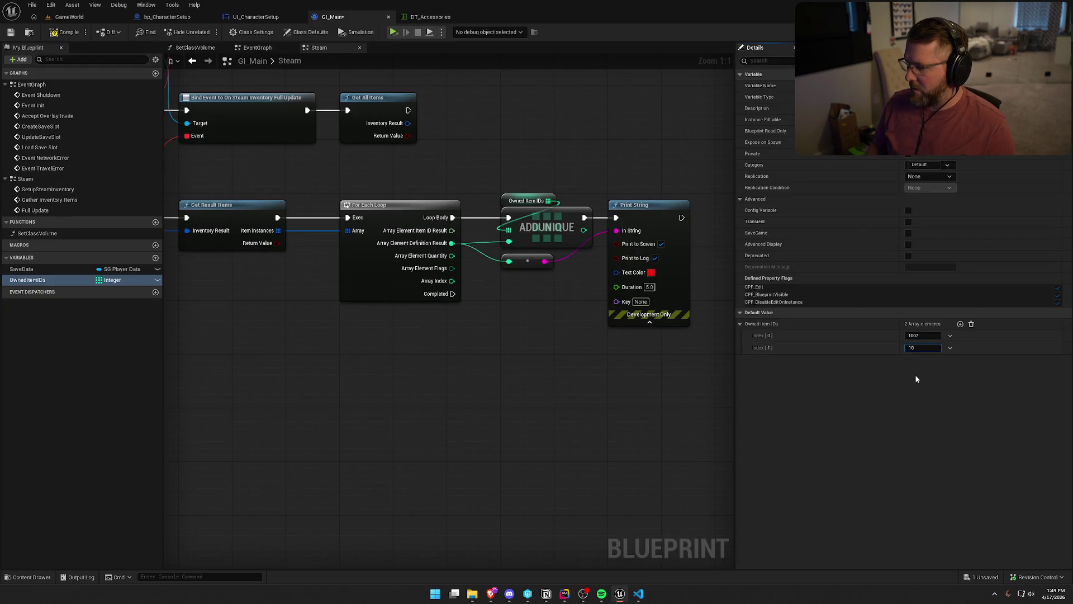
pyautogui.write('36')
pyautogui.press('Return')
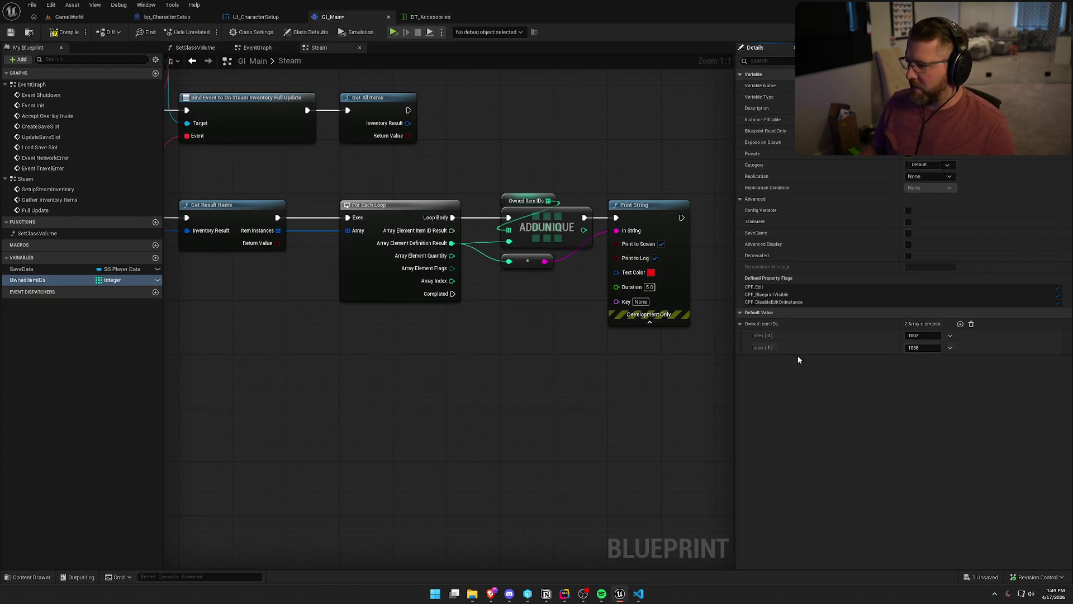
# - Scroll through the rest of DT_Accessories, then bring up the Content Drawer to find clothing
pyautogui.click(430, 16)
pyautogui.scroll(-5, 342, 259)
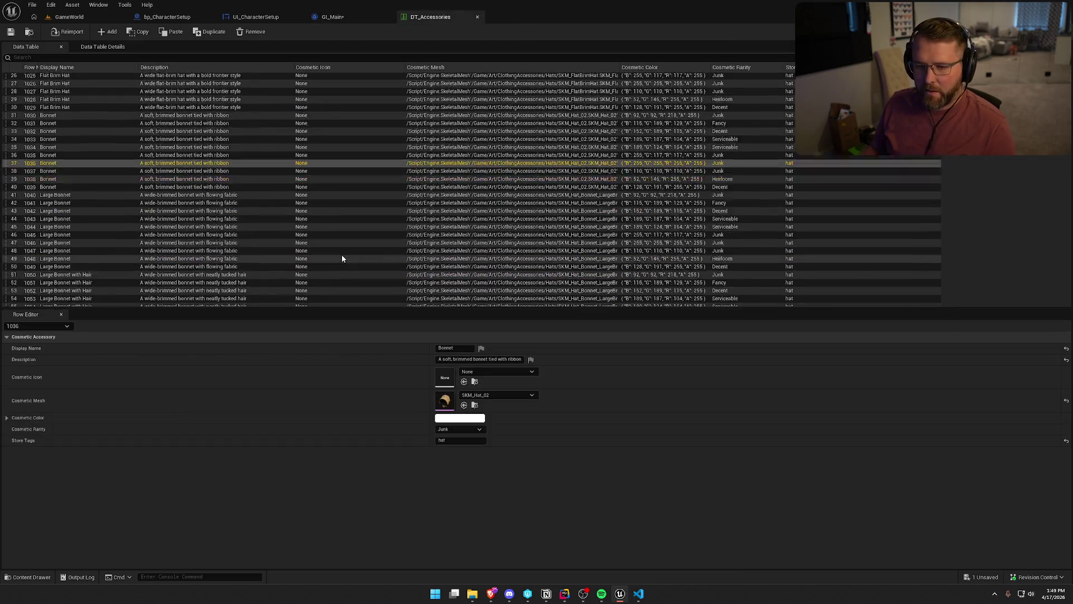
pyautogui.scroll(-10, 342, 258)
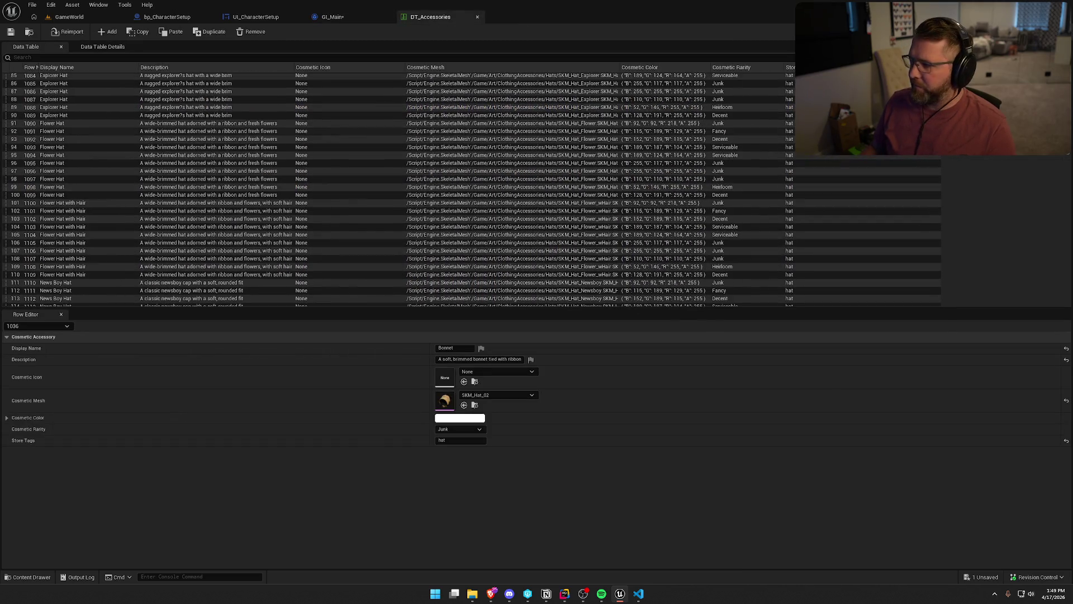
pyautogui.scroll(-20, 471, 189)
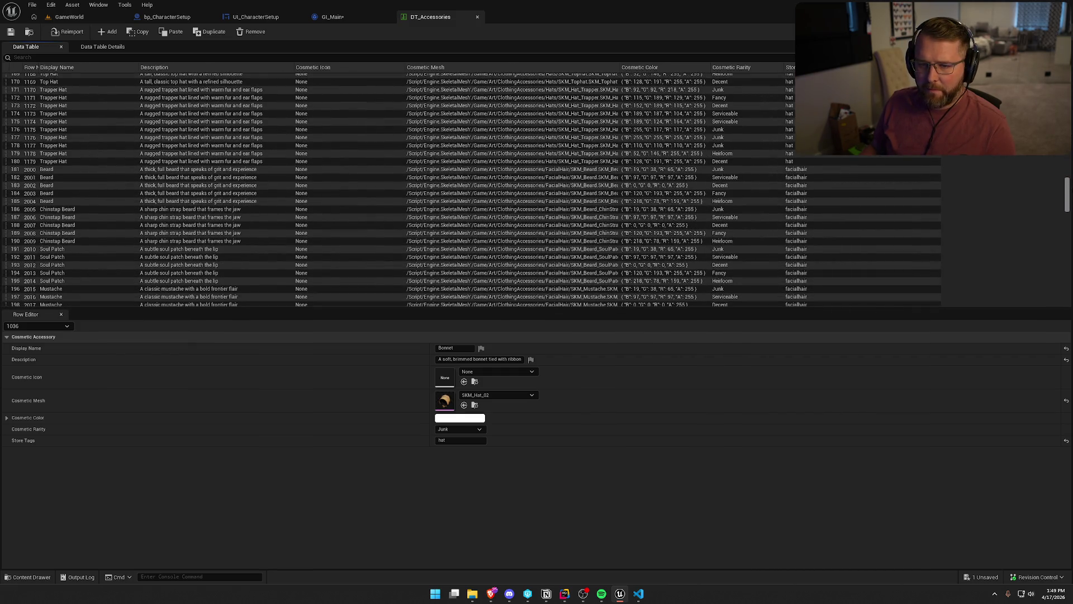
pyautogui.scroll(-1, 471, 189)
pyautogui.scroll(-9, 472, 188)
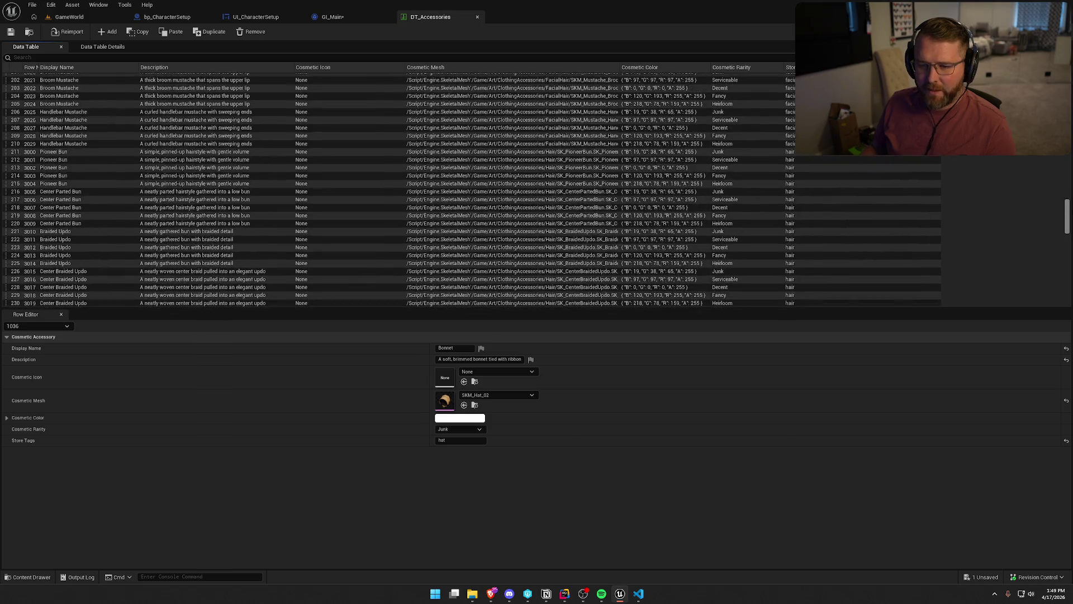
pyautogui.scroll(-6, 1071, 224)
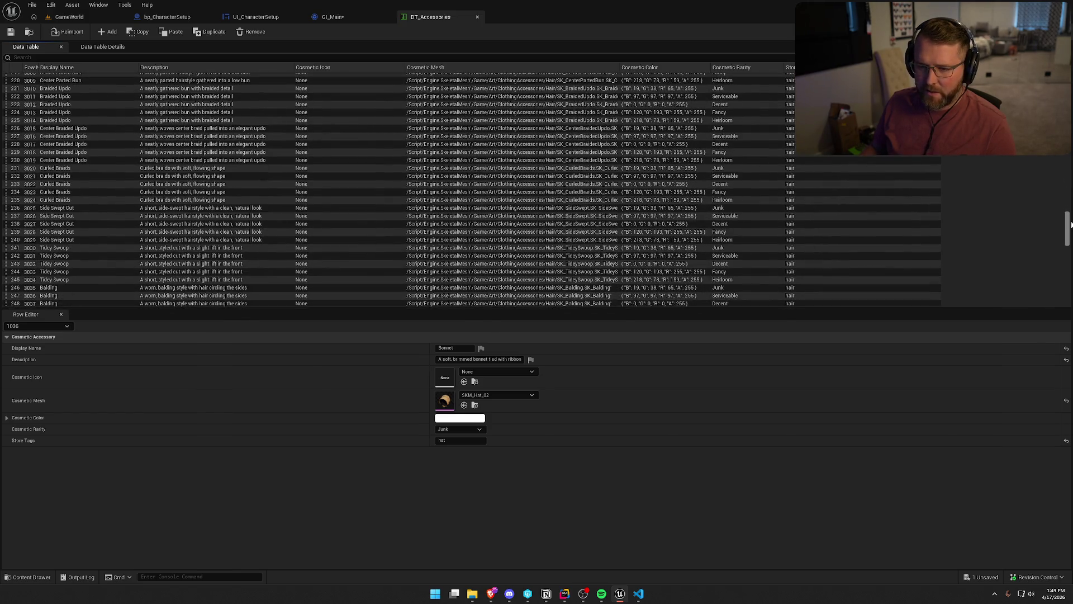
pyautogui.scroll(-6, 1072, 224)
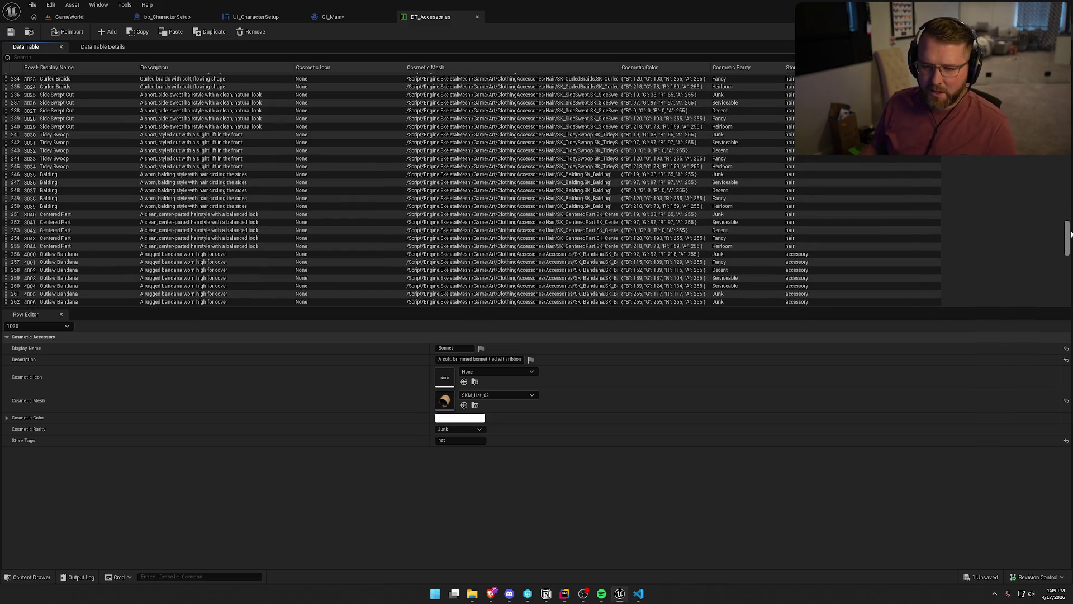
pyautogui.scroll(-10, 471, 190)
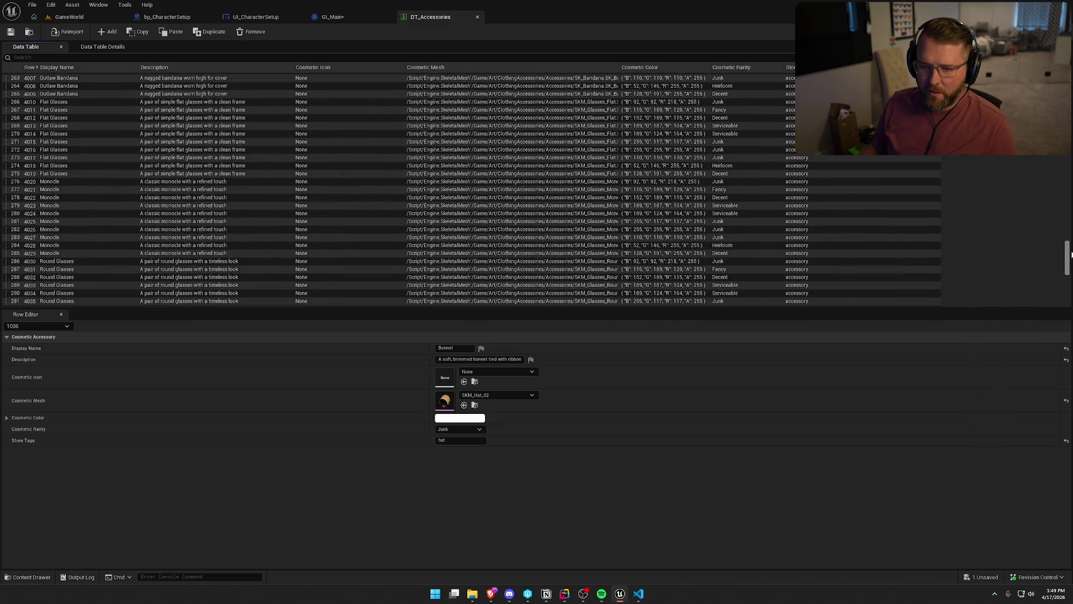
pyautogui.scroll(-13, 471, 189)
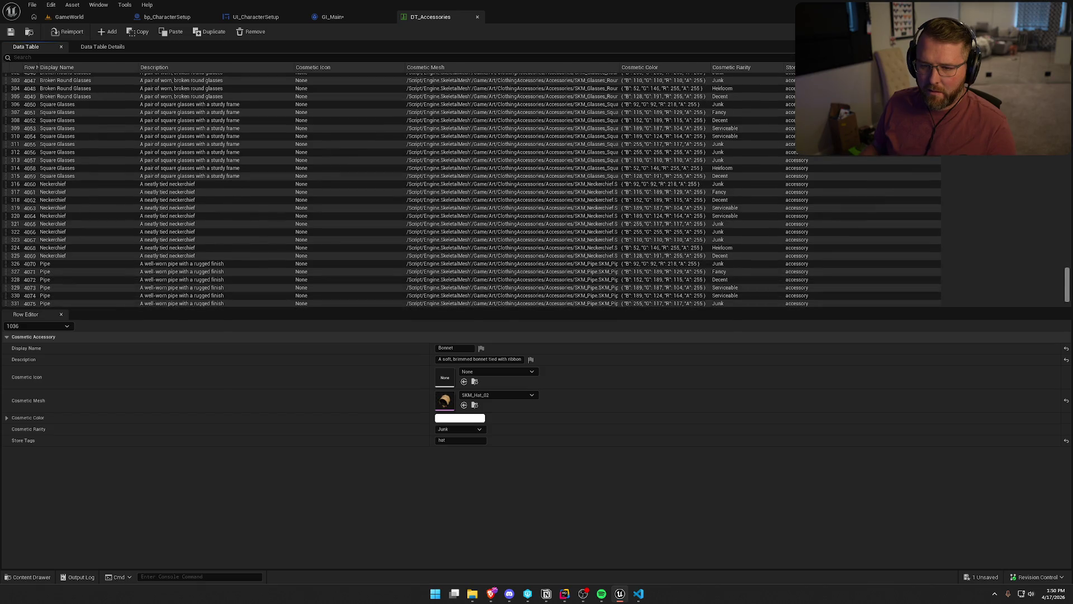
pyautogui.scroll(-1, 471, 189)
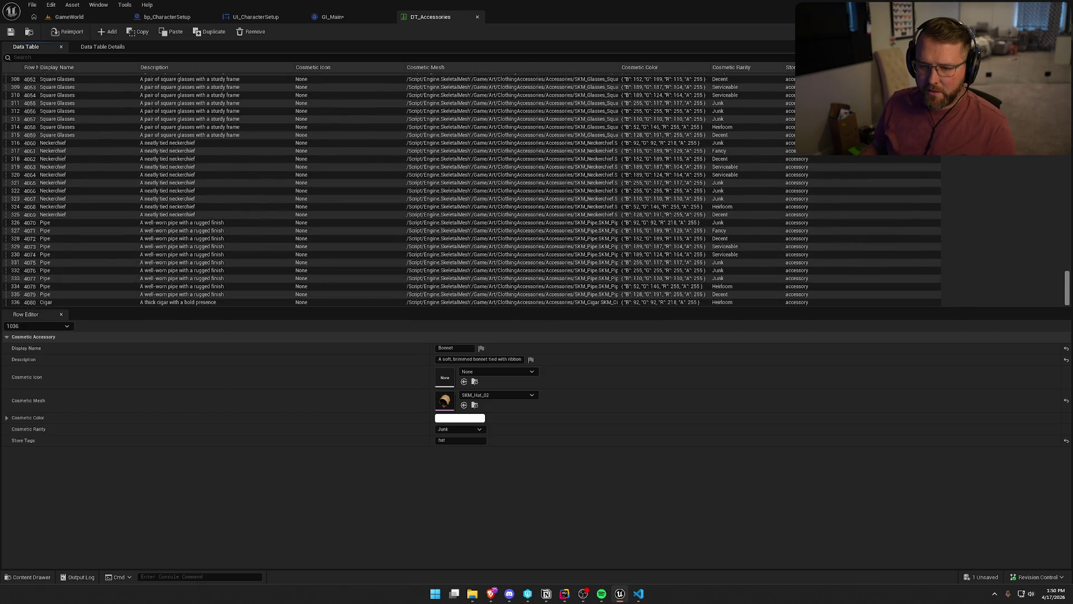
pyautogui.scroll(20, 471, 189)
pyautogui.hotkey('ctrl', 'space')
# - Open DT_Clothing and add a third Owned Item ID entry for 5000
pyautogui.doubleClick(247, 439)
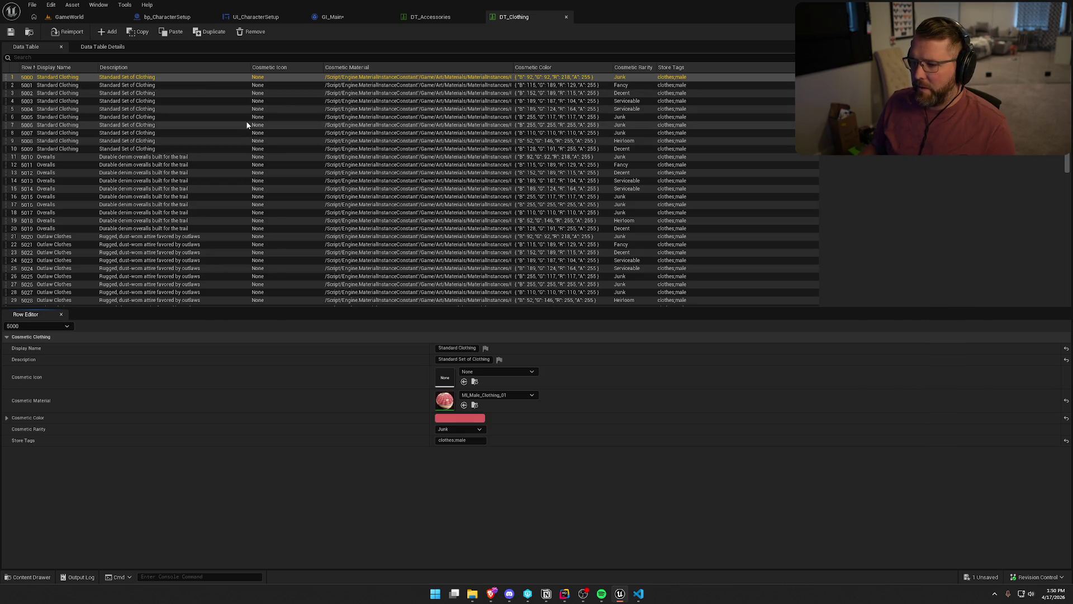
pyautogui.click(347, 16)
pyautogui.click(960, 324)
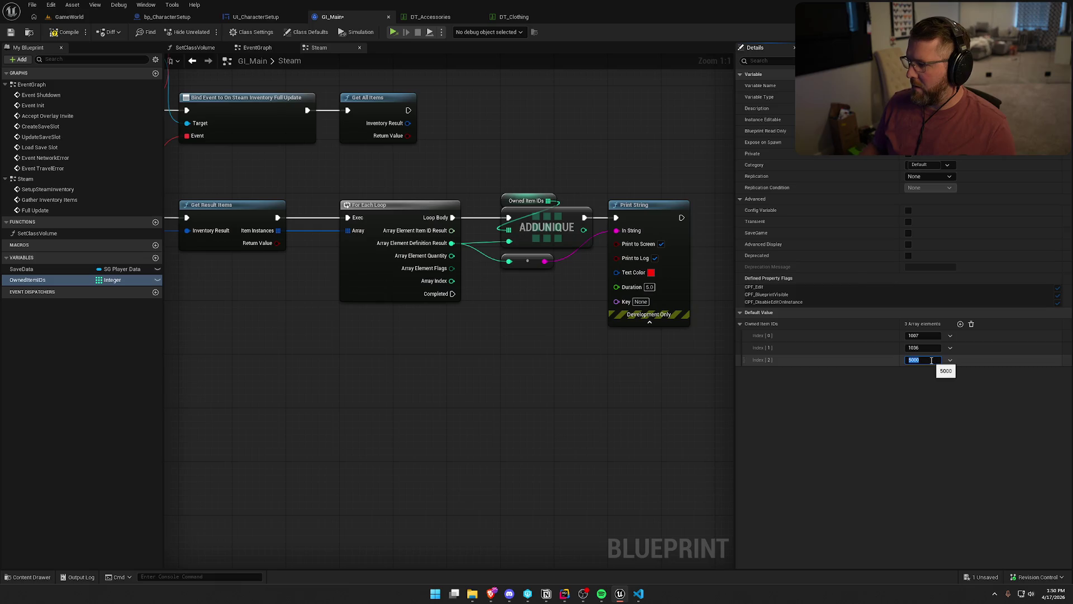
# - Find Standard Dress row 5040, add it as the fourth Owned Item ID, and save
pyautogui.click(514, 16)
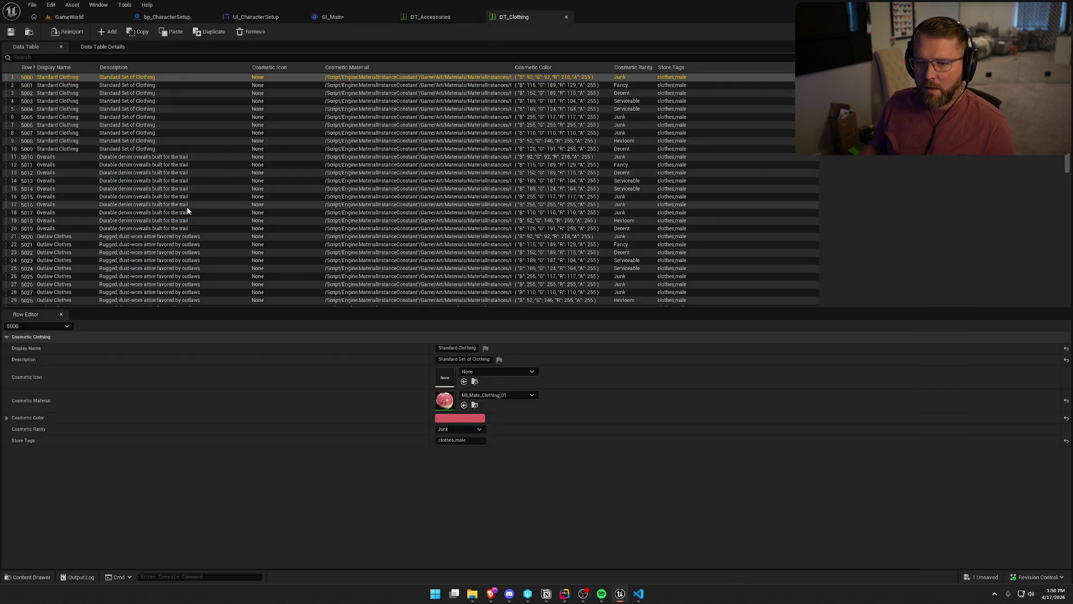
pyautogui.scroll(-4, 282, 225)
pyautogui.scroll(-1, 285, 224)
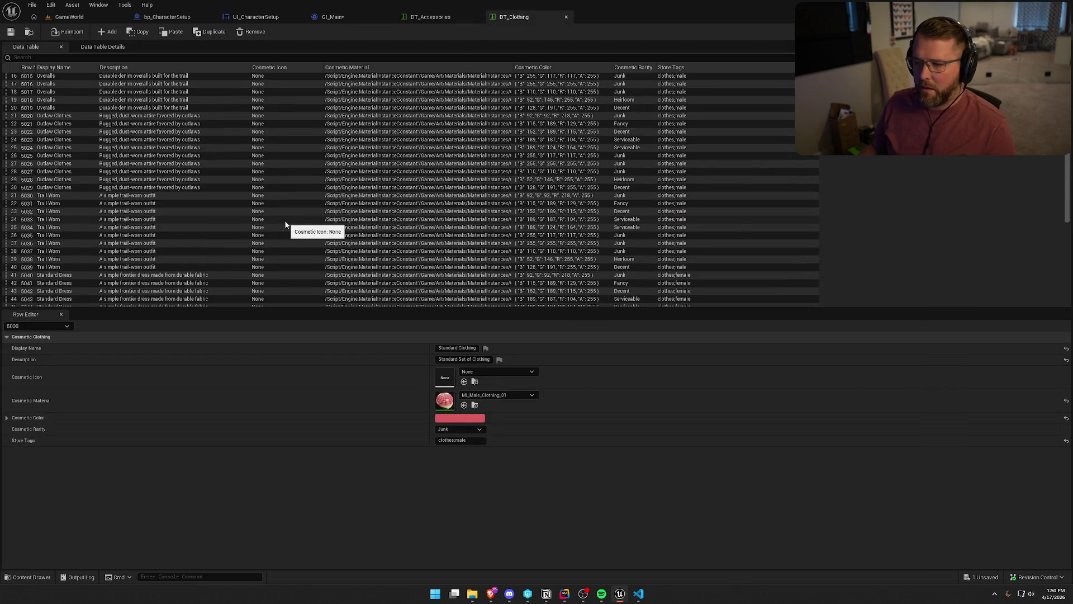
pyautogui.scroll(-3, 285, 224)
pyautogui.click(196, 194)
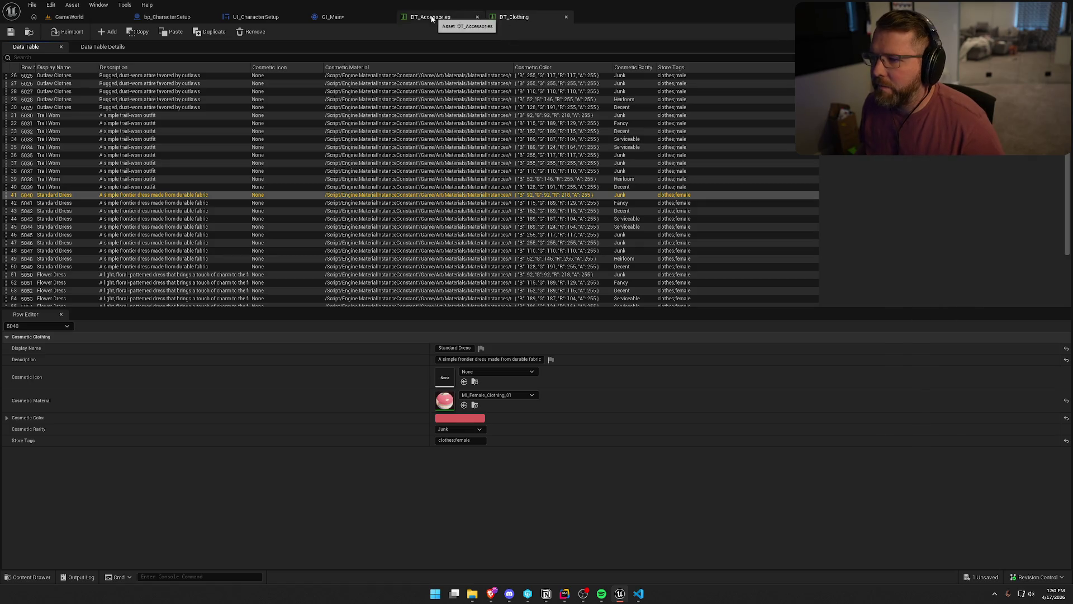
pyautogui.click(358, 17)
pyautogui.click(960, 324)
pyautogui.write('40')
pyautogui.press('Return')
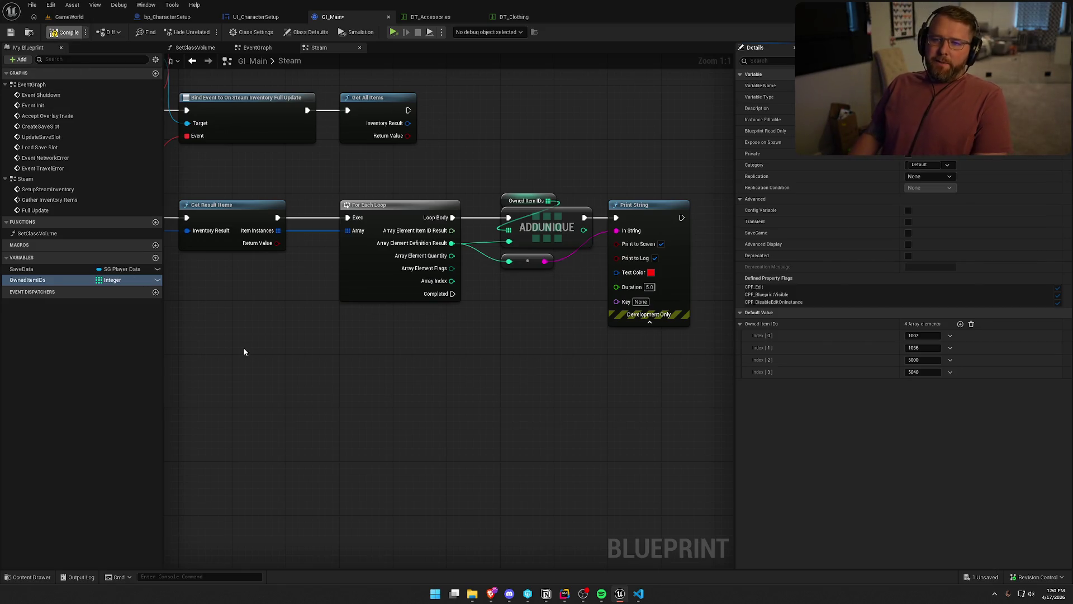
pyautogui.hotkey('ctrl', 's')
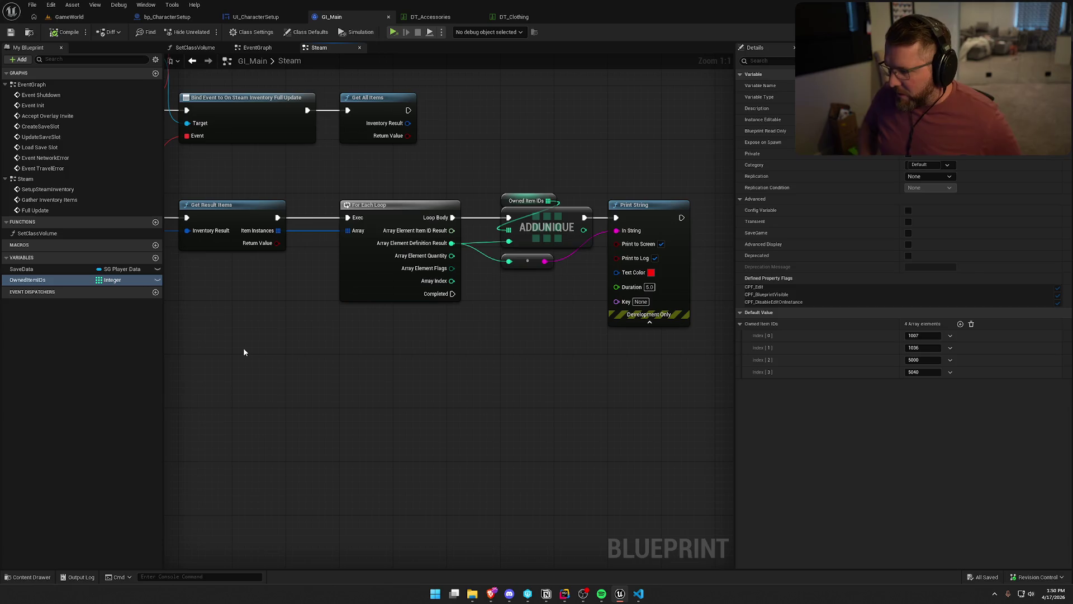
# - Look over GI_Main's ADDUNIQUE, Steam inventory events and Print String nodes, then select OwnedItemIDs
pyautogui.moveTo(341, 357); pyautogui.dragTo(419, 353)
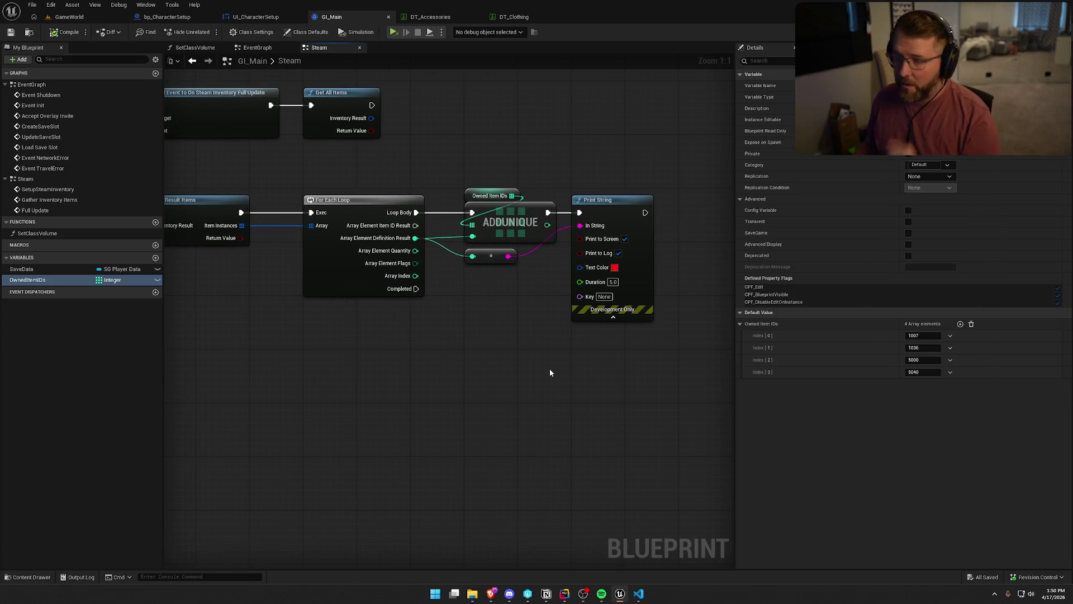
pyautogui.moveTo(468, 166); pyautogui.dragTo(536, 317)
pyautogui.click(450, 265)
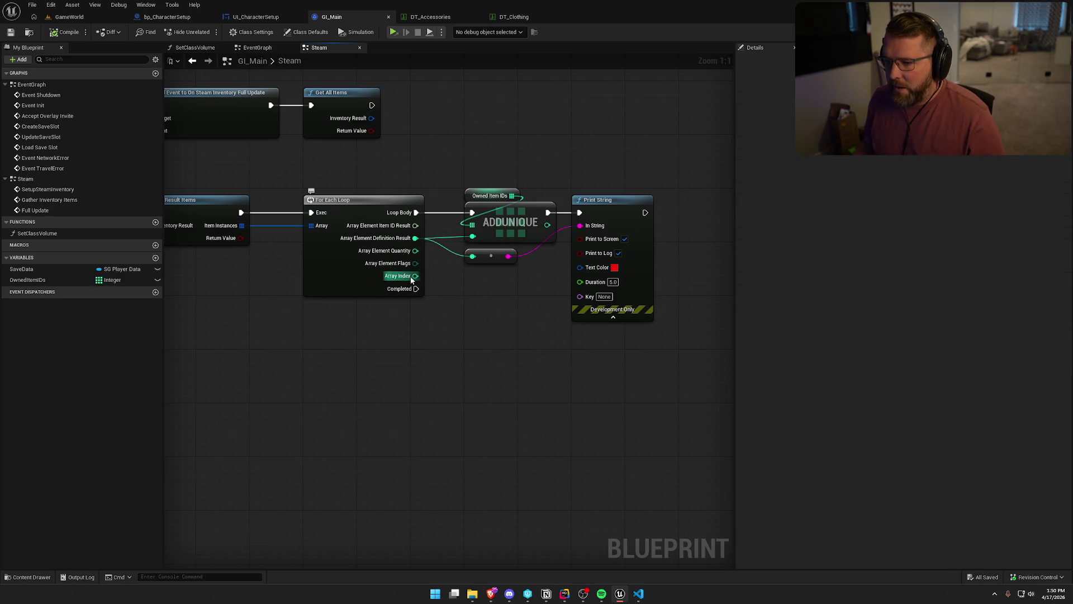
pyautogui.moveTo(606, 344)
pyautogui.mouseDown()
pyautogui.moveTo(697, 387)
pyautogui.moveTo(727, 504)
pyautogui.moveTo(528, 228)
pyautogui.mouseUp()
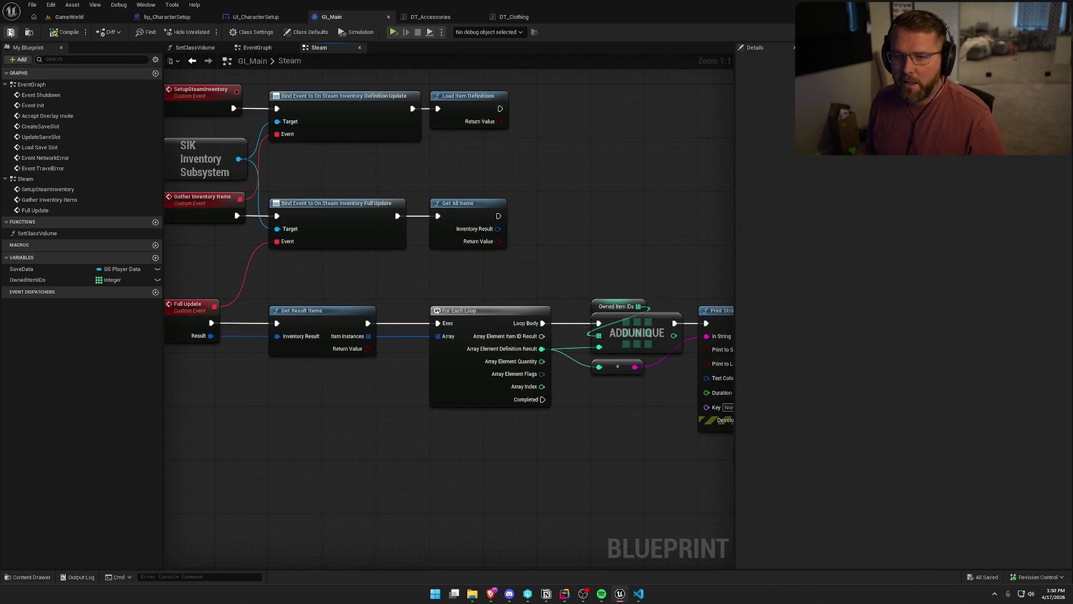
pyautogui.moveTo(498, 475)
pyautogui.mouseDown()
pyautogui.moveTo(373, 459)
pyautogui.moveTo(420, 423)
pyautogui.mouseUp()
pyautogui.click(27, 279)
# - Open the UI_CharacterSetup widget designer and switch to its event graph
pyautogui.click(255, 17)
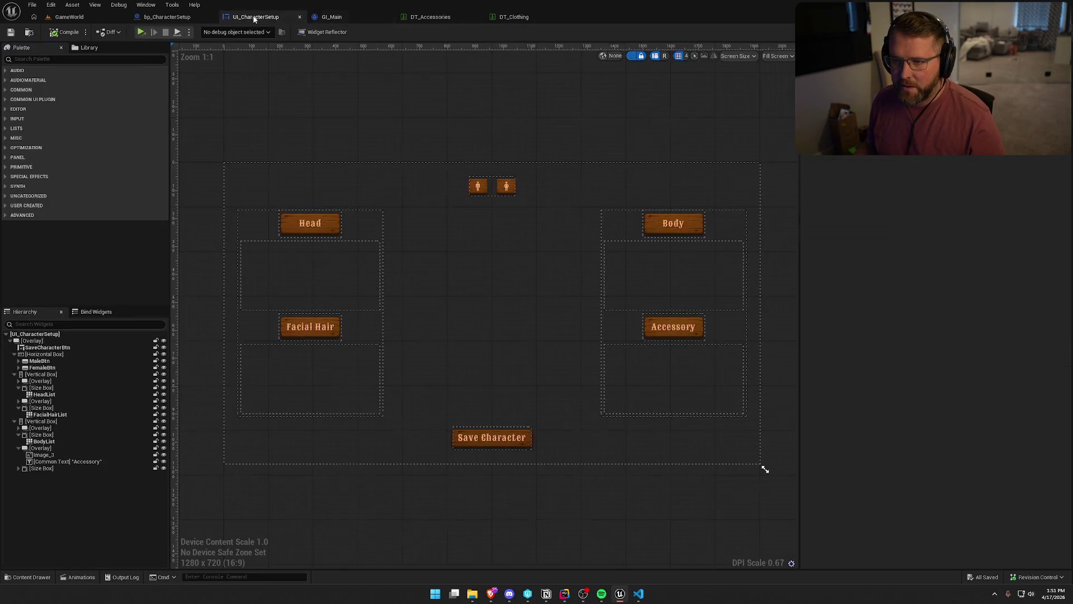
pyautogui.moveTo(543, 118); pyautogui.dragTo(538, 115)
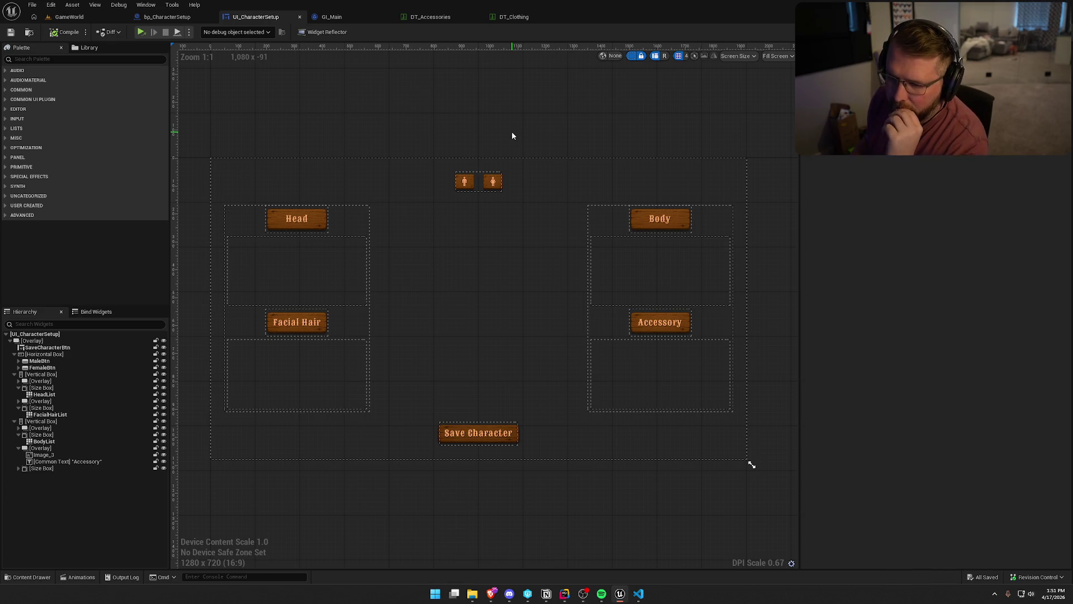
pyautogui.click(1051, 32)
pyautogui.scroll(-4, 617, 239)
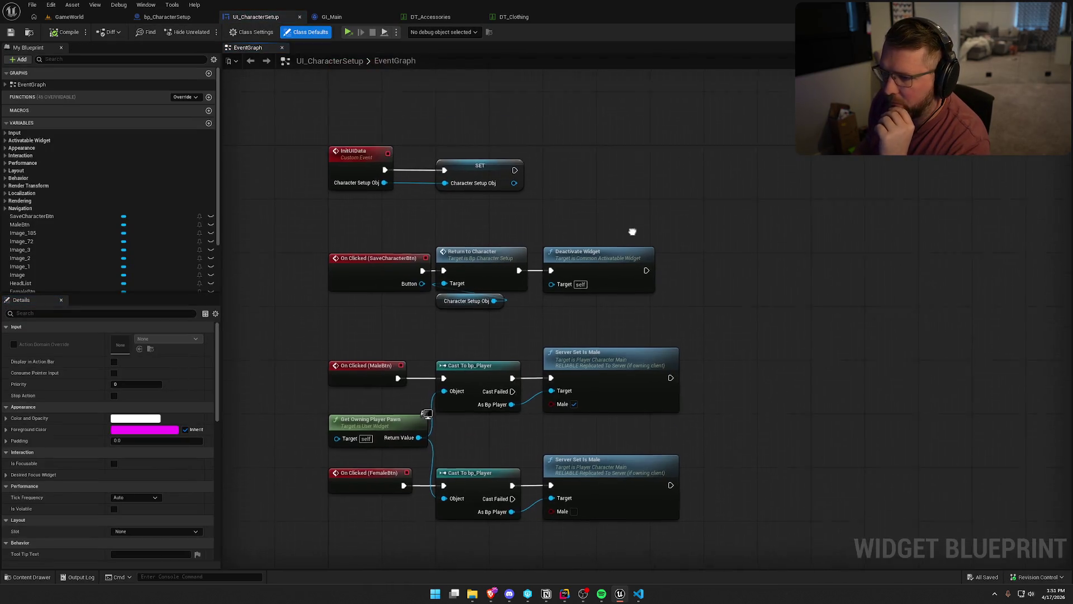
pyautogui.scroll(3, 570, 248)
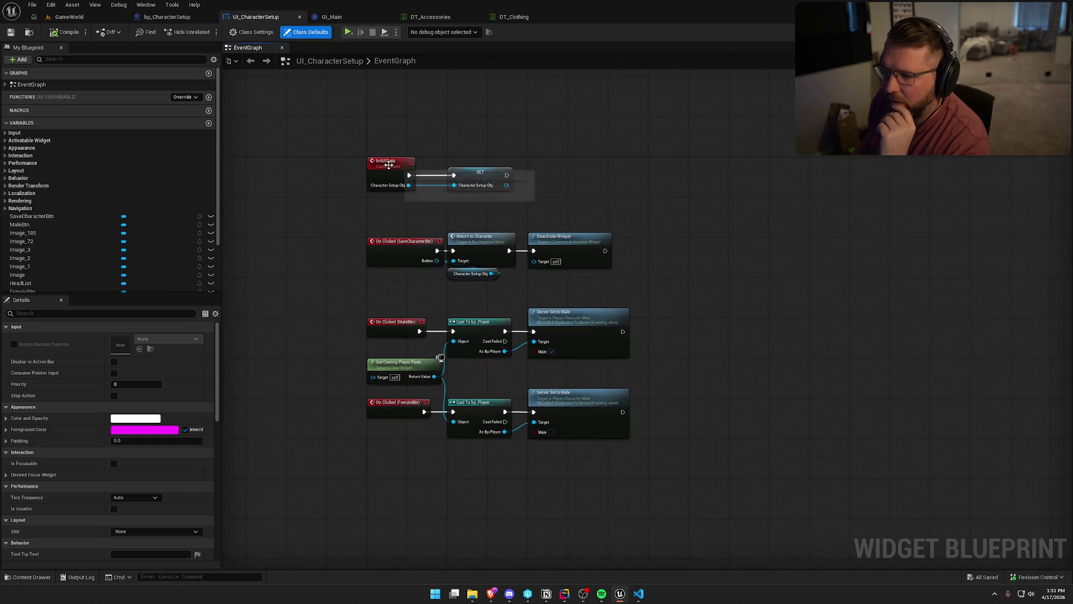
# - Select the InitUIData event and jump to its call site in bp_CharacterSetup's BP_Interact graph
pyautogui.click(390, 168)
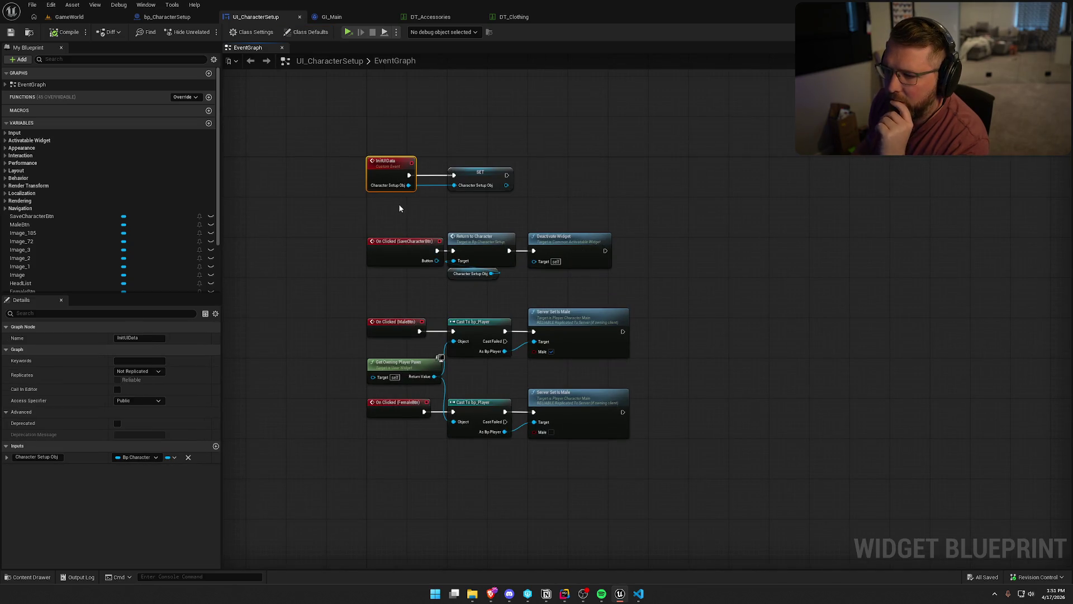
pyautogui.rightClick(389, 171)
pyautogui.click(313, 179)
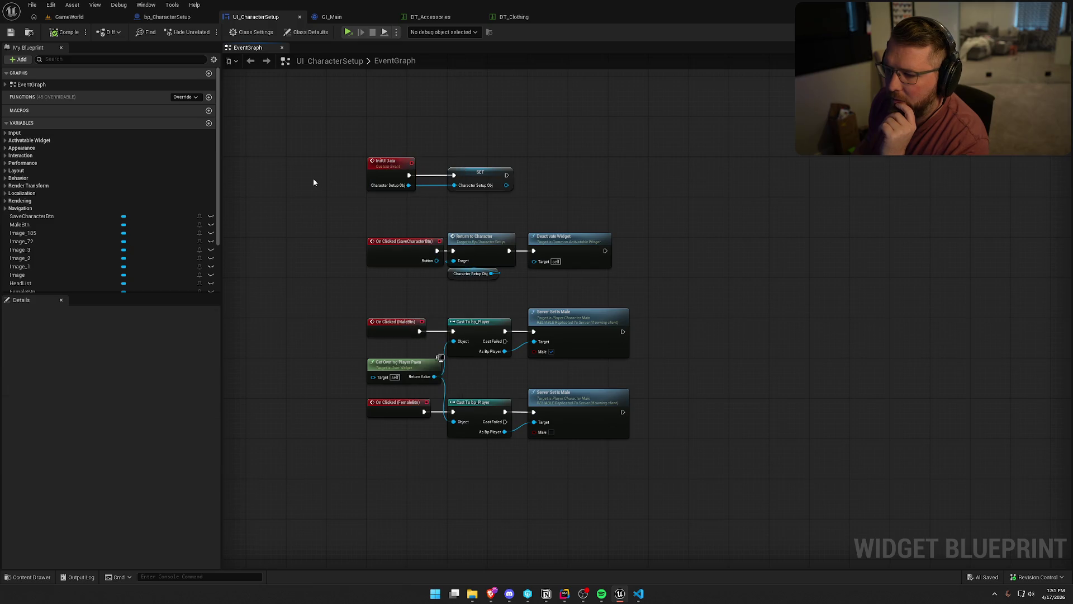
pyautogui.rightClick(379, 167)
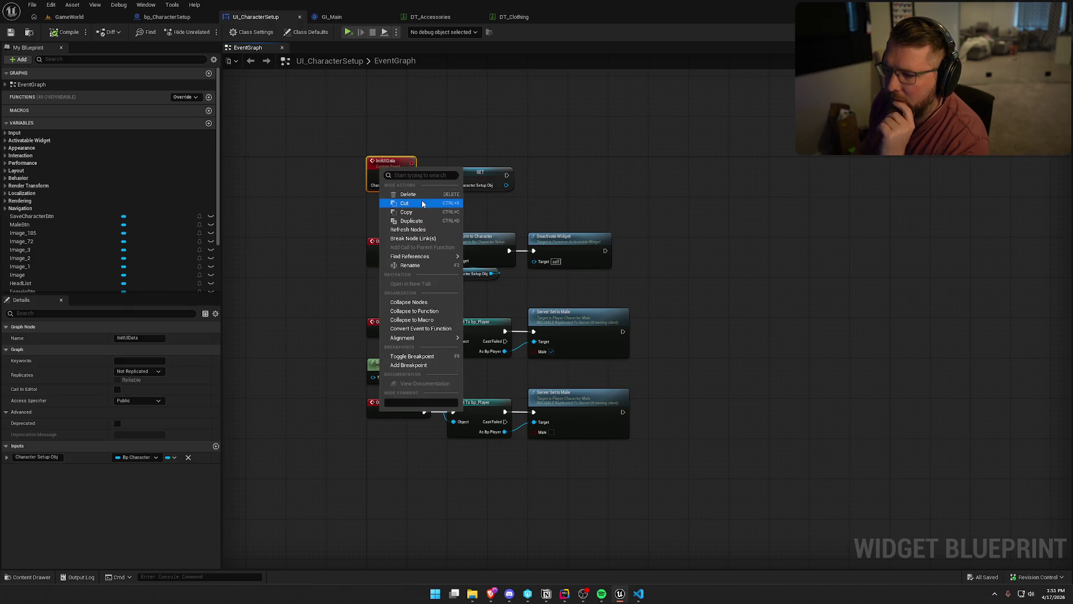
pyautogui.moveTo(435, 256)
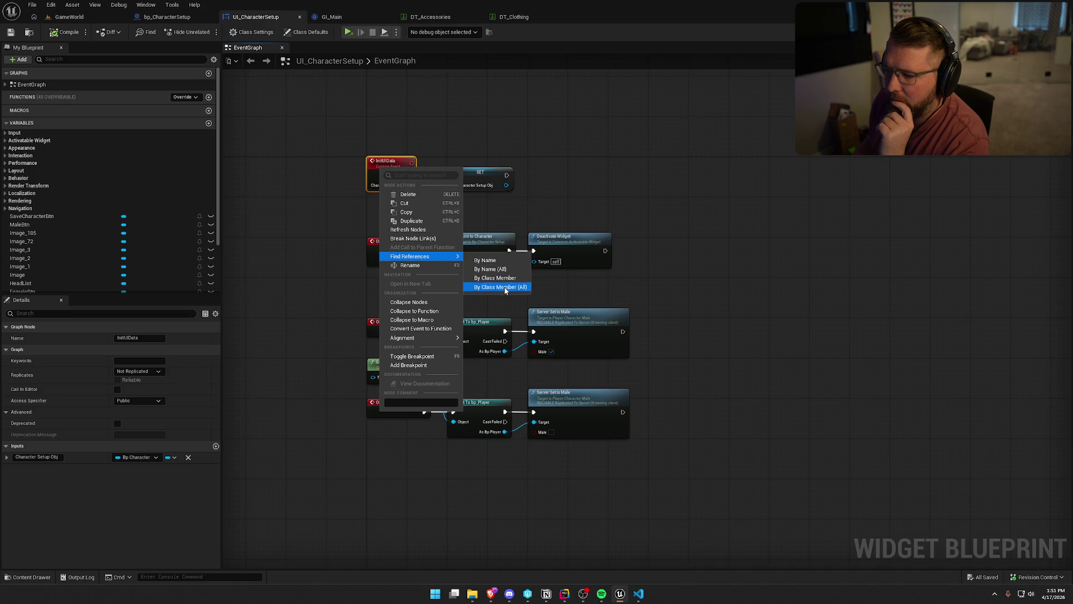
pyautogui.press('Escape')
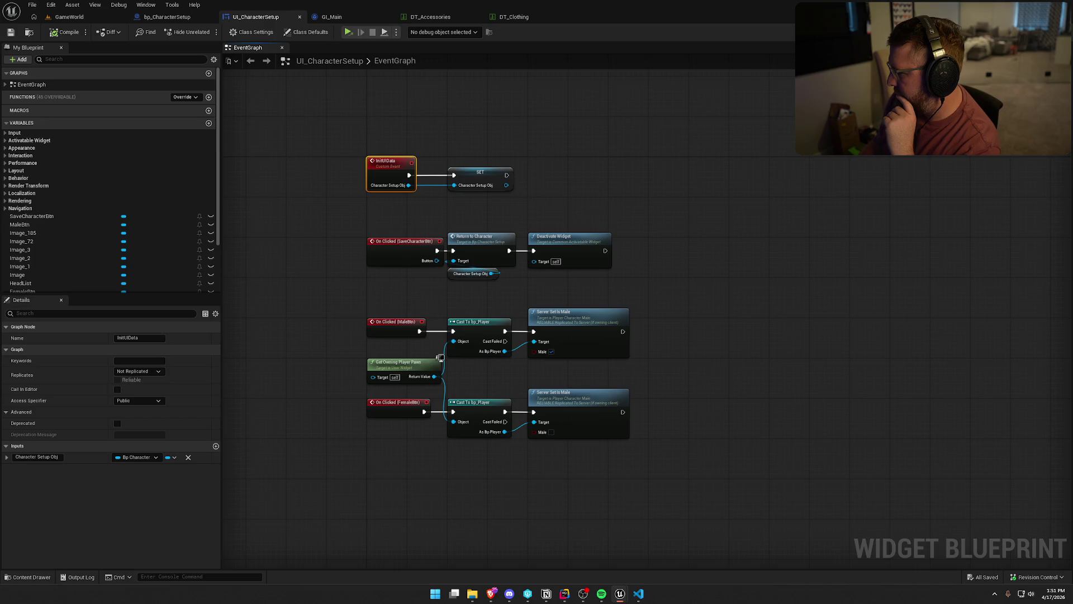
pyautogui.hotkey('alt', 'Left')
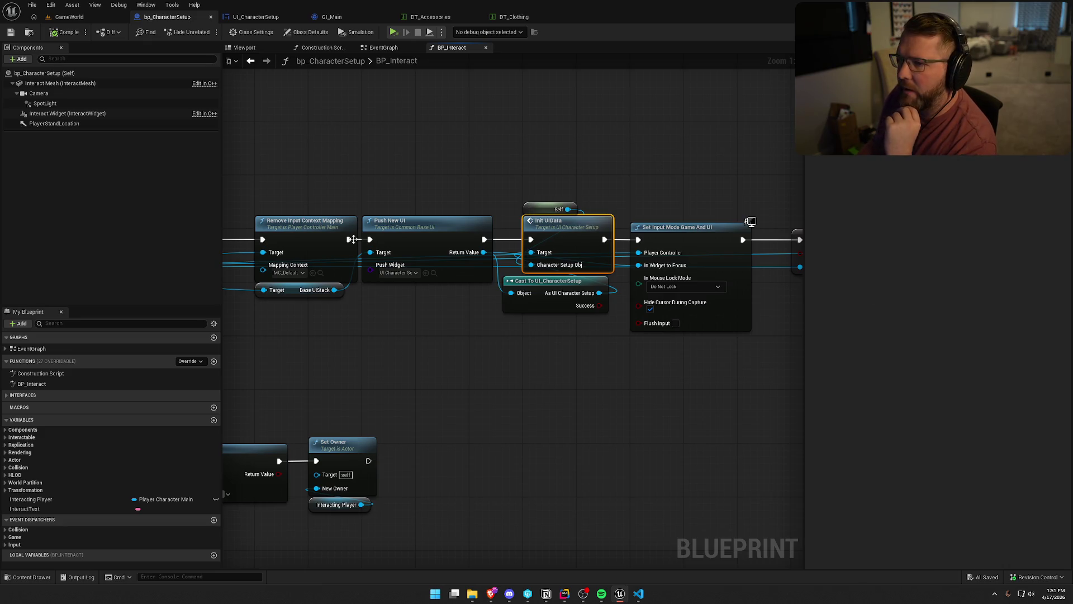
# - Return to the UI_CharacterSetup event graph and move the lower node groups further down
pyautogui.hotkey('alt', 'Right')
pyautogui.scroll(1, 511, 206)
pyautogui.moveTo(653, 485)
pyautogui.mouseDown()
pyautogui.moveTo(447, 280)
pyautogui.moveTo(365, 221)
pyautogui.mouseUp()
pyautogui.moveTo(337, 185); pyautogui.dragTo(337, 232)
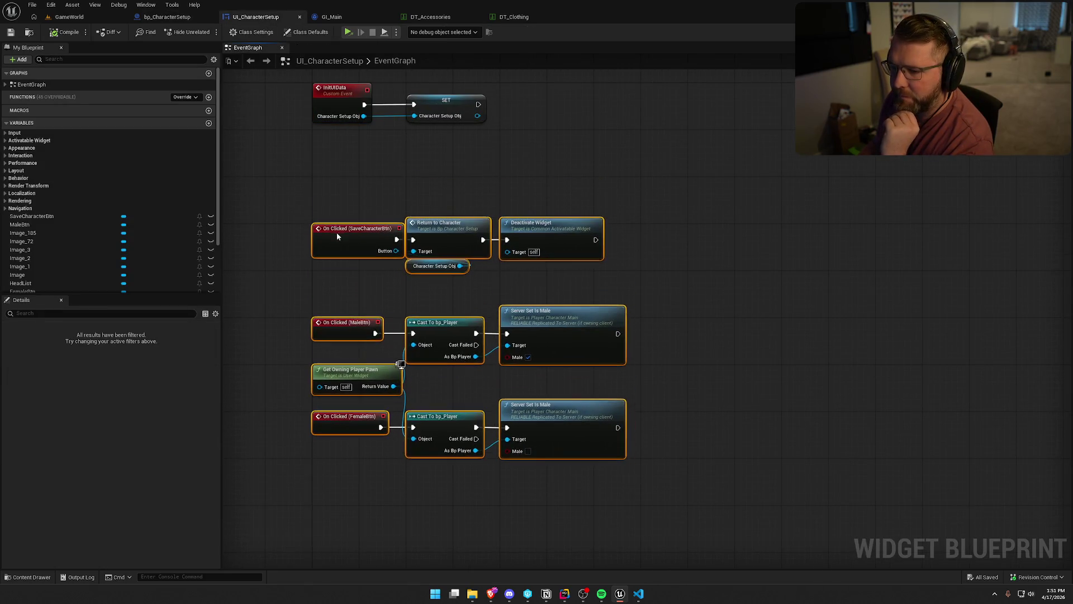
pyautogui.click(370, 170)
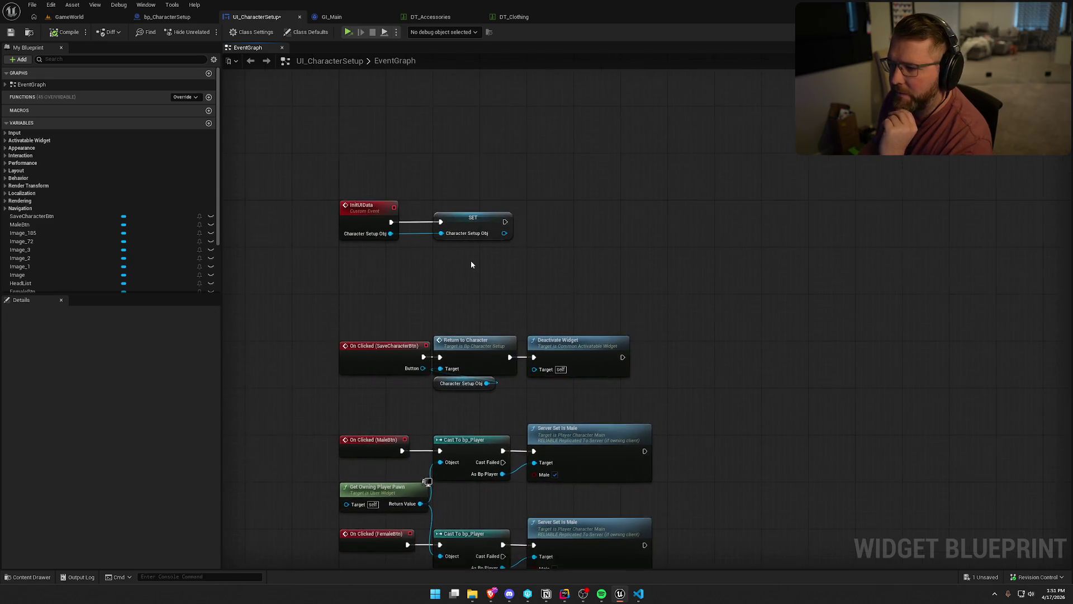
# - Inspect the Character Setup Obj SET node and reselect the lower node groups
pyautogui.scroll(2, 442, 246)
pyautogui.click(473, 215)
pyautogui.scroll(-2, 119, 251)
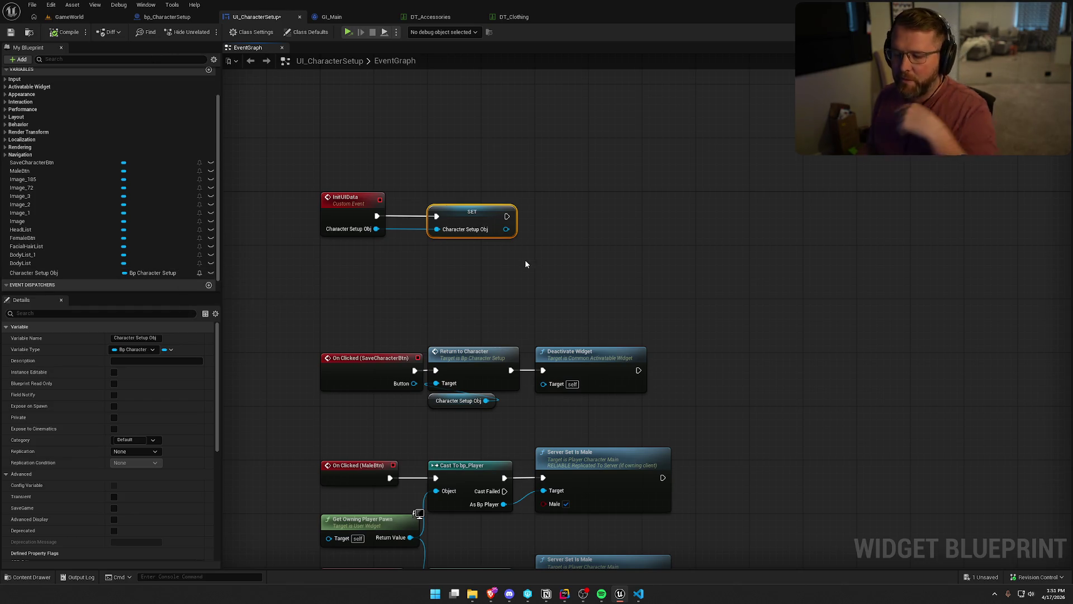
pyautogui.moveTo(575, 266); pyautogui.dragTo(568, 207)
pyautogui.click(297, 270)
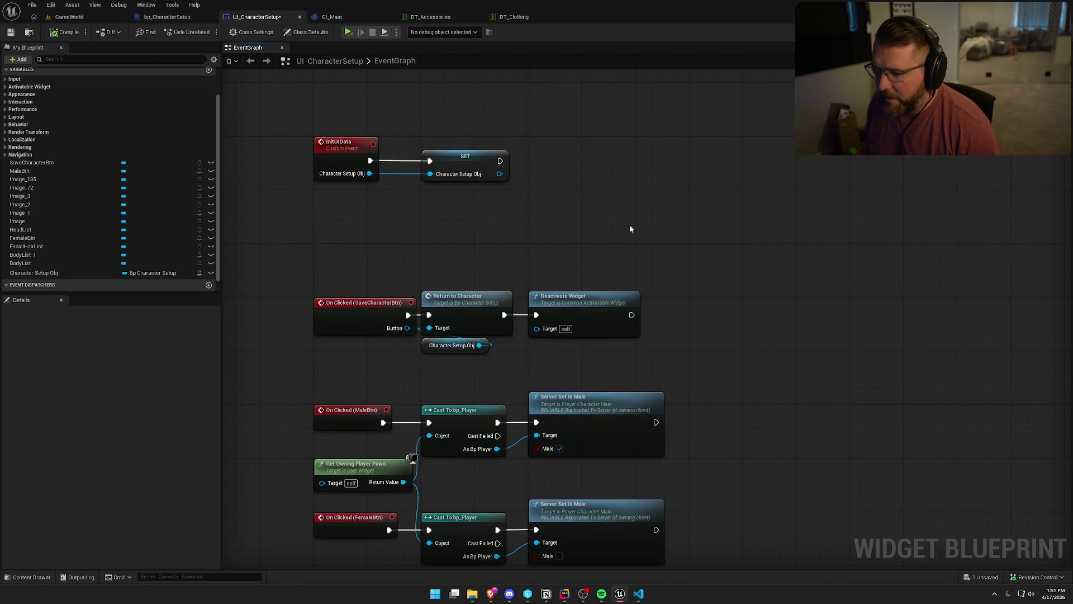
pyautogui.moveTo(312, 264); pyautogui.dragTo(683, 522)
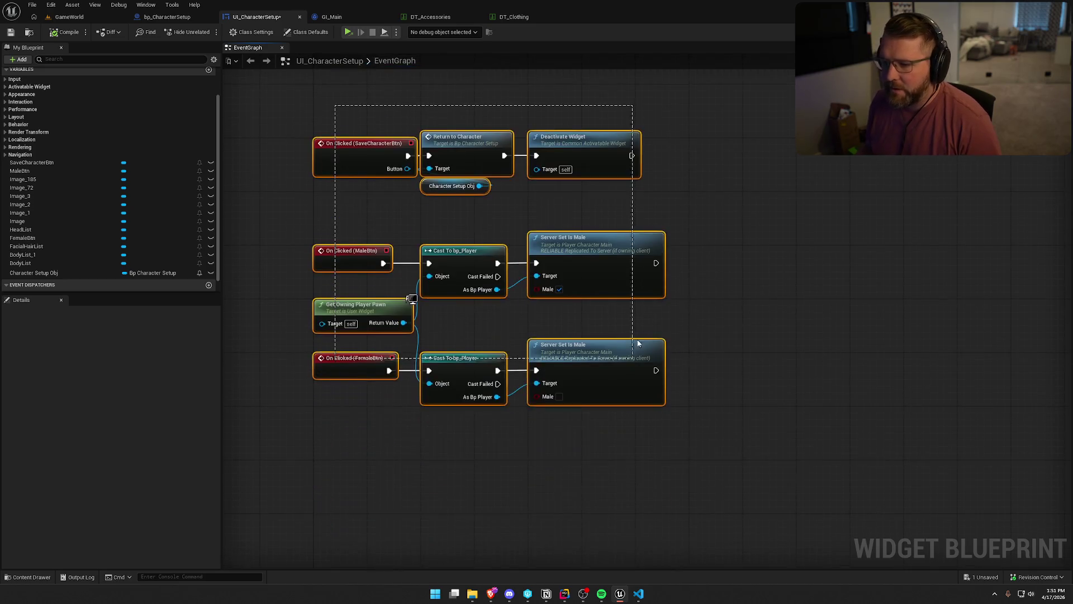
pyautogui.moveTo(606, 281); pyautogui.dragTo(586, 239)
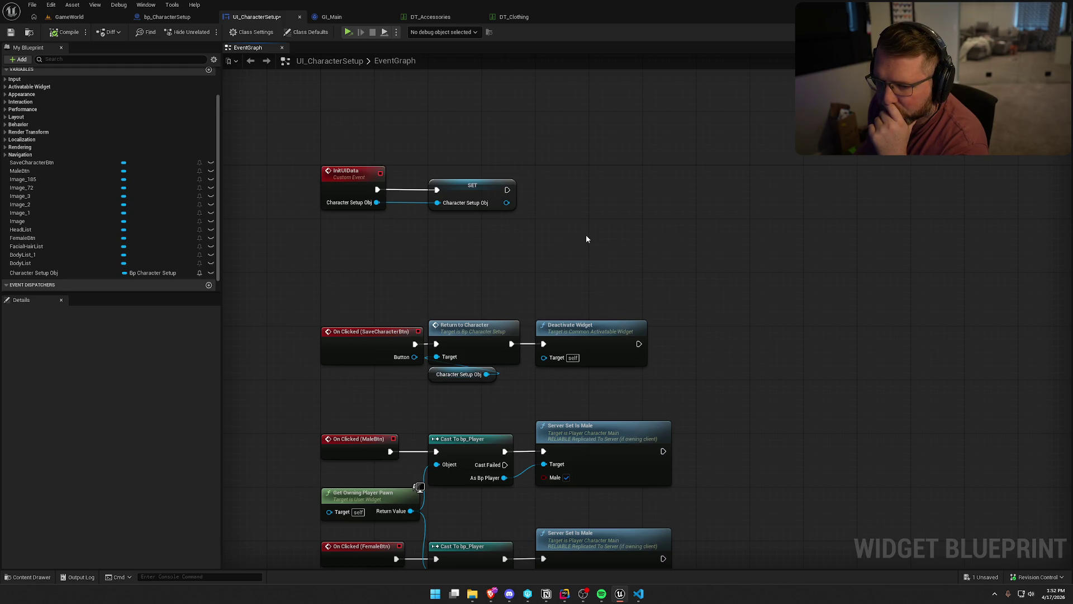
# - Check the Image_185 variable, then select the male button's image in the Designer
pyautogui.click(33, 180)
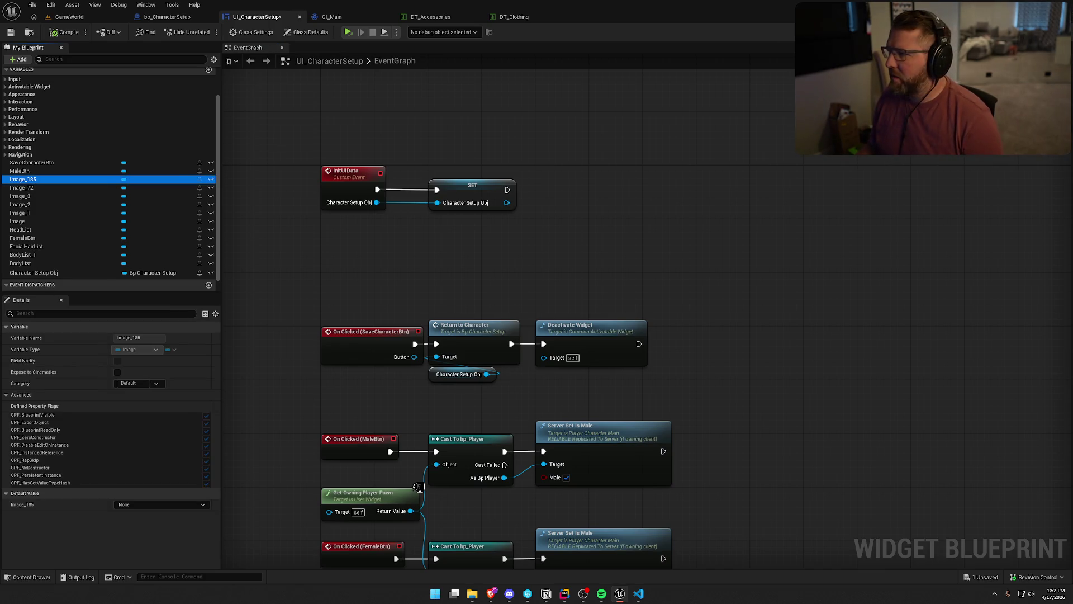
pyautogui.click(1028, 32)
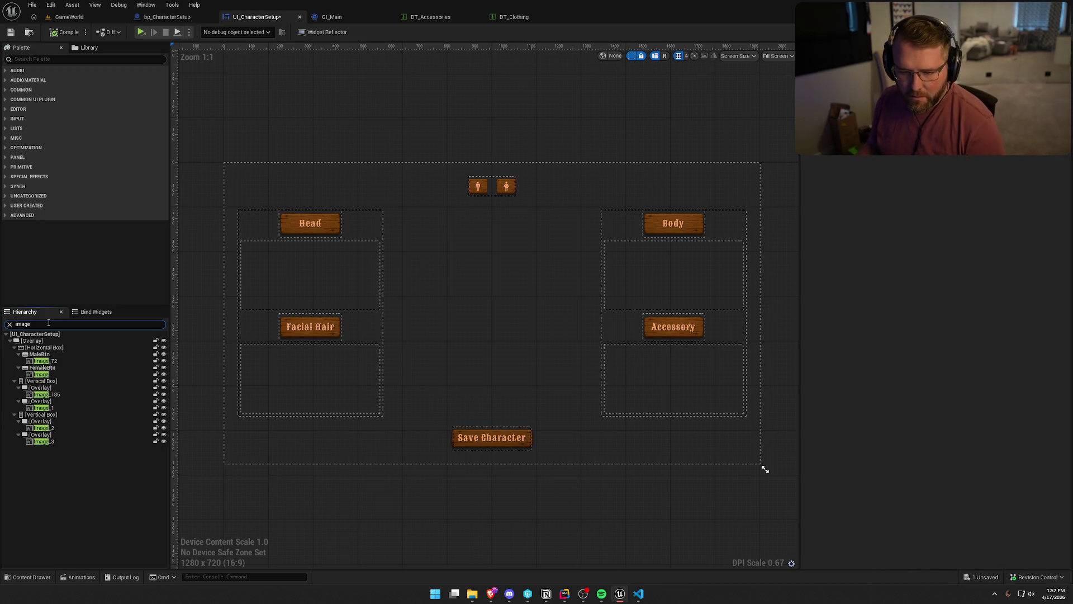
pyautogui.click(52, 362)
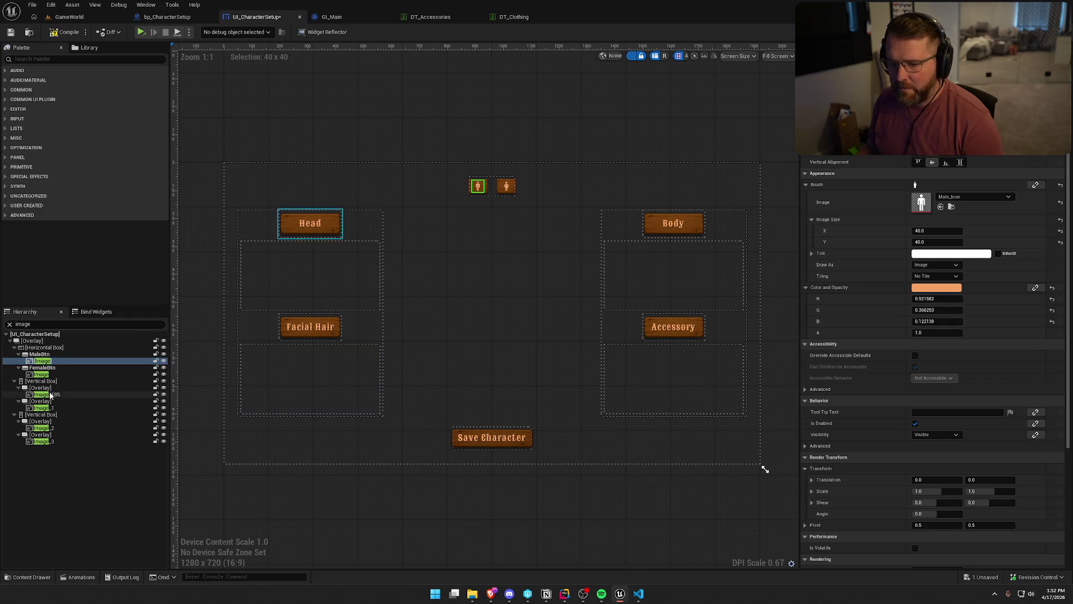
# - Inspect the female icon plus the Head, Facial Hair, Body and Accessory button images, multi-selecting the button images
pyautogui.click(71, 373)
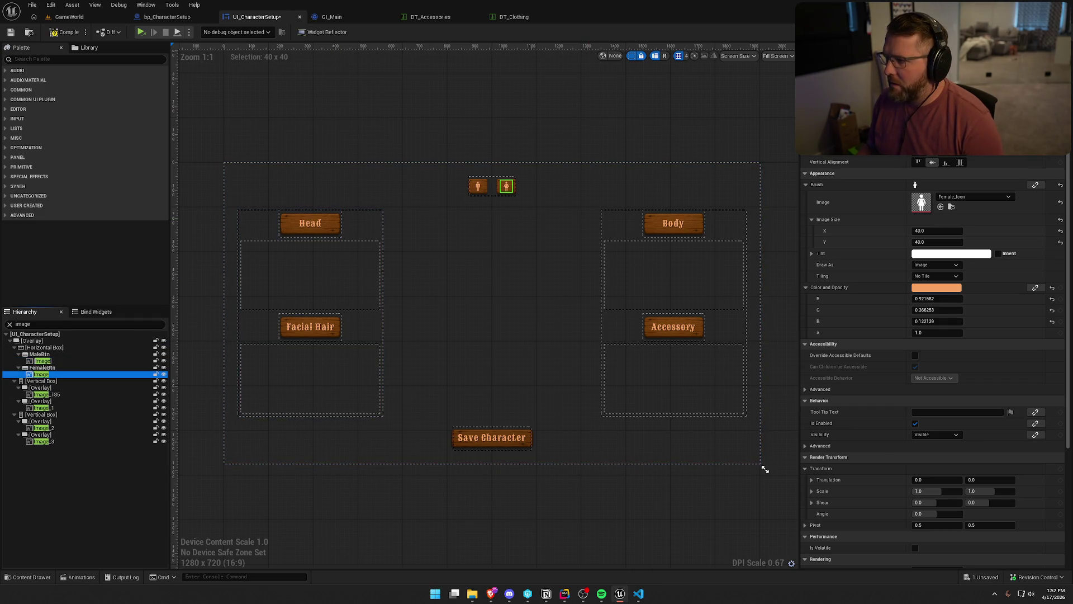
pyautogui.click(60, 396)
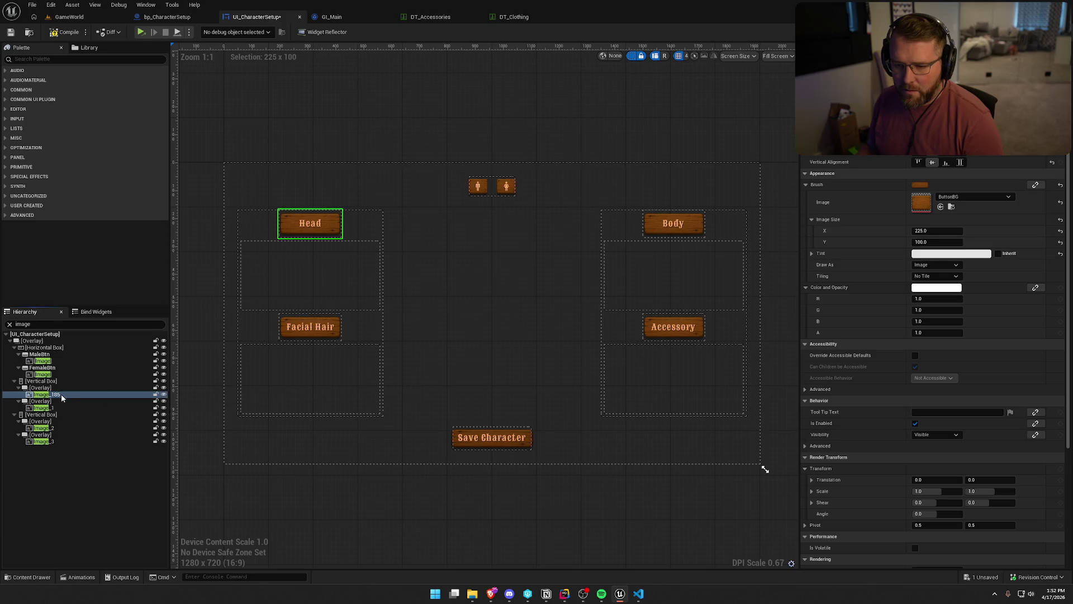
pyautogui.click(56, 408)
pyautogui.click(55, 428)
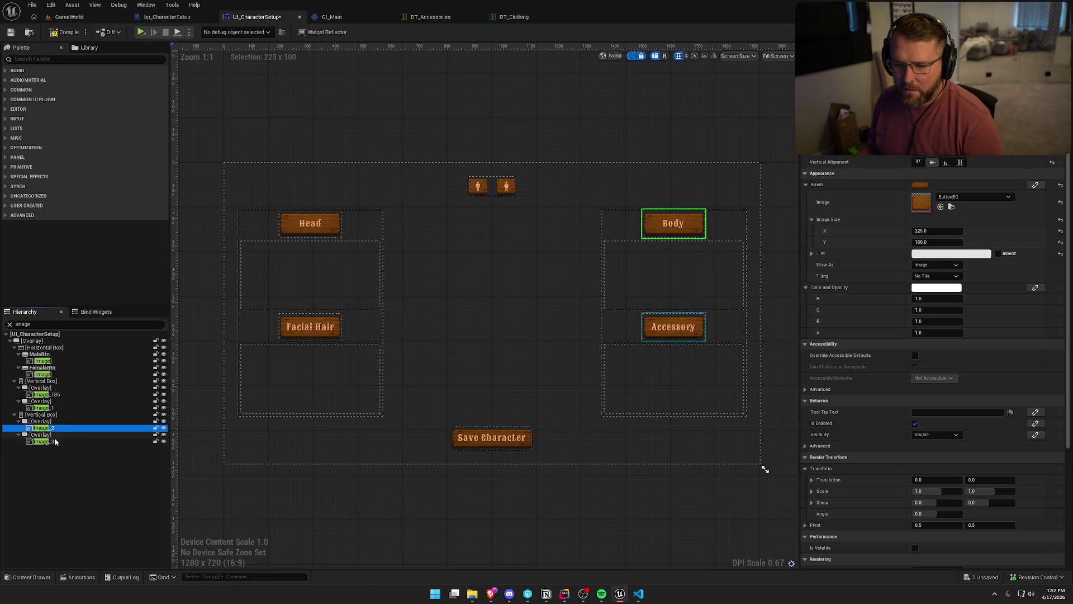
pyautogui.click(55, 440)
pyautogui.keyDown('ctrl'); pyautogui.click(55, 428); pyautogui.keyUp('ctrl')
pyautogui.keyDown('ctrl'); pyautogui.click(55, 407); pyautogui.keyUp('ctrl')
pyautogui.keyDown('ctrl'); pyautogui.click(56, 394); pyautogui.keyUp('ctrl')
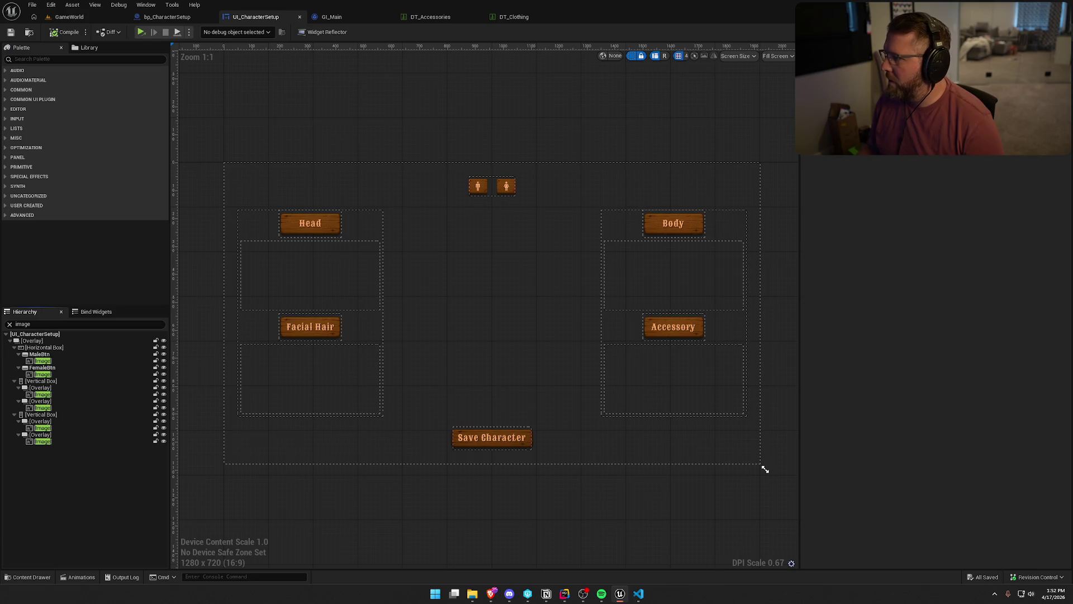
pyautogui.doubleClick(687, 237)
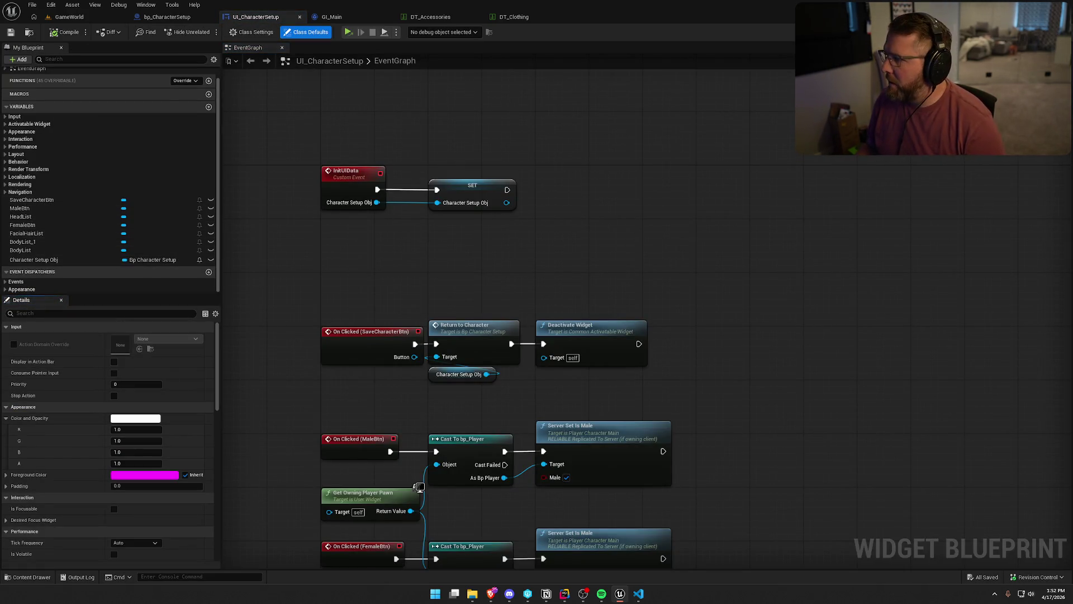
# - Rename the Accessory heading's list BodyList_1 to AccessoryList
pyautogui.click(1040, 32)
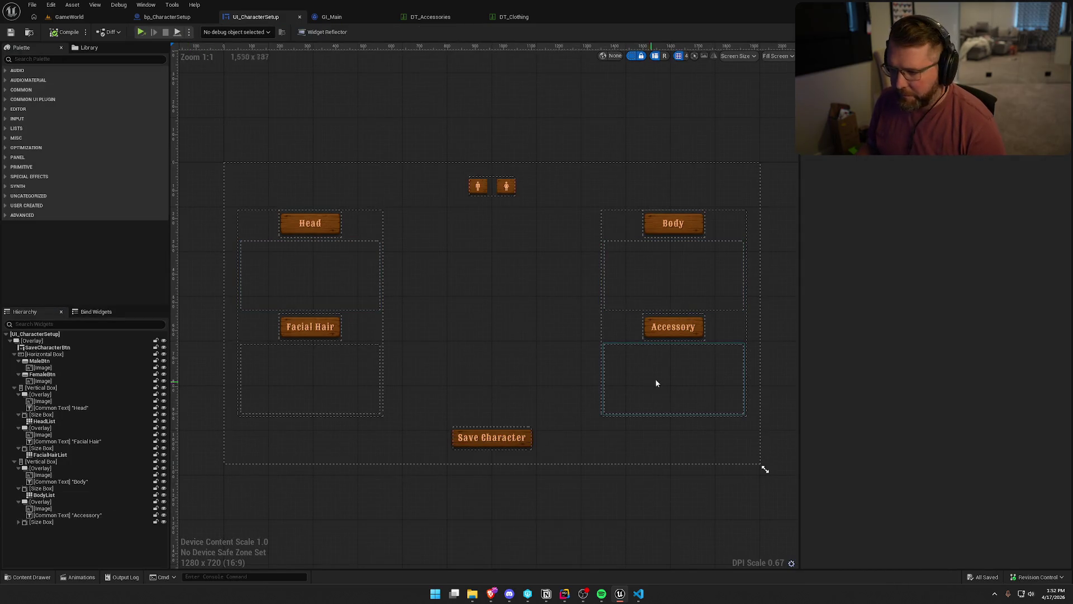
pyautogui.click(681, 380)
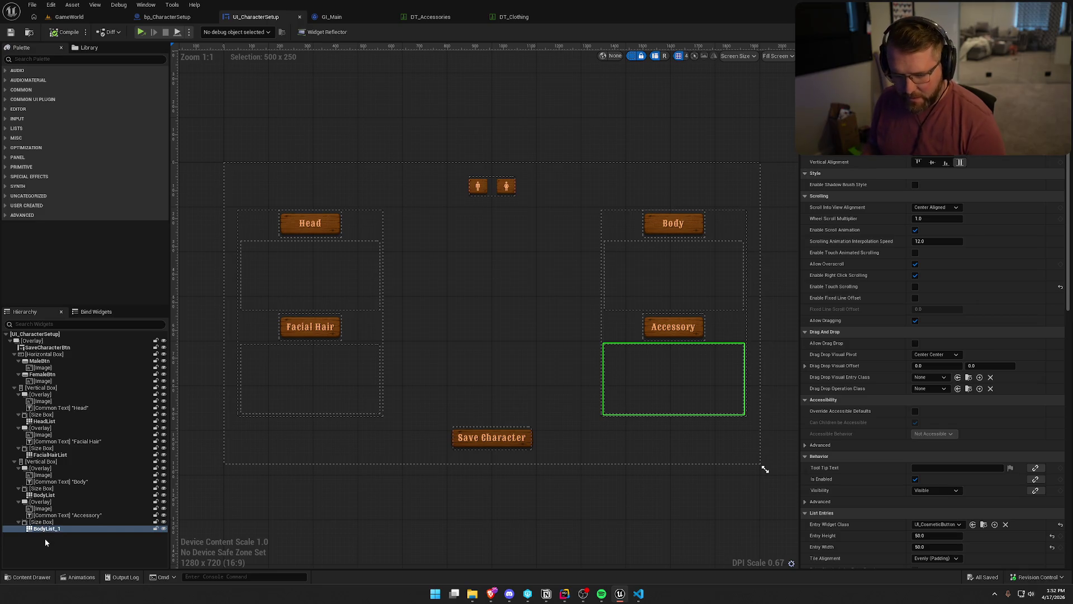
pyautogui.click(46, 530)
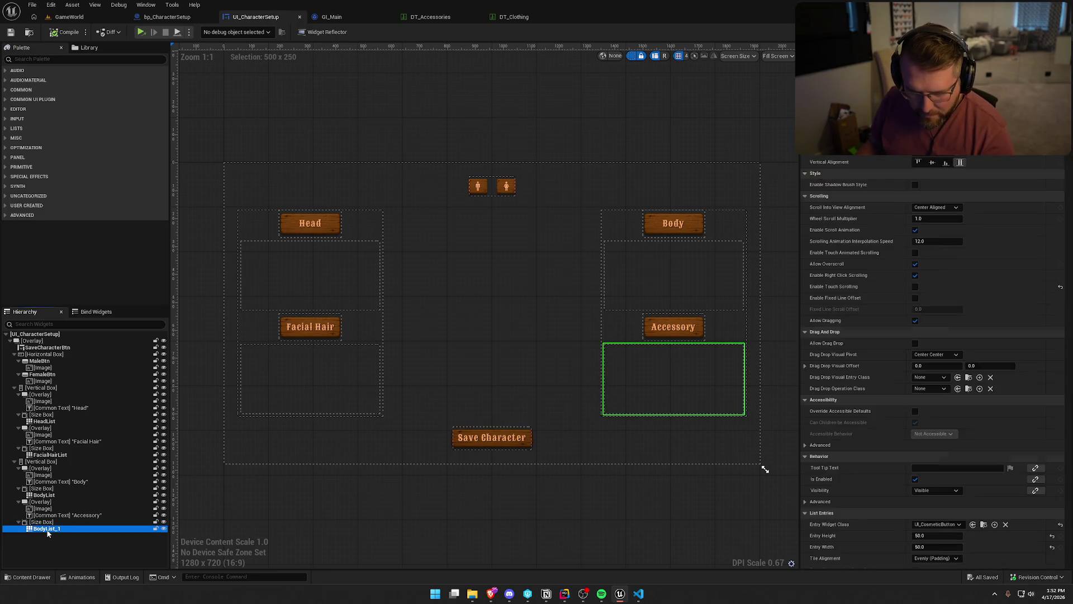
pyautogui.write('Accessor')
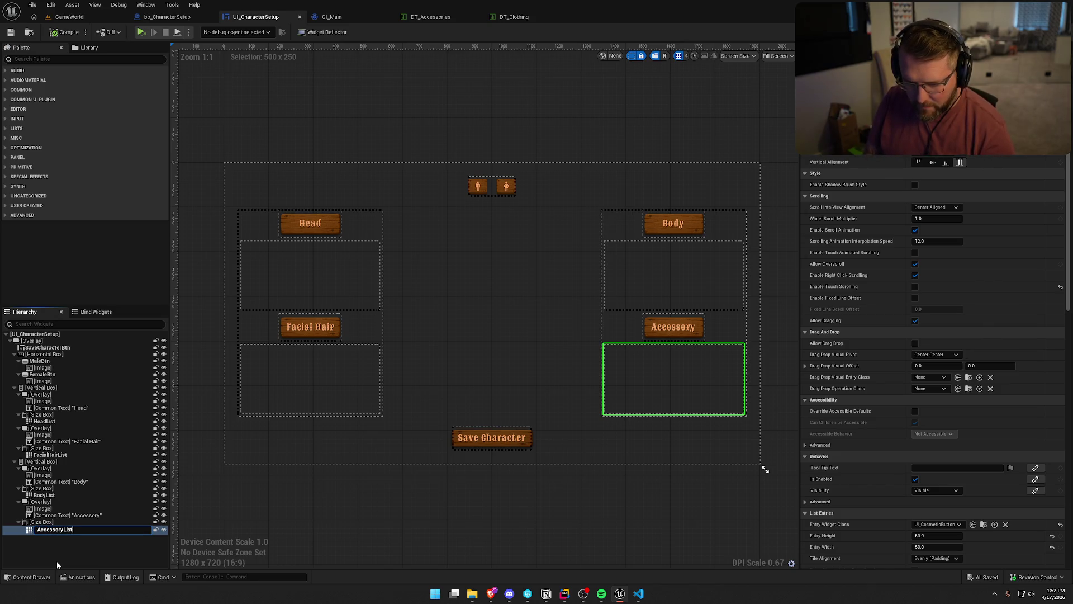
pyautogui.press('Return')
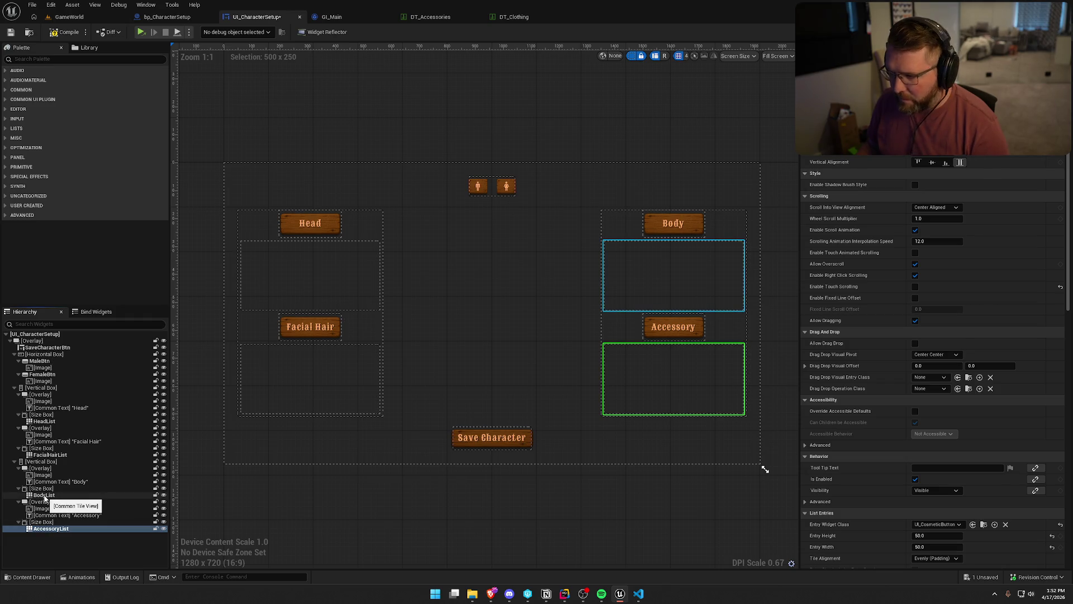
# - Confirm AccessoryList appears in the event graph variables, then select the Head heading's list
pyautogui.hotkey('ctrl', 'shift', 'g')
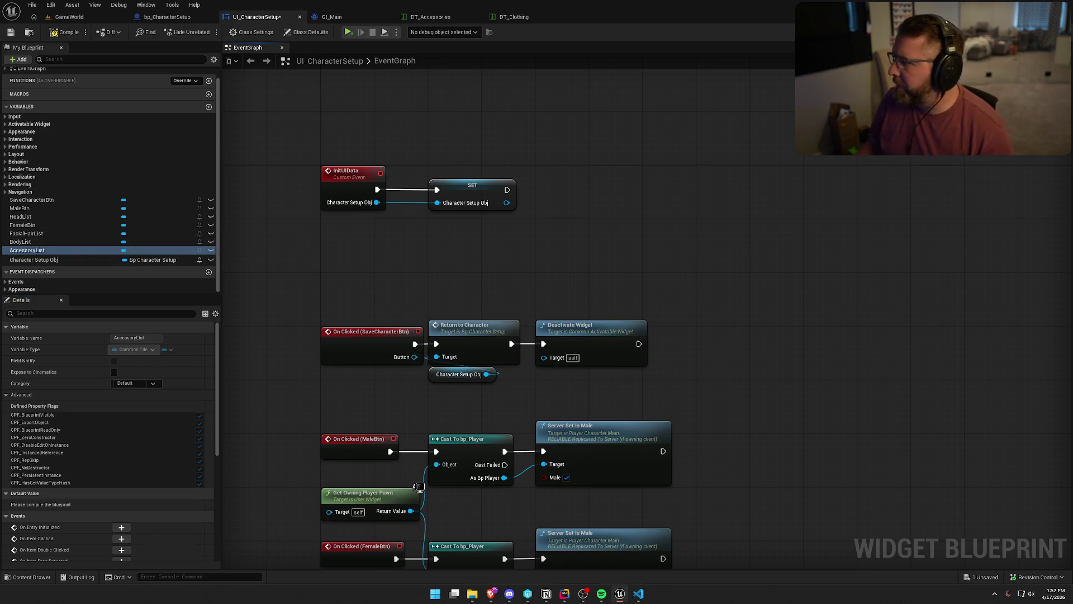
pyautogui.hotkey('ctrl', 'shift', 'd')
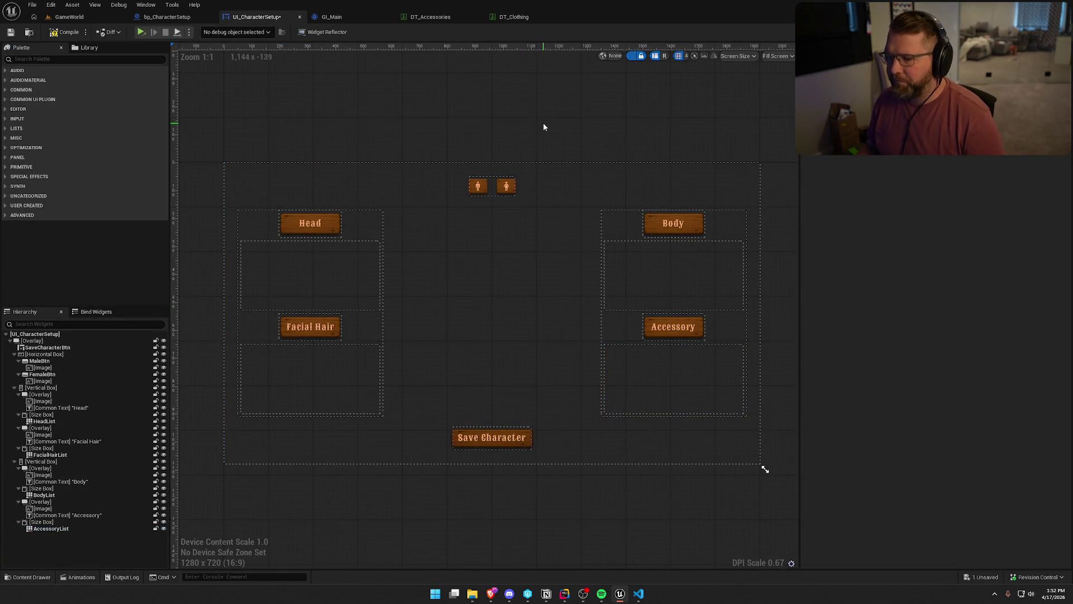
pyautogui.click(343, 283)
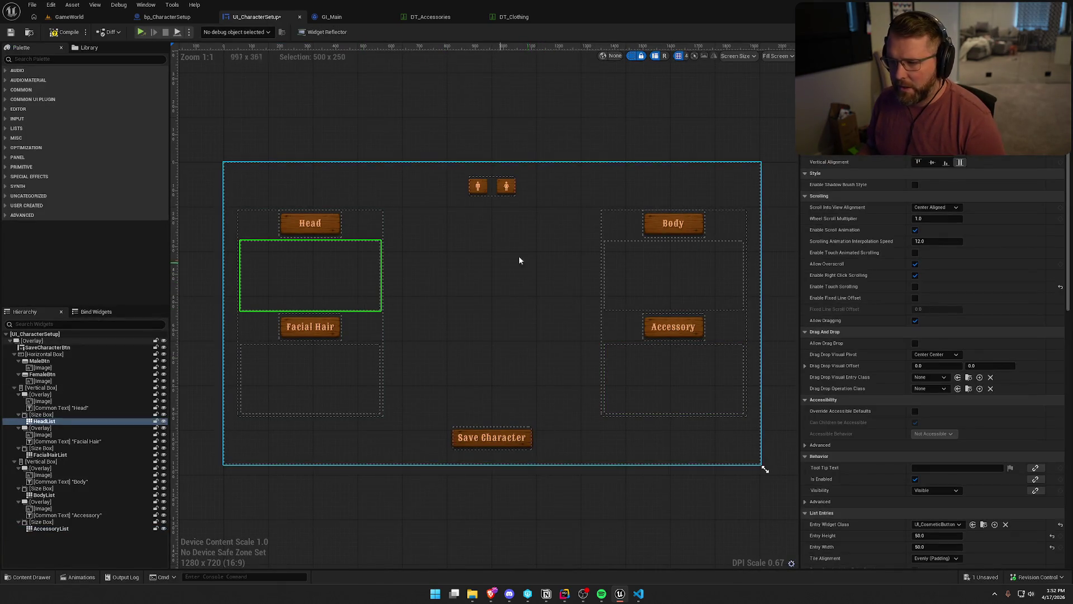
# - Review bp_CharacterSetup's BP_Interact graph nodes, then return to the UI_CharacterSetup graph
pyautogui.hotkey('ctrl', 'shift', 'g')
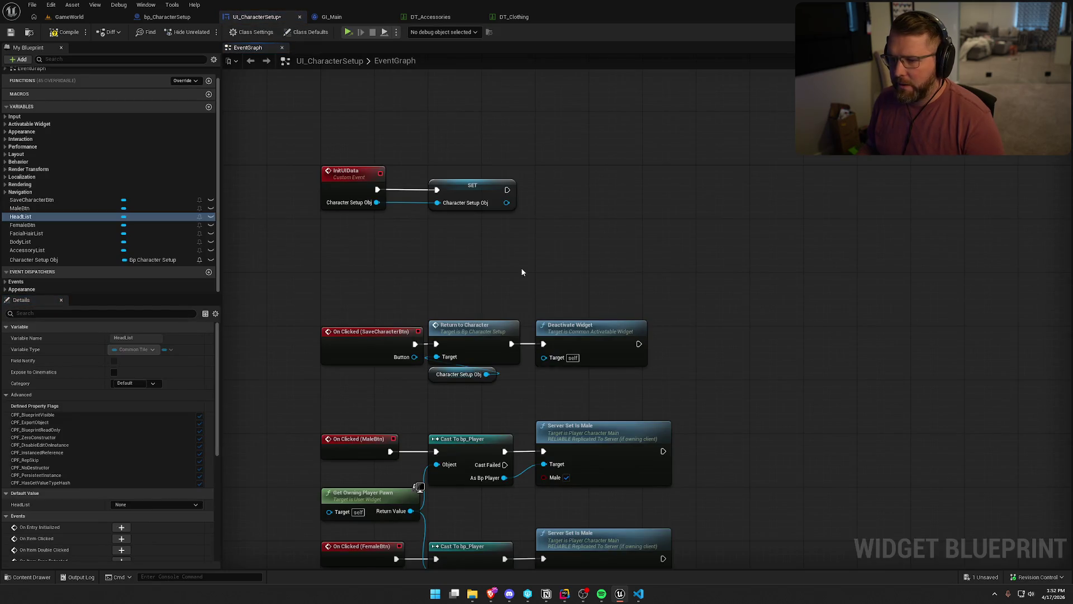
pyautogui.scroll(1, 521, 267)
pyautogui.click(485, 244)
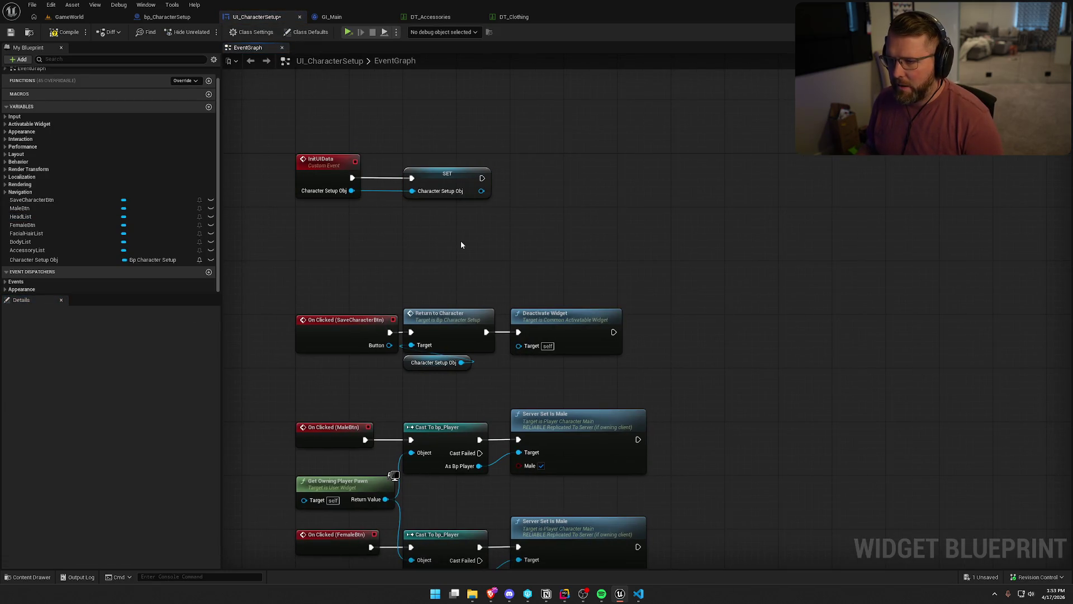
pyautogui.click(167, 16)
pyautogui.moveTo(758, 169)
pyautogui.mouseDown()
pyautogui.moveTo(1047, 151)
pyautogui.moveTo(384, 182)
pyautogui.mouseUp()
pyautogui.click(270, 17)
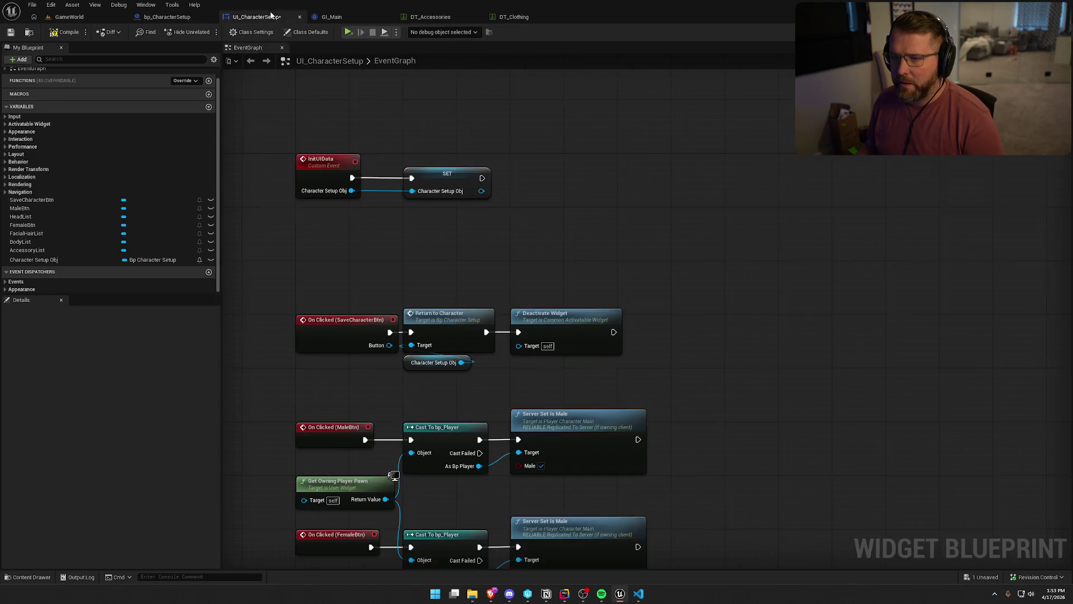
# - Add a Get Game Instance node beneath the InitUIData SET node
pyautogui.rightClick(431, 213)
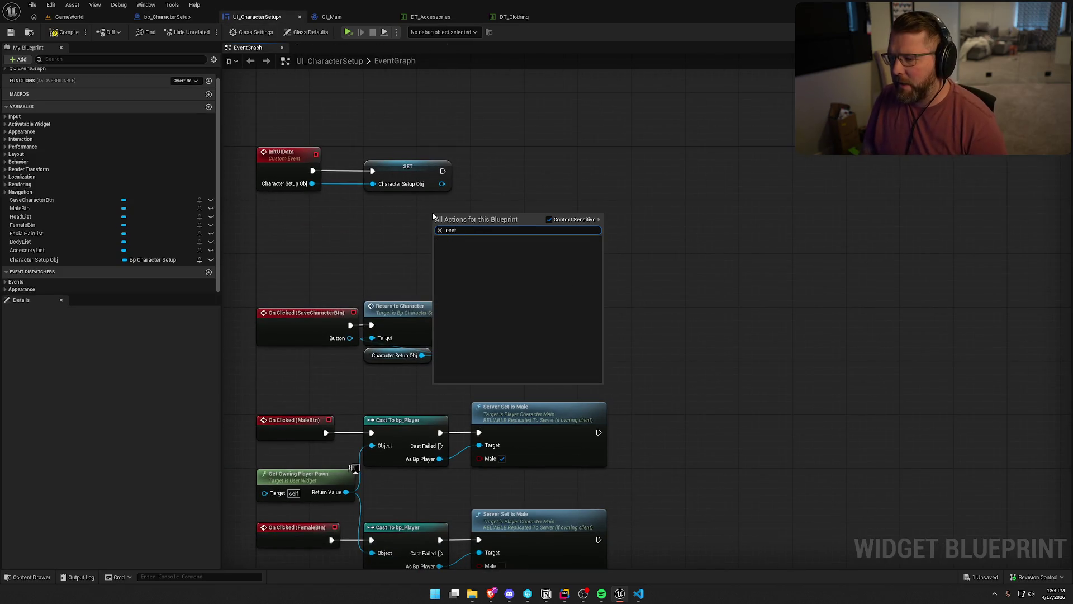
pyautogui.write('get game instance')
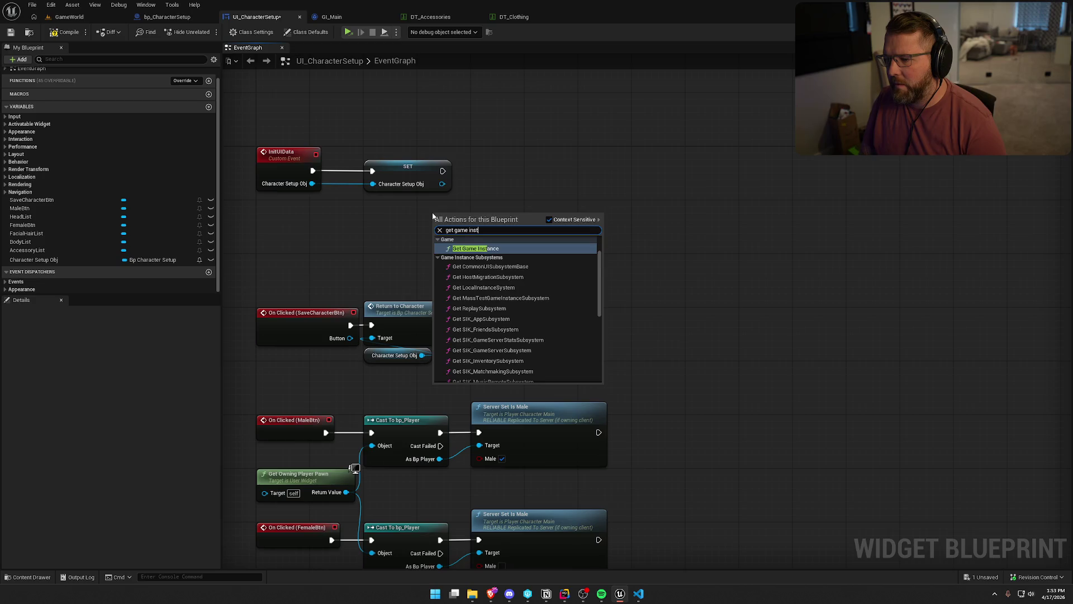
pyautogui.press('Return')
pyautogui.moveTo(452, 216)
pyautogui.mouseDown()
pyautogui.moveTo(387, 212)
pyautogui.moveTo(465, 219)
pyautogui.mouseUp()
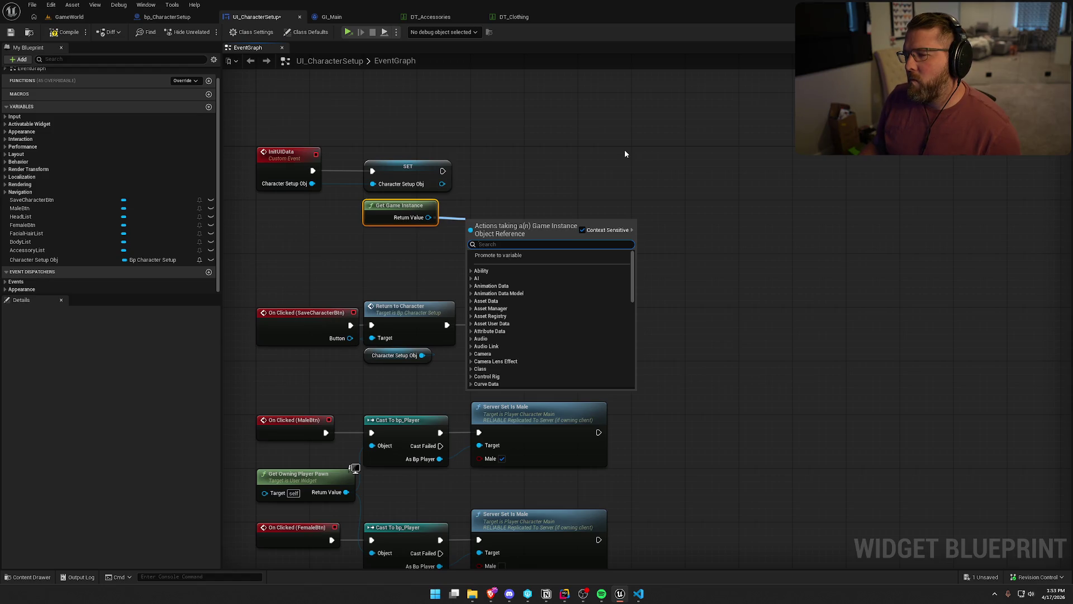
pyautogui.click(331, 17)
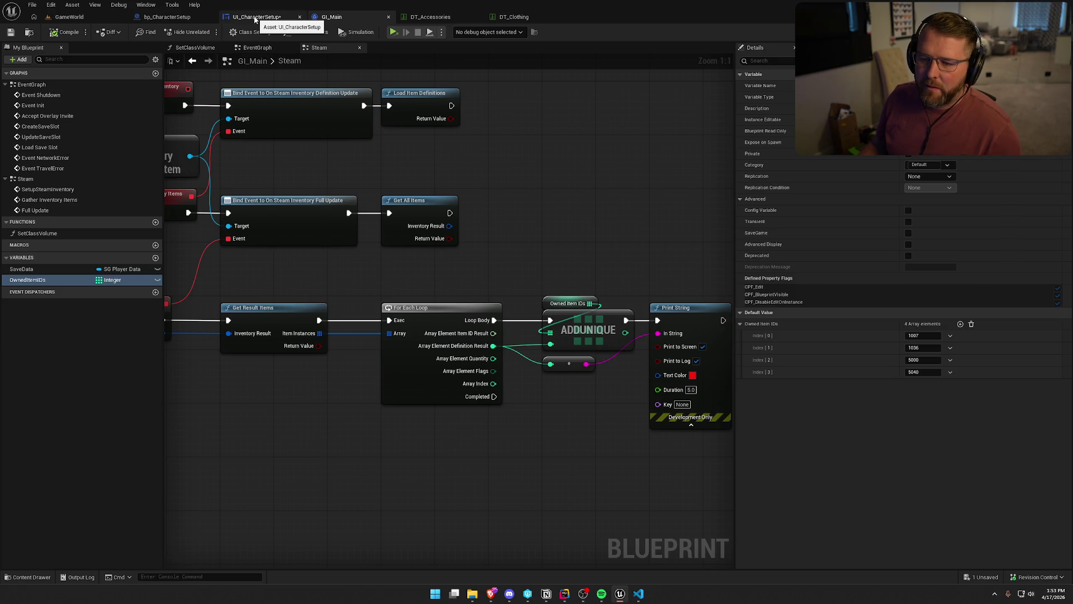
pyautogui.click(255, 19)
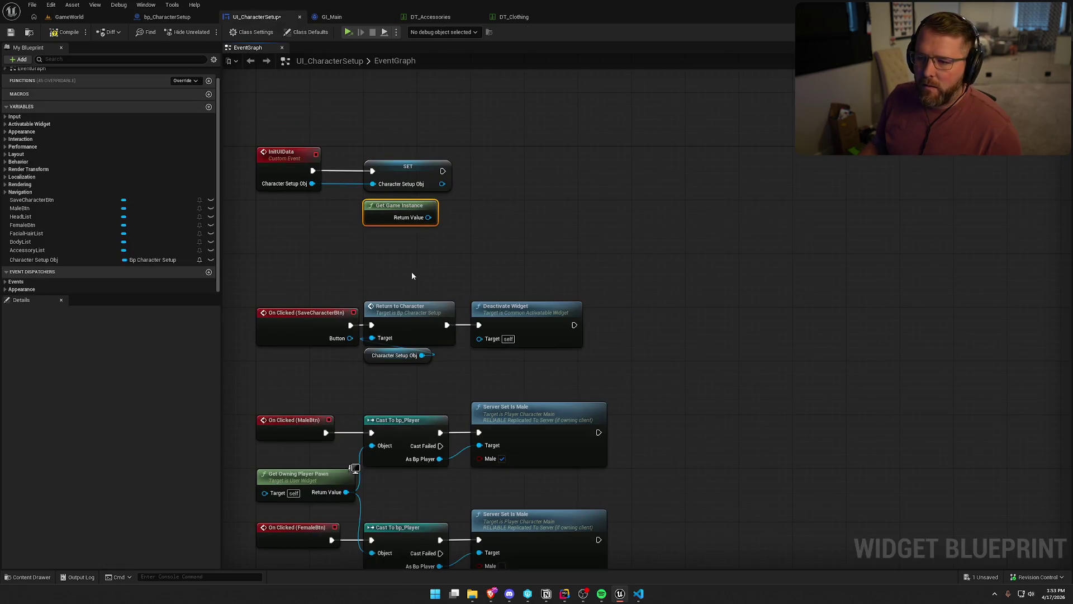
# - Cast the game instance to GI_Main and convert it to a pure cast
pyautogui.moveTo(428, 217); pyautogui.dragTo(458, 228)
pyautogui.write('cast to gi')
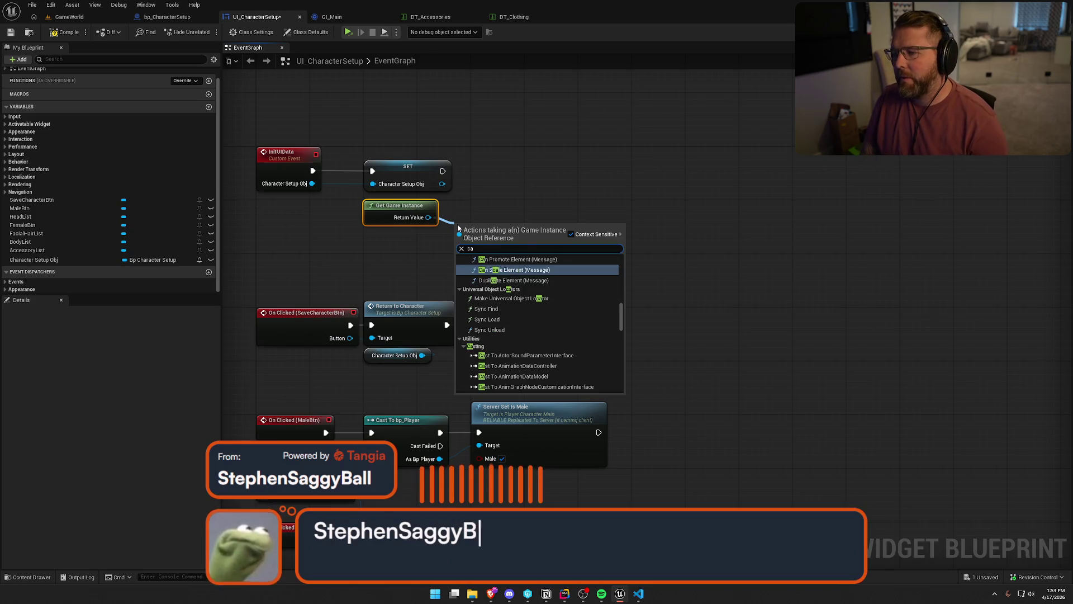
pyautogui.press('Return')
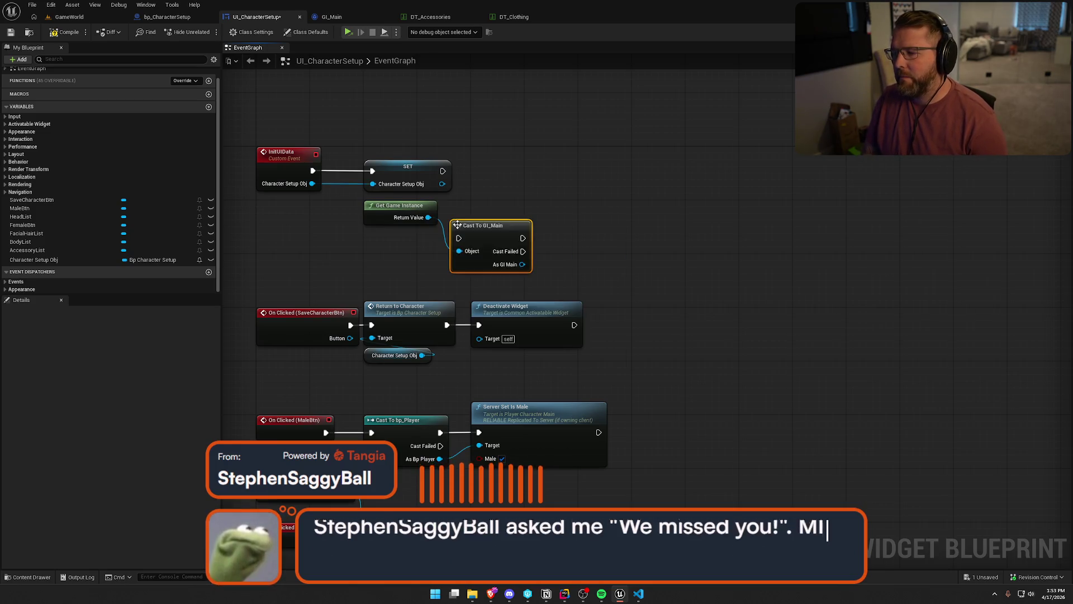
pyautogui.rightClick(458, 227)
pyautogui.click(510, 462)
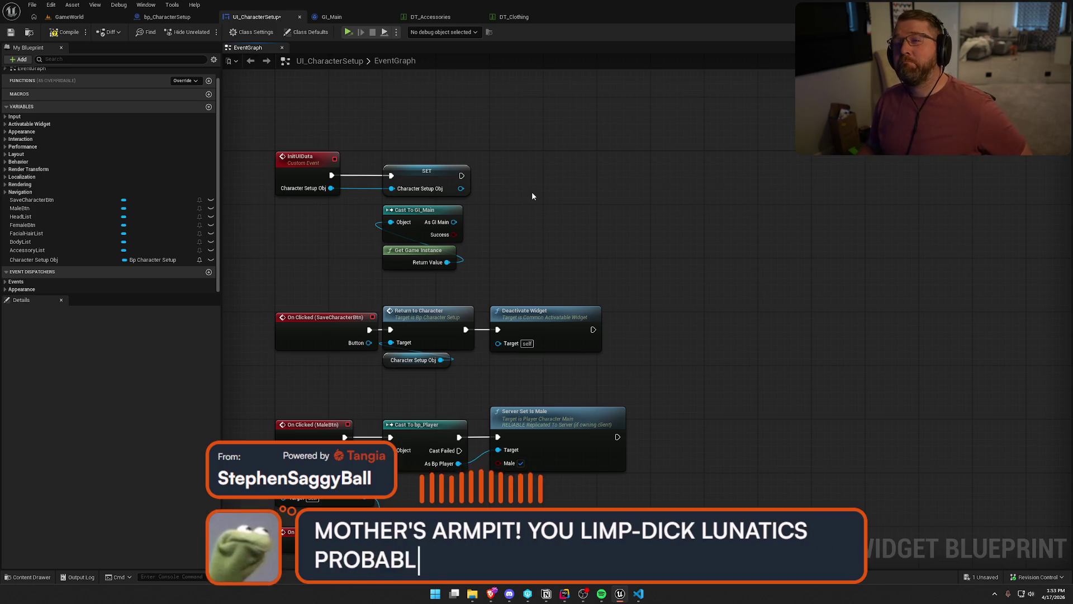
# - Get Owned Item IDs into a For Each Loop that runs right after the SET node
pyautogui.moveTo(454, 222); pyautogui.dragTo(514, 223)
pyautogui.write('get own')
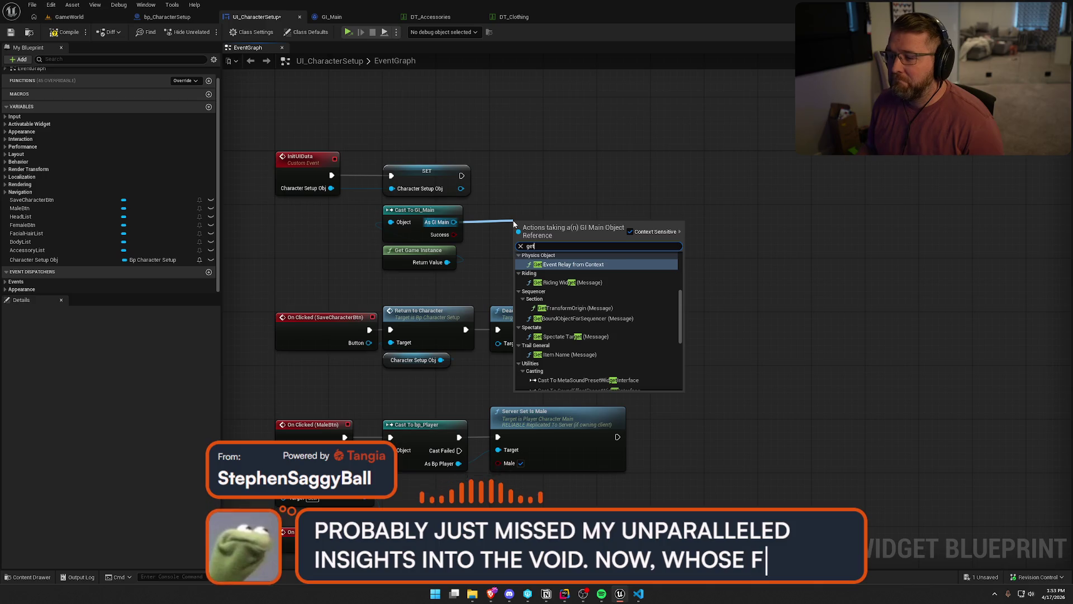
pyautogui.press('Return')
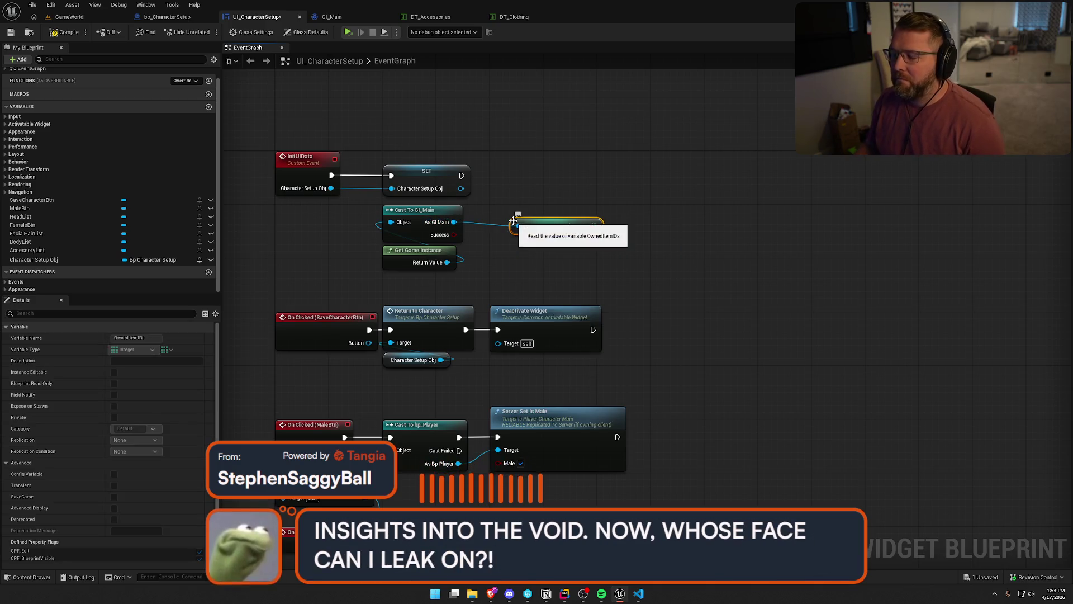
pyautogui.click(562, 180)
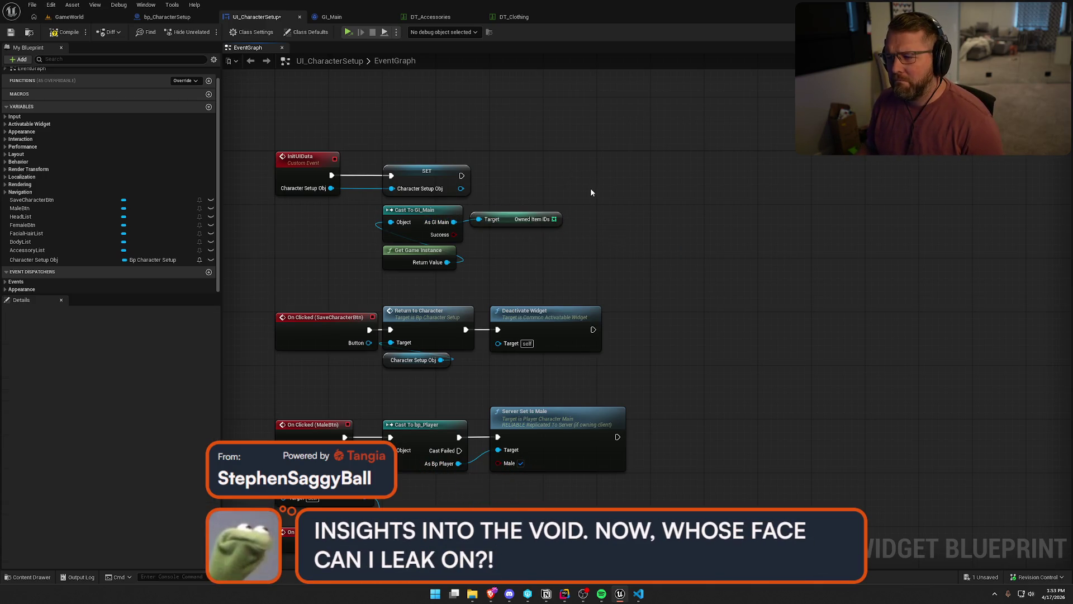
pyautogui.hotkey('ctrl', 'v')
pyautogui.moveTo(601, 200); pyautogui.dragTo(552, 221)
pyautogui.moveTo(462, 176); pyautogui.dragTo(515, 188)
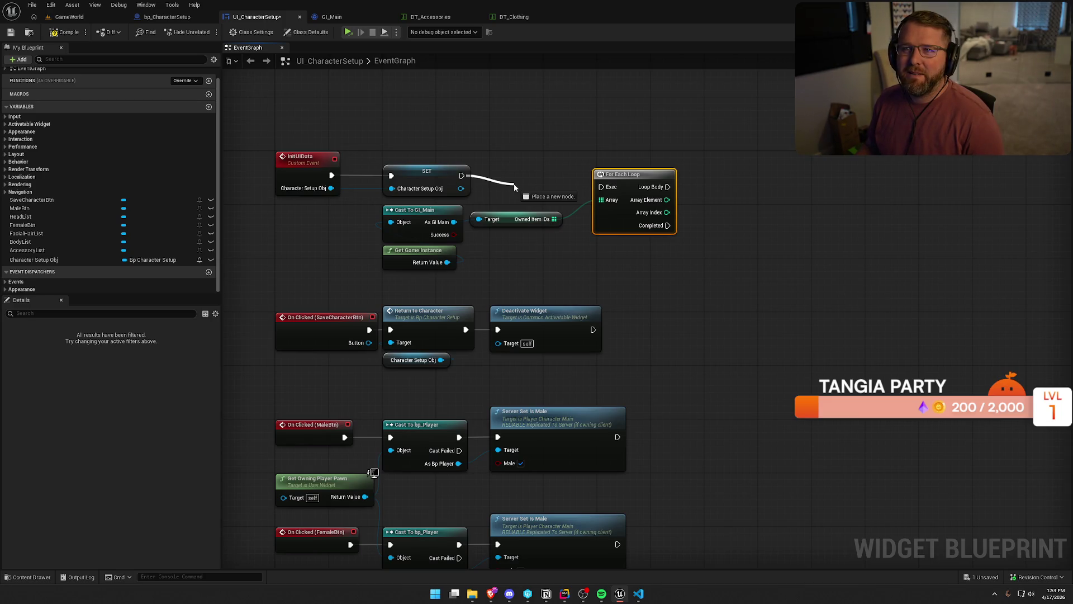
pyautogui.moveTo(514, 187); pyautogui.dragTo(599, 186)
pyautogui.moveTo(625, 184); pyautogui.dragTo(628, 172)
# - Tuck the Owned Item IDs, cast and game instance nodes beside the SET node
pyautogui.moveTo(445, 290); pyautogui.dragTo(375, 202)
pyautogui.moveTo(425, 251)
pyautogui.mouseDown()
pyautogui.moveTo(530, 295)
pyautogui.moveTo(510, 256)
pyautogui.moveTo(511, 270)
pyautogui.mouseUp()
pyautogui.moveTo(584, 291)
pyautogui.mouseDown()
pyautogui.moveTo(467, 212)
pyautogui.moveTo(527, 184)
pyautogui.mouseUp()
pyautogui.moveTo(540, 131); pyautogui.dragTo(472, 136)
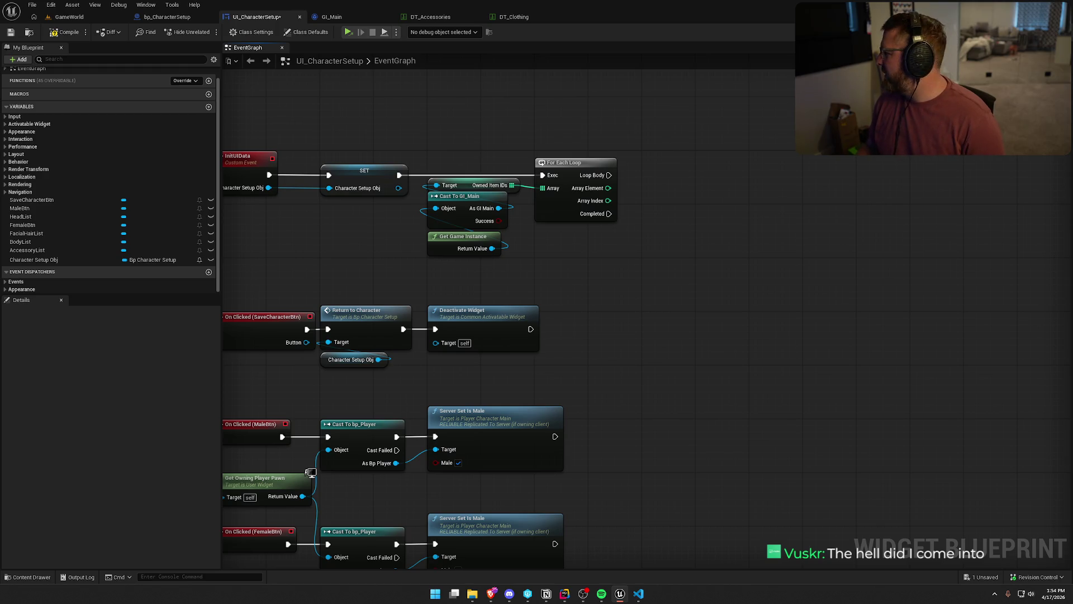
pyautogui.press('Home')
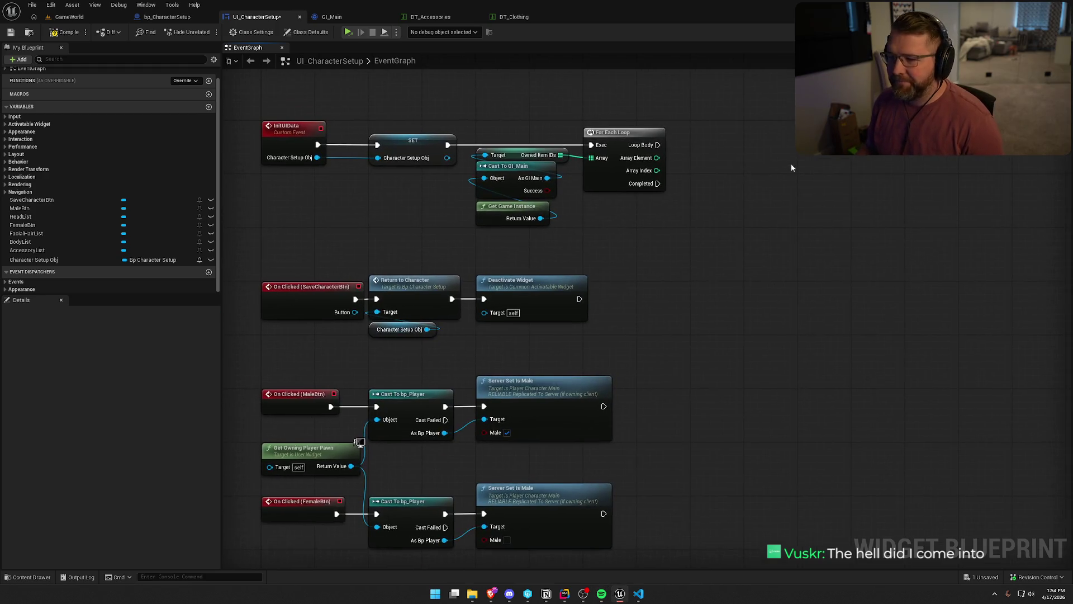
# - Compile and save UI_CharacterSetup with Ctrl+S so it shows All Saved
pyautogui.moveTo(787, 168)
pyautogui.mouseDown()
pyautogui.moveTo(767, 186)
pyautogui.moveTo(739, 260)
pyautogui.mouseUp()
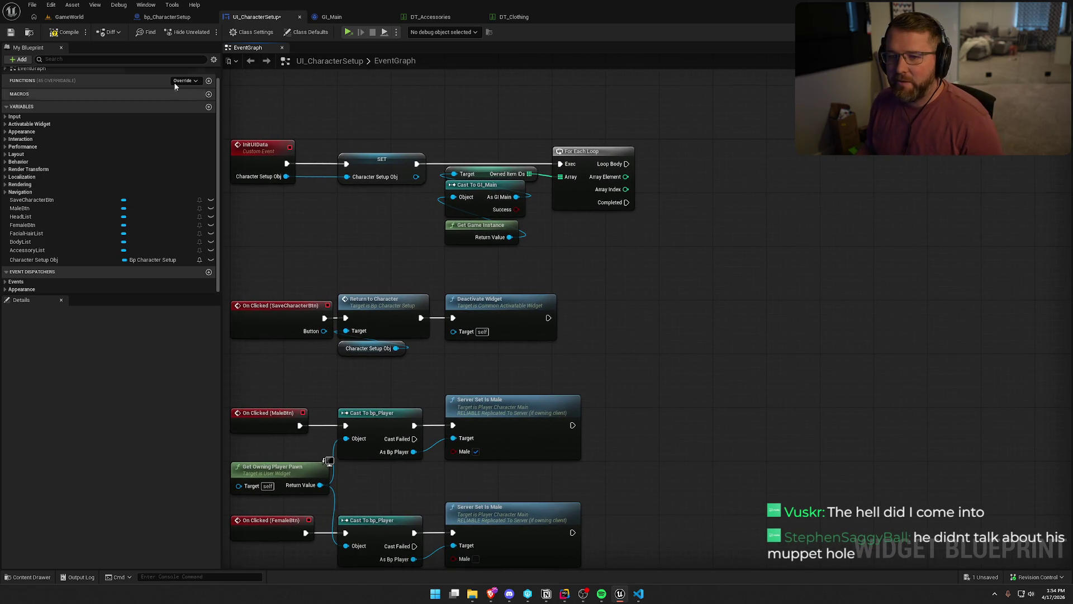
pyautogui.hotkey('ctrl', 's')
pyautogui.moveTo(446, 98); pyautogui.dragTo(434, 97)
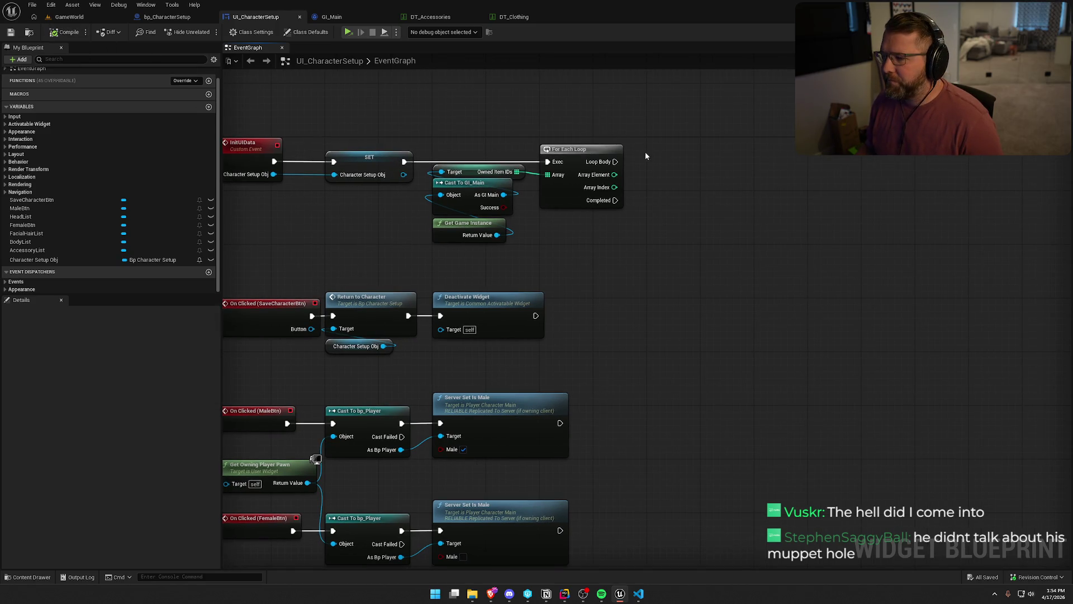
pyautogui.moveTo(615, 174); pyautogui.dragTo(671, 184)
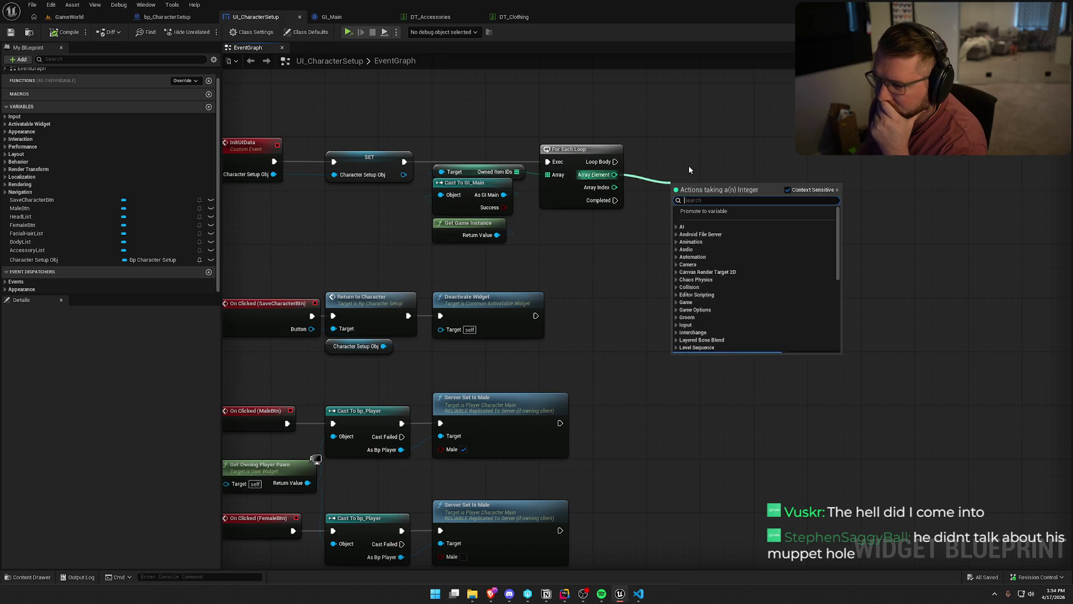
pyautogui.click(652, 174)
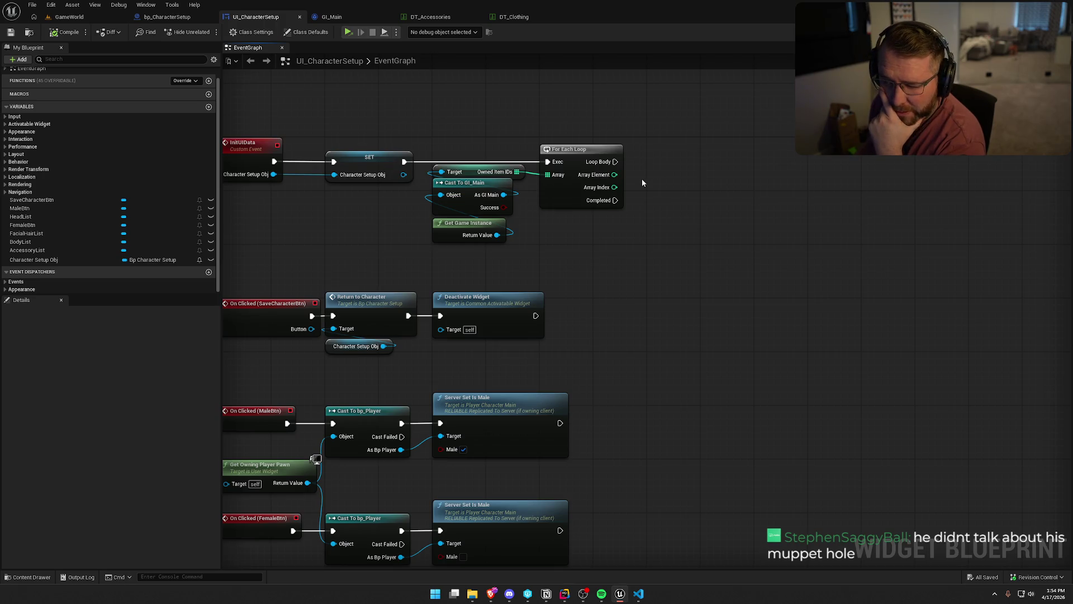
pyautogui.moveTo(531, 143); pyautogui.dragTo(428, 247)
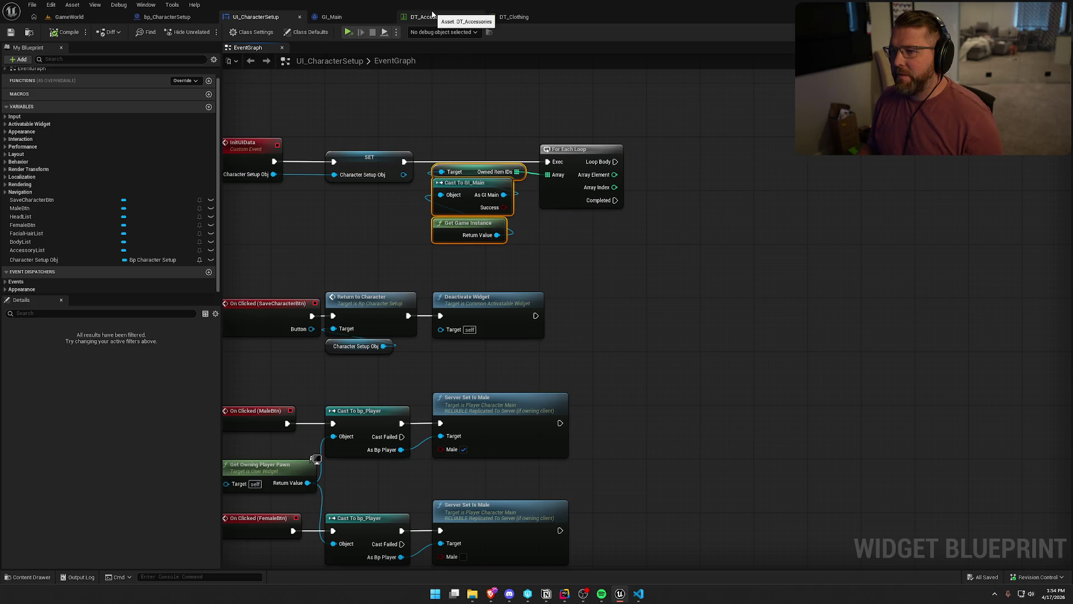
# - Add a Get Data Table Row node on DT_Accessories off the loop body
pyautogui.moveTo(615, 162); pyautogui.dragTo(712, 160)
pyautogui.write('get')
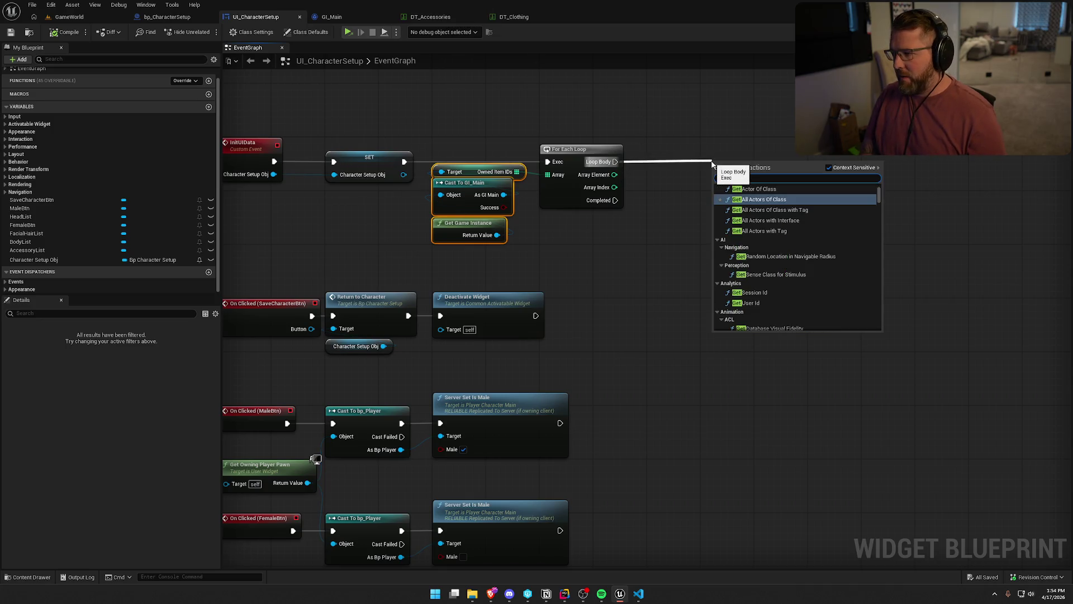
pyautogui.write(' row')
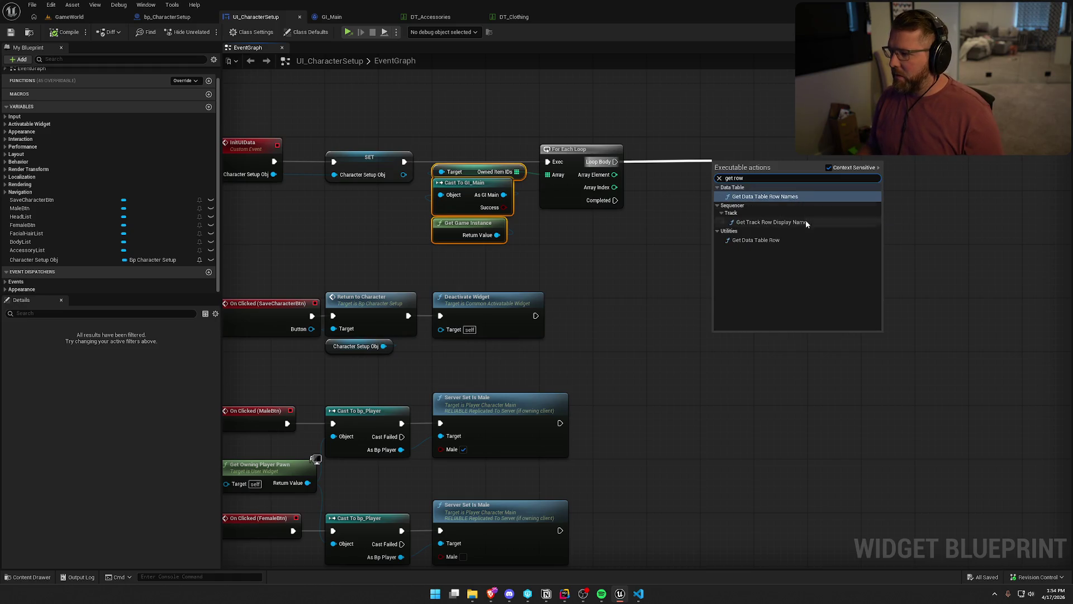
pyautogui.click(783, 239)
pyautogui.moveTo(763, 169); pyautogui.dragTo(758, 155)
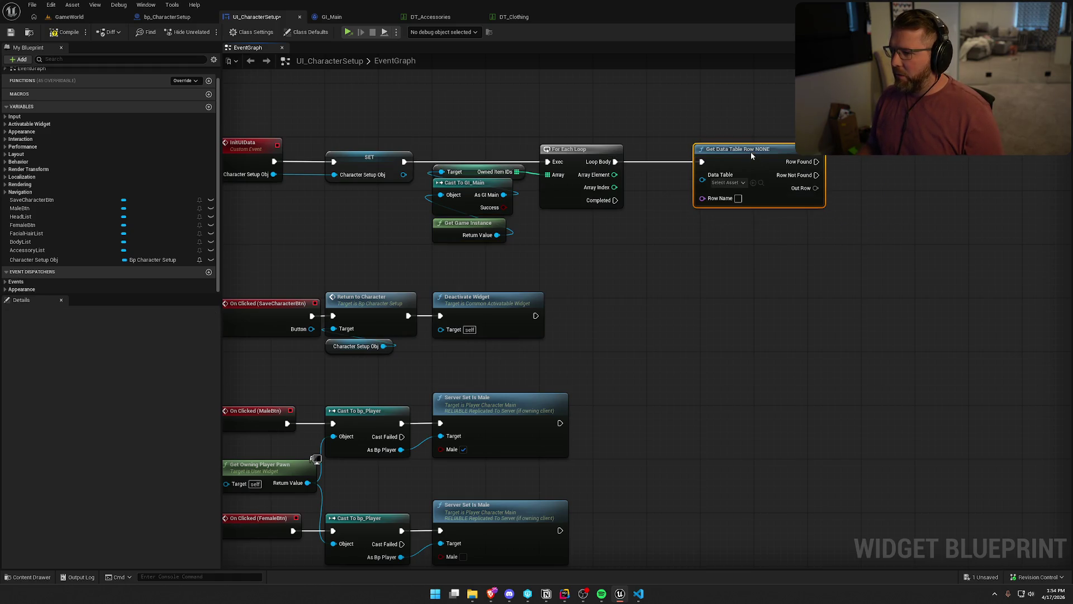
pyautogui.click(734, 183)
pyautogui.click(760, 237)
pyautogui.moveTo(757, 240)
pyautogui.mouseDown()
pyautogui.moveTo(595, 235)
pyautogui.moveTo(609, 225)
pyautogui.mouseUp()
# - Try wiring Array Element directly into Row Name and check the row name list
pyautogui.moveTo(543, 167)
pyautogui.mouseDown()
pyautogui.moveTo(647, 213)
pyautogui.moveTo(646, 193)
pyautogui.mouseUp()
pyautogui.moveTo(542, 169)
pyautogui.mouseDown()
pyautogui.moveTo(639, 194)
pyautogui.moveTo(744, 201)
pyautogui.moveTo(769, 334)
pyautogui.mouseUp()
pyautogui.click(591, 216)
pyautogui.click(738, 192)
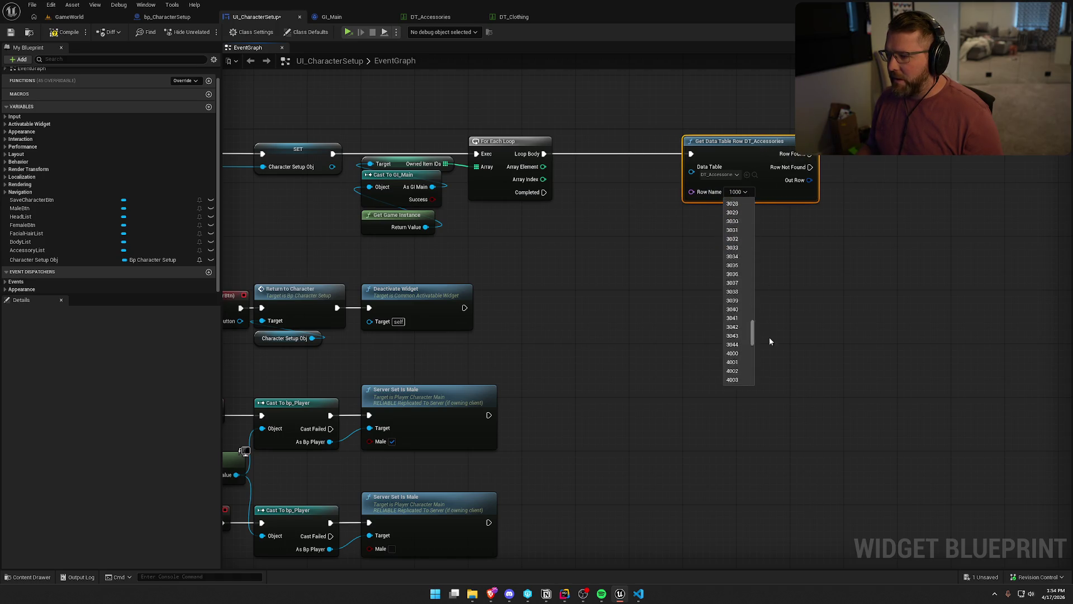
pyautogui.click(687, 345)
pyautogui.moveTo(542, 166); pyautogui.dragTo(693, 196)
pyautogui.click(646, 223)
# - Convert Array Element with an integer To String node feeding Row Name
pyautogui.moveTo(543, 167); pyautogui.dragTo(572, 182)
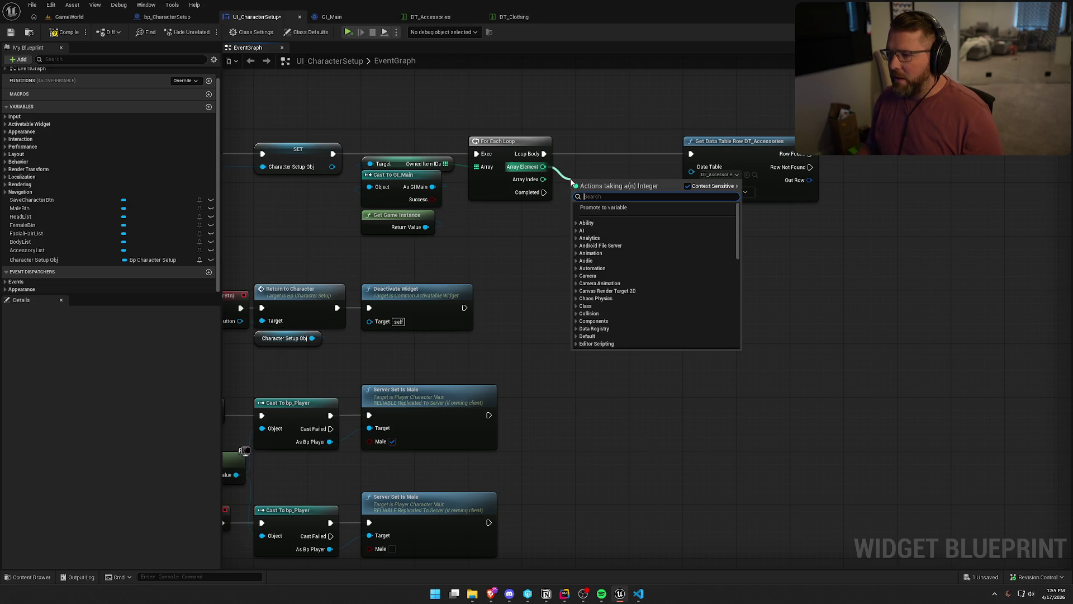
pyautogui.write('to strin')
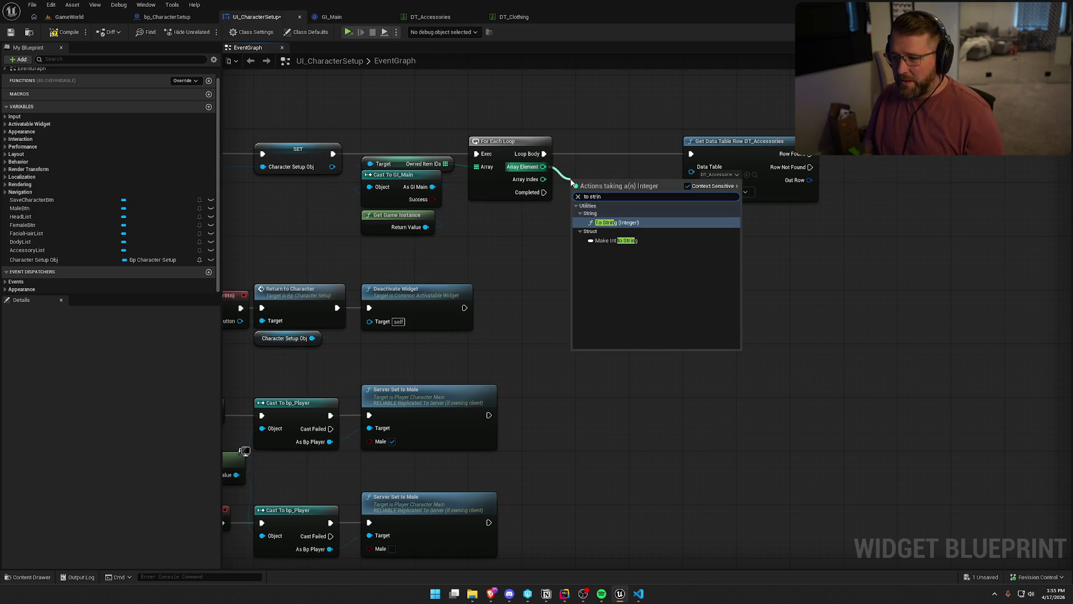
pyautogui.press('Return')
pyautogui.moveTo(613, 184); pyautogui.dragTo(680, 191)
pyautogui.moveTo(654, 187); pyautogui.dragTo(607, 188)
pyautogui.click(715, 210)
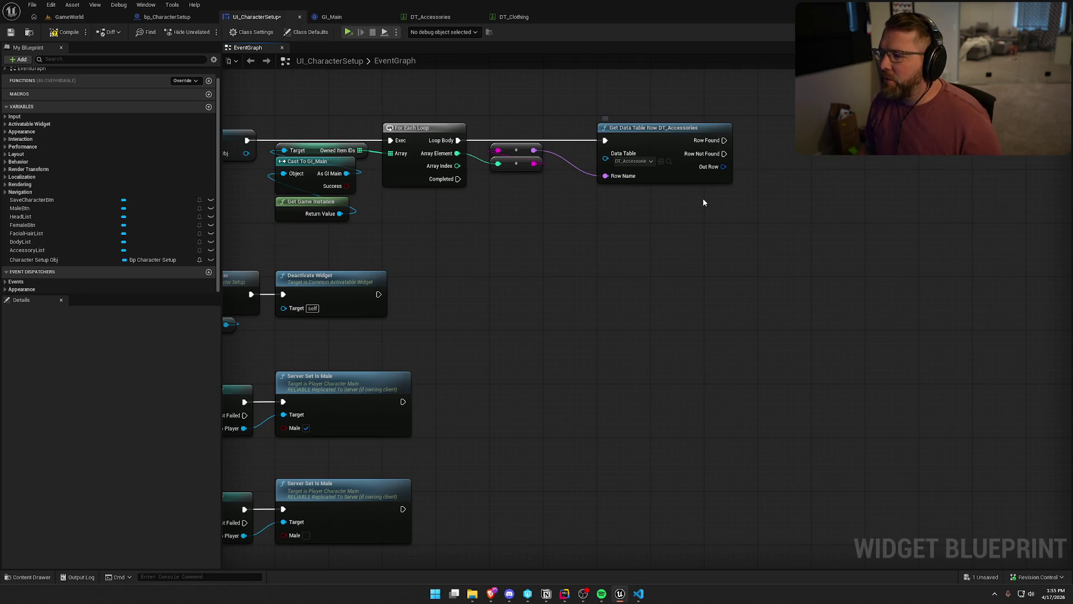
# - Duplicate the lookup node, run it on Row Not Found, and set it to DT_Clothing
pyautogui.moveTo(702, 198); pyautogui.dragTo(656, 193)
pyautogui.moveTo(686, 149)
pyautogui.mouseDown()
pyautogui.moveTo(750, 211)
pyautogui.moveTo(739, 201)
pyautogui.mouseUp()
pyautogui.click(649, 162)
pyautogui.hotkey('ctrl', 'c')
pyautogui.hotkey('ctrl', 'v')
pyautogui.moveTo(678, 220); pyautogui.dragTo(683, 146)
pyautogui.click(707, 241)
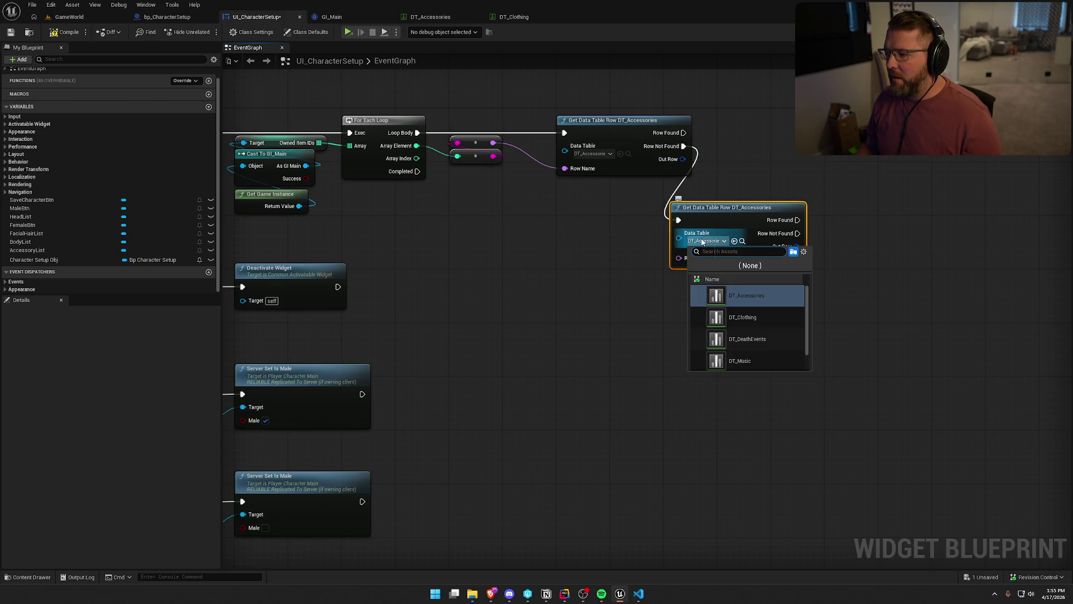
pyautogui.click(759, 325)
# - Feed the item ID string into the clothing Row Name and place it under DT_Accessories
pyautogui.moveTo(735, 208)
pyautogui.mouseDown()
pyautogui.moveTo(788, 181)
pyautogui.moveTo(774, 175)
pyautogui.mouseUp()
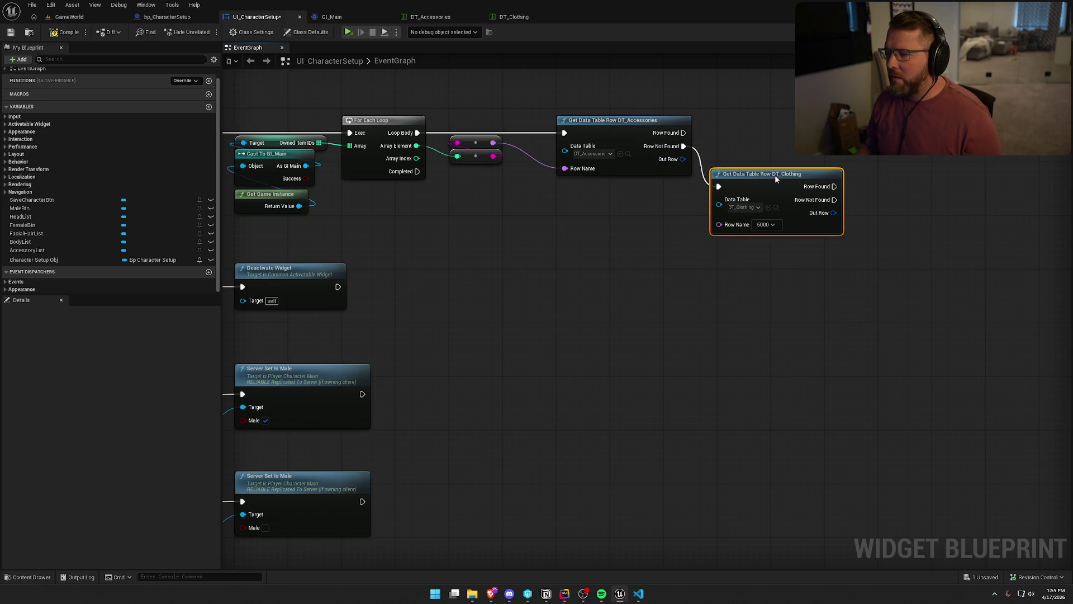
pyautogui.moveTo(492, 142); pyautogui.dragTo(719, 224)
pyautogui.moveTo(754, 178)
pyautogui.mouseDown()
pyautogui.moveTo(763, 170)
pyautogui.moveTo(649, 120)
pyautogui.mouseUp()
pyautogui.moveTo(653, 169); pyautogui.dragTo(497, 182)
pyautogui.click(599, 217)
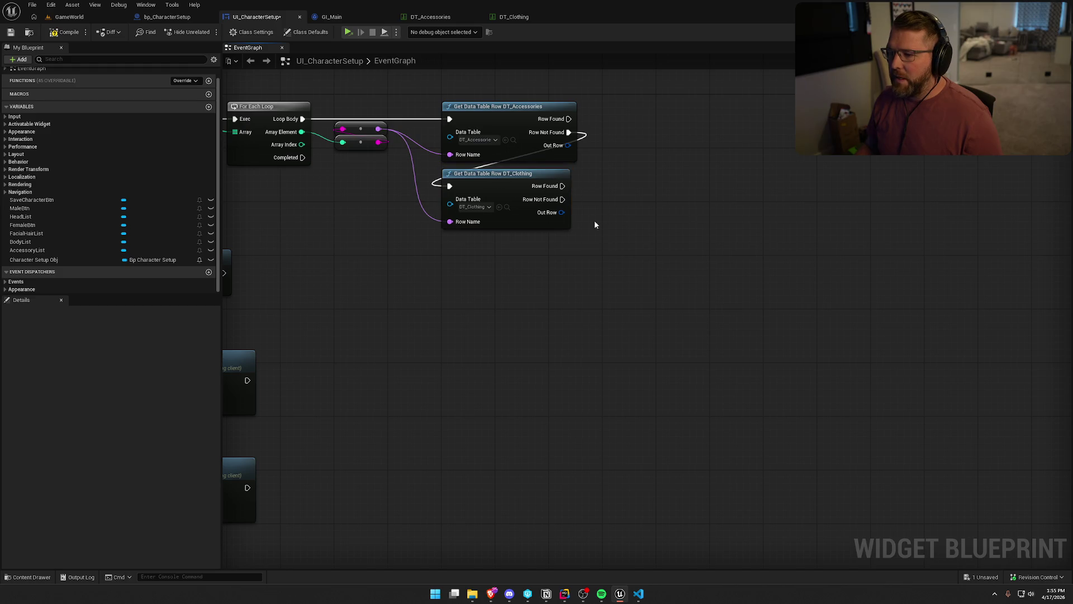
pyautogui.moveTo(558, 266); pyautogui.dragTo(621, 299)
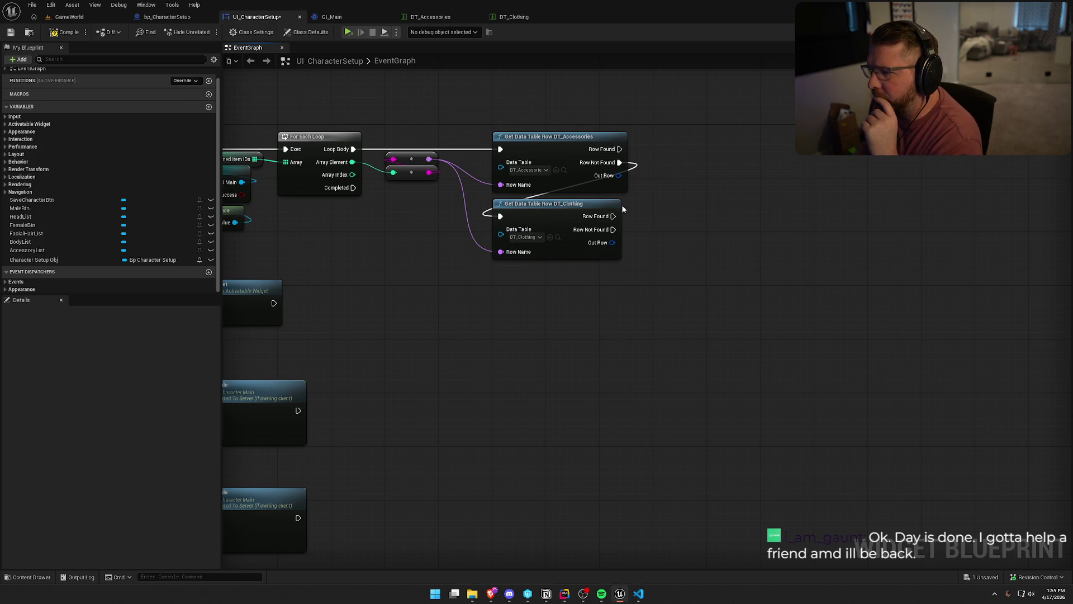
pyautogui.moveTo(618, 175); pyautogui.dragTo(656, 177)
# - Add a Break Cosmetic Accessory node and expand it to show all its fields
pyautogui.write('break')
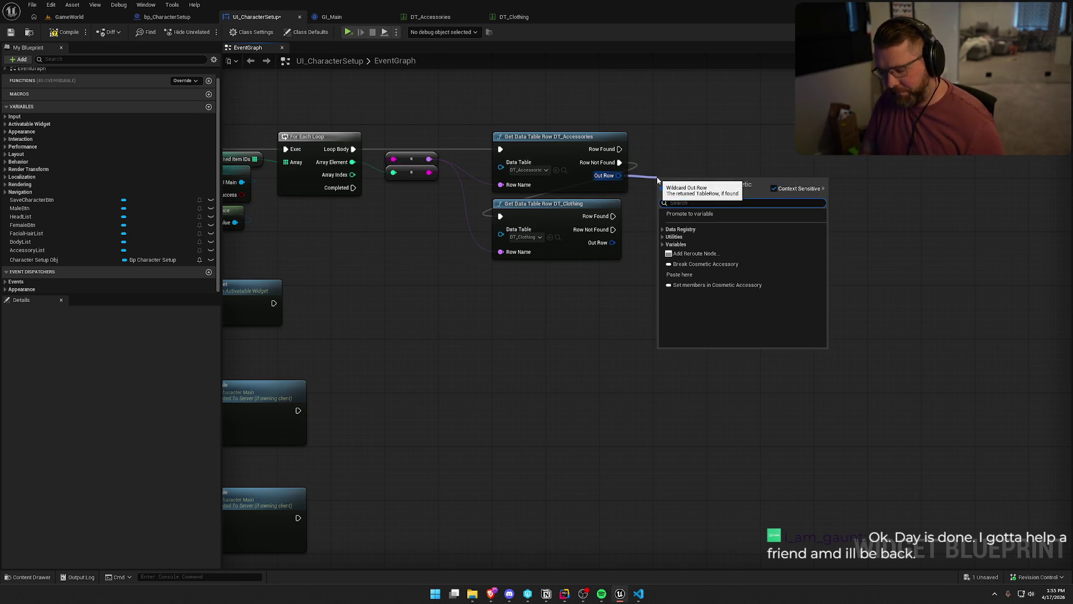
pyautogui.press('Return')
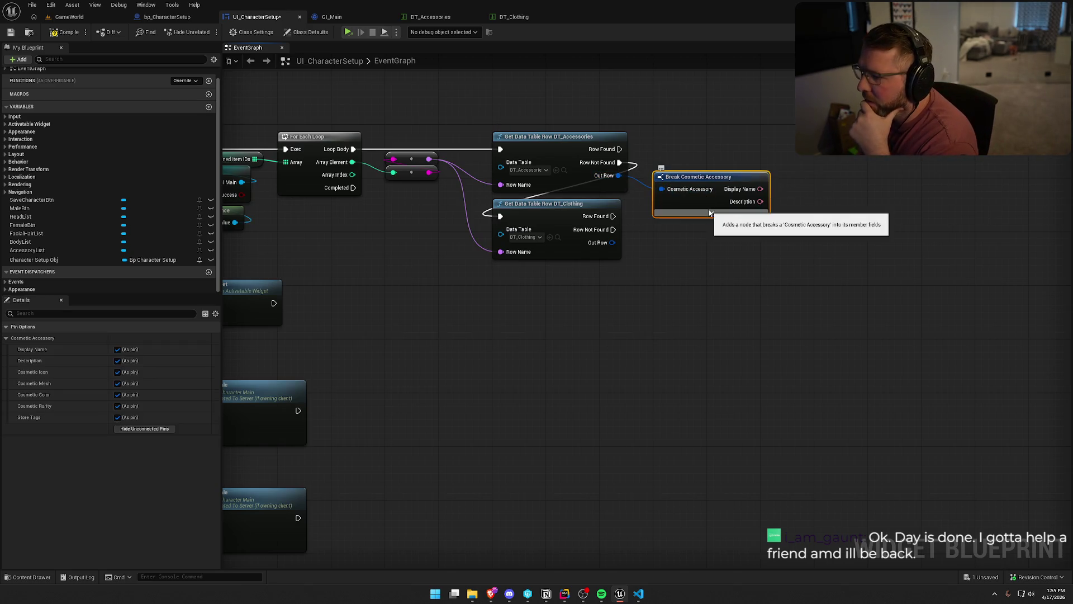
pyautogui.click(712, 212)
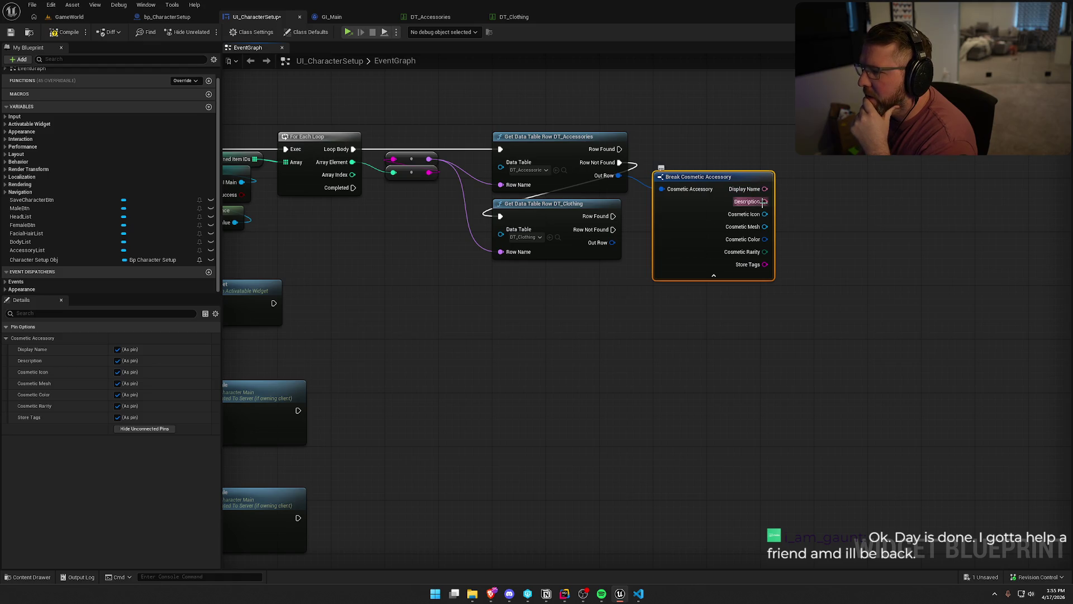
pyautogui.moveTo(767, 157); pyautogui.dragTo(833, 174)
pyautogui.click(776, 132)
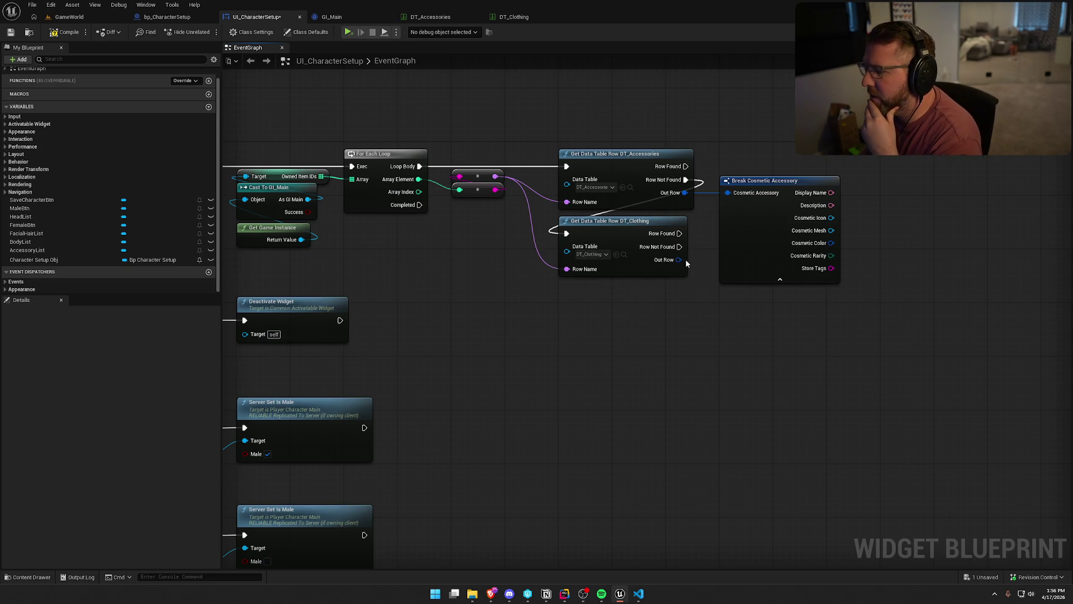
# - Break DT_Clothing's Out Row with a Break Cosmetic Clothing node placed under the accessory breakdown
pyautogui.moveTo(678, 260); pyautogui.dragTo(735, 347)
pyautogui.write('break')
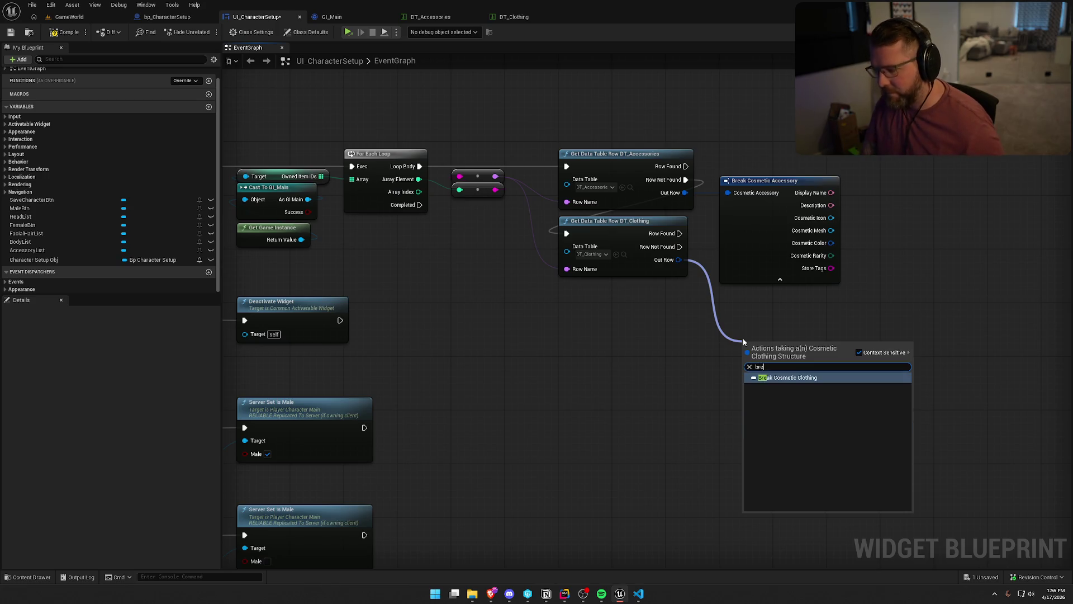
pyautogui.press('Return')
pyautogui.click(796, 378)
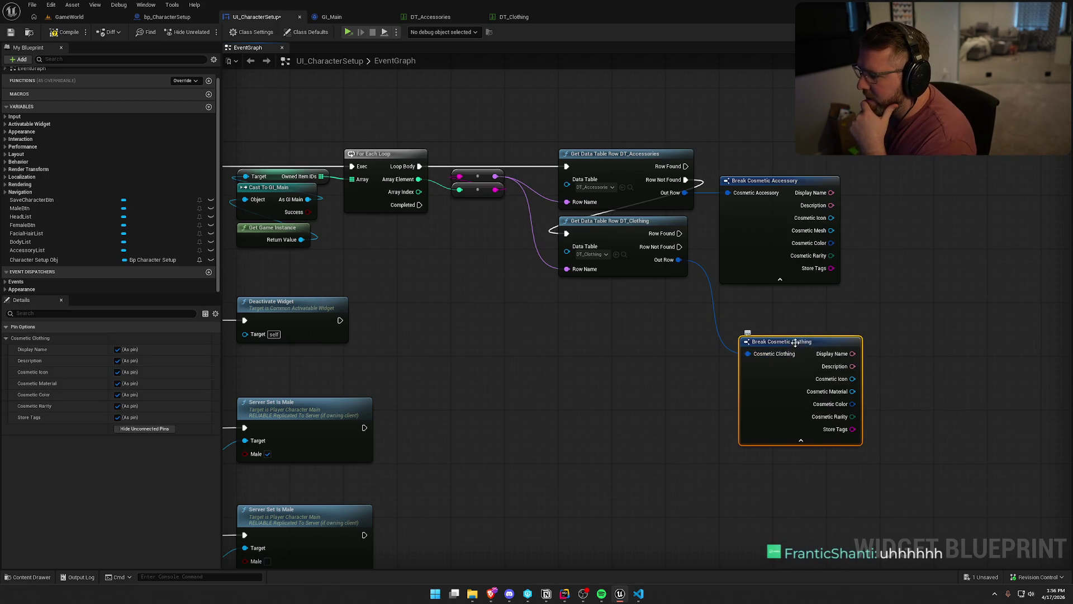
pyautogui.moveTo(783, 341); pyautogui.dragTo(763, 295)
pyautogui.click(921, 317)
pyautogui.moveTo(921, 317); pyautogui.dragTo(700, 306)
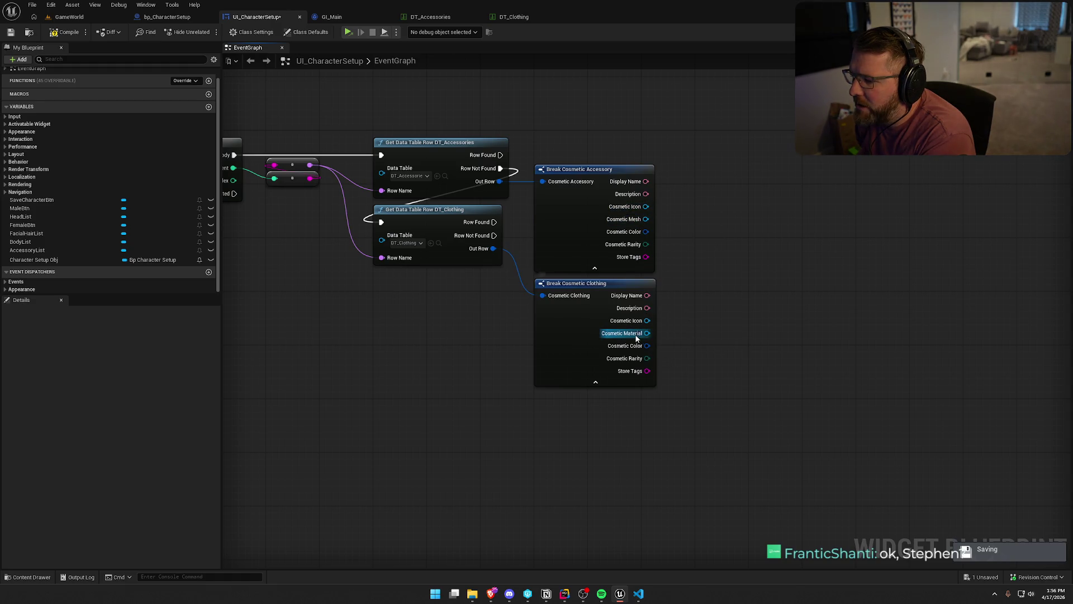
pyautogui.moveTo(646, 231); pyautogui.dragTo(700, 244)
pyautogui.click(702, 195)
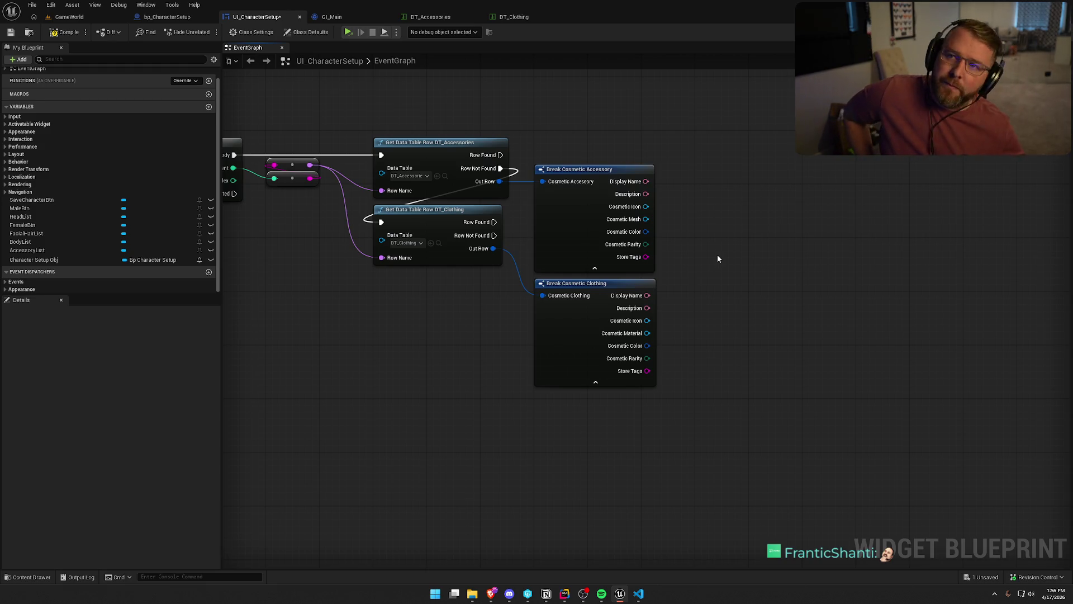
# - Review the event graph chain, then switch to the Designer and select the head column's vertical box
pyautogui.moveTo(718, 258)
pyautogui.mouseDown()
pyautogui.moveTo(506, 343)
pyautogui.moveTo(688, 321)
pyautogui.moveTo(753, 329)
pyautogui.moveTo(742, 328)
pyautogui.mouseUp()
pyautogui.moveTo(489, 120); pyautogui.dragTo(1017, 272)
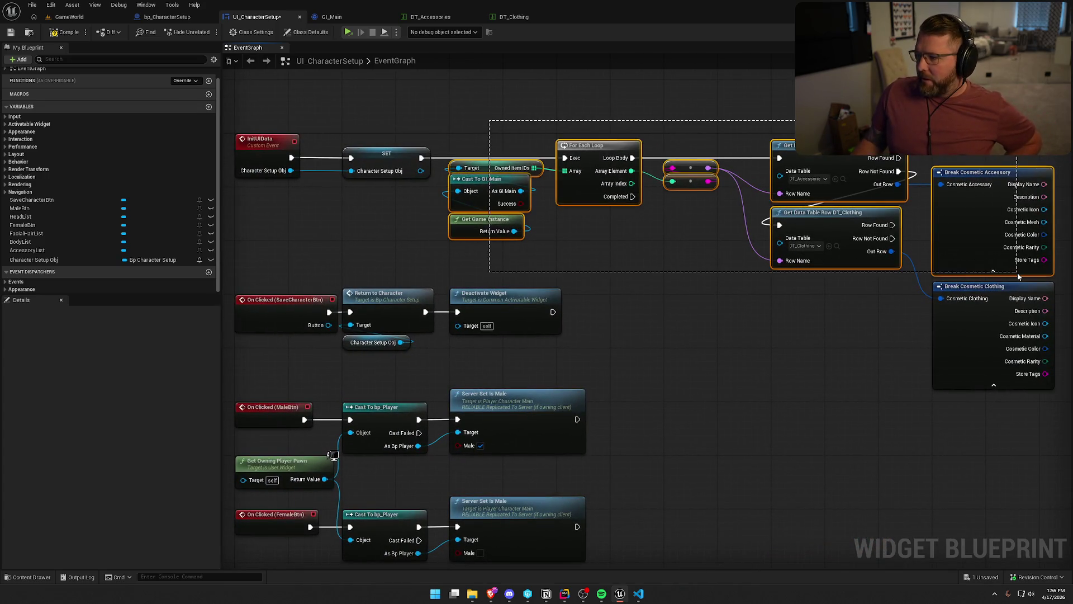
pyautogui.click(719, 311)
pyautogui.moveTo(719, 312); pyautogui.dragTo(636, 302)
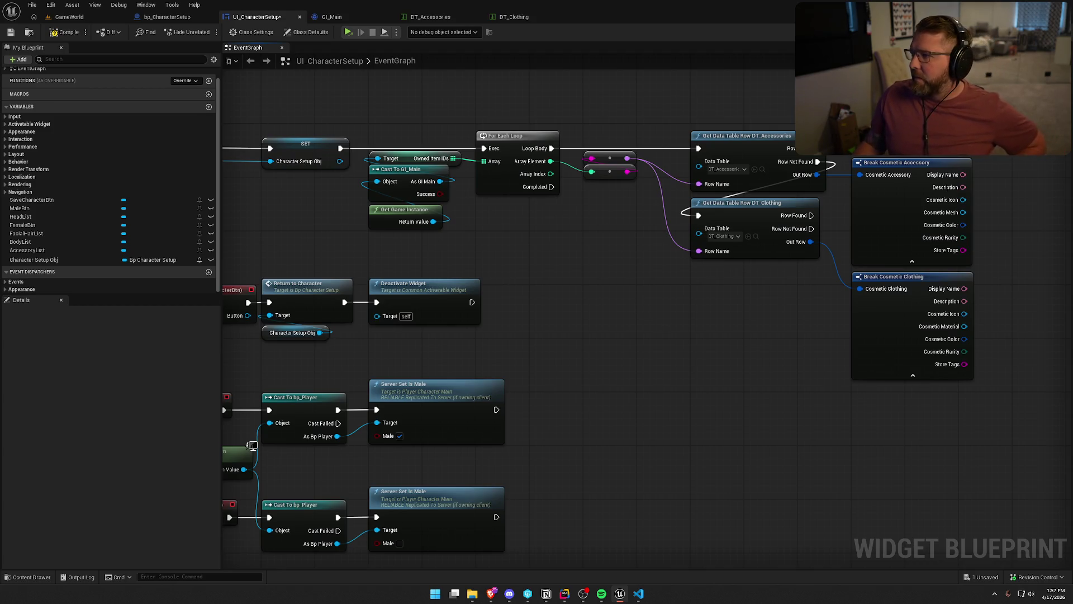
pyautogui.hotkey('shift', 'F4')
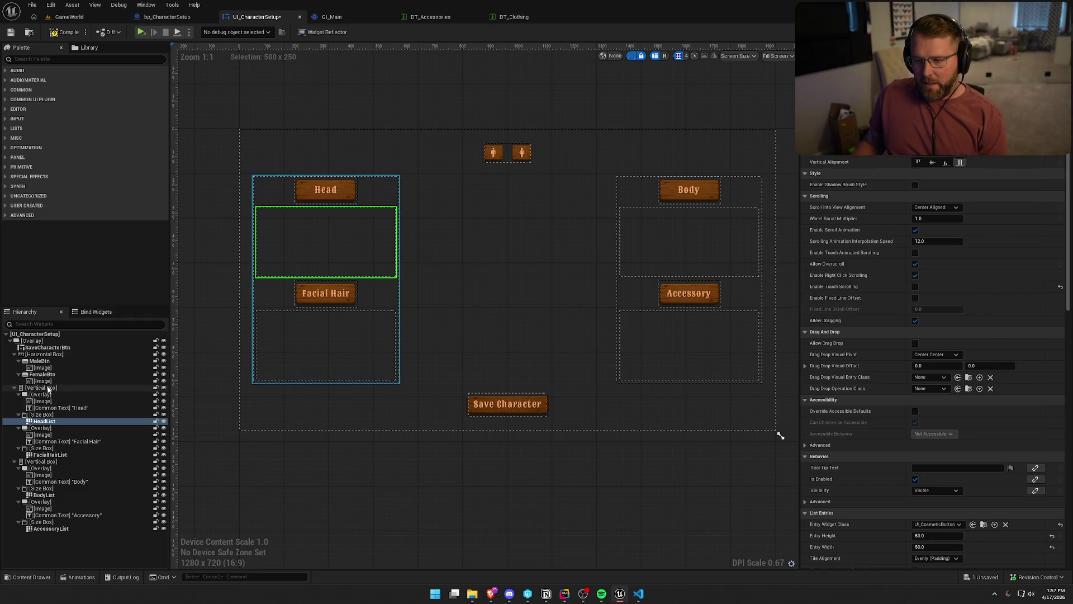
pyautogui.click(47, 387)
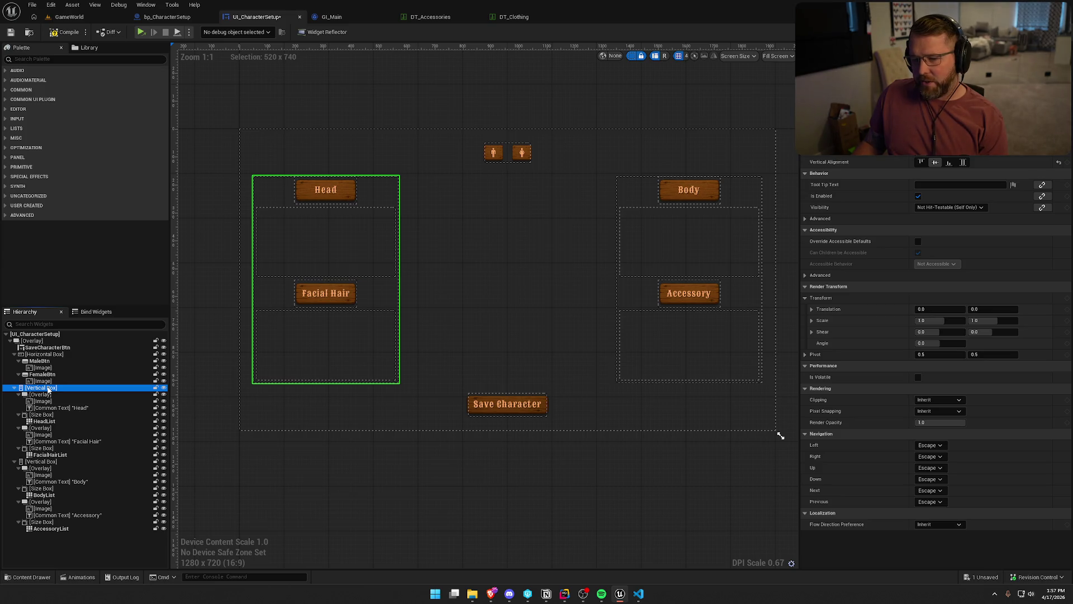
# - Collapse both vertical boxes, re-expand the head column, collapse its Overlay and select HeadList
pyautogui.click(14, 388)
pyautogui.click(14, 394)
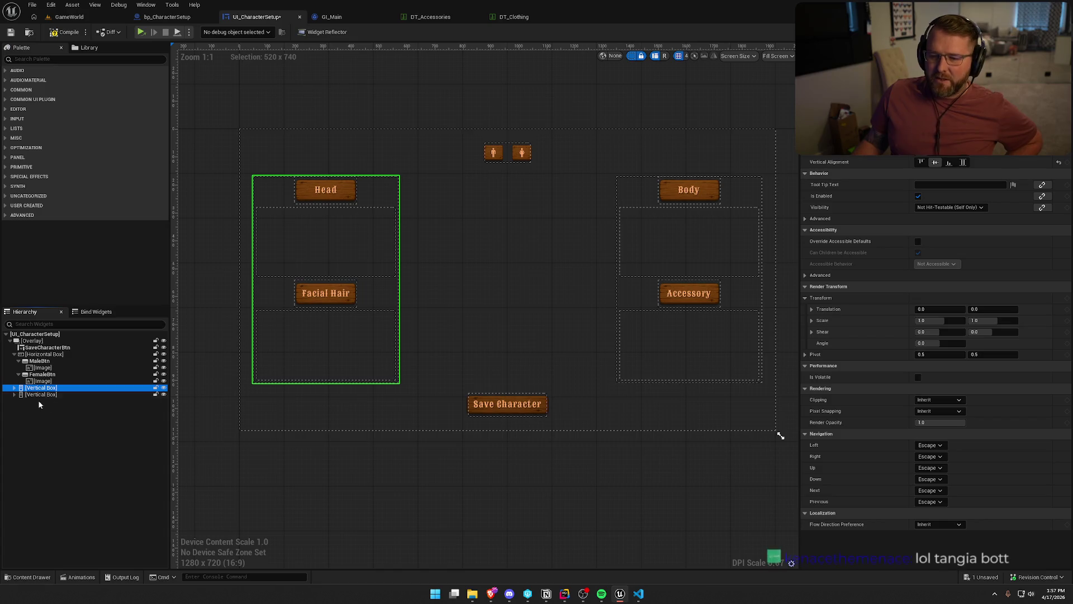
pyautogui.click(14, 388)
pyautogui.click(32, 395)
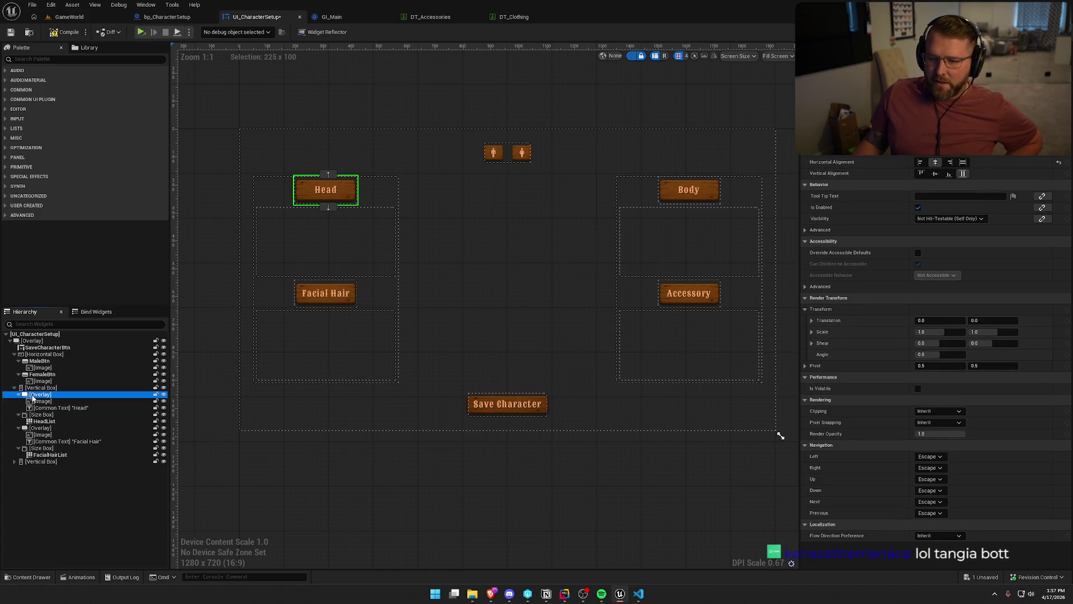
pyautogui.click(18, 394)
pyautogui.click(38, 402)
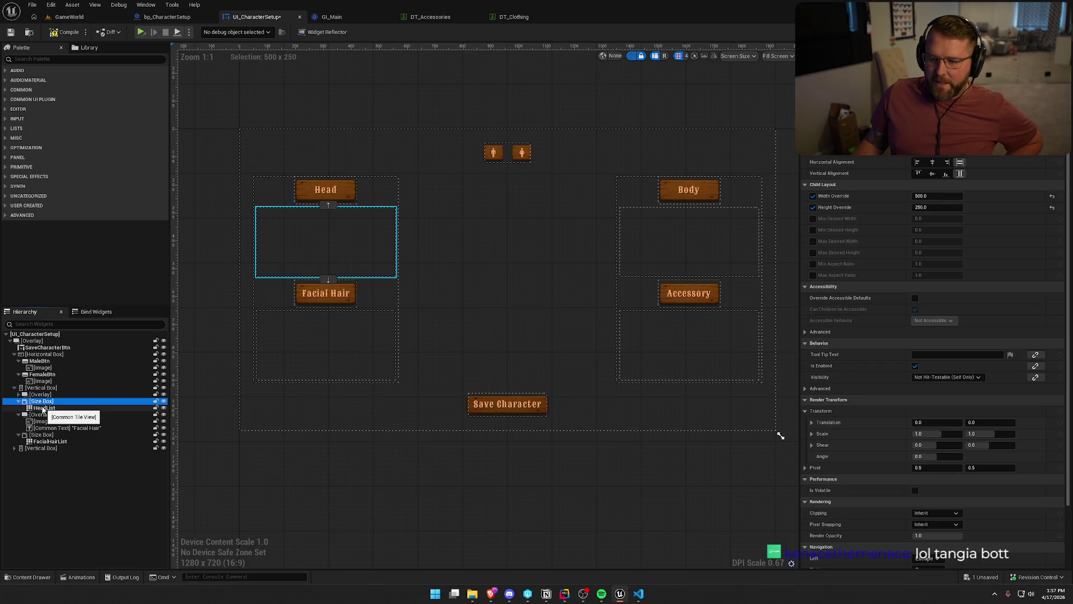
pyautogui.click(44, 408)
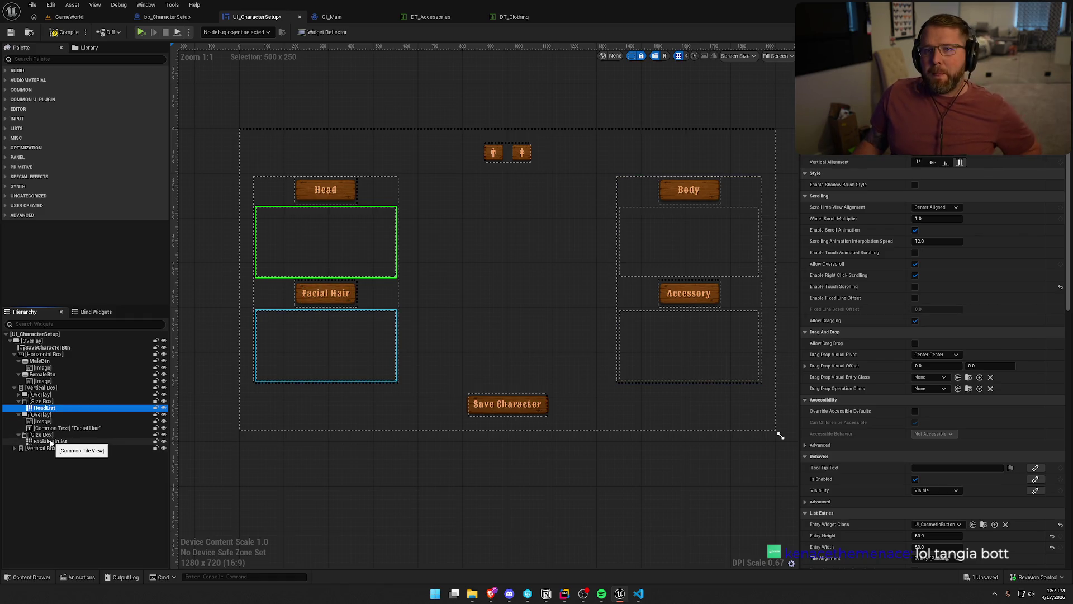
pyautogui.rightClick(42, 407)
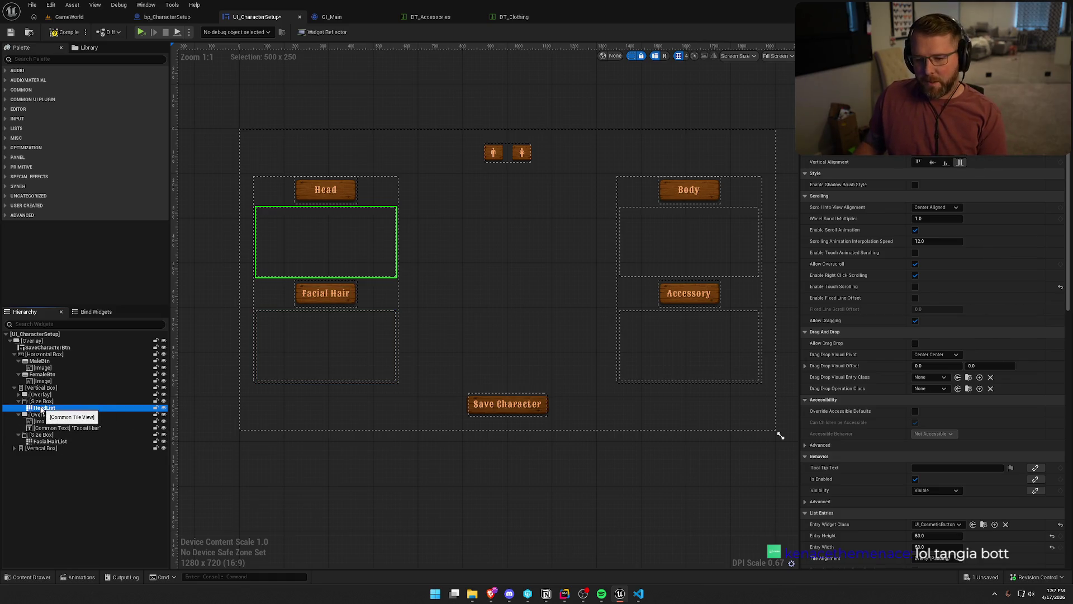
# - Wrap HeadList in a Common Activatable Widget Switcher named HeadSwitcher
pyautogui.moveTo(95, 495)
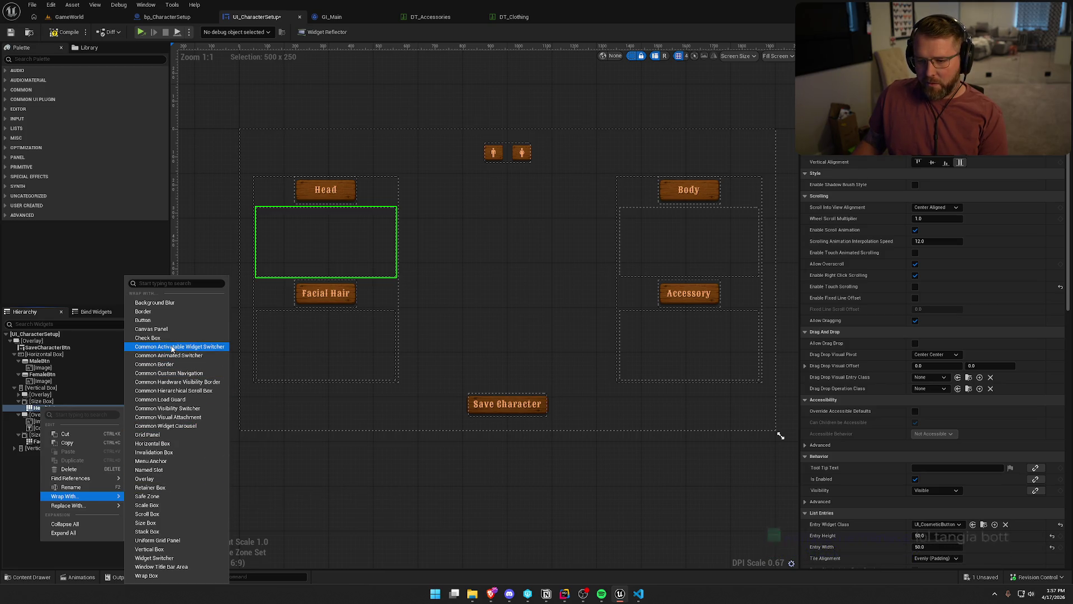
pyautogui.click(172, 347)
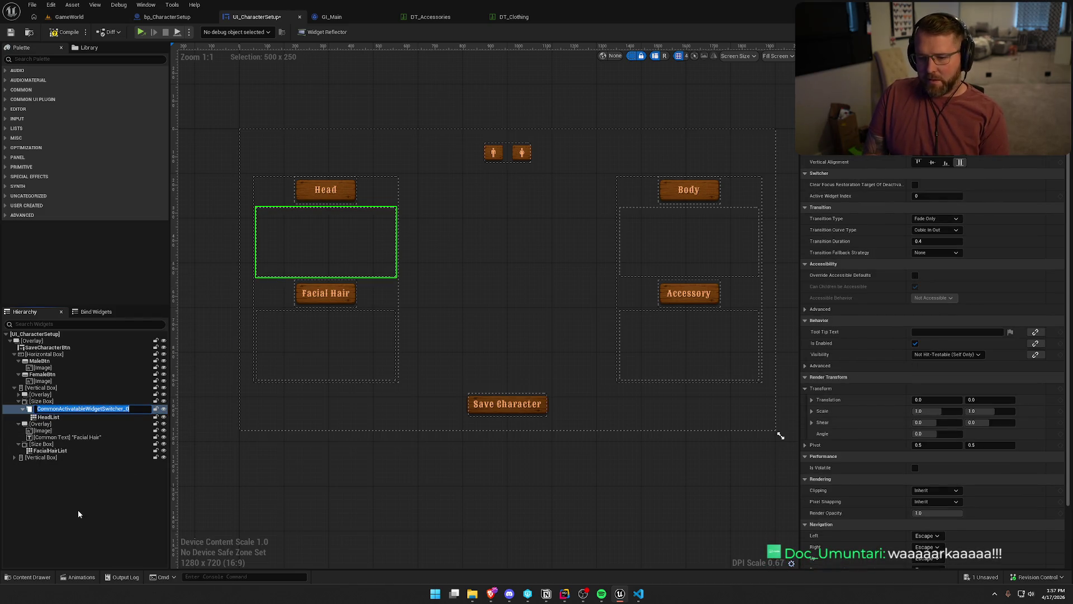
pyautogui.write('Head')
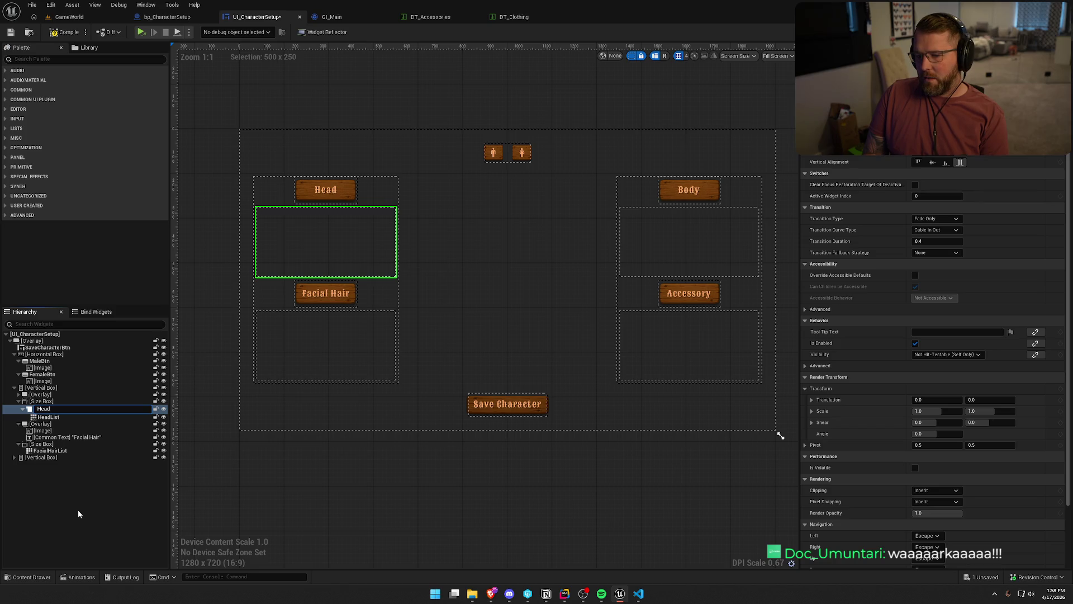
pyautogui.write('Switcher')
pyautogui.press('Return')
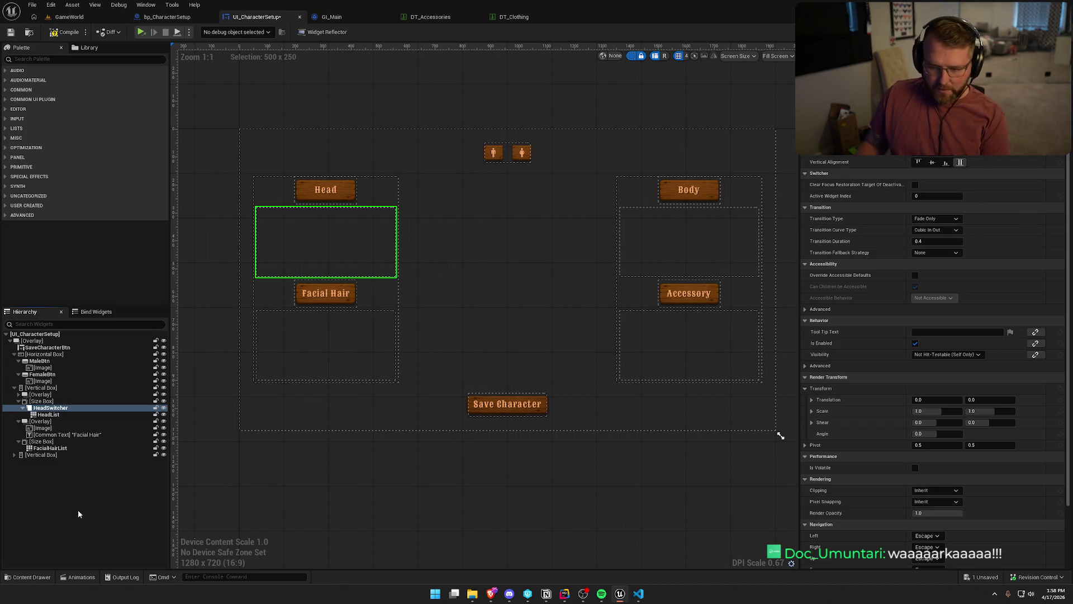
# - Rename HeadList to Male_HeadList
pyautogui.click(61, 415)
pyautogui.press('F2')
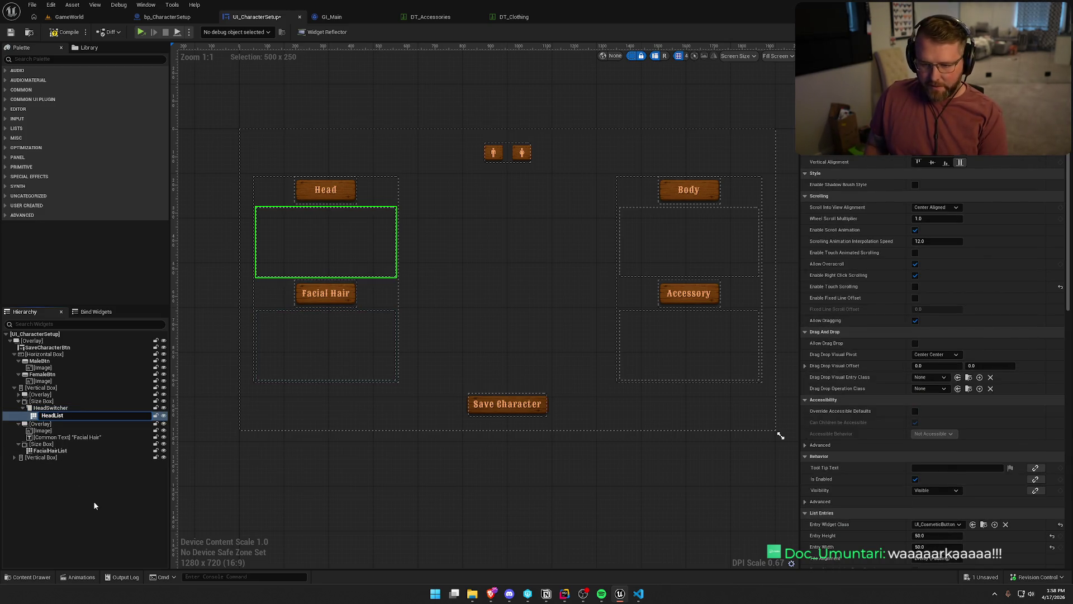
pyautogui.press('Home')
pyautogui.write('Male_')
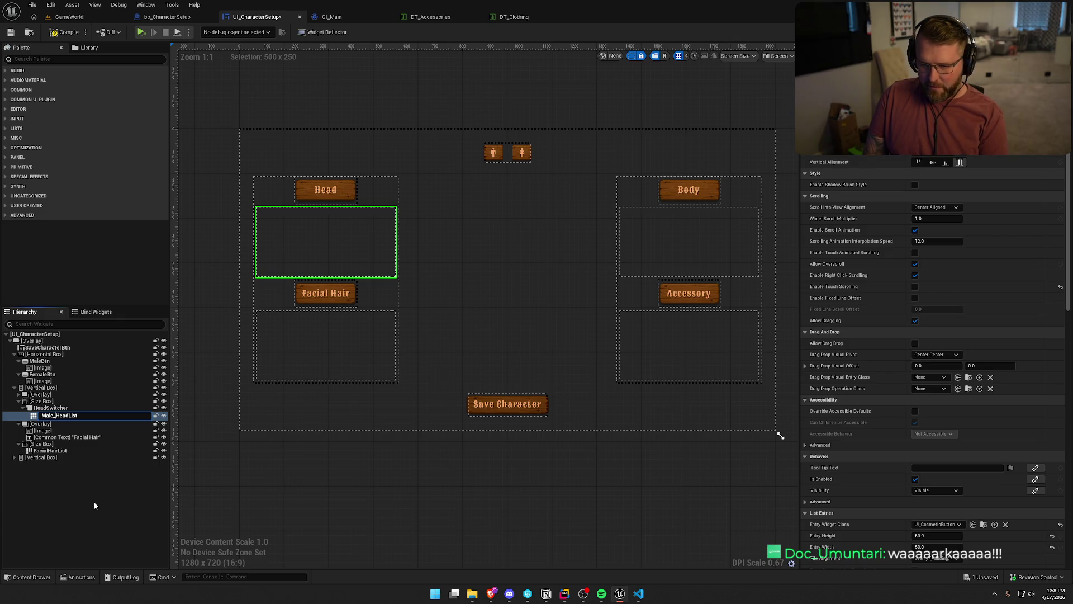
pyautogui.press('Return')
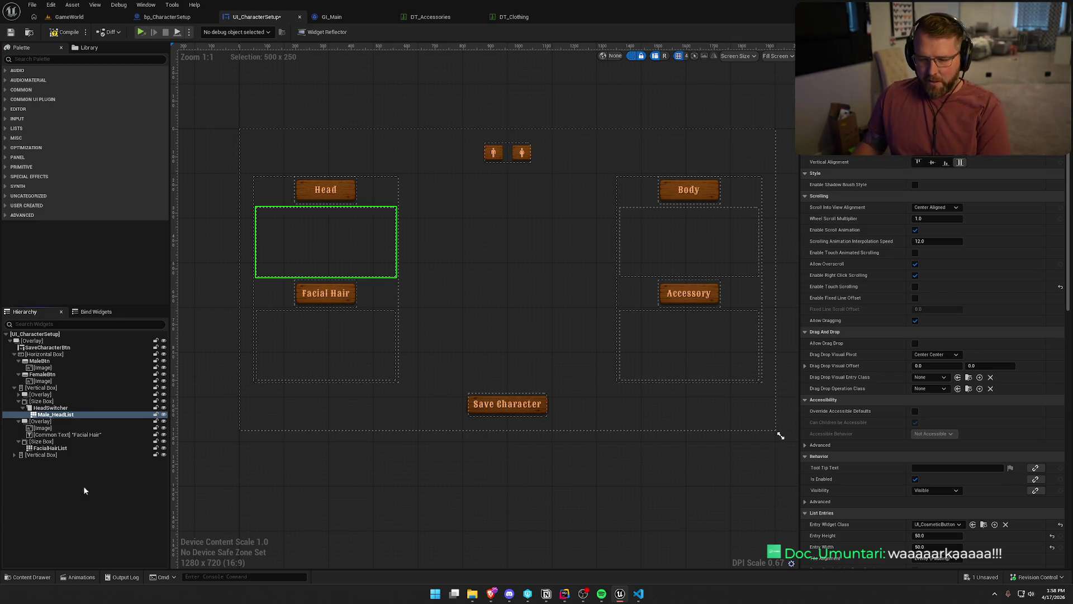
# - Duplicate Male_HeadList and name the copy Female_HeadList
pyautogui.hotkey('ctrl', 'd')
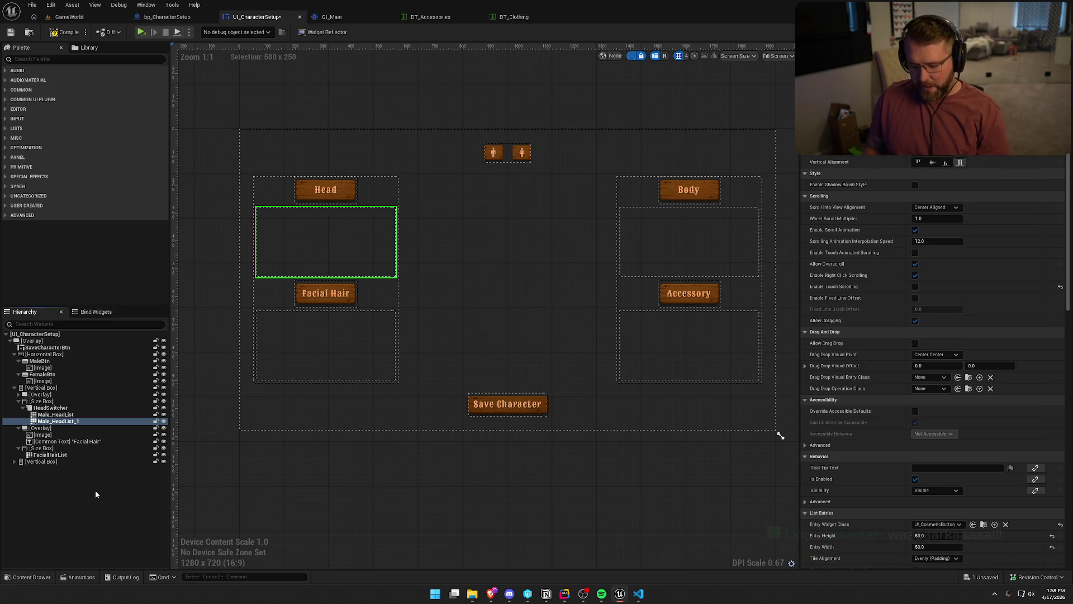
pyautogui.press('F2')
pyautogui.write('Fem')
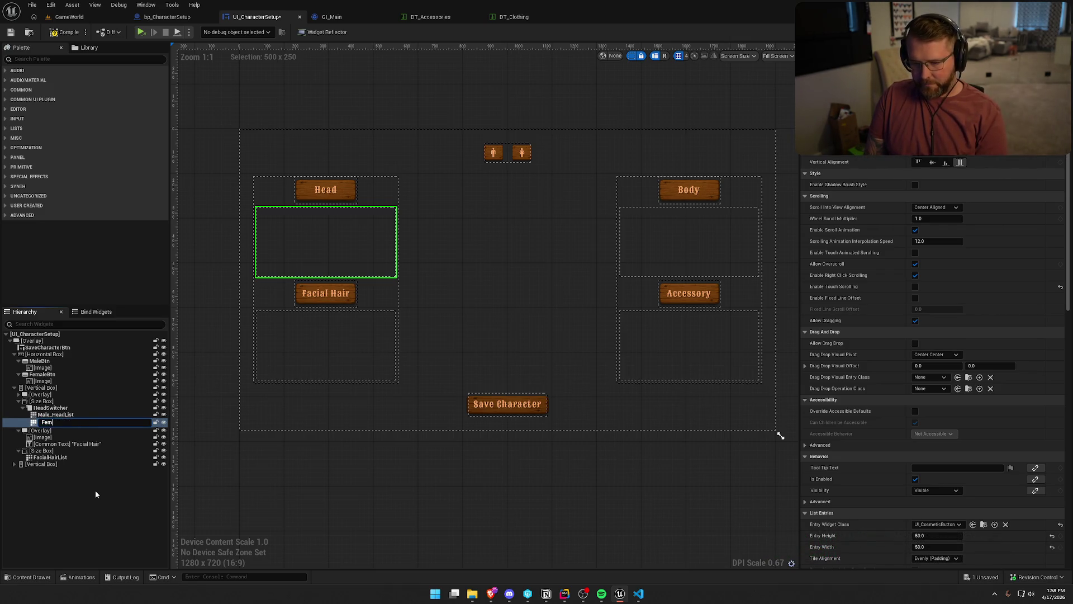
pyautogui.write('ale_He')
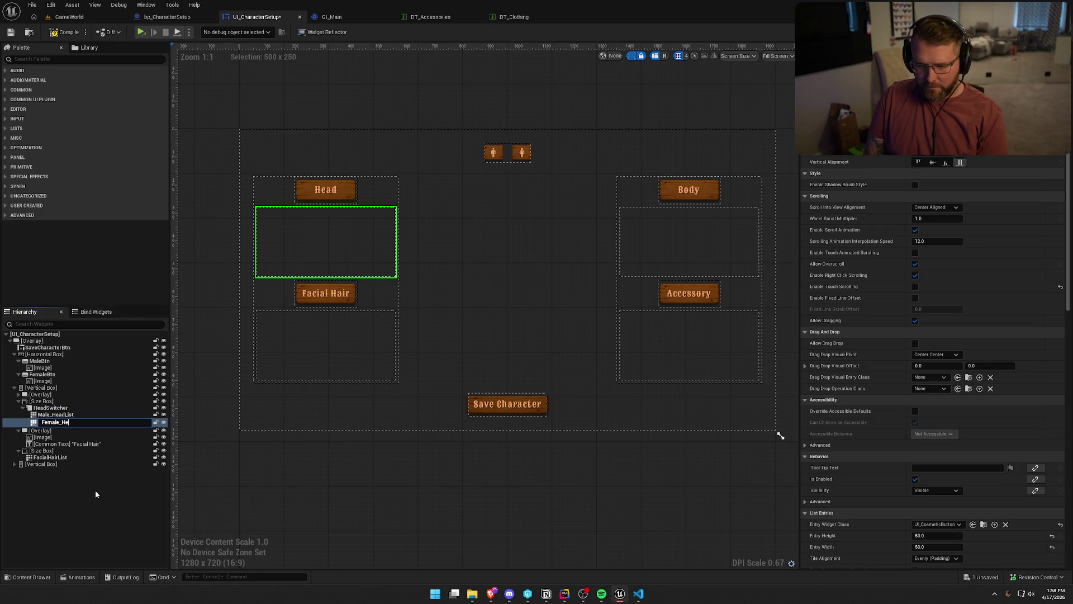
pyautogui.write('adList')
pyautogui.press('Return')
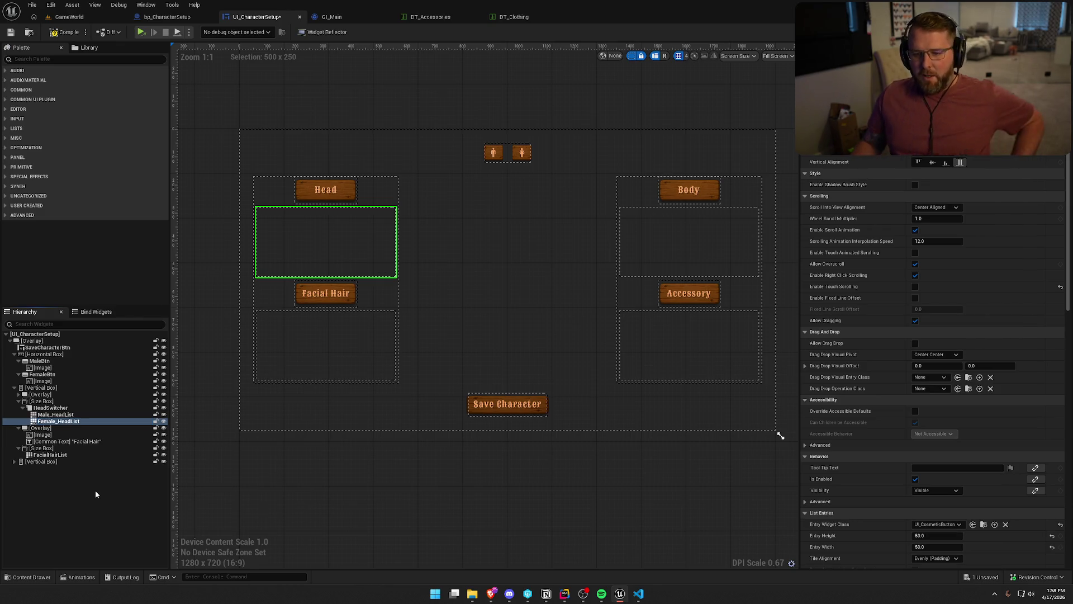
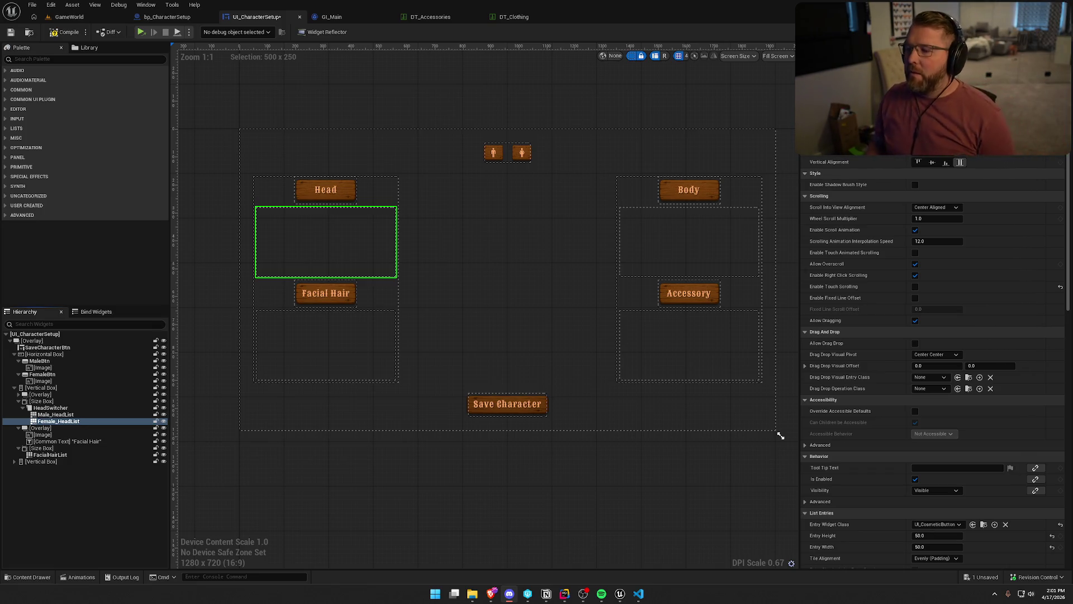
# - Wrap FacialHairList in a switcher named FacialHairSwitcher, then undo the wrap
pyautogui.moveTo(468, 310); pyautogui.dragTo(455, 315)
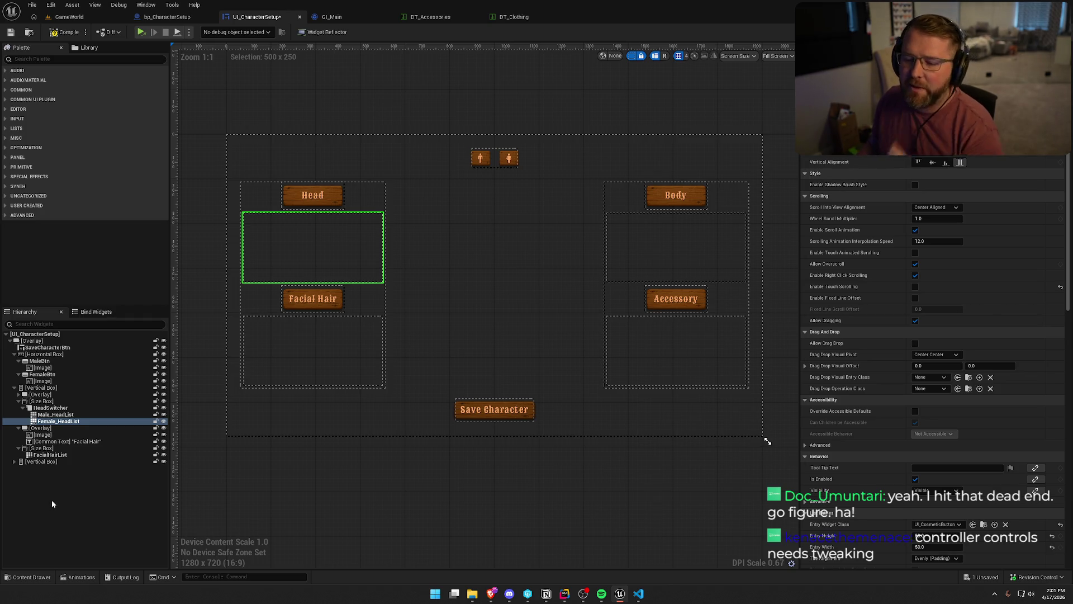
pyautogui.click(44, 454)
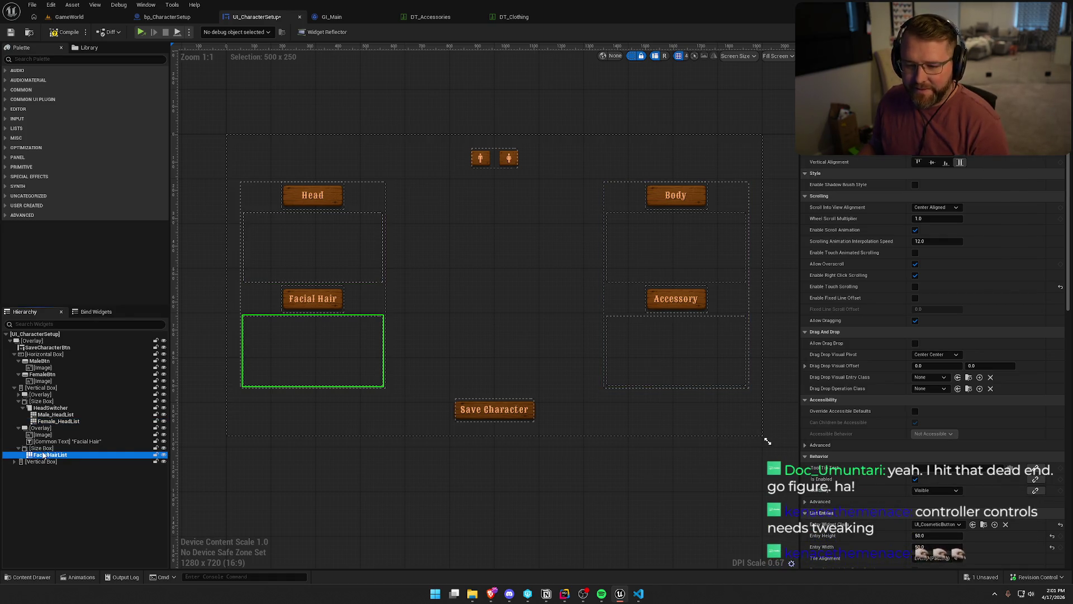
pyautogui.rightClick(126, 454)
pyautogui.click(278, 477)
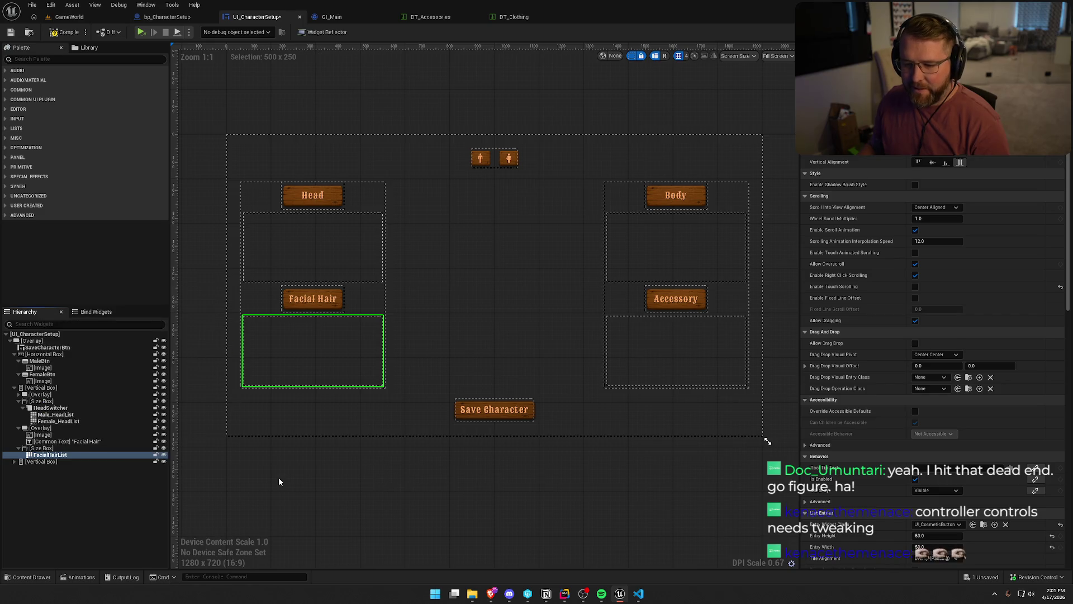
pyautogui.click(78, 454)
pyautogui.press('F2')
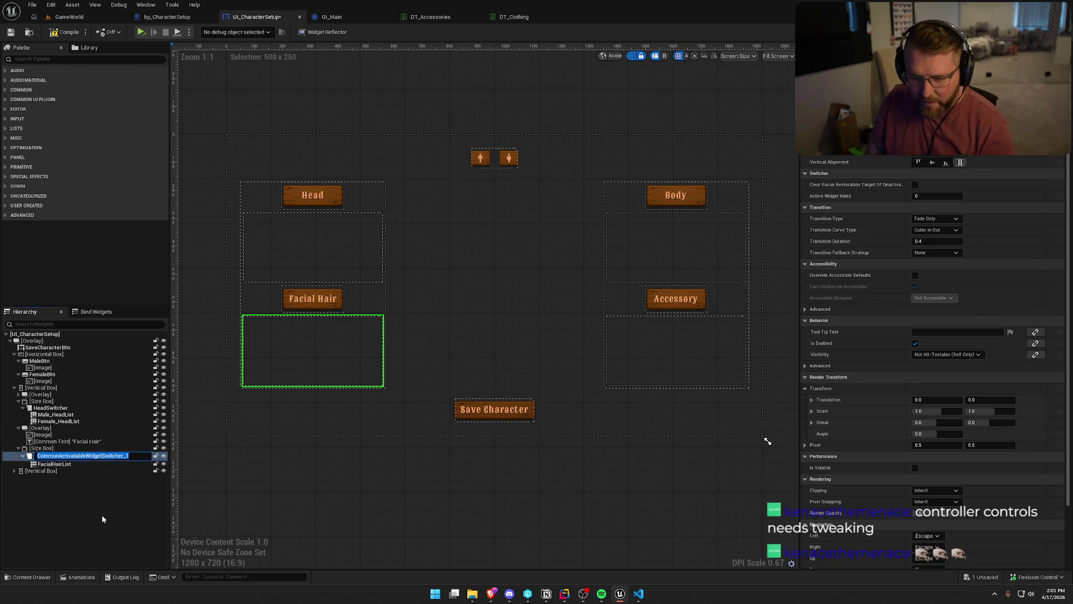
pyautogui.write('FacialHairSwitcher')
pyautogui.press('Return')
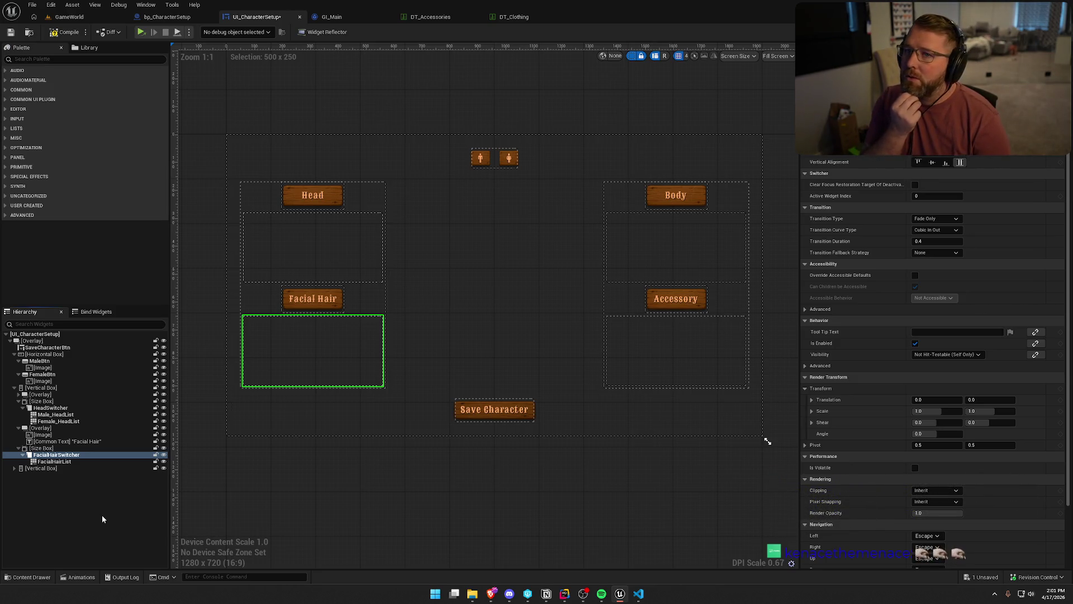
pyautogui.click(68, 461)
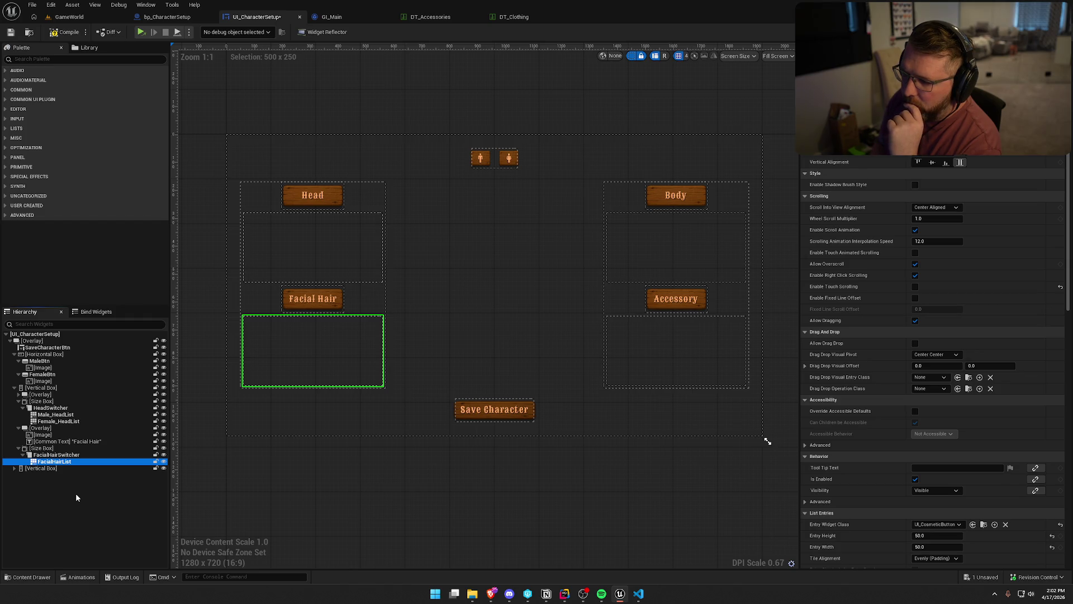
pyautogui.hotkey('ctrl', 'z')
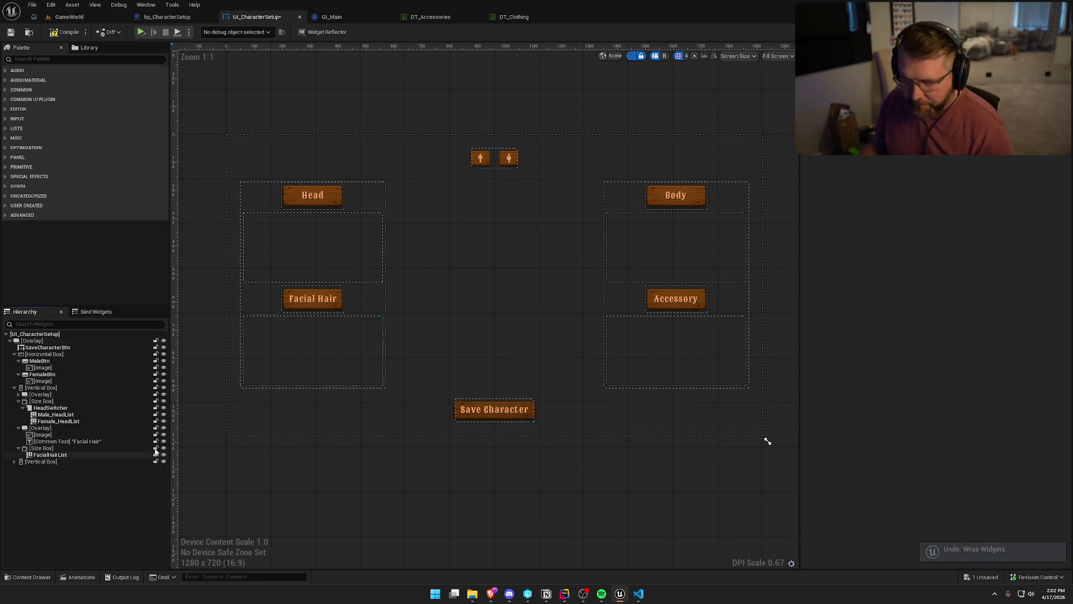
# - Change the Body column's heading text to Clothing and reselect BodyList
pyautogui.click(690, 251)
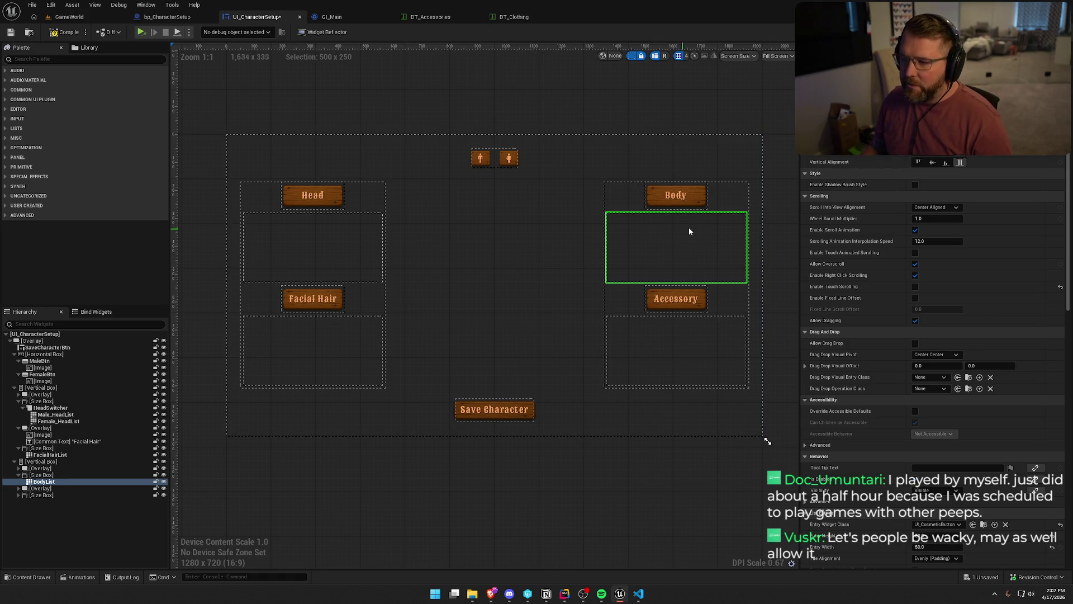
pyautogui.doubleClick(675, 195)
pyautogui.write('Clothing')
pyautogui.press('Return')
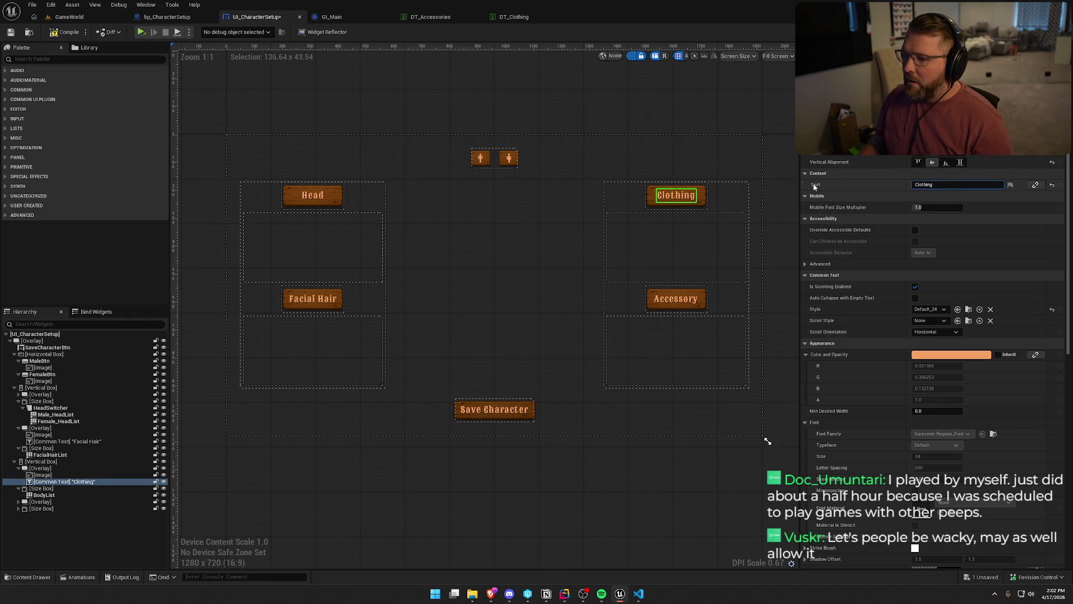
pyautogui.click(319, 199)
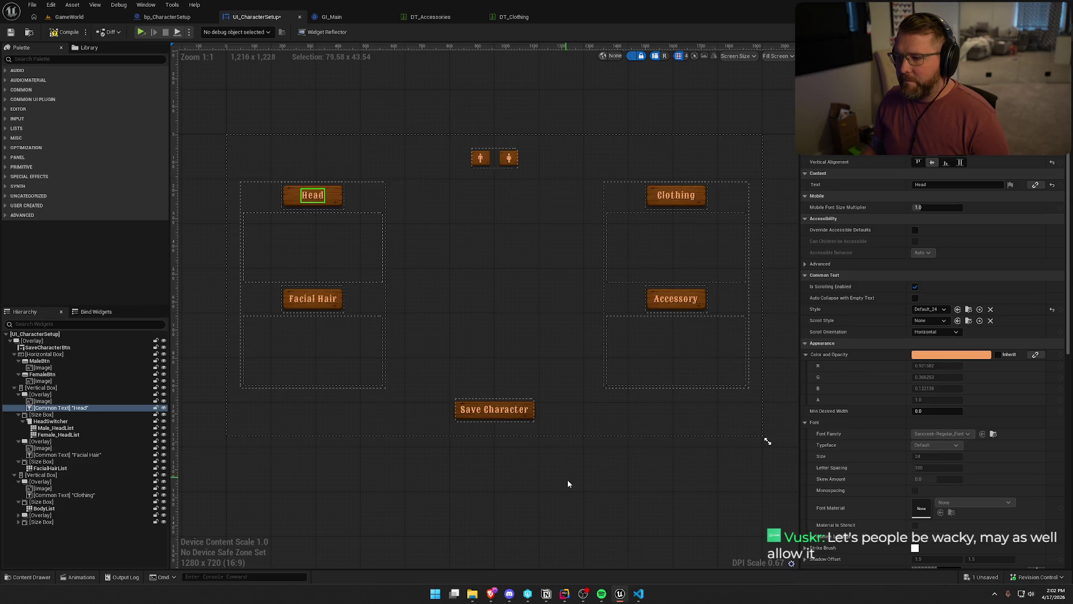
pyautogui.click(579, 502)
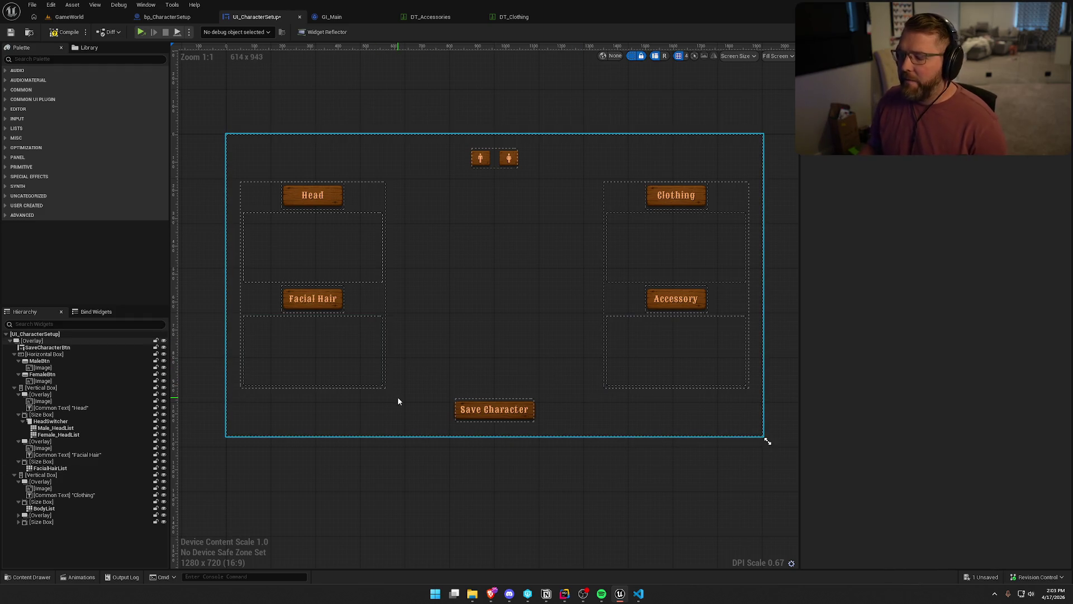
pyautogui.click(671, 248)
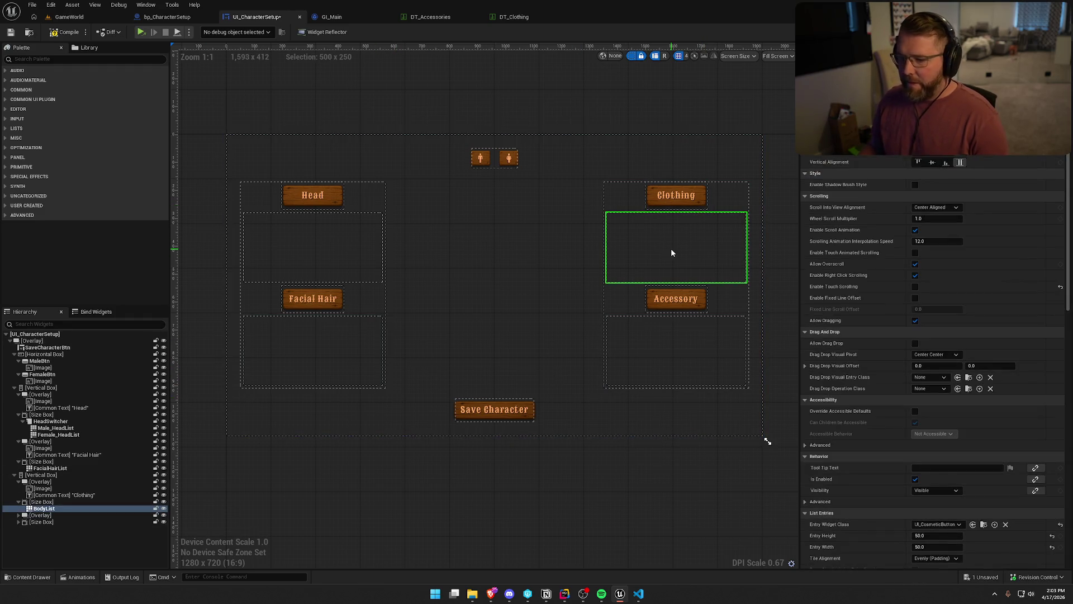
# - Wrap BodyList in a Common Activatable Widget Switcher named ClothingSwitcher
pyautogui.rightClick(39, 509)
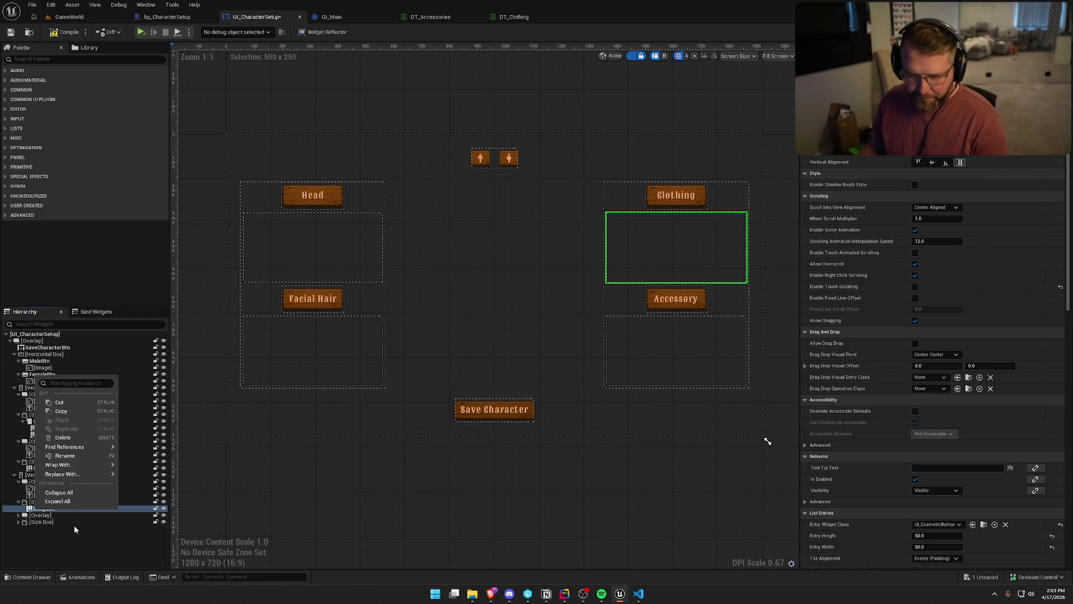
pyautogui.moveTo(93, 464)
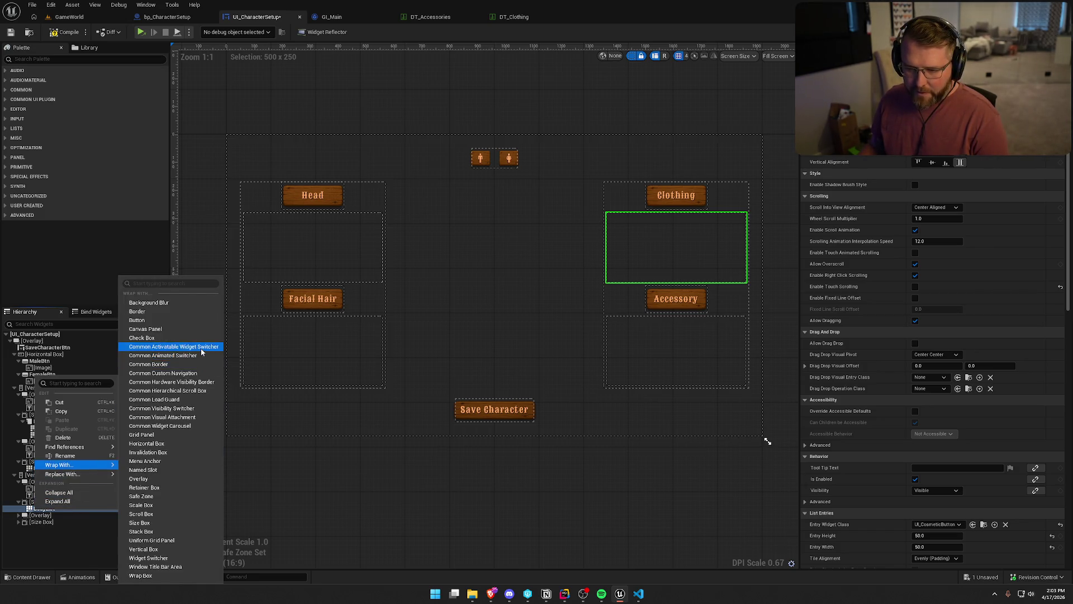
pyautogui.click(173, 346)
pyautogui.click(90, 509)
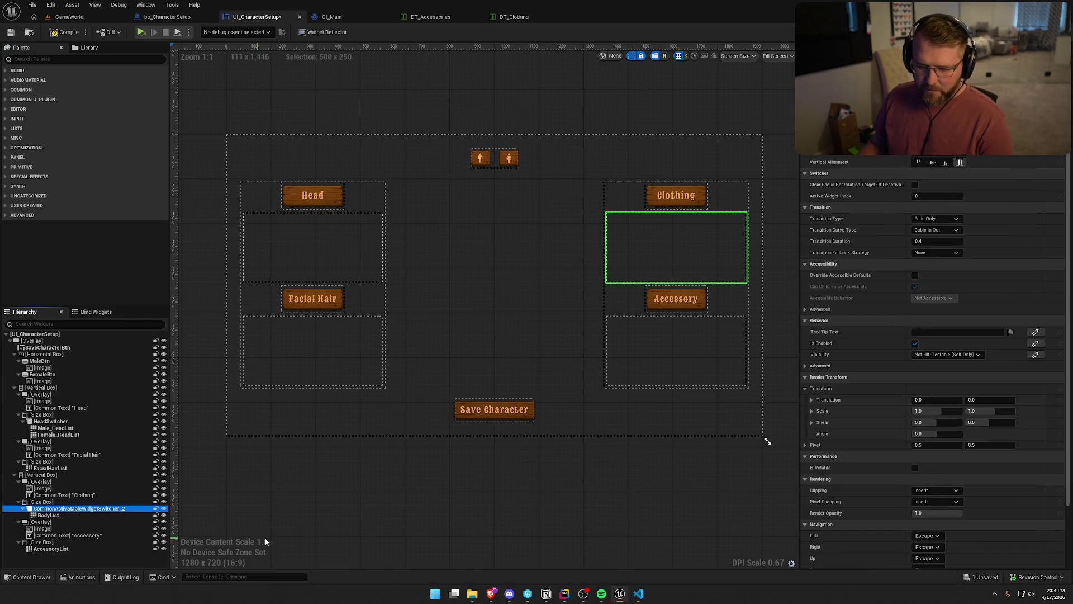
pyautogui.press('F2')
pyautogui.write('Cl')
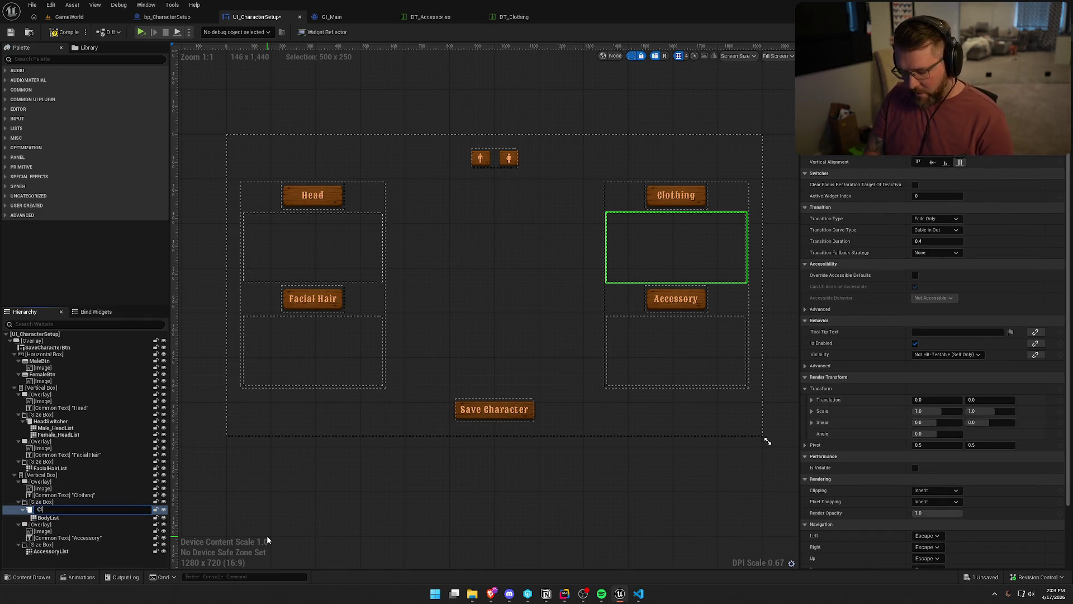
pyautogui.write('ohingSws')
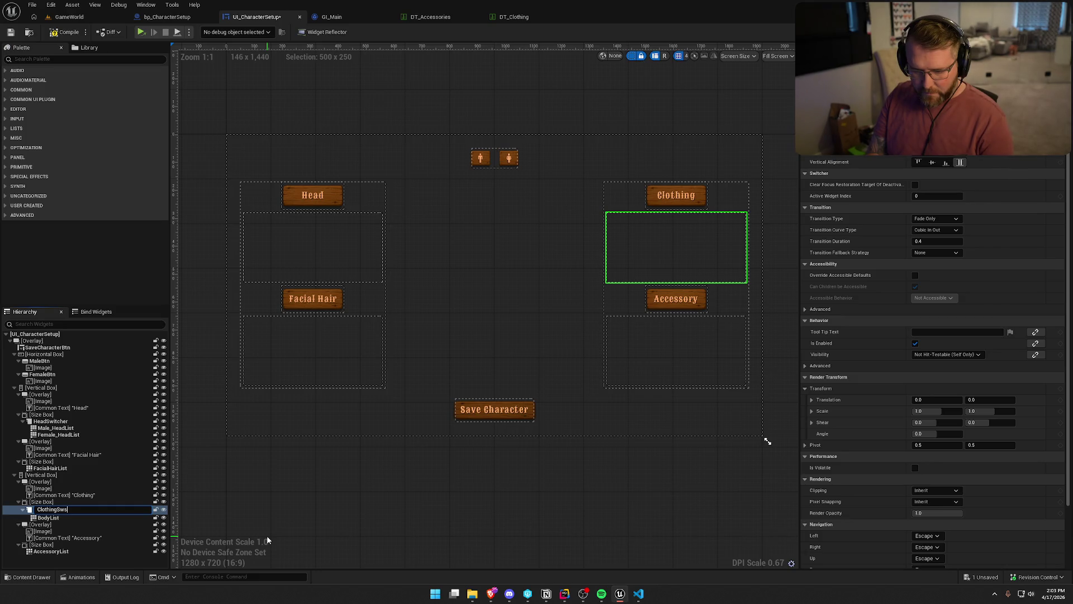
pyautogui.write('itcher')
pyautogui.press('Return')
# - Rename BodyList to MaleClothingList and duplicate it as FemaleClothingList
pyautogui.click(47, 515)
pyautogui.press('F2')
pyautogui.write('MaleClothing')
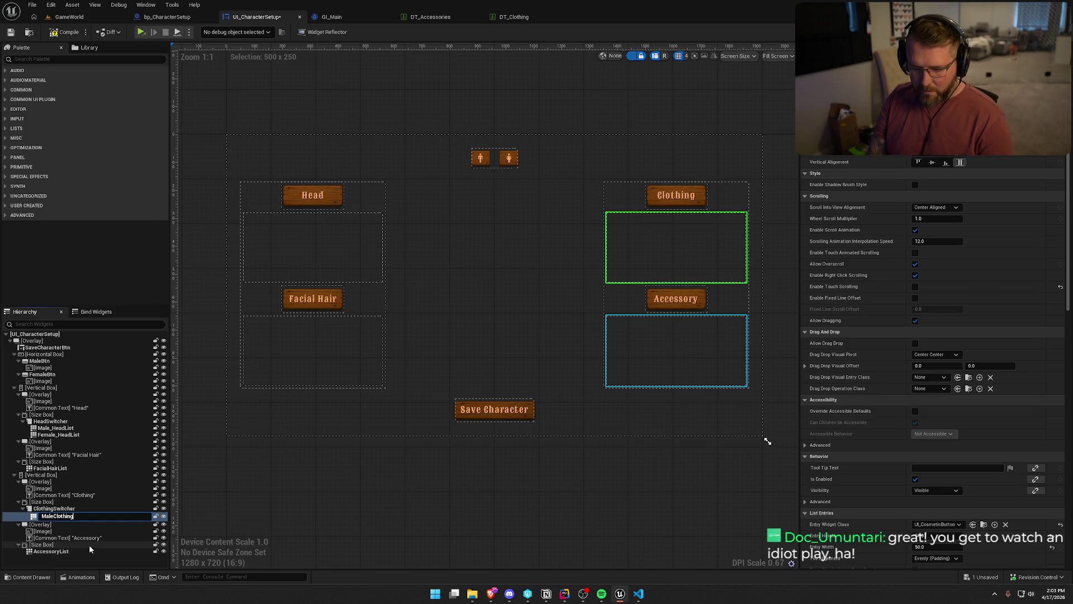
pyautogui.write('st')
pyautogui.press('Return')
pyautogui.click(56, 515)
pyautogui.hotkey('ctrl', 'd')
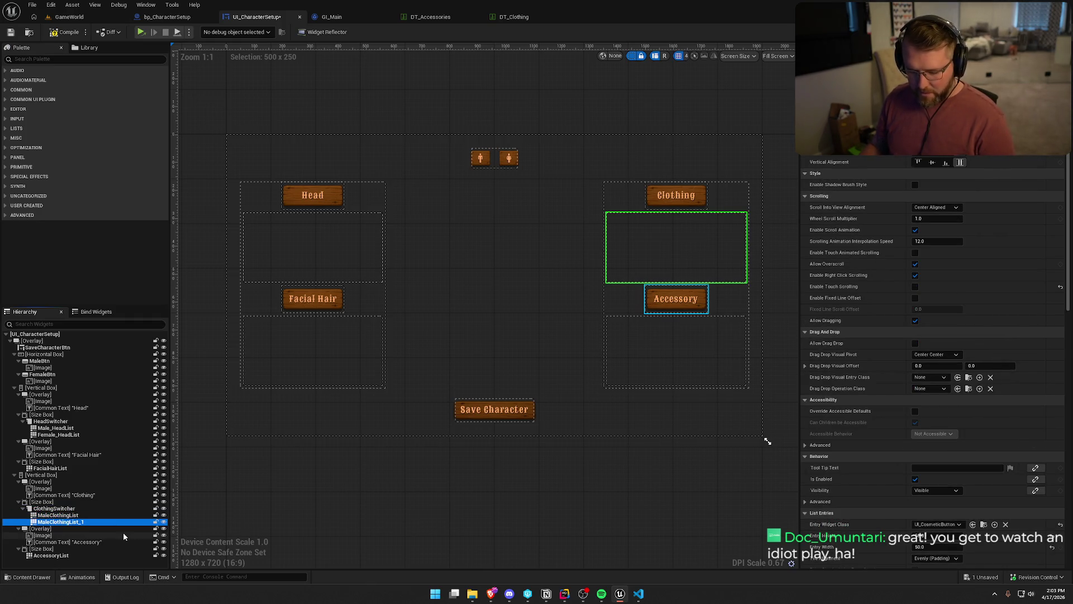
pyautogui.press('F2')
pyautogui.write('FemaleClothingList')
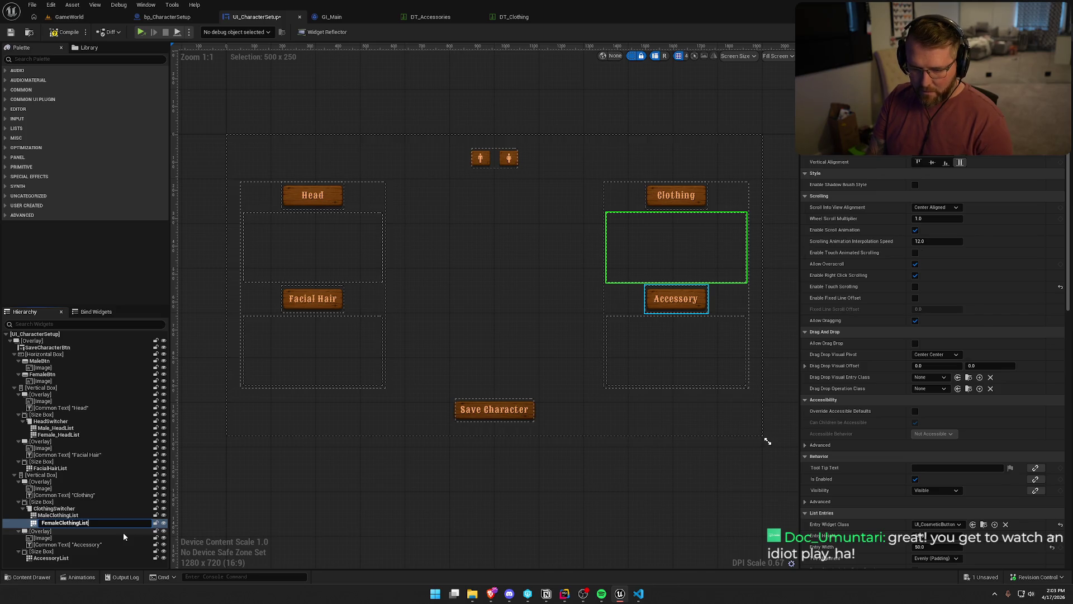
pyautogui.press('Return')
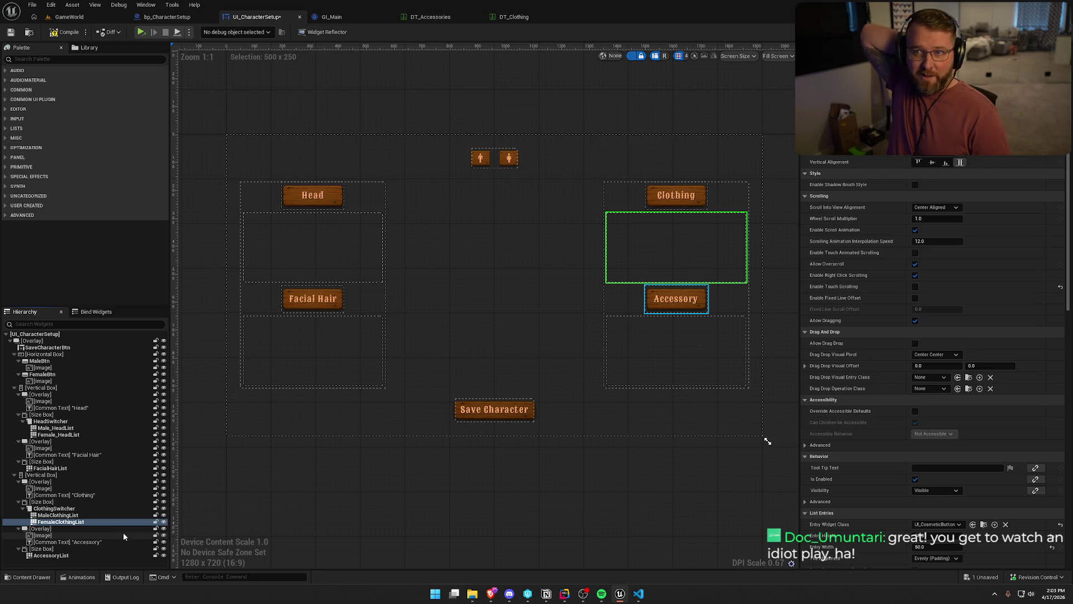
# - Compile and save UI_CharacterSetup, then check the new switcher and lists
pyautogui.click(65, 32)
pyautogui.click(383, 463)
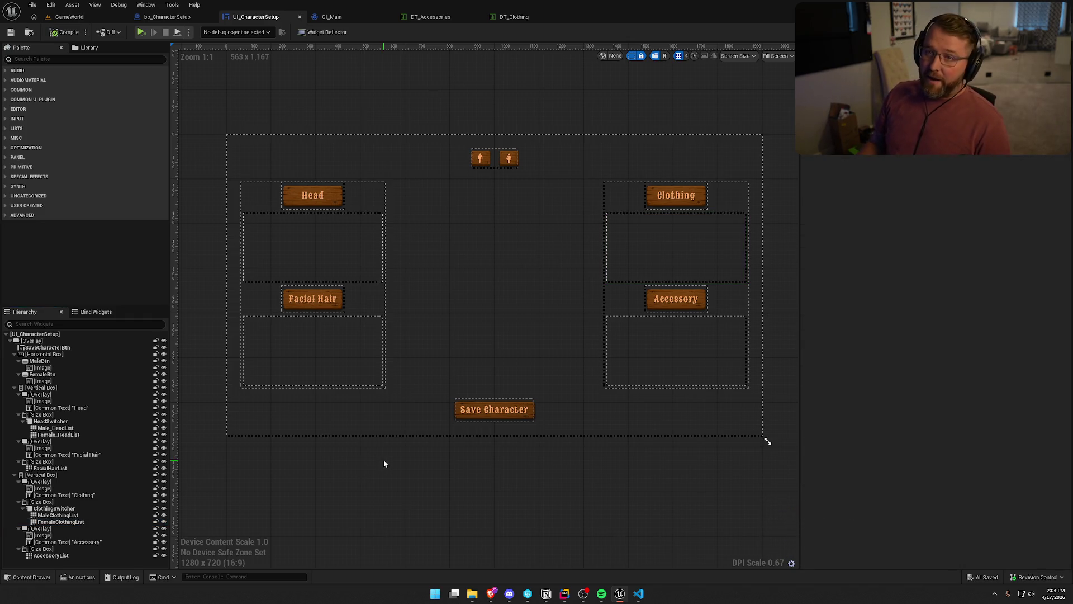
pyautogui.click(58, 515)
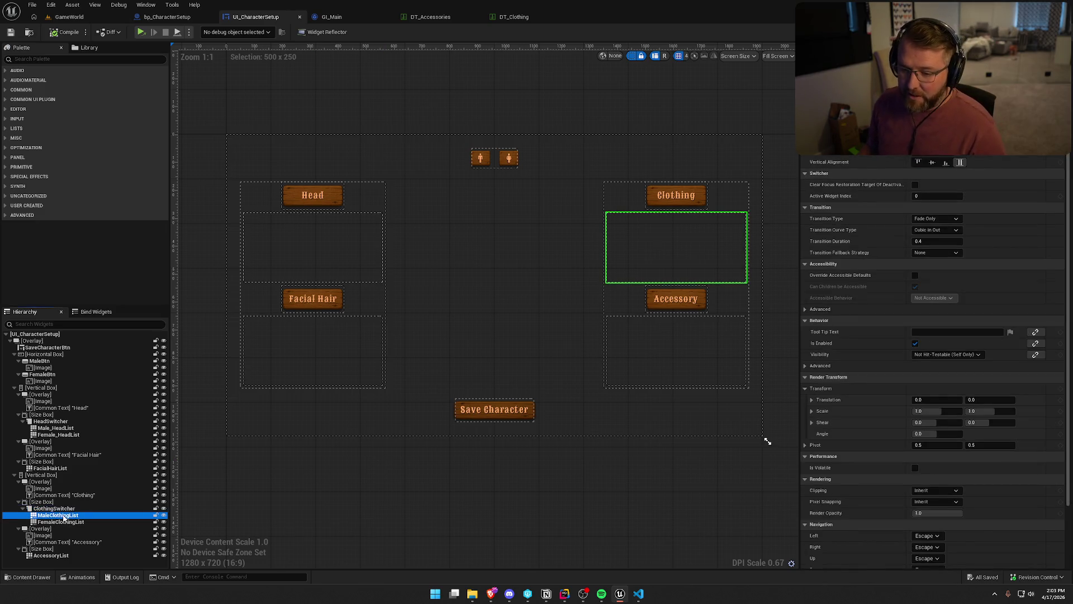
pyautogui.click(58, 509)
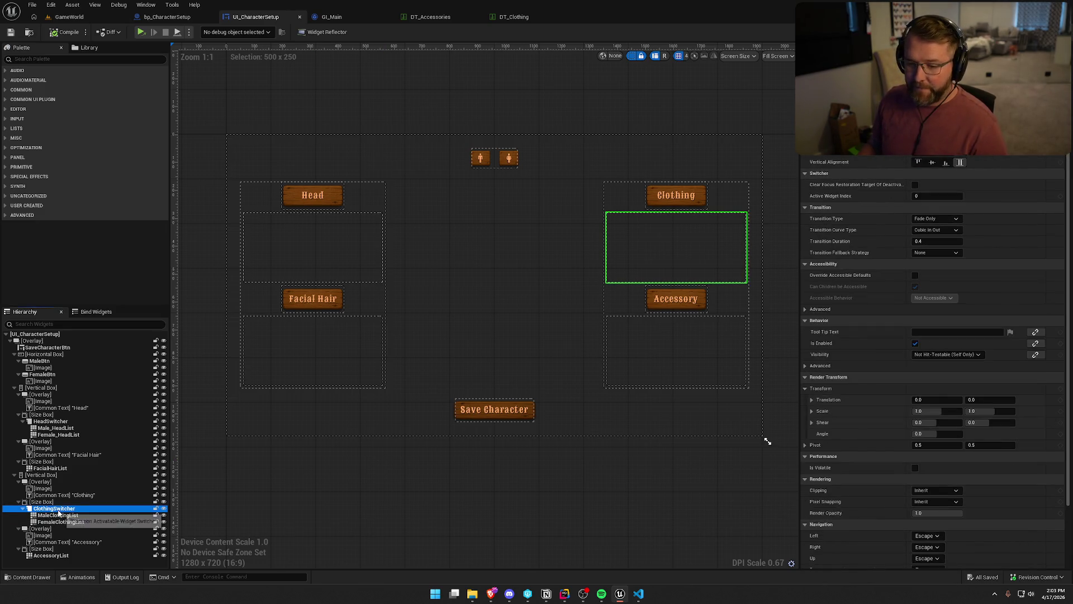
pyautogui.click(682, 552)
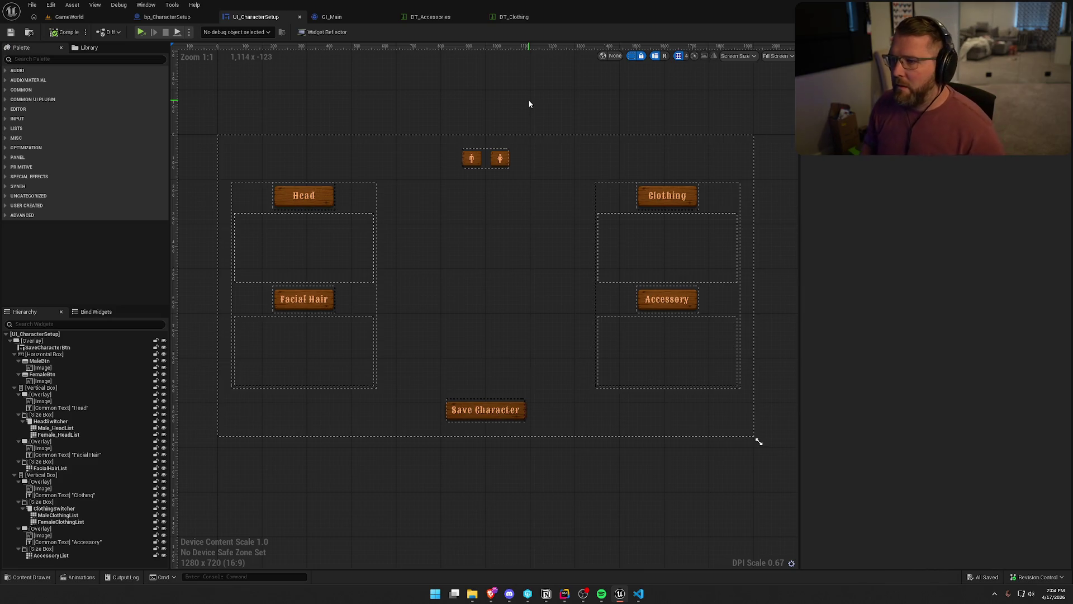
# - Find the class of GI_Main's SaveData variable and open the SG_PlayerData save game blueprint
pyautogui.click(333, 17)
pyautogui.click(282, 20)
pyautogui.click(167, 16)
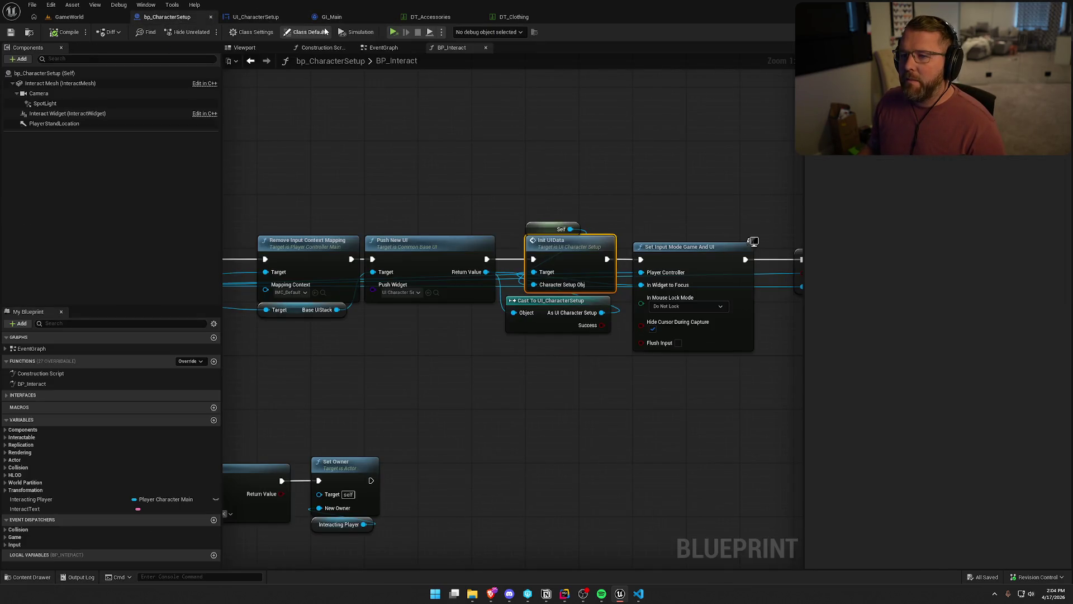
pyautogui.click(331, 16)
pyautogui.click(51, 269)
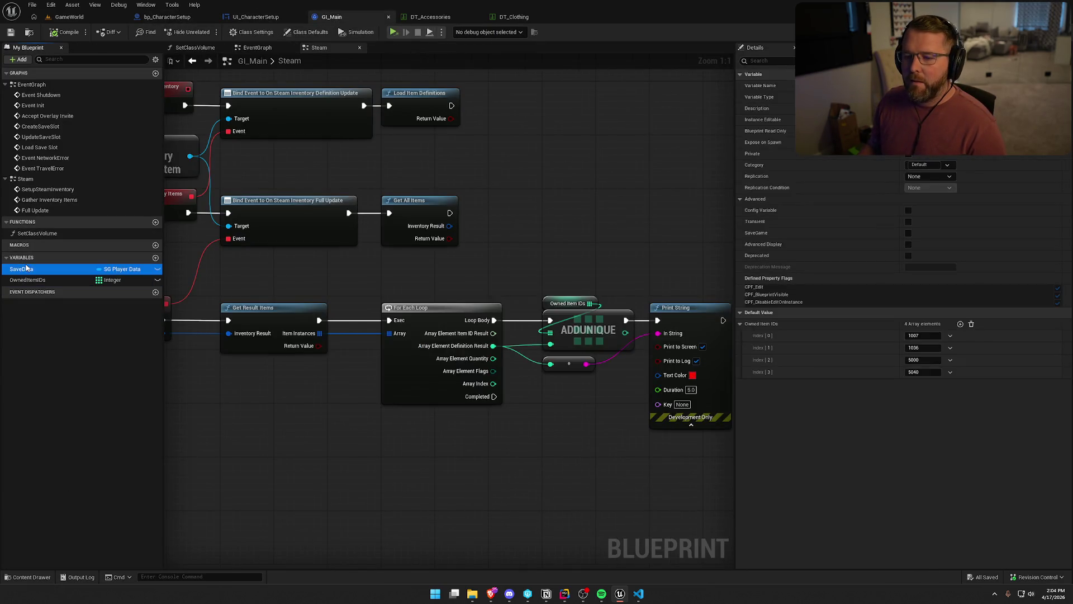
pyautogui.hotkey('ctrl', 'space')
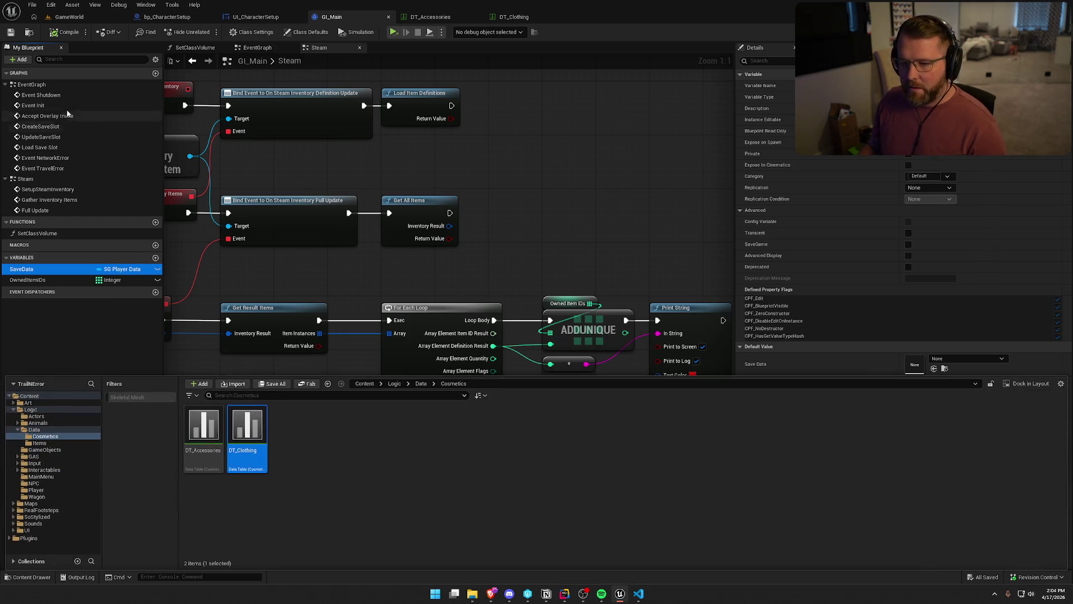
pyautogui.click(29, 32)
pyautogui.doubleClick(378, 559)
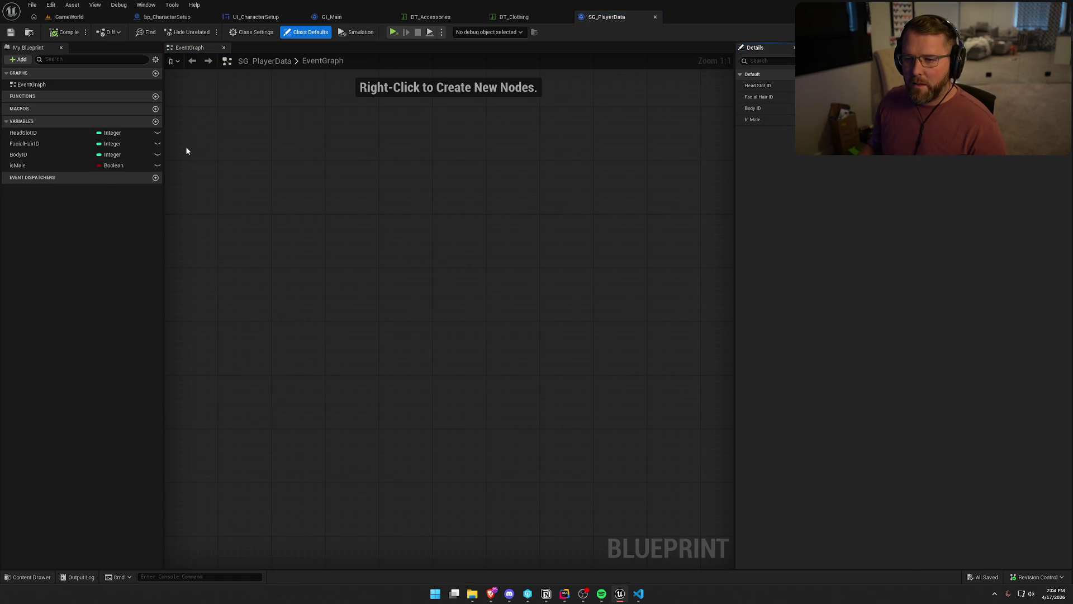
# - Add a new variable named PlayerCosmetics to SG_PlayerData
pyautogui.click(156, 121)
pyautogui.write('PlayerCosm')
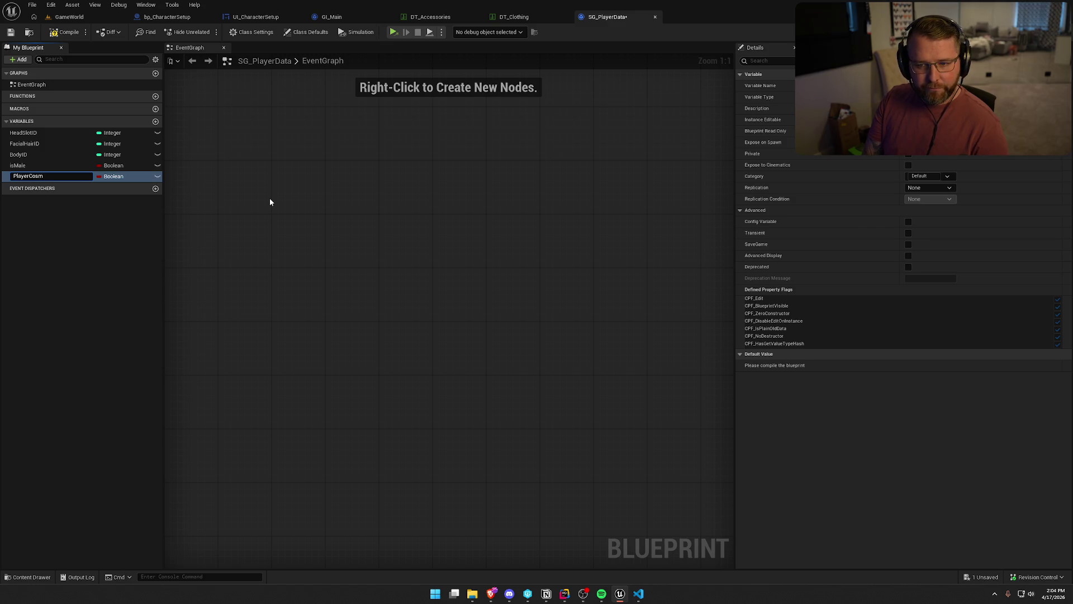
pyautogui.write('etics')
pyautogui.press('Return')
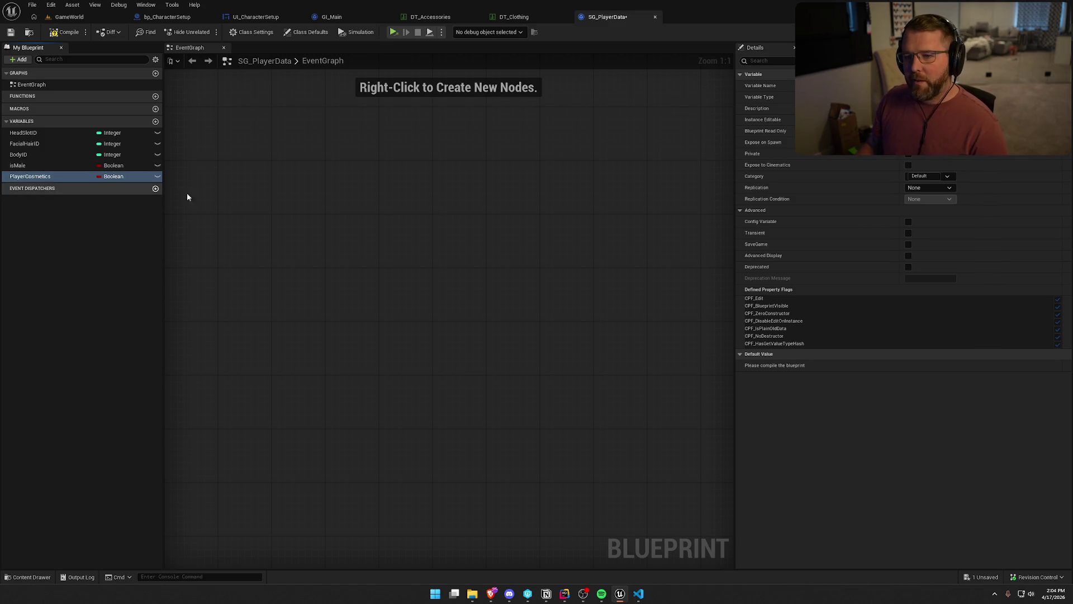
pyautogui.click(564, 593)
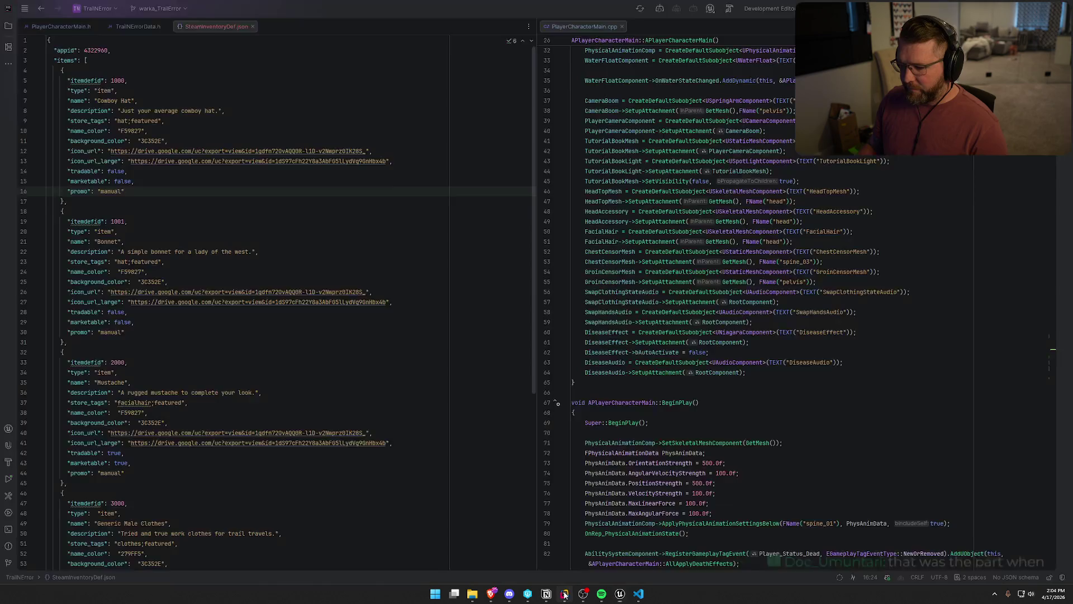
pyautogui.hotkey('ctrl', 'Tab')
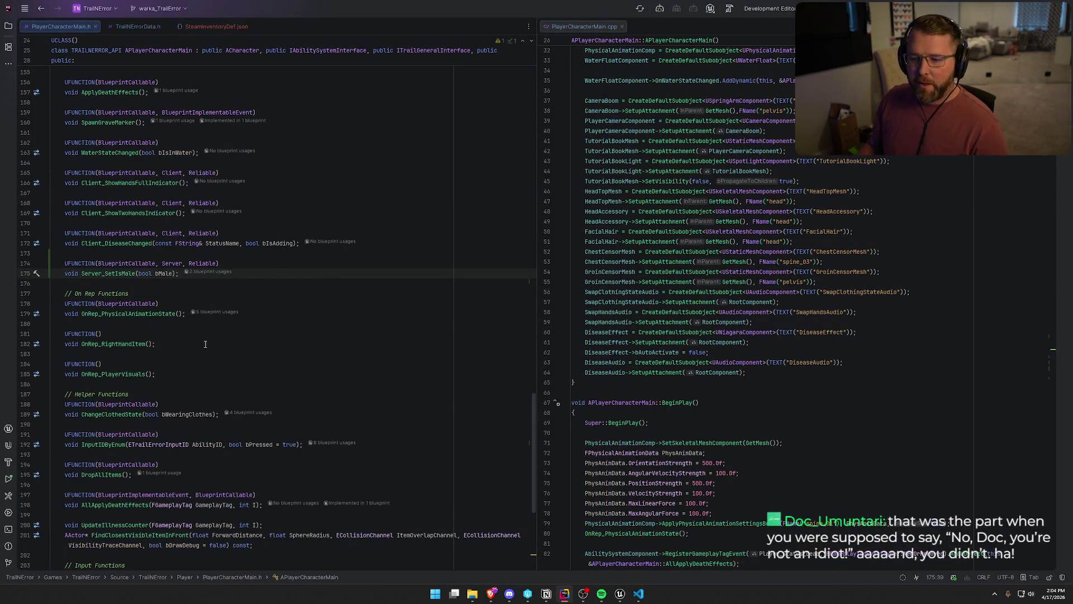
pyautogui.scroll(15, 205, 341)
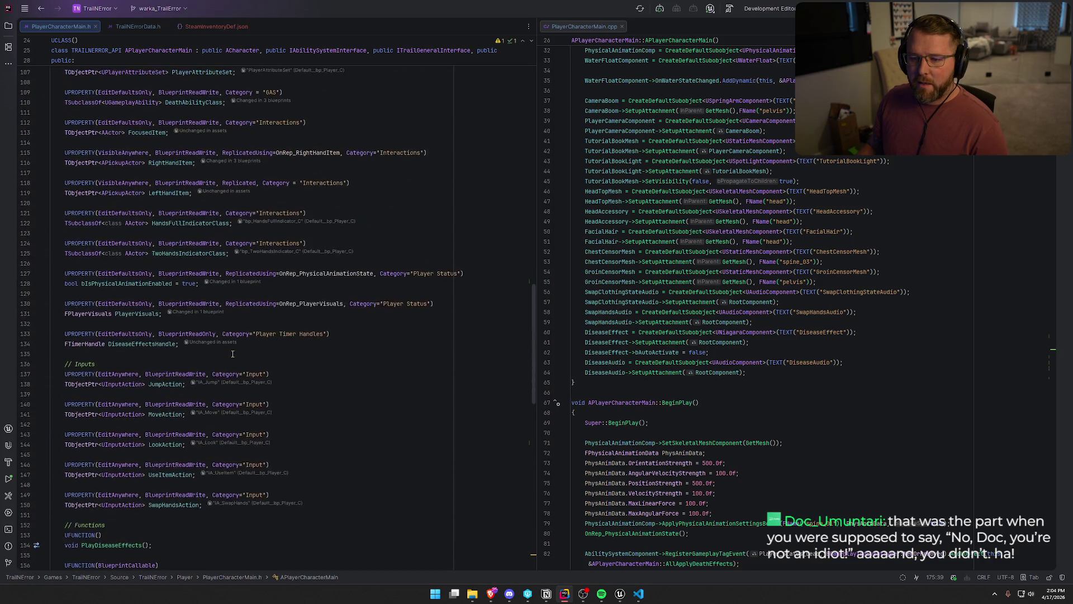
pyautogui.scroll(6, 232, 354)
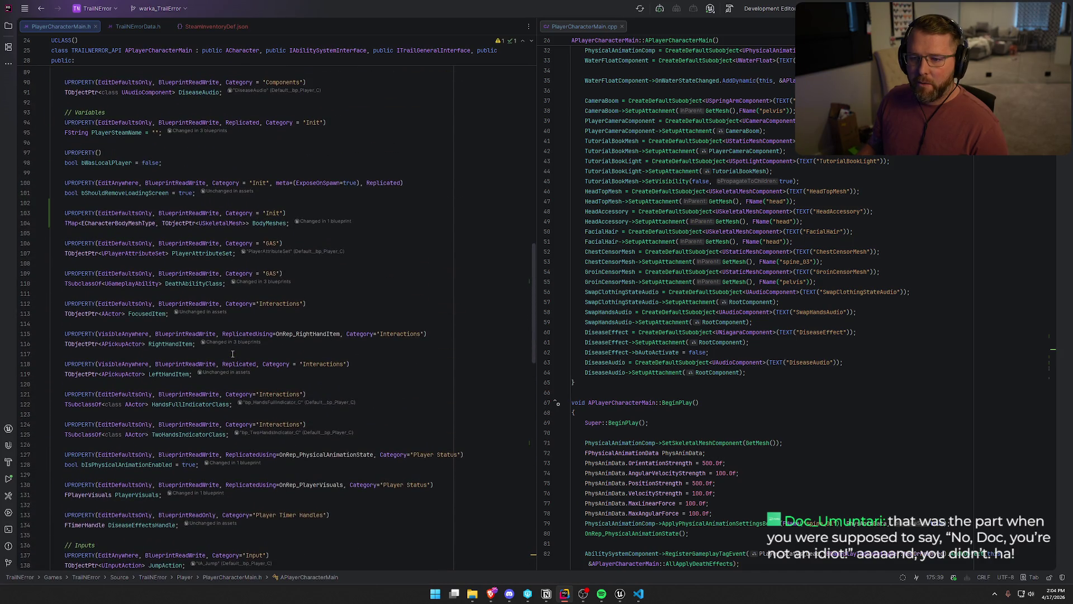
pyautogui.scroll(-6, 233, 353)
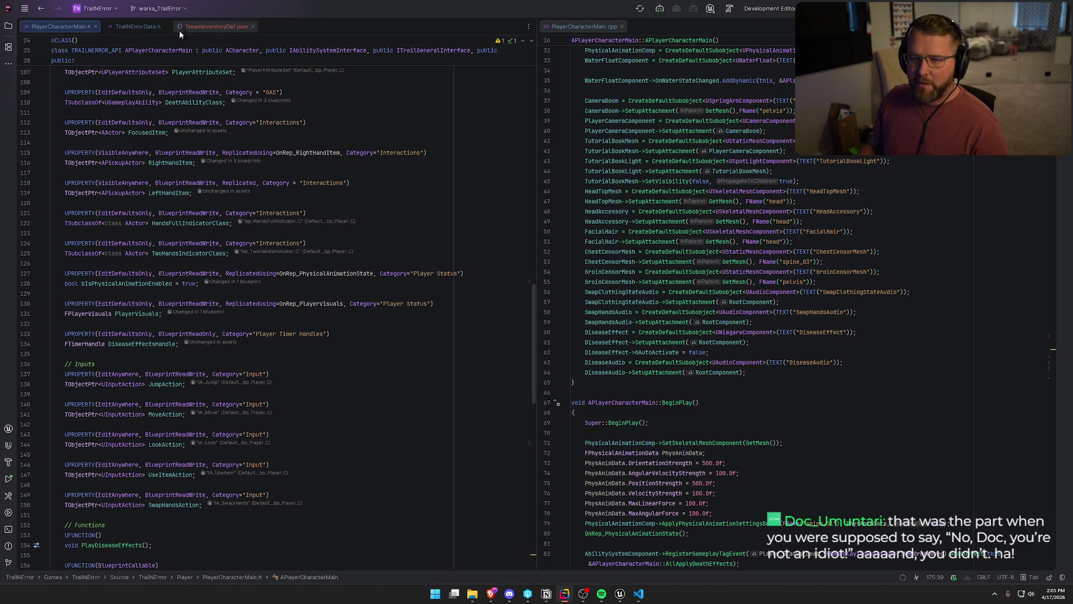
pyautogui.hotkey('alt', 'Tab')
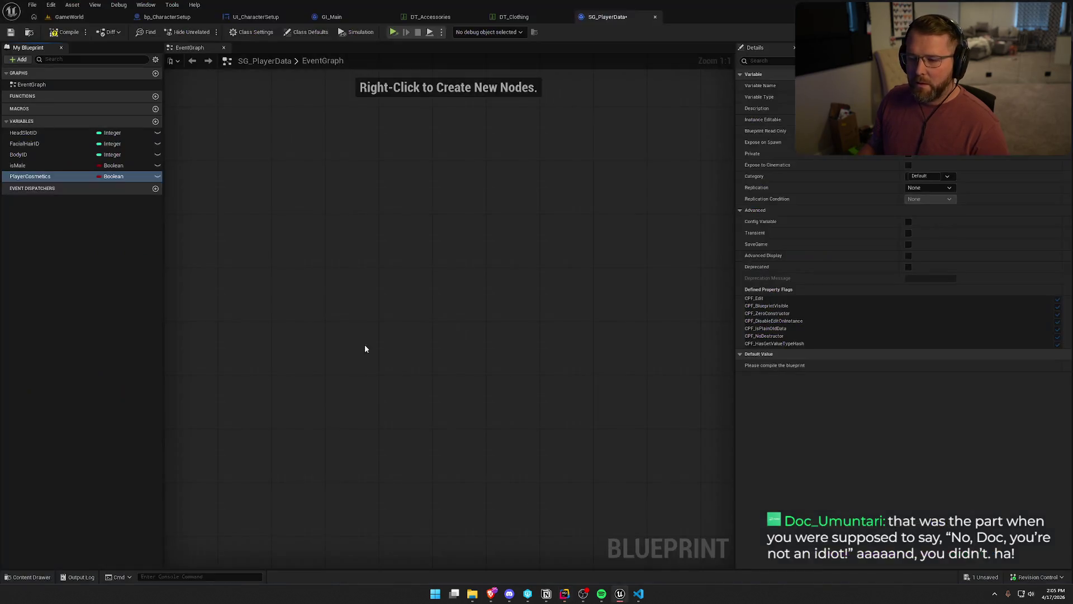
# - Make PlayerCosmetics a Player Visuals struct, then compile and check out SG_PlayerData
pyautogui.click(114, 177)
pyautogui.write('pla')
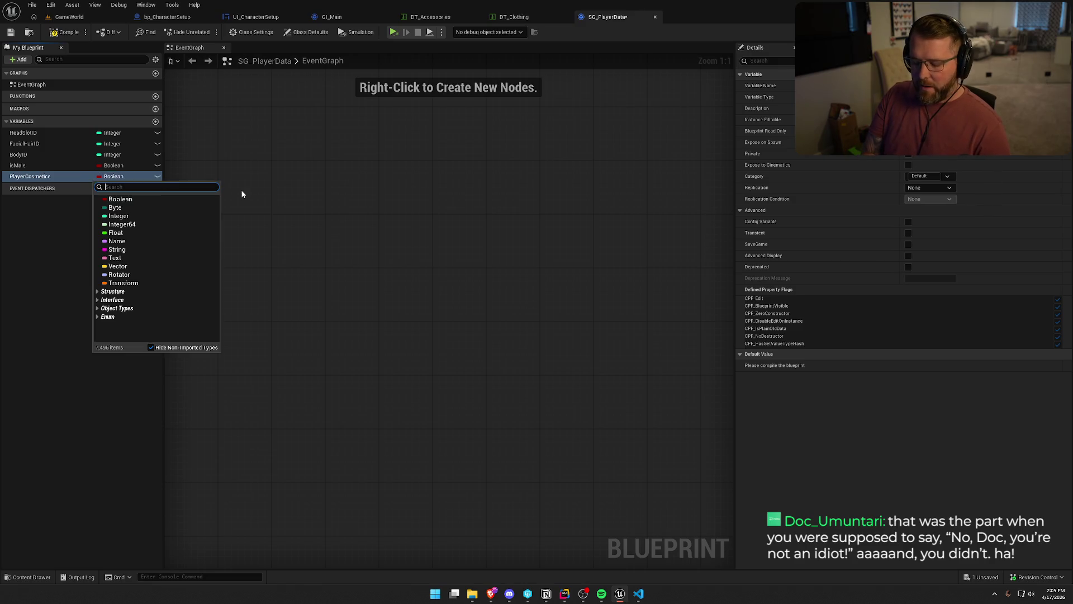
pyautogui.write('yervis')
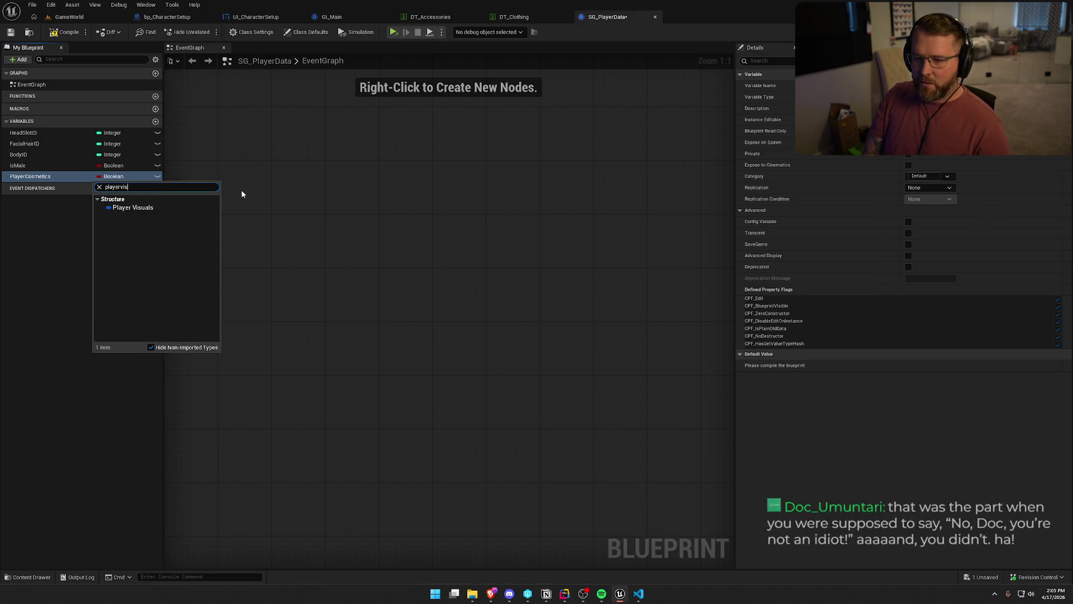
pyautogui.click(157, 207)
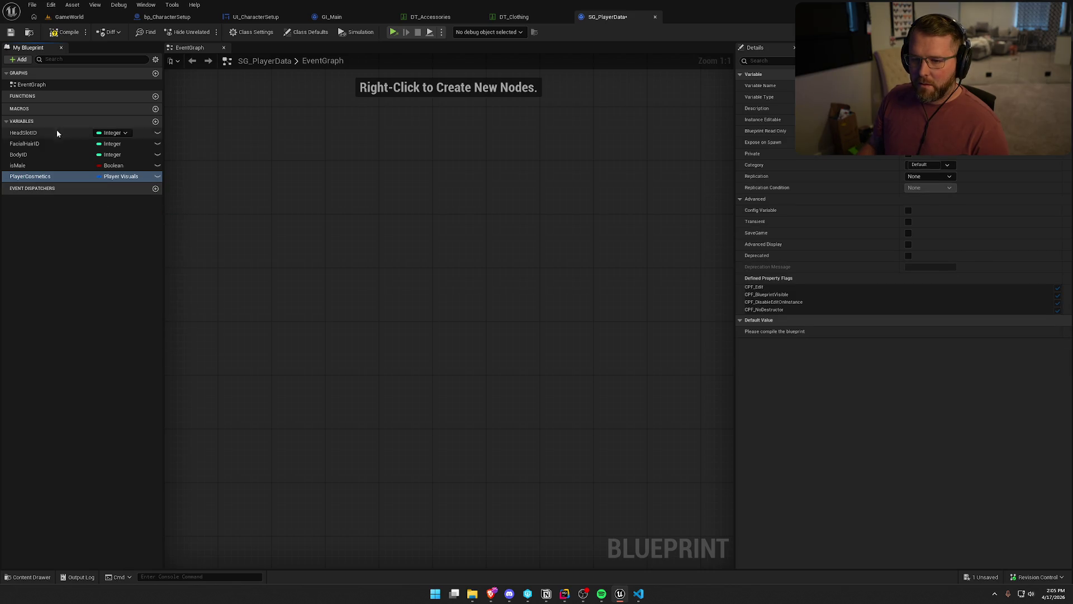
pyautogui.click(63, 33)
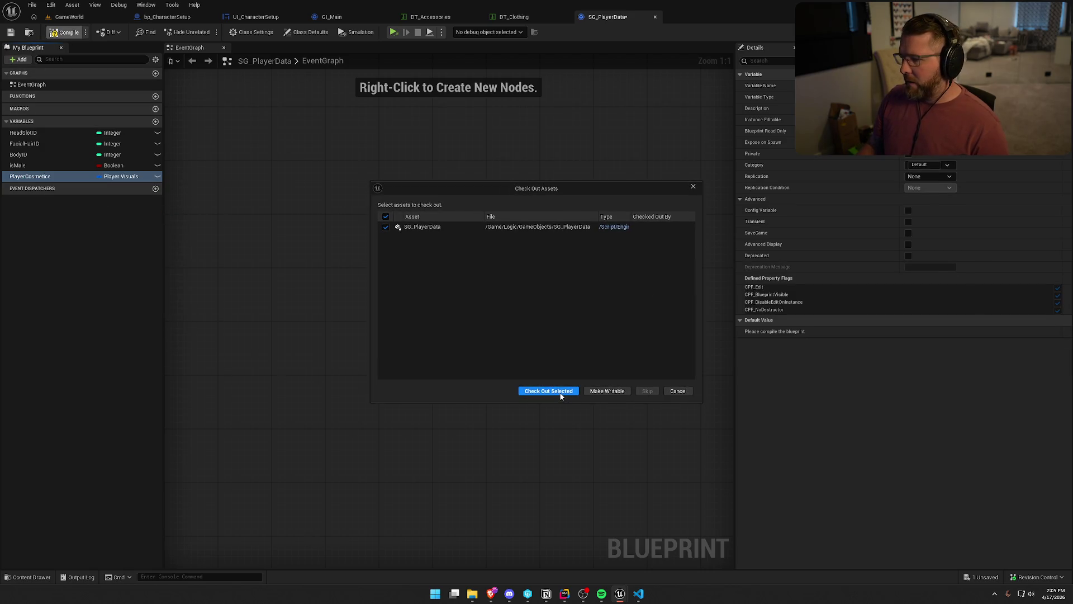
pyautogui.click(562, 391)
# - Set the Player Cosmetics default Player Body to SK_Char_Male_Naked
pyautogui.click(740, 331)
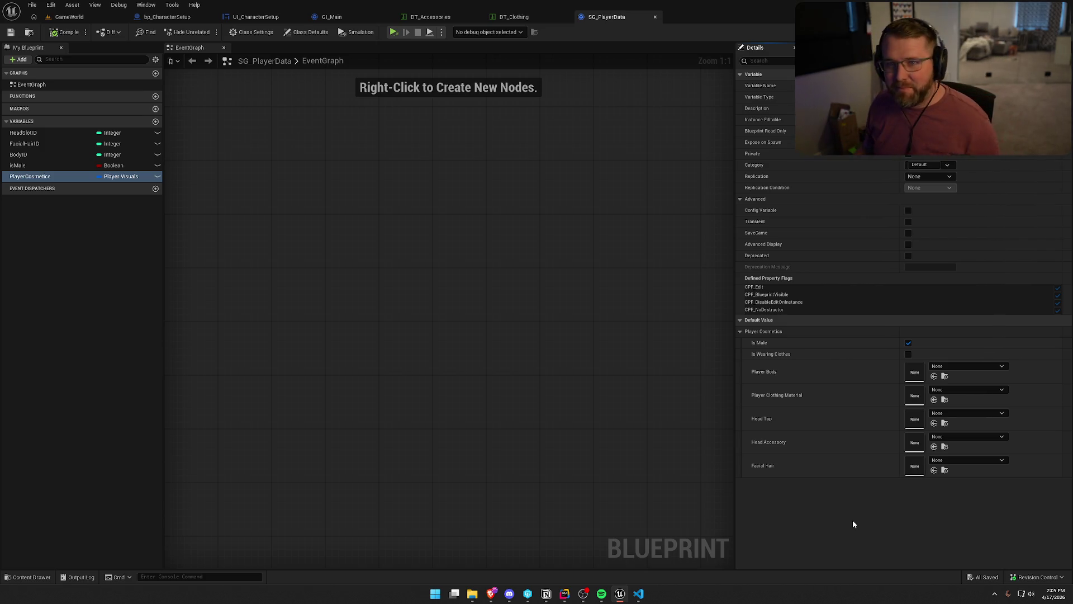
pyautogui.moveTo(354, 216); pyautogui.dragTo(387, 259)
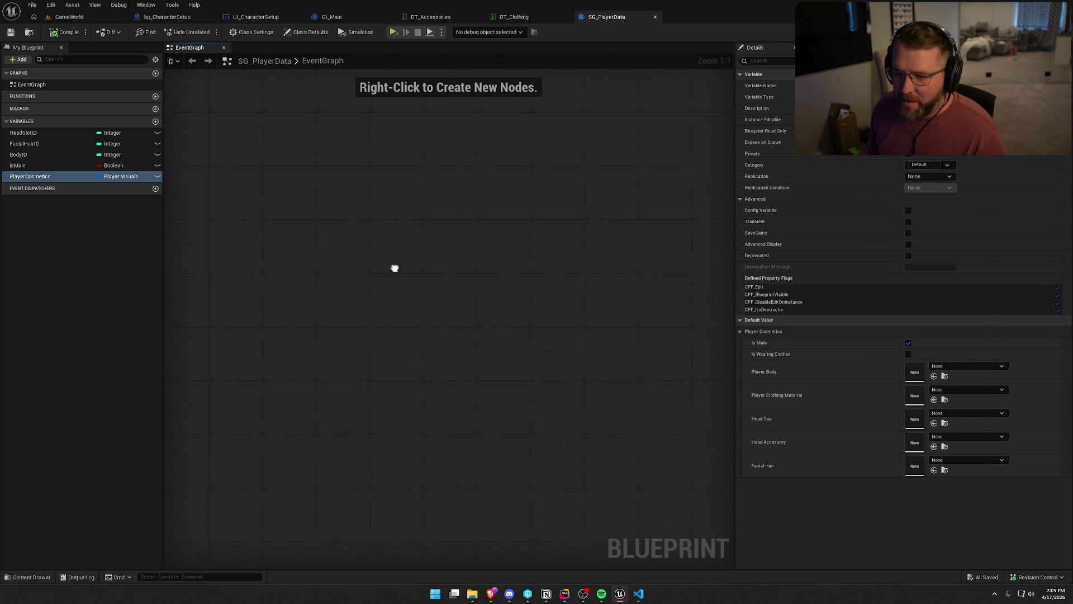
pyautogui.moveTo(347, 311)
pyautogui.mouseDown()
pyautogui.moveTo(319, 276)
pyautogui.moveTo(345, 232)
pyautogui.moveTo(314, 221)
pyautogui.mouseUp()
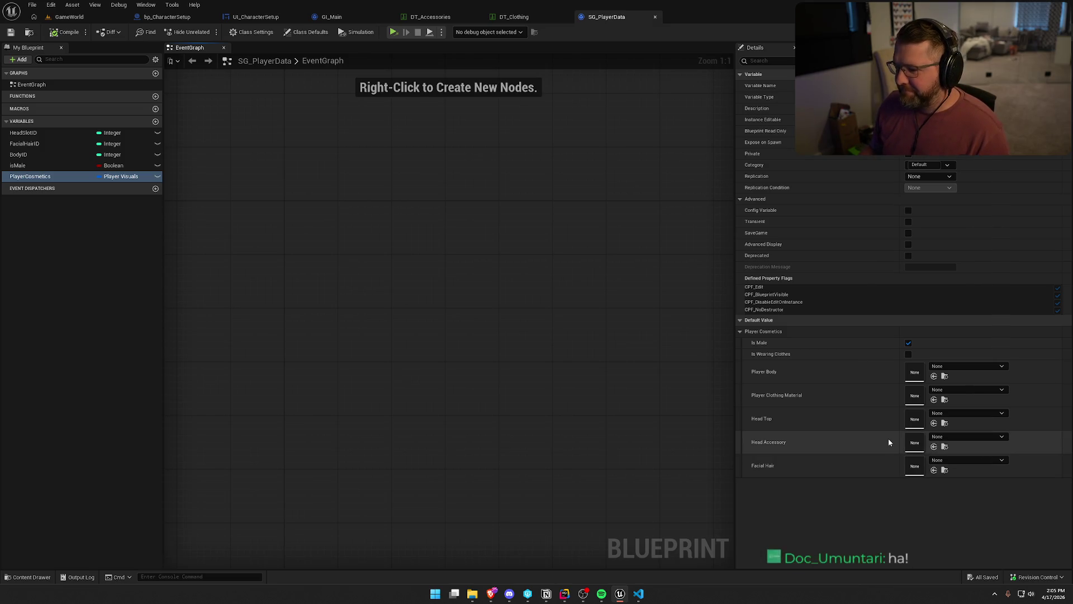
pyautogui.click(959, 367)
pyautogui.write('male')
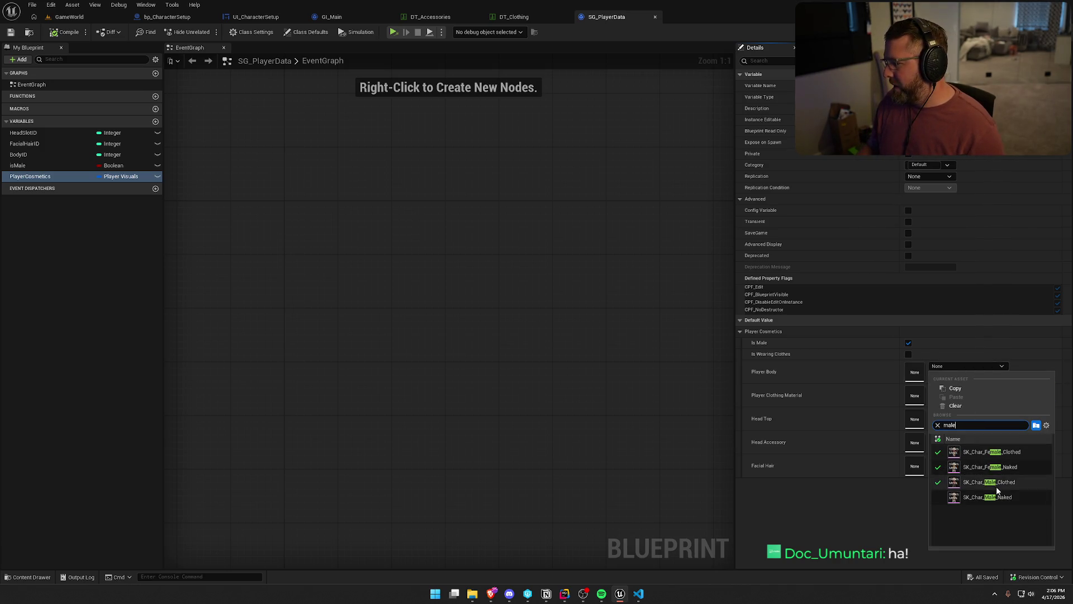
pyautogui.click(994, 498)
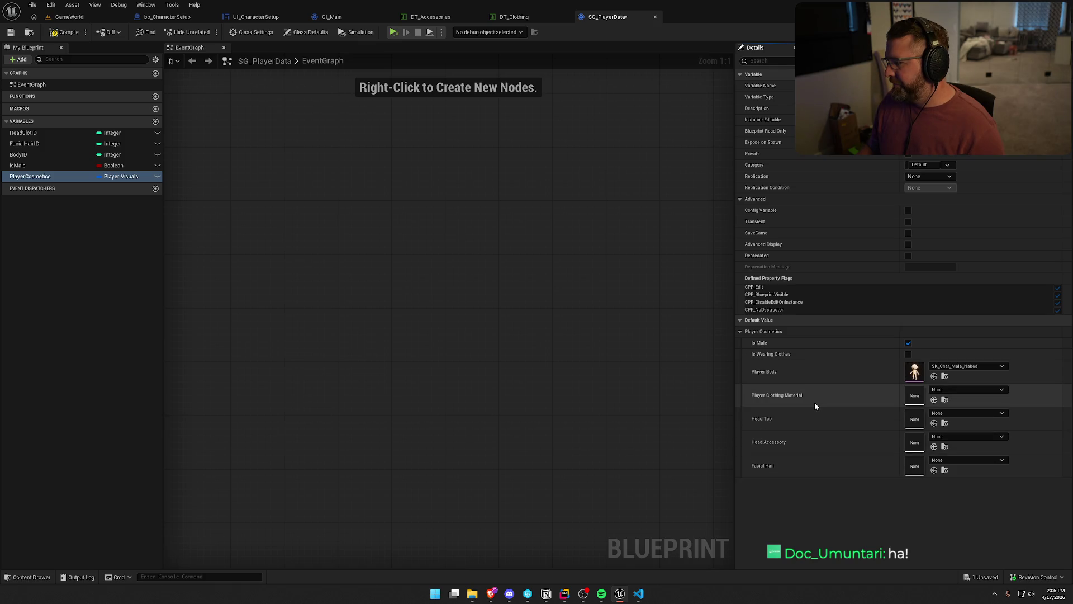
pyautogui.click(961, 389)
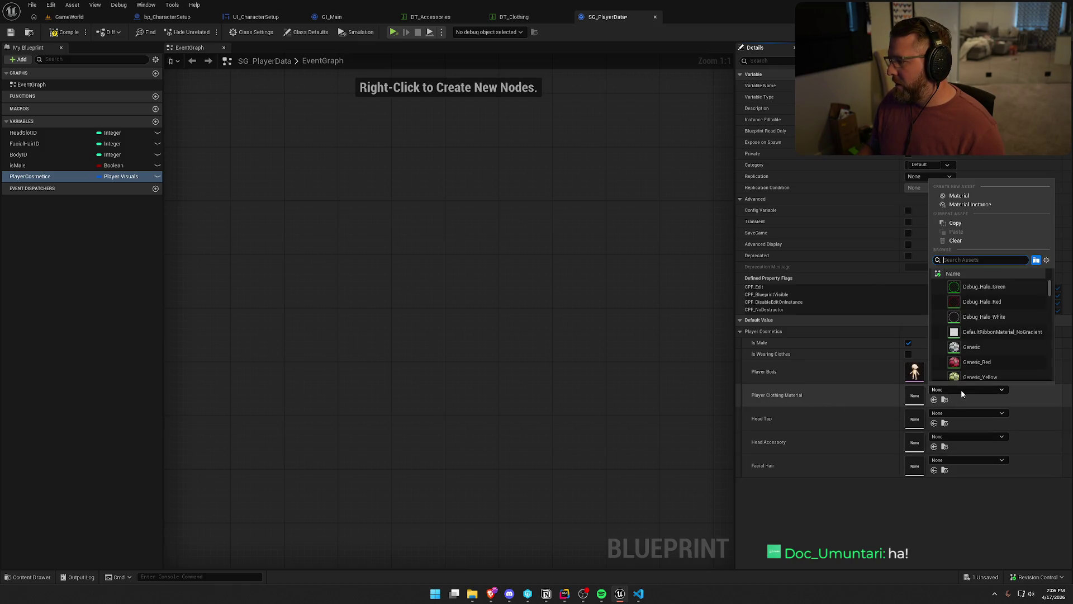
pyautogui.click(961, 389)
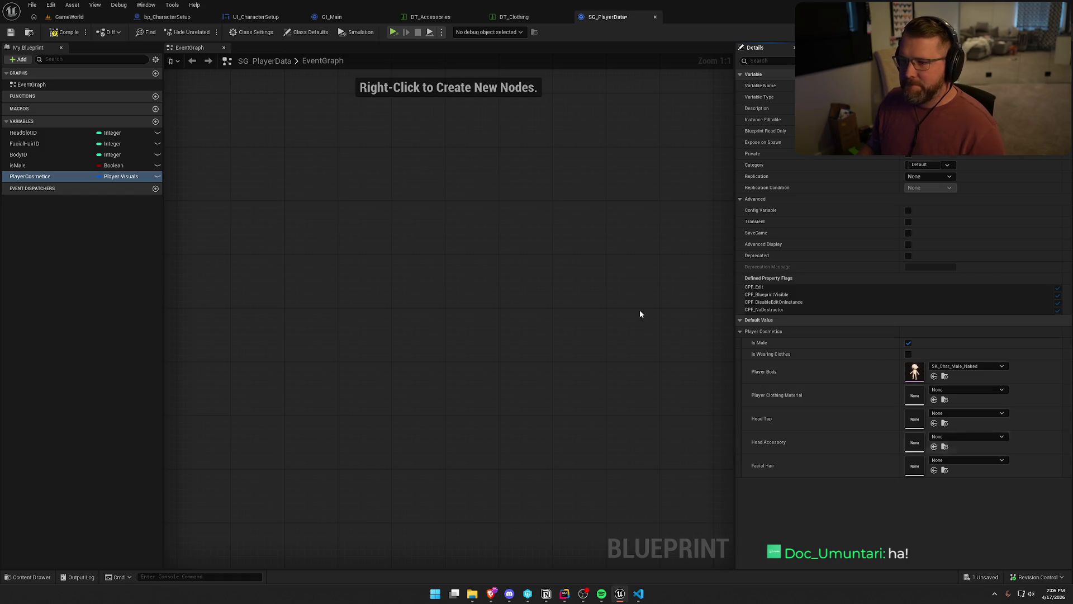
# - Open the bp_Player blueprint from the Player folder
pyautogui.hotkey('ctrl', 'space')
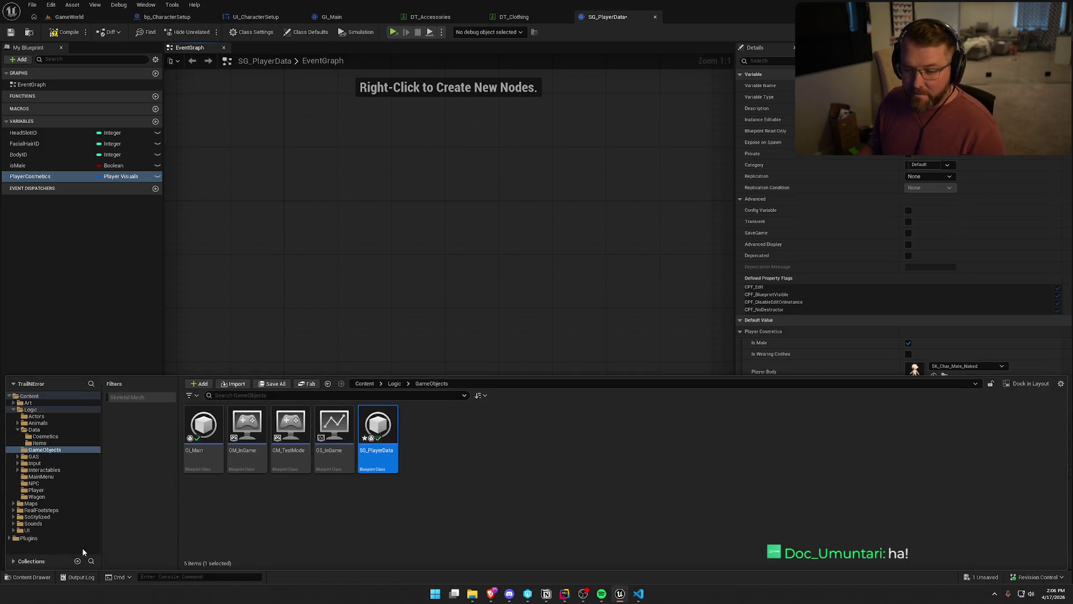
pyautogui.click(36, 489)
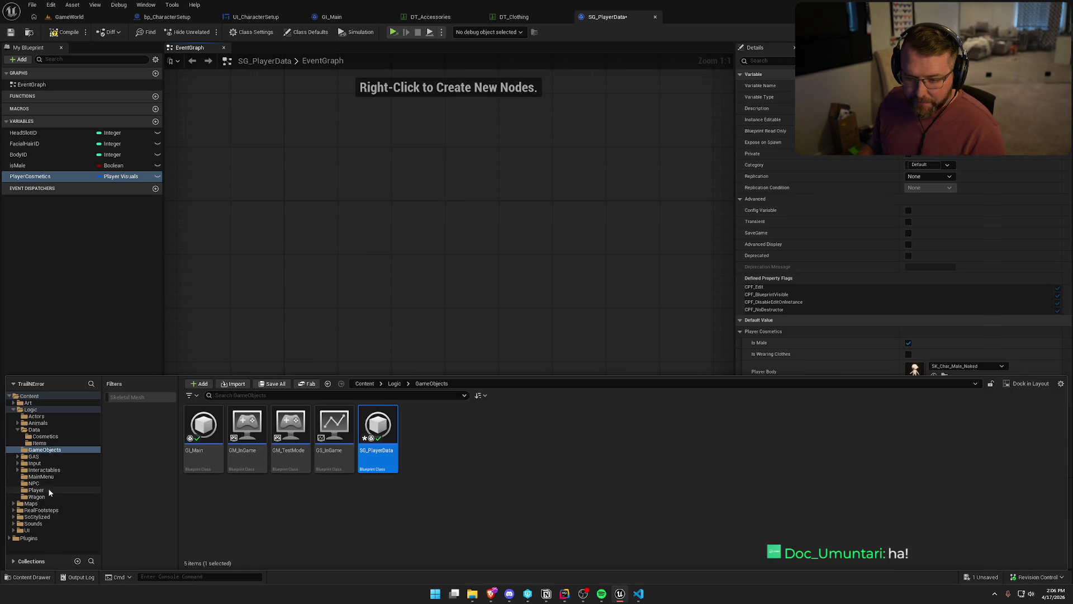
pyautogui.doubleClick(246, 426)
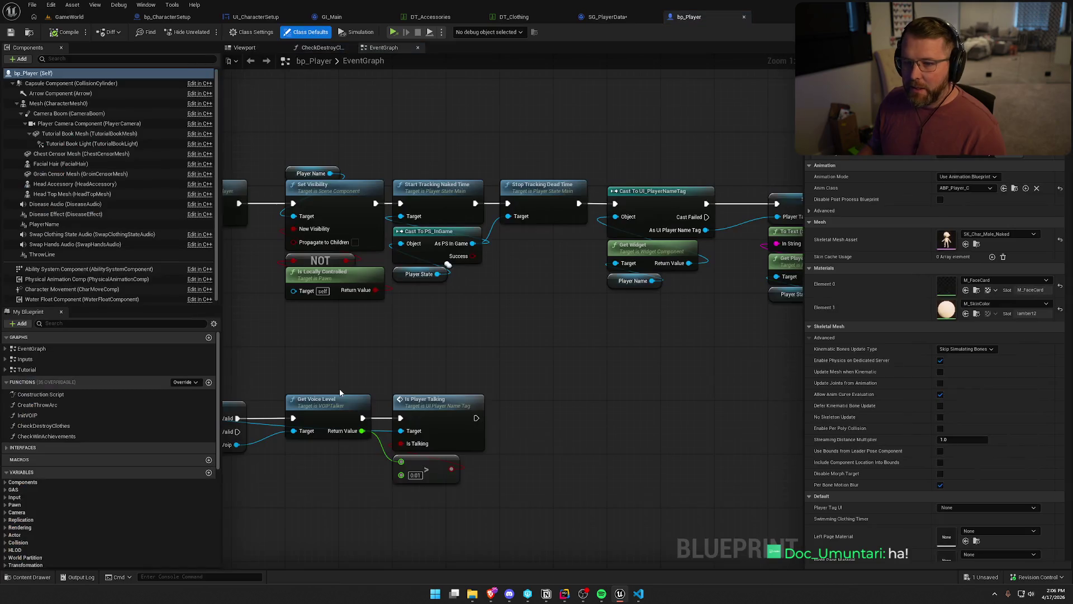
# - Copy bp_Player's Player Visuals defaults and paste them into SG_PlayerData's Player Cosmetics
pyautogui.scroll(-3, 67, 436)
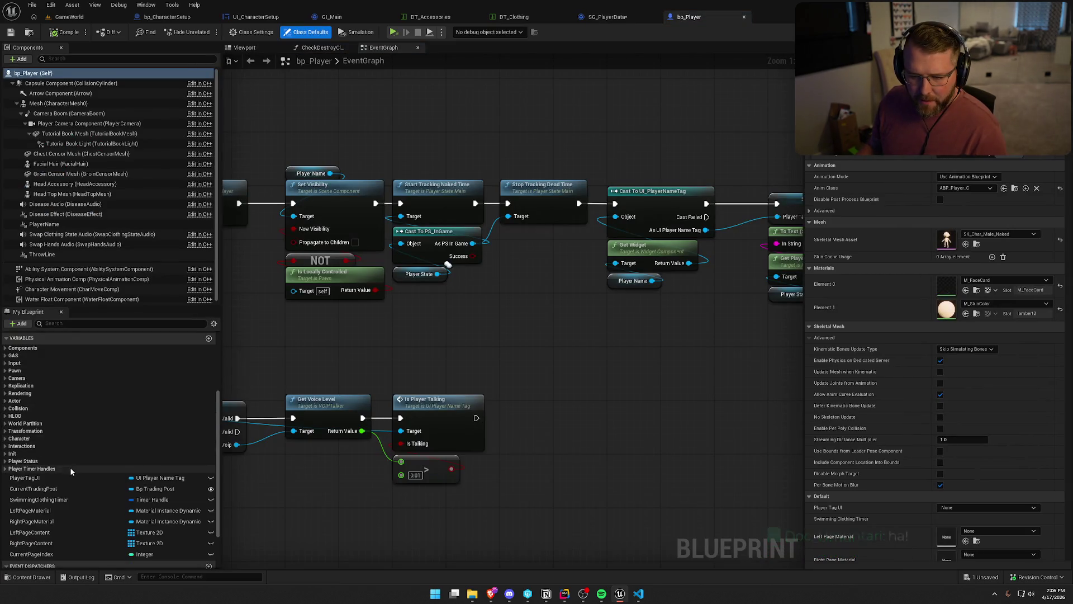
pyautogui.click(6, 461)
pyautogui.click(29, 477)
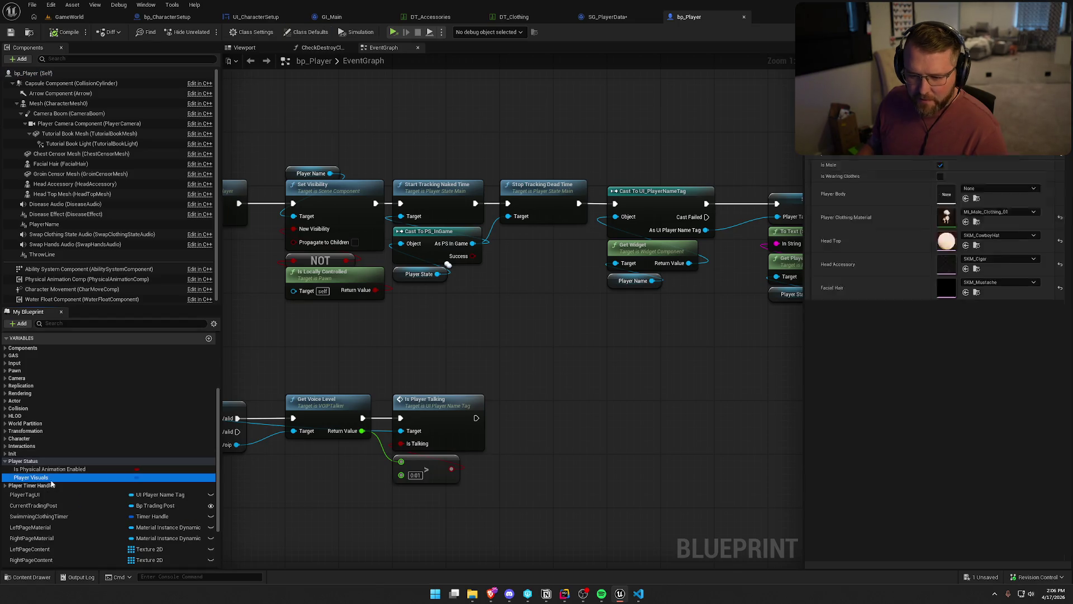
pyautogui.rightClick(833, 198)
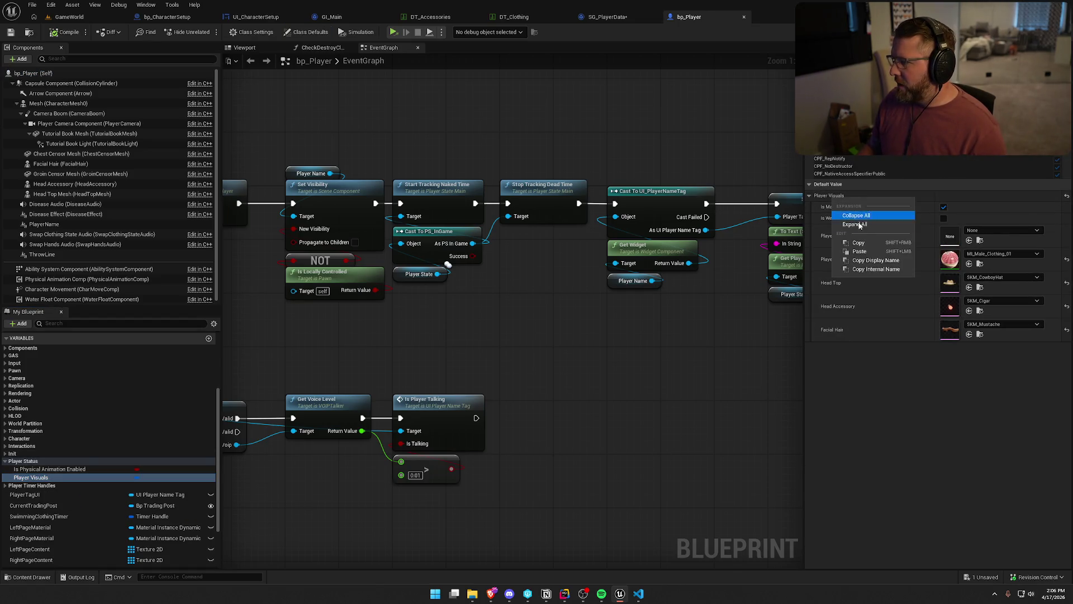
pyautogui.click(861, 246)
pyautogui.click(621, 17)
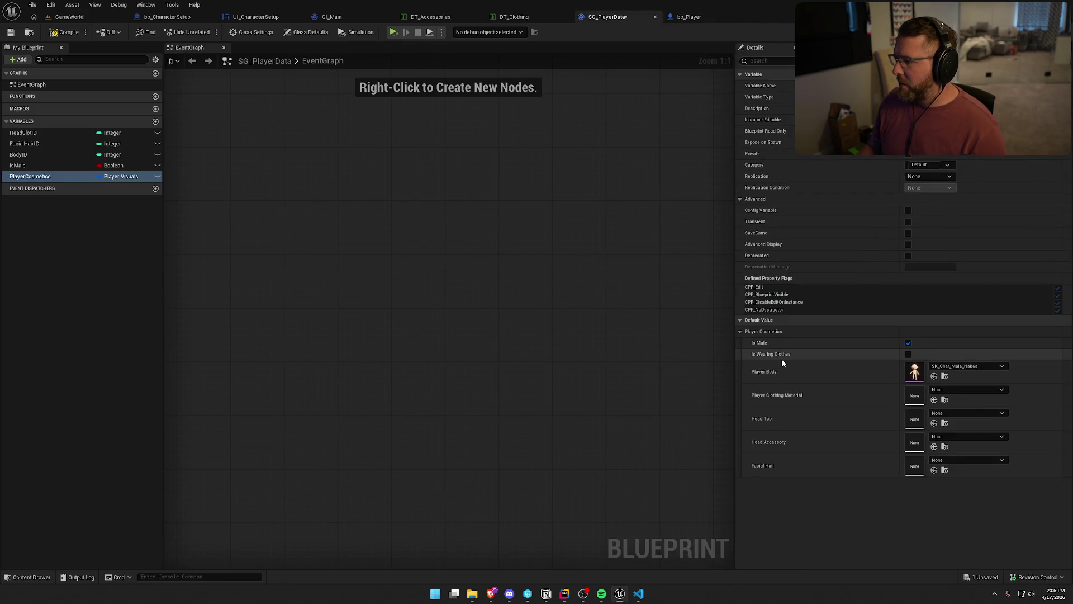
pyautogui.rightClick(763, 333)
pyautogui.click(788, 385)
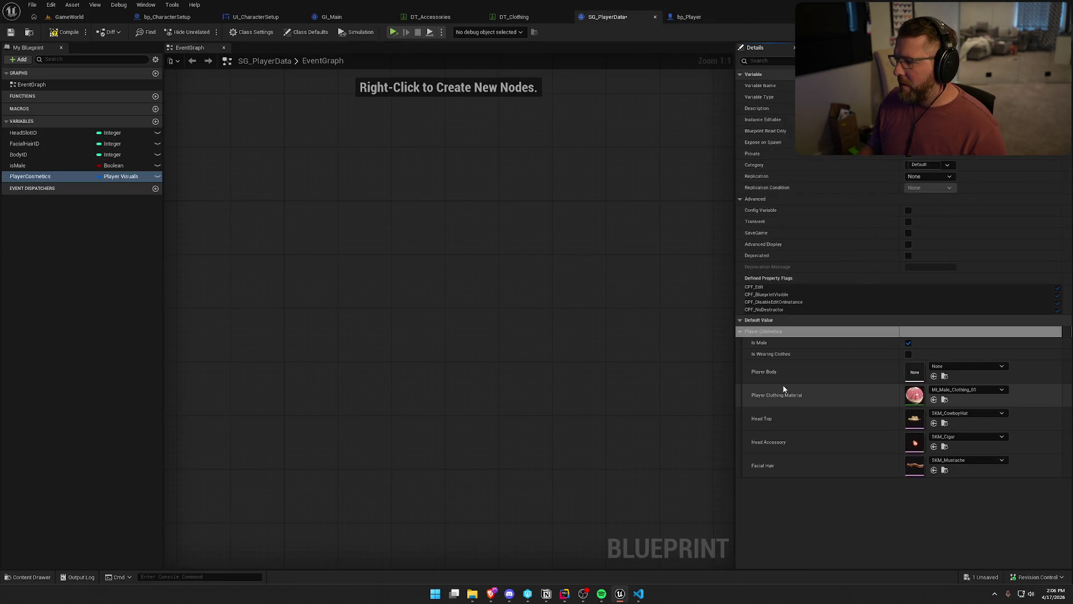
# - Set Player Body to SK_Char_Male_Naked in SG_PlayerData and bp_Player, then save bp_Player
pyautogui.click(981, 368)
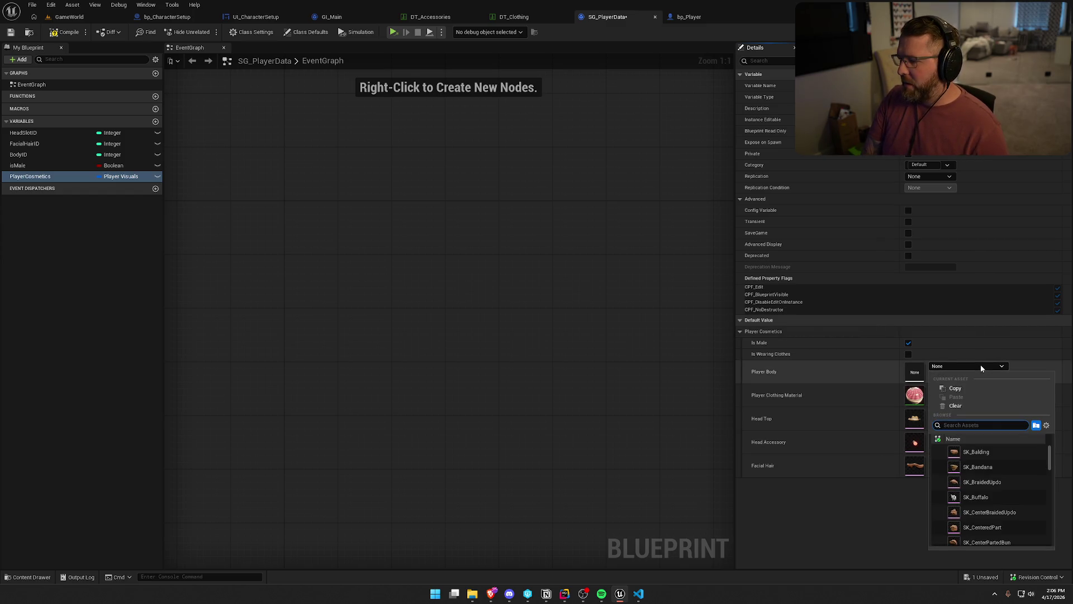
pyautogui.write('male')
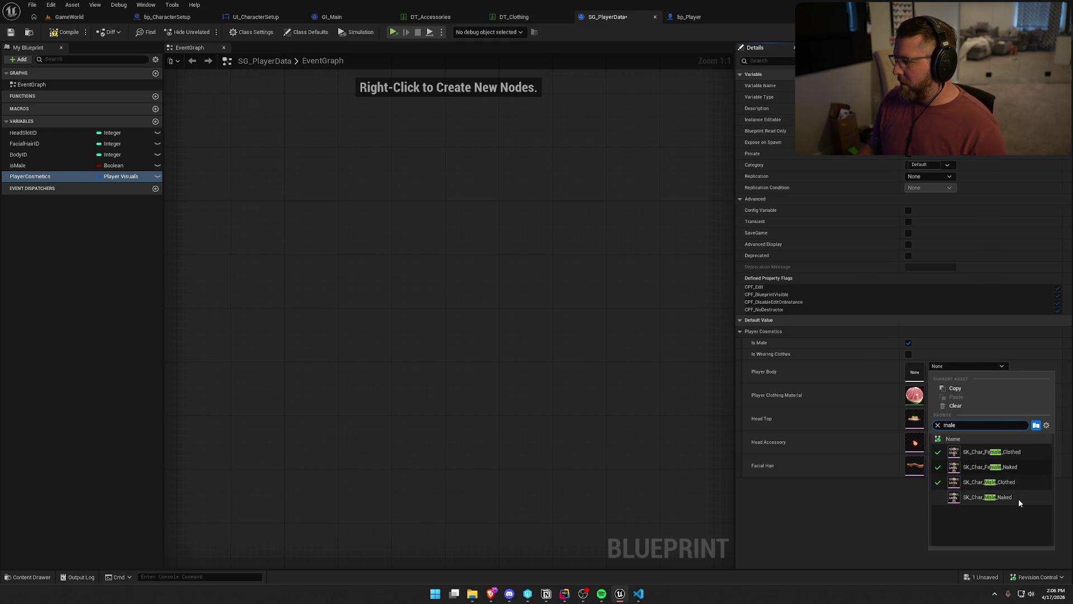
pyautogui.click(1017, 497)
pyautogui.click(691, 17)
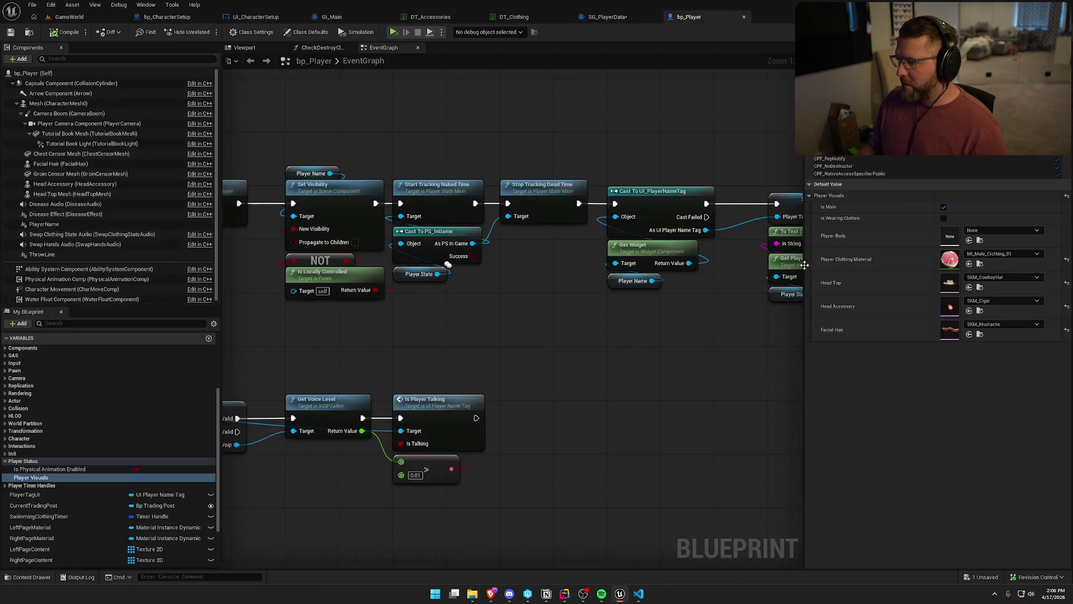
pyautogui.click(978, 230)
pyautogui.write('male')
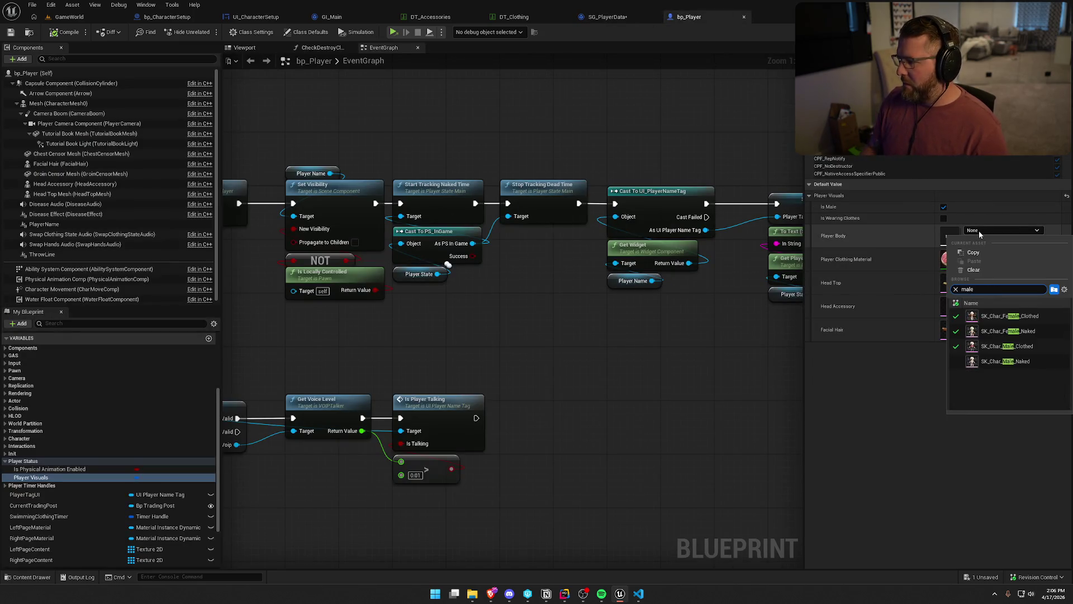
pyautogui.click(1032, 361)
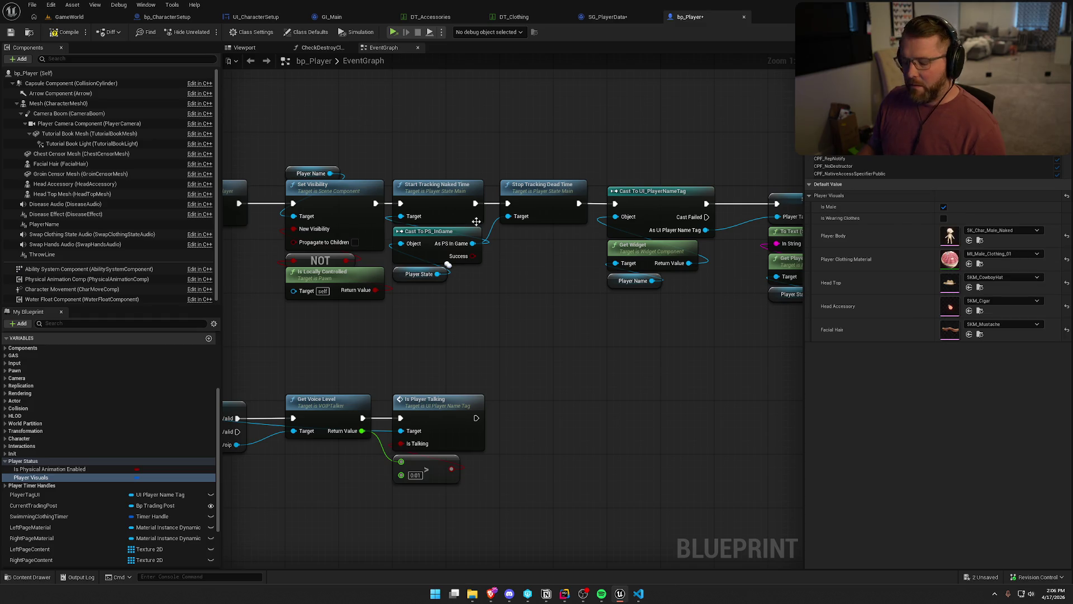
pyautogui.hotkey('ctrl', 's')
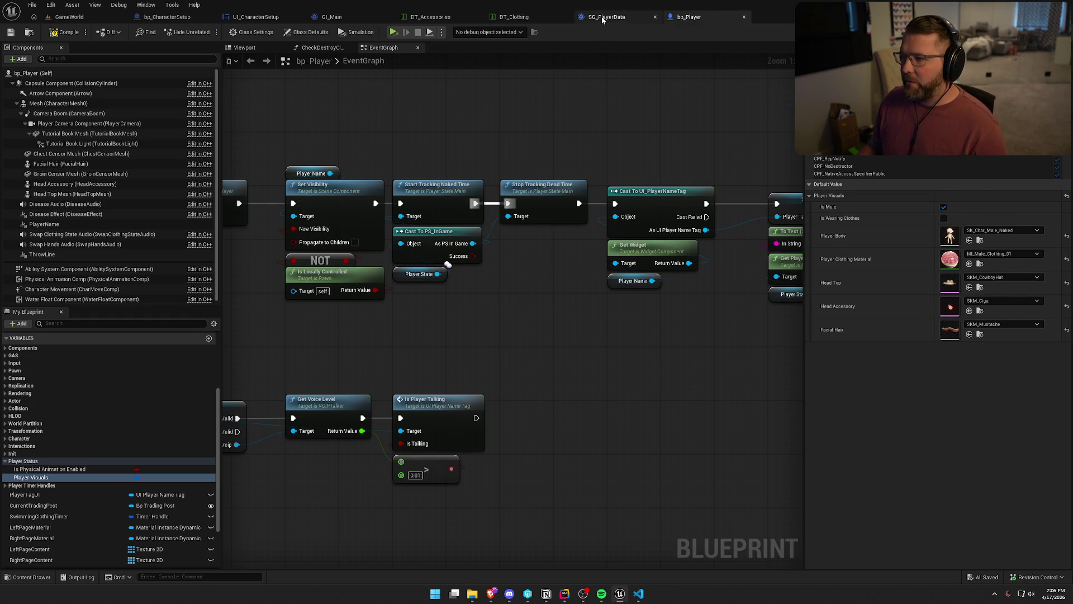
# - Clear Head Accessory and Facial Hair to None in both SG_PlayerData and bp_Player
pyautogui.click(606, 17)
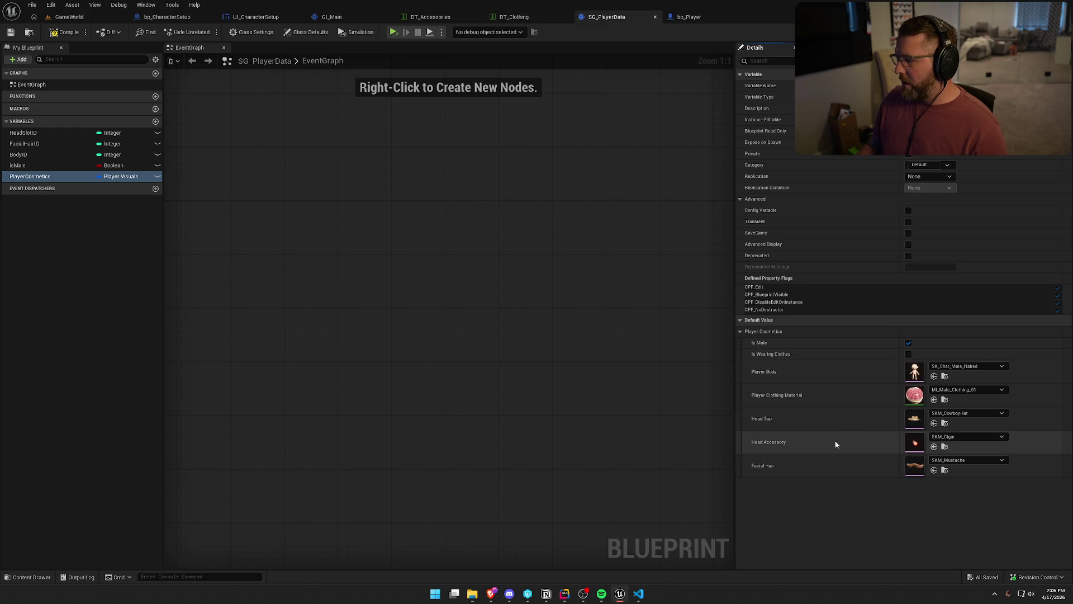
pyautogui.click(960, 436)
pyautogui.click(962, 295)
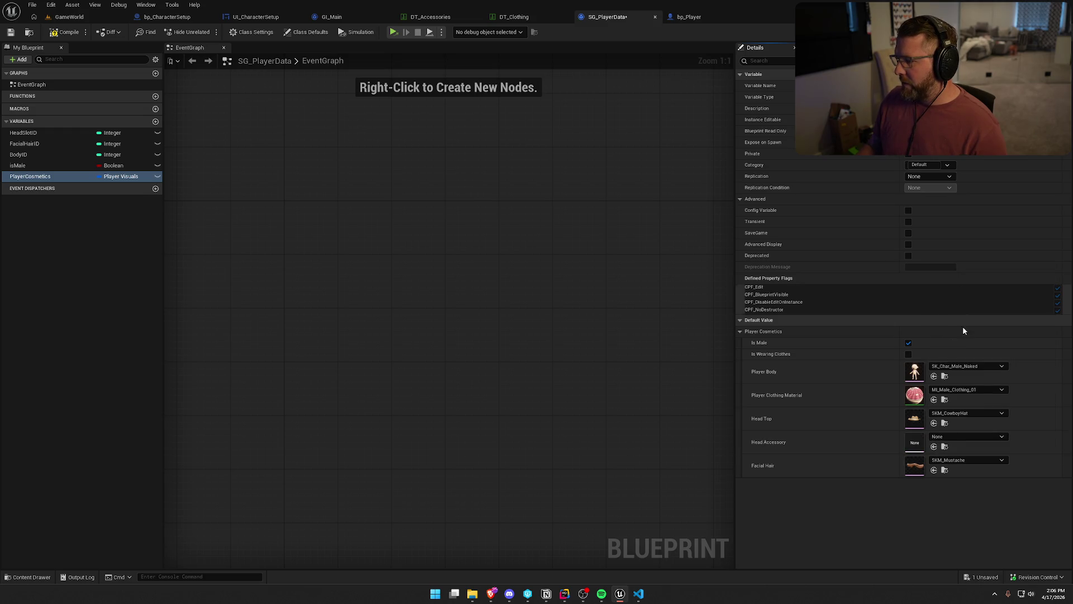
pyautogui.click(688, 17)
pyautogui.click(1004, 301)
pyautogui.click(1001, 349)
pyautogui.click(1003, 324)
pyautogui.click(999, 373)
pyautogui.click(607, 17)
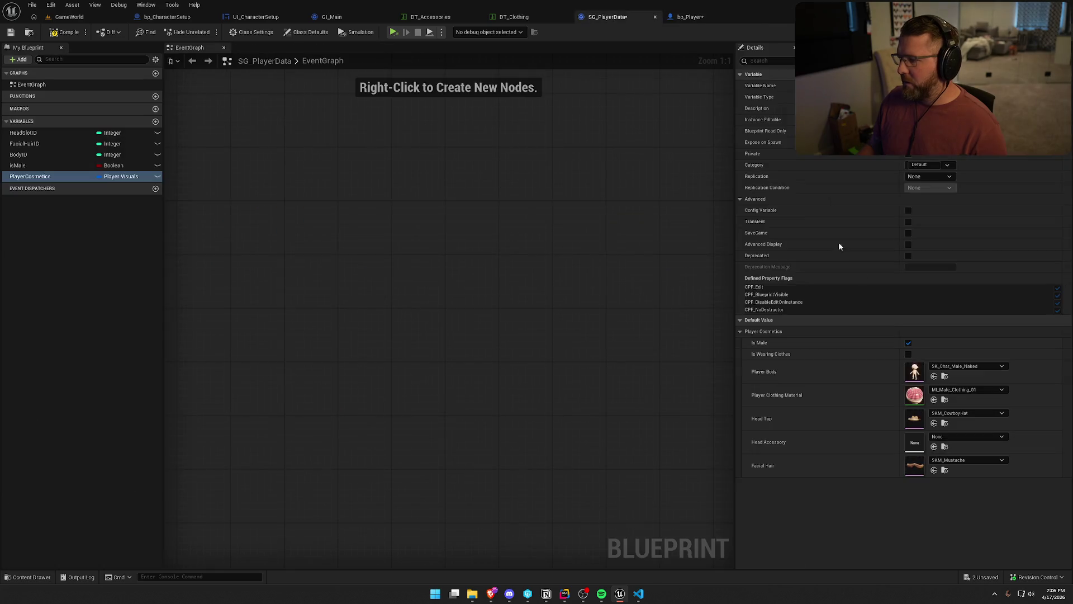
pyautogui.click(967, 459)
pyautogui.click(957, 312)
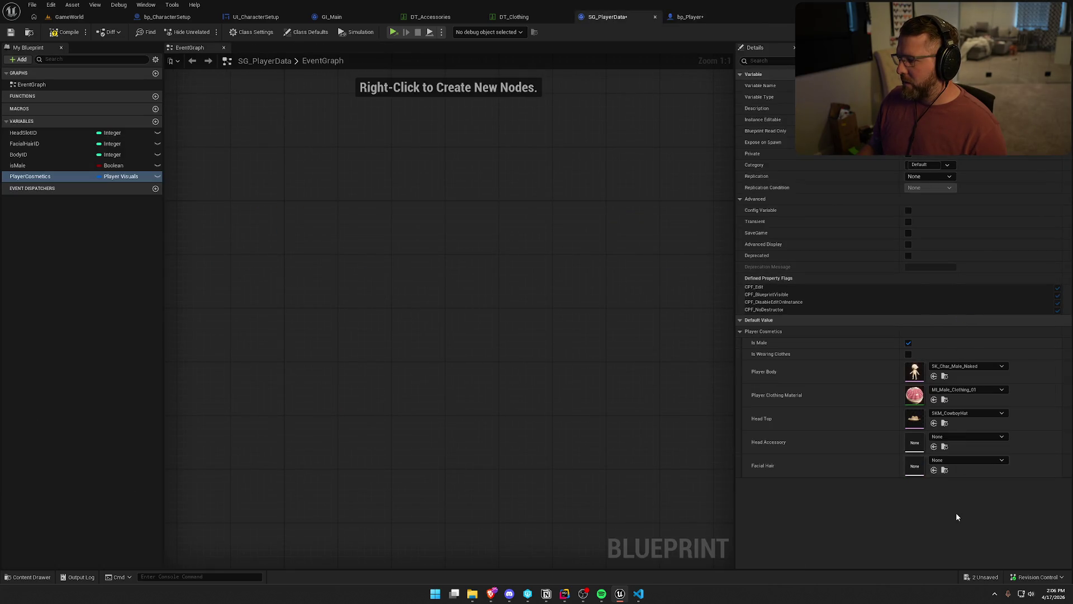
# - Save all blueprints and delete SG_PlayerData's isMale variable
pyautogui.hotkey('ctrl', 'shift', 's')
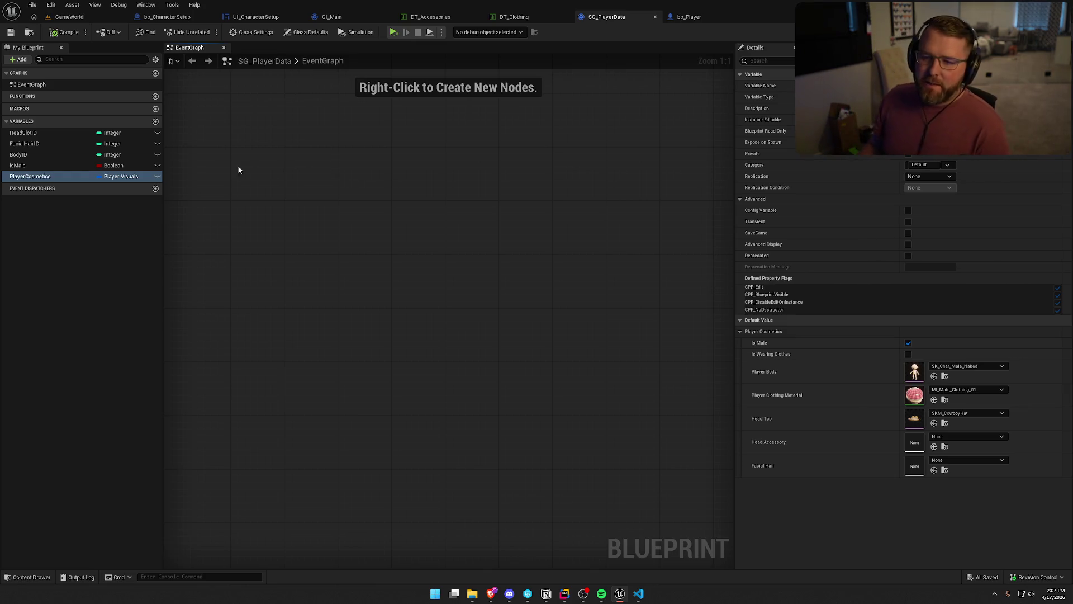
pyautogui.click(50, 165)
pyautogui.press('Delete')
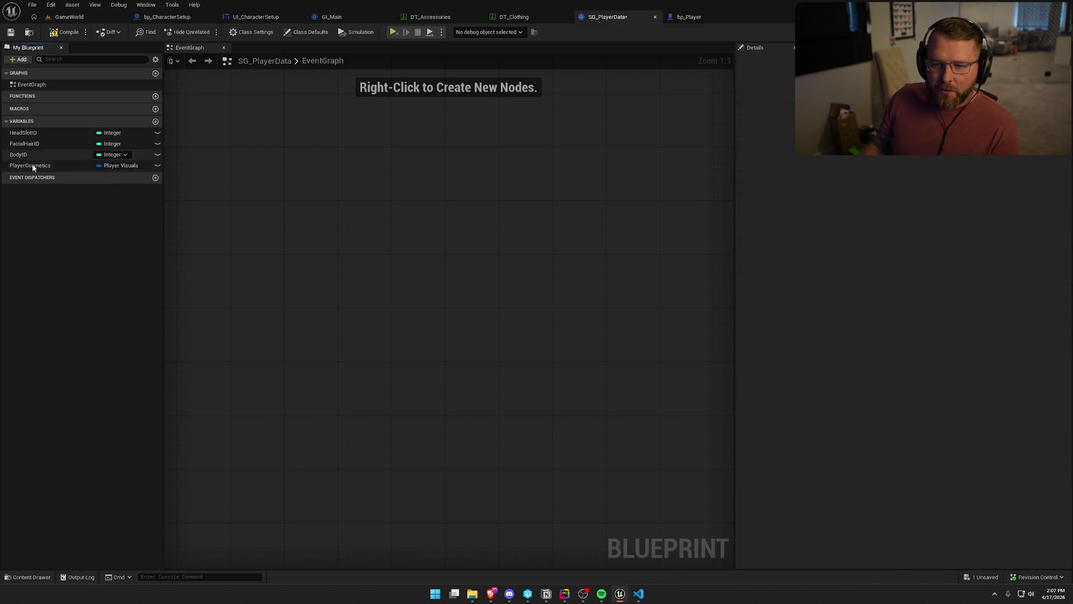
# - Add an Integer variable AccessoryID above PlayerCosmetics and save SG_PlayerData
pyautogui.click(156, 122)
pyautogui.write('Acces')
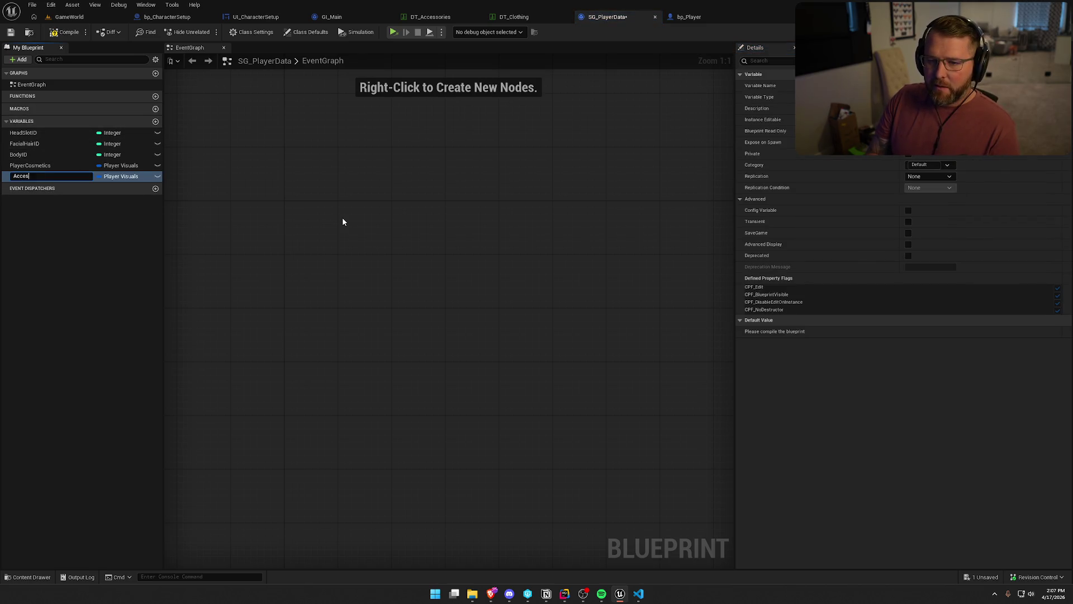
pyautogui.write('soryID')
pyautogui.press('Return')
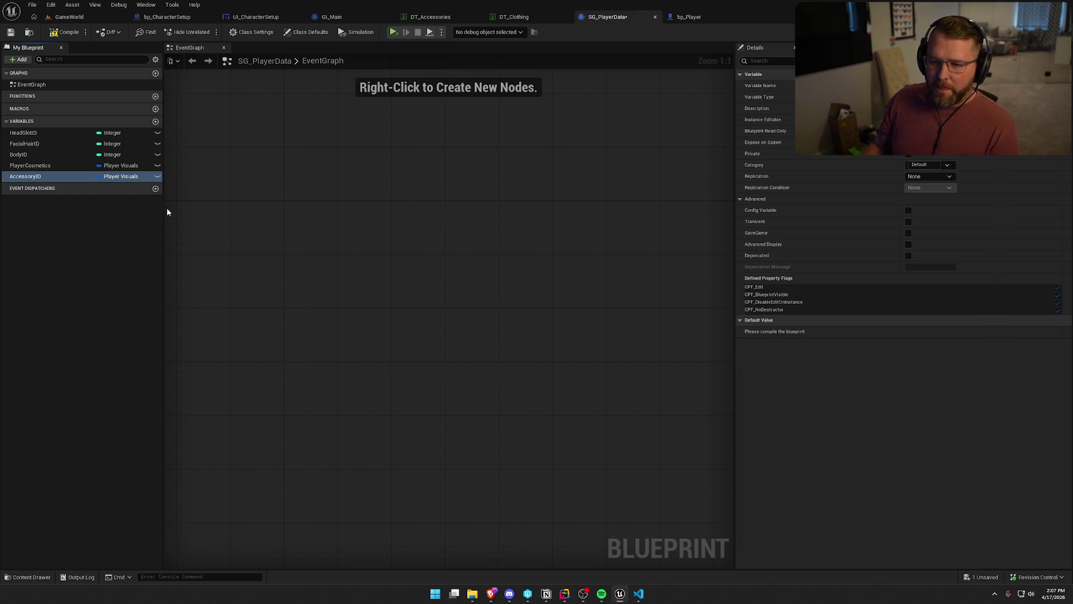
pyautogui.click(114, 176)
pyautogui.click(119, 217)
pyautogui.moveTo(36, 166)
pyautogui.mouseDown()
pyautogui.moveTo(31, 188)
pyautogui.moveTo(27, 178)
pyautogui.mouseUp()
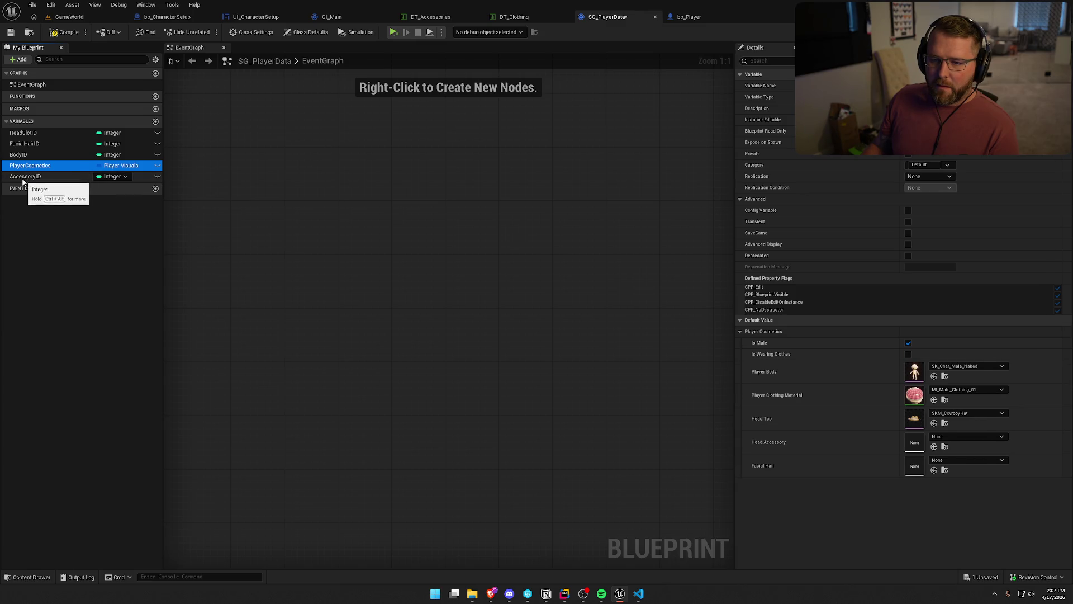
pyautogui.click(25, 175)
pyautogui.click(278, 205)
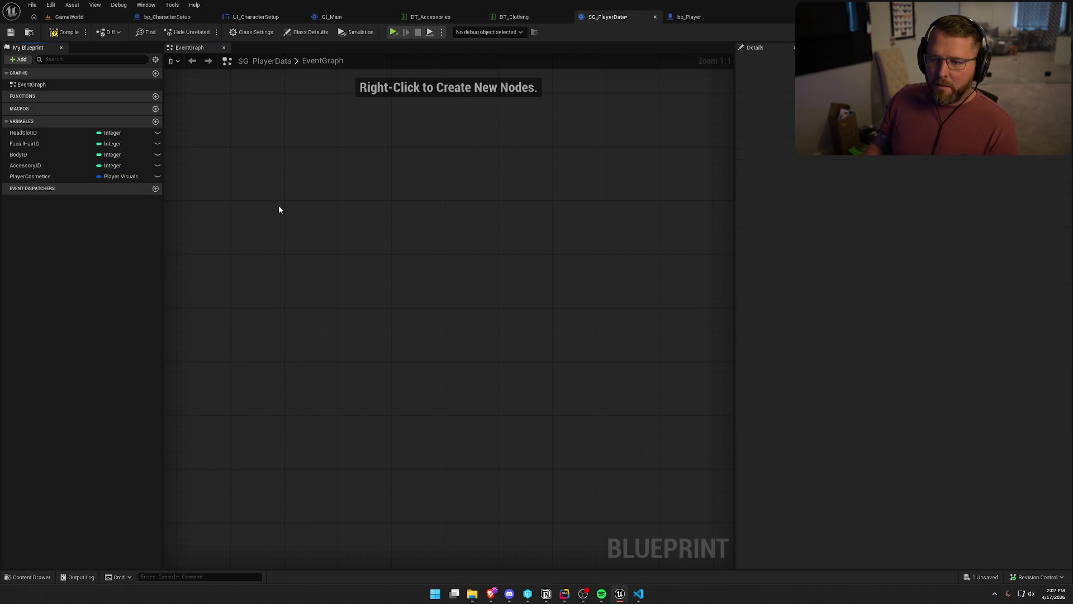
pyautogui.hotkey('ctrl', 's')
pyautogui.click(25, 134)
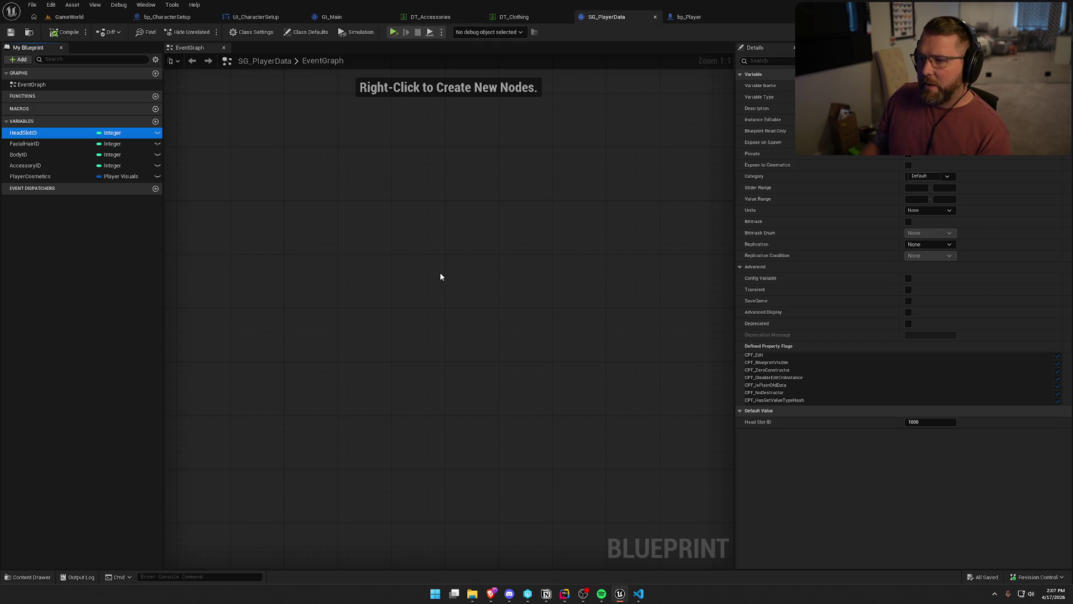
# - Check GI_Main's OwnedItemIDs and DT_Accessories, then set Head Slot ID's default to 1
pyautogui.click(330, 17)
pyautogui.click(31, 280)
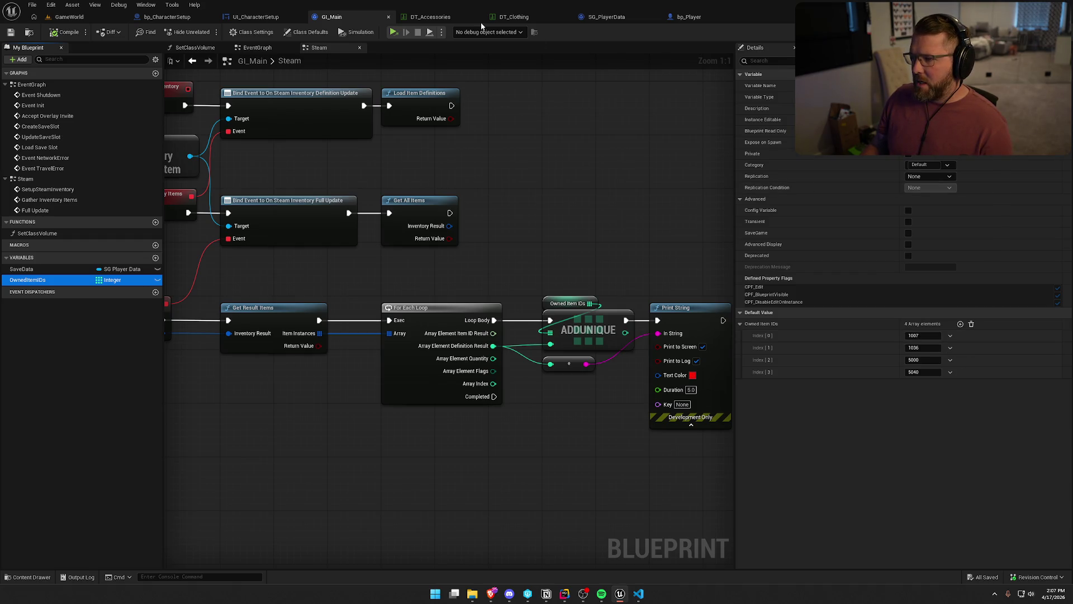
pyautogui.click(434, 17)
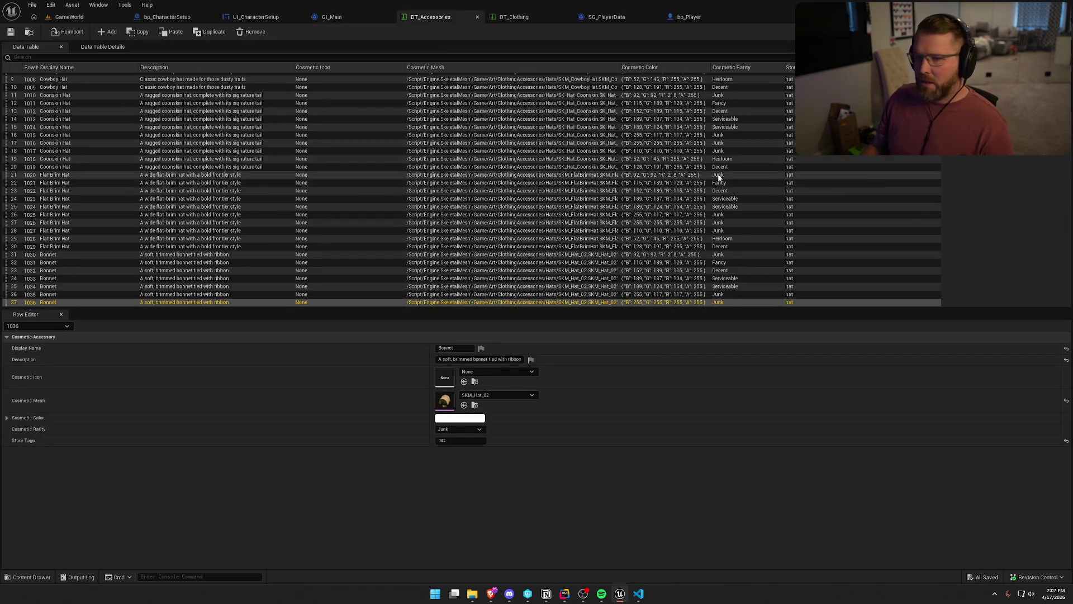
pyautogui.scroll(-1, 60, 101)
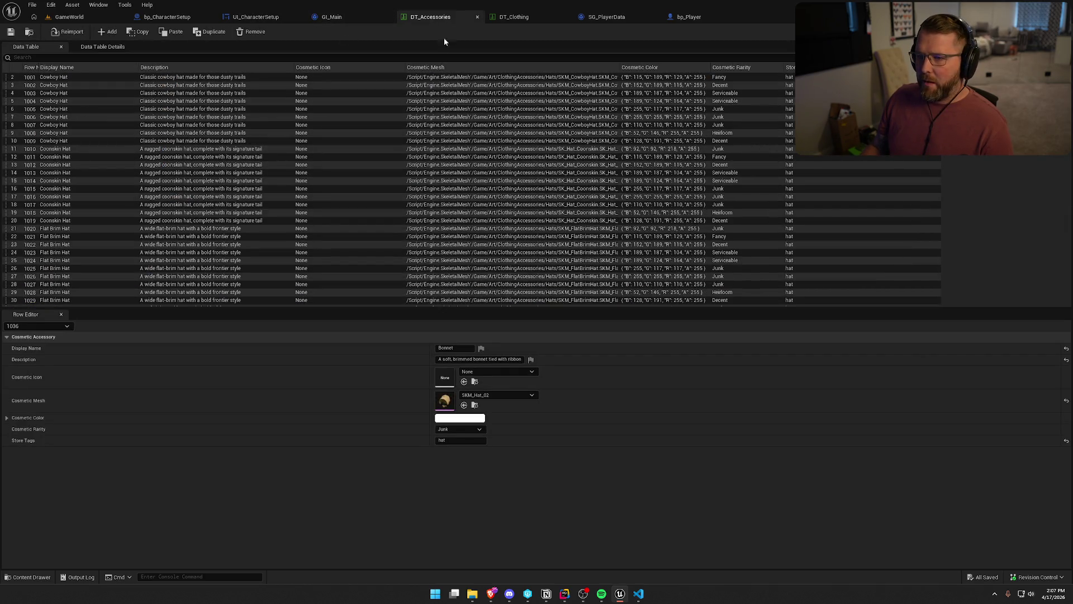
pyautogui.click(643, 18)
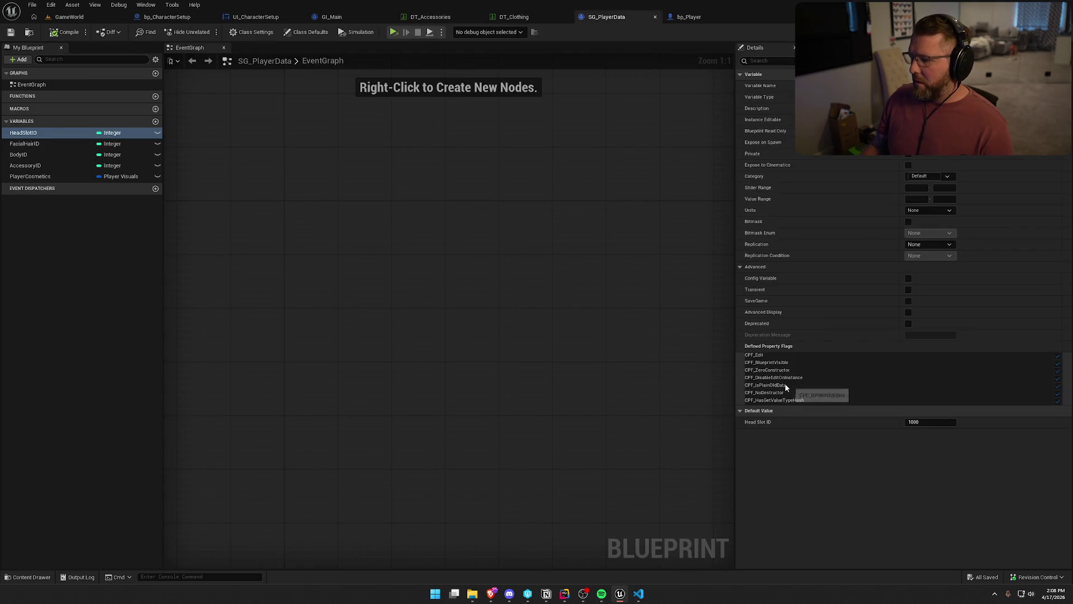
pyautogui.click(929, 423)
pyautogui.write('1')
pyautogui.press('Return')
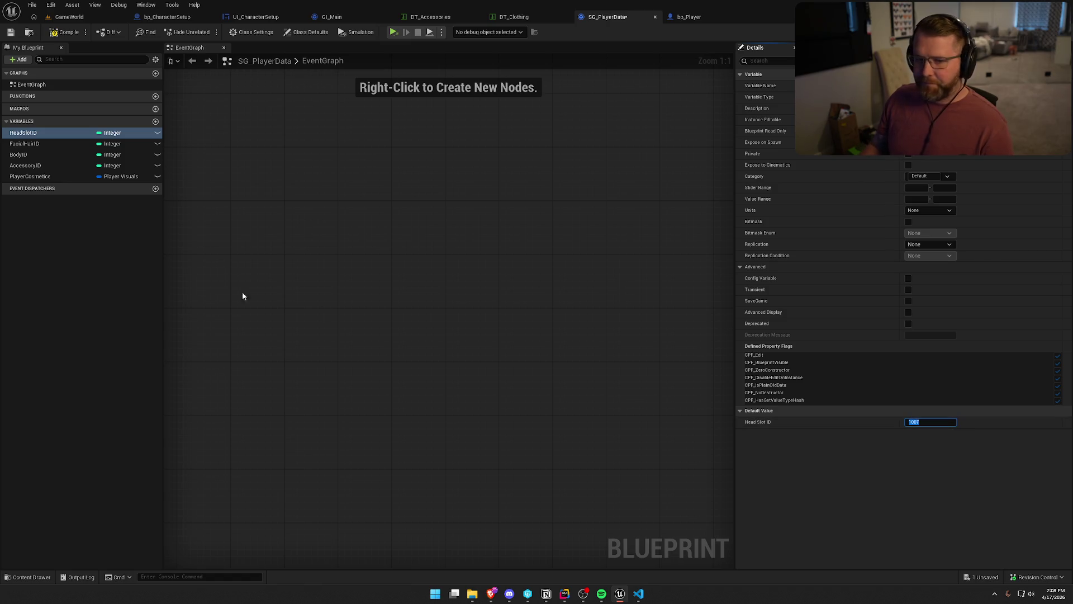
# - Look up DT_Clothing row 5000 (Standard Clothing), set Body ID's default to 5000, and save
pyautogui.click(31, 143)
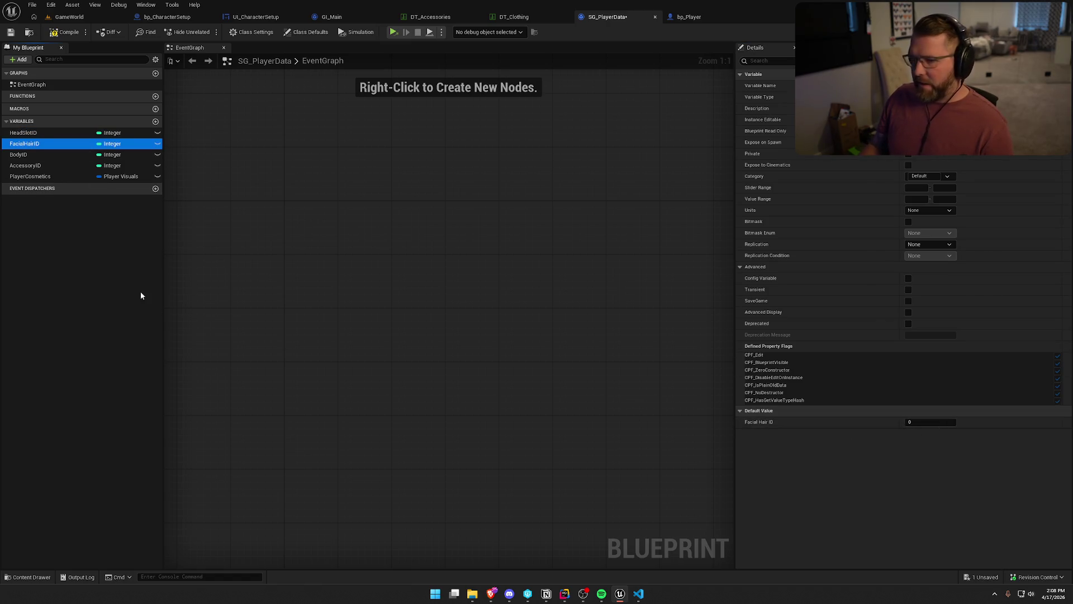
pyautogui.click(22, 155)
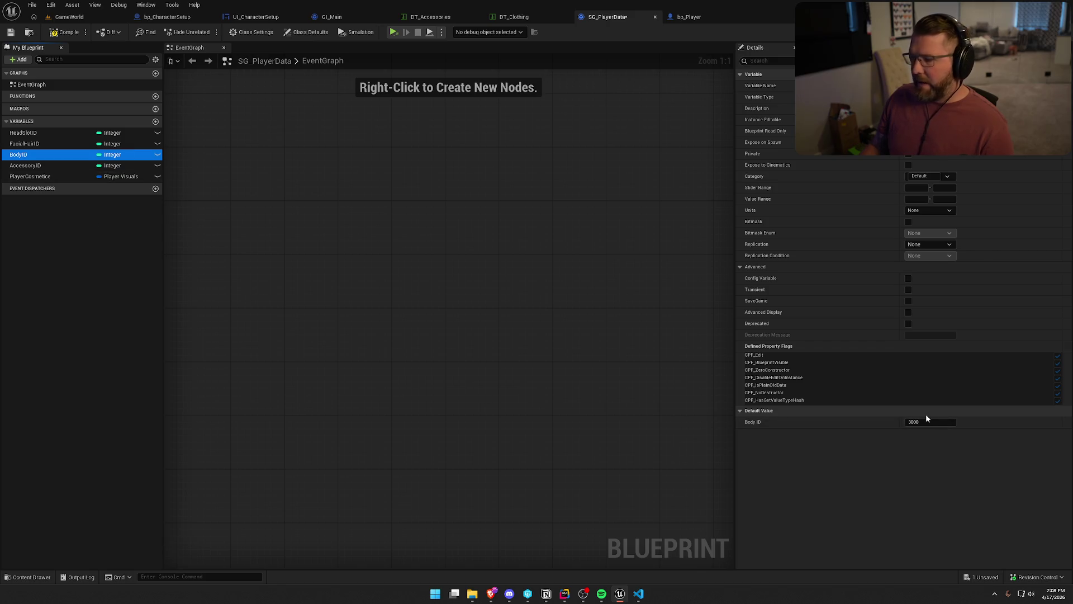
pyautogui.click(503, 16)
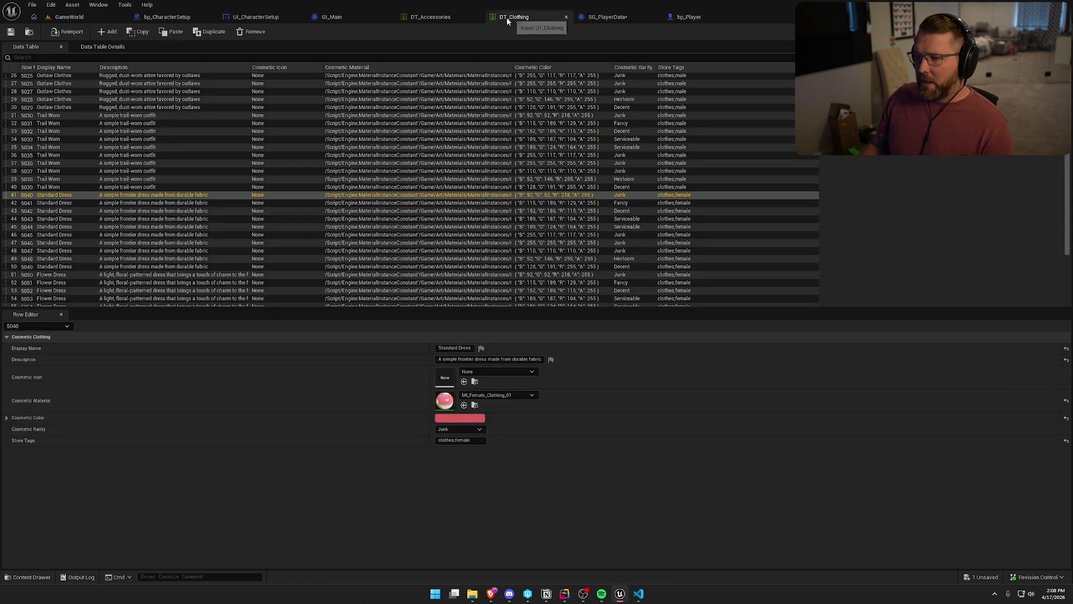
pyautogui.scroll(10, 423, 200)
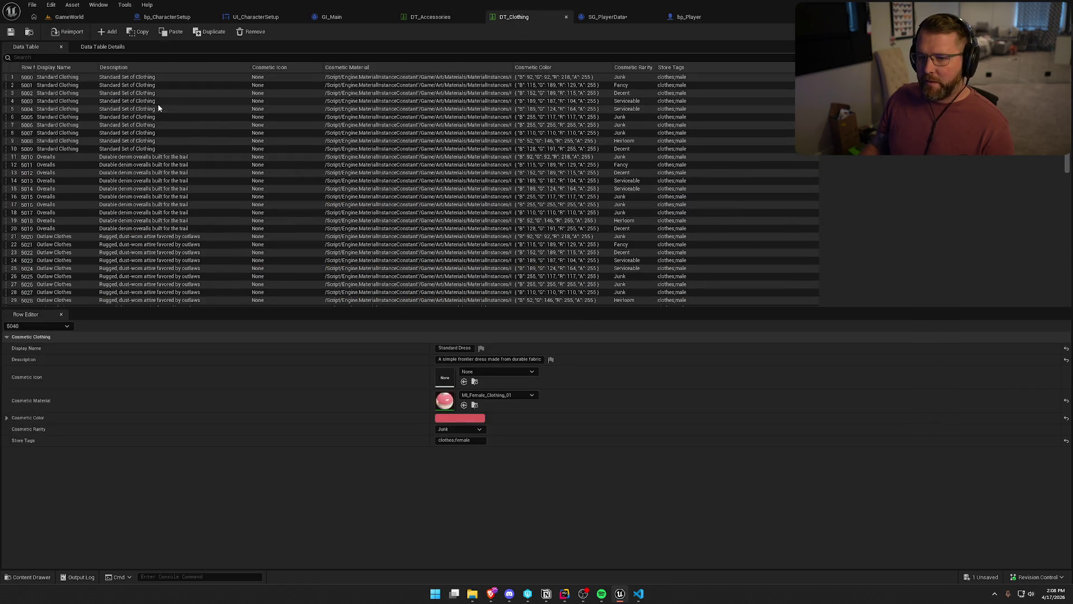
pyautogui.click(70, 78)
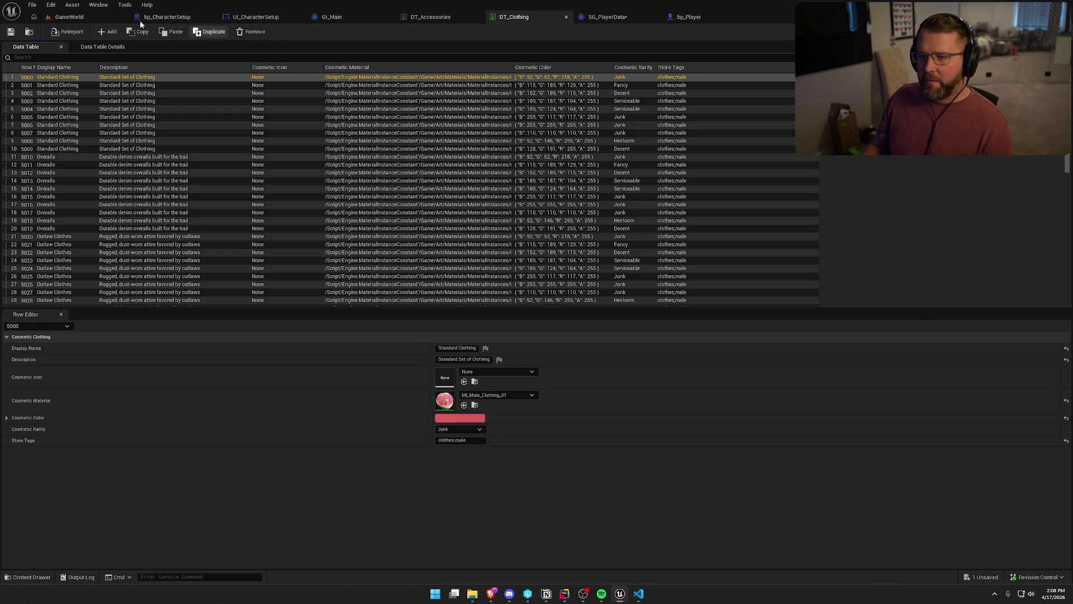
pyautogui.click(325, 18)
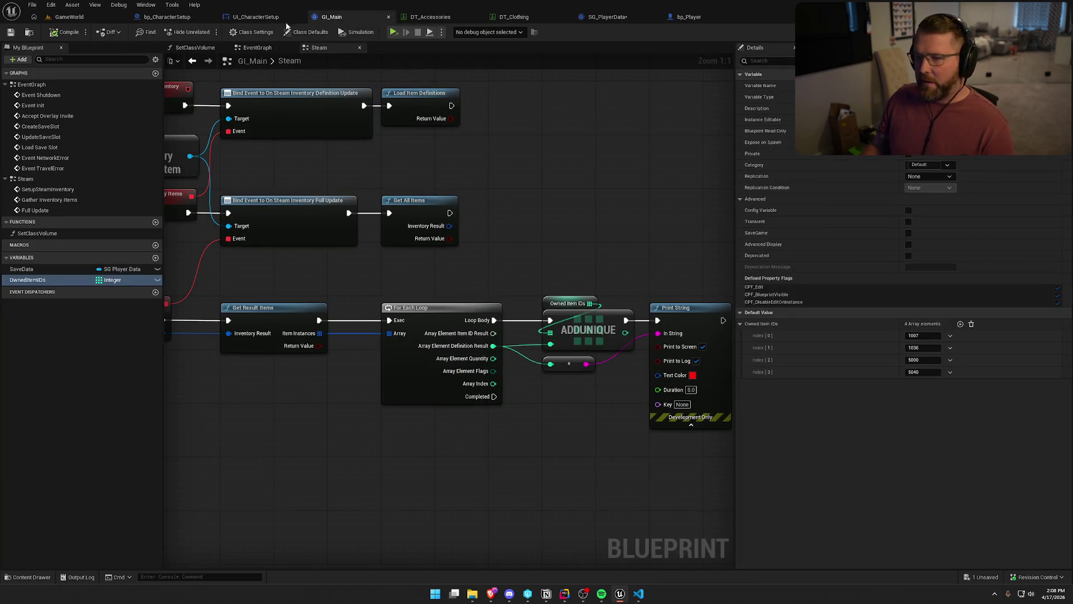
pyautogui.click(601, 16)
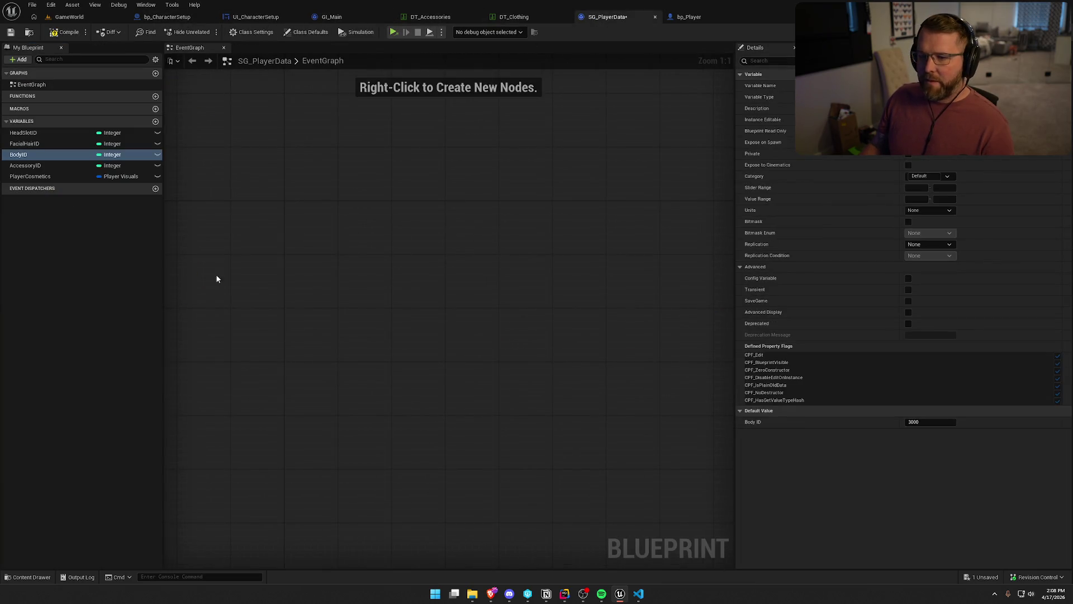
pyautogui.click(917, 422)
pyautogui.write('5000')
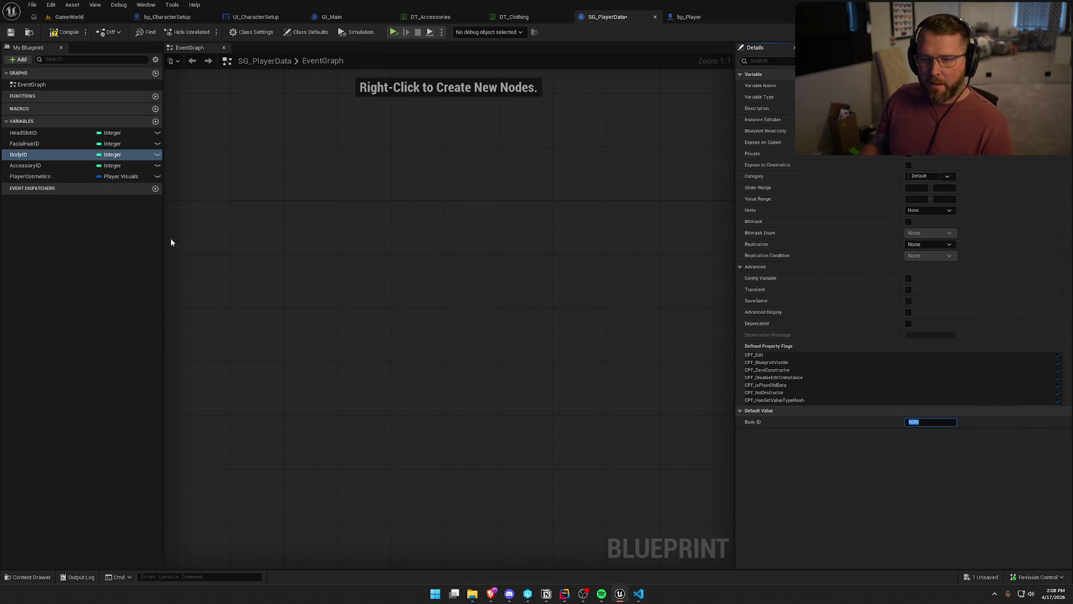
pyautogui.click(25, 165)
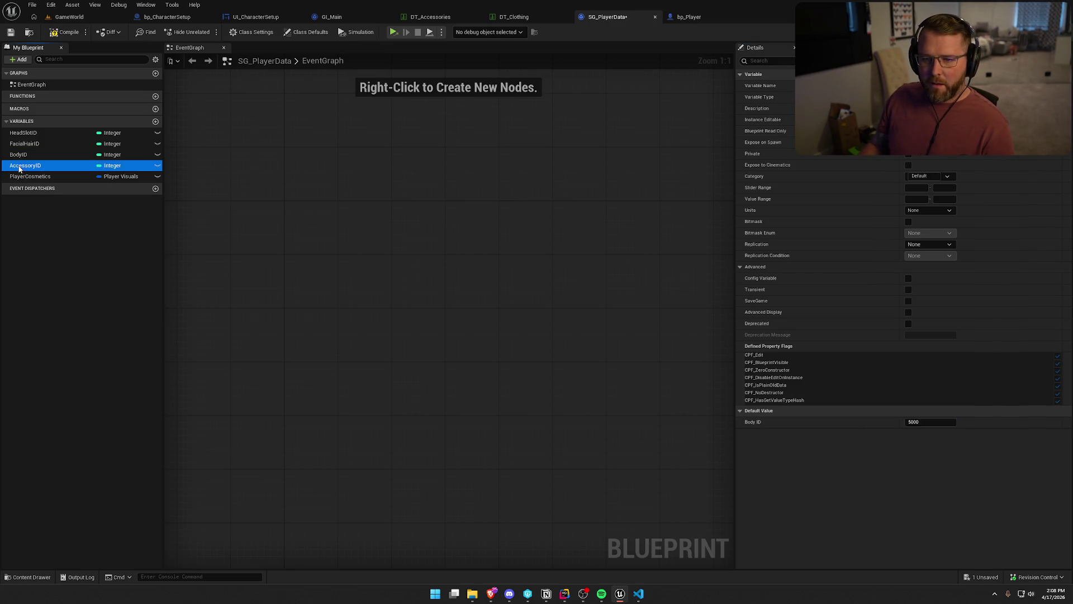
pyautogui.hotkey('ctrl', 's')
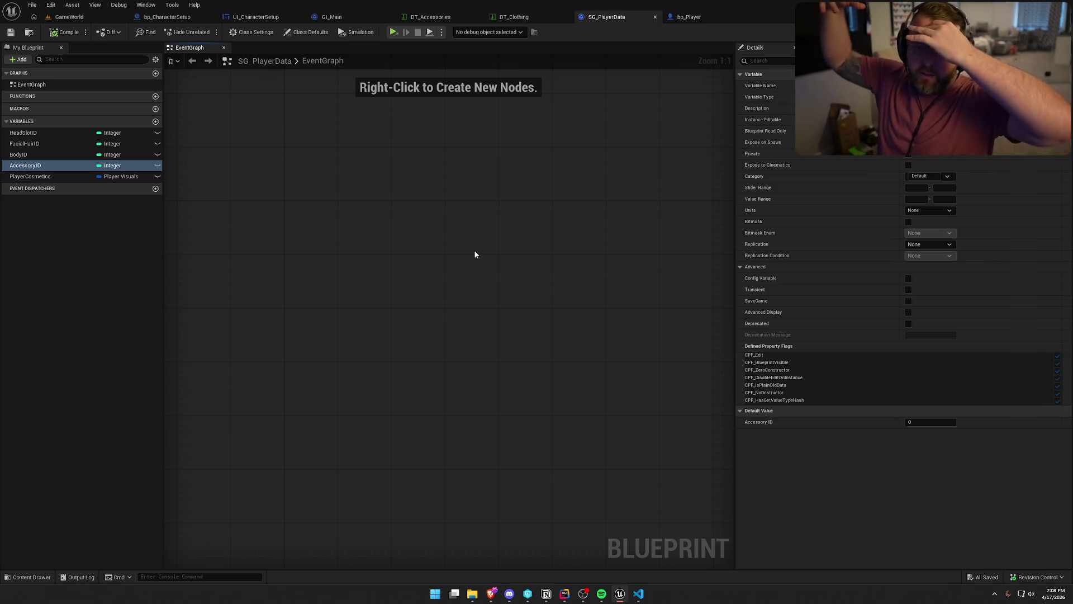
pyautogui.click(39, 177)
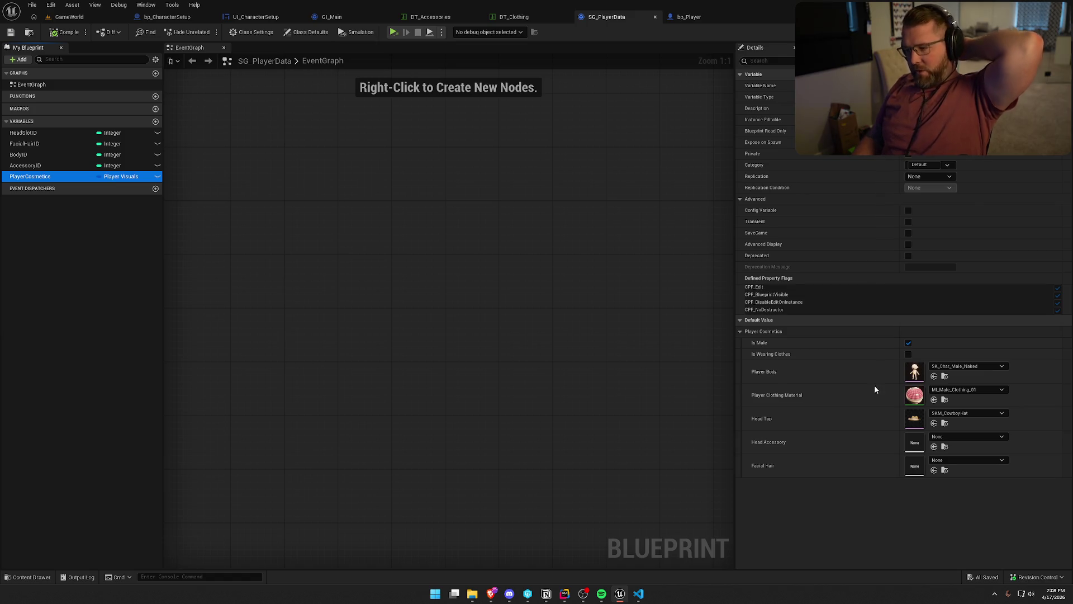
pyautogui.click(331, 17)
# - Pan around GI_Main's Steam graph to review its loop and Print String nodes
pyautogui.moveTo(488, 245); pyautogui.dragTo(314, 133)
pyautogui.moveTo(359, 304)
pyautogui.mouseDown()
pyautogui.moveTo(474, 298)
pyautogui.moveTo(503, 384)
pyautogui.moveTo(630, 496)
pyautogui.moveTo(625, 547)
pyautogui.mouseUp()
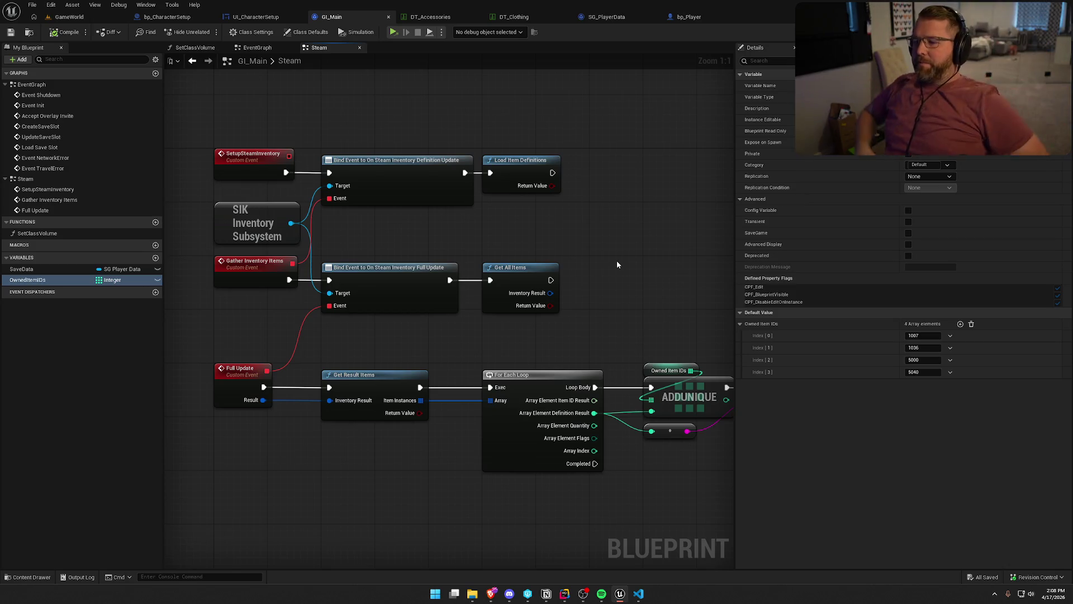
pyautogui.moveTo(641, 257)
pyautogui.mouseDown()
pyautogui.moveTo(562, 239)
pyautogui.moveTo(606, 246)
pyautogui.mouseUp()
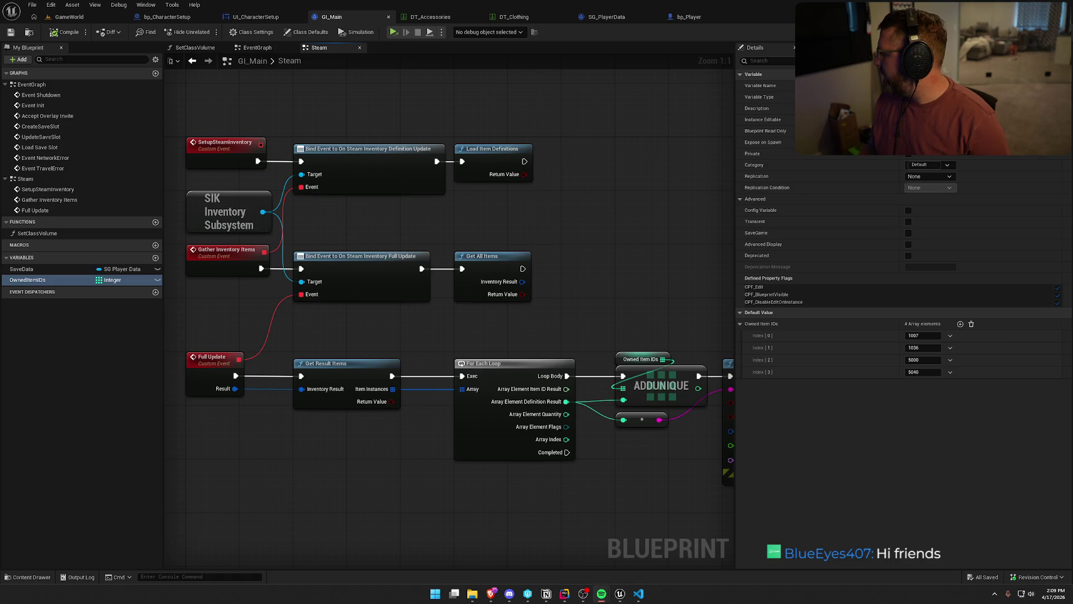
pyautogui.moveTo(474, 233); pyautogui.dragTo(515, 239)
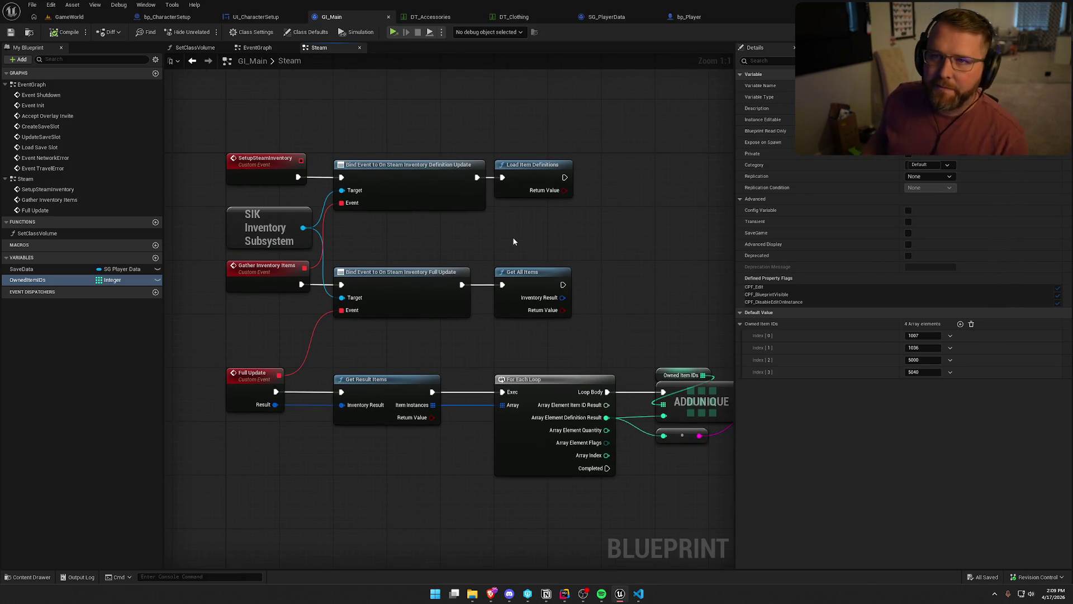
pyautogui.moveTo(434, 421)
pyautogui.mouseDown()
pyautogui.moveTo(333, 318)
pyautogui.moveTo(250, 331)
pyautogui.mouseUp()
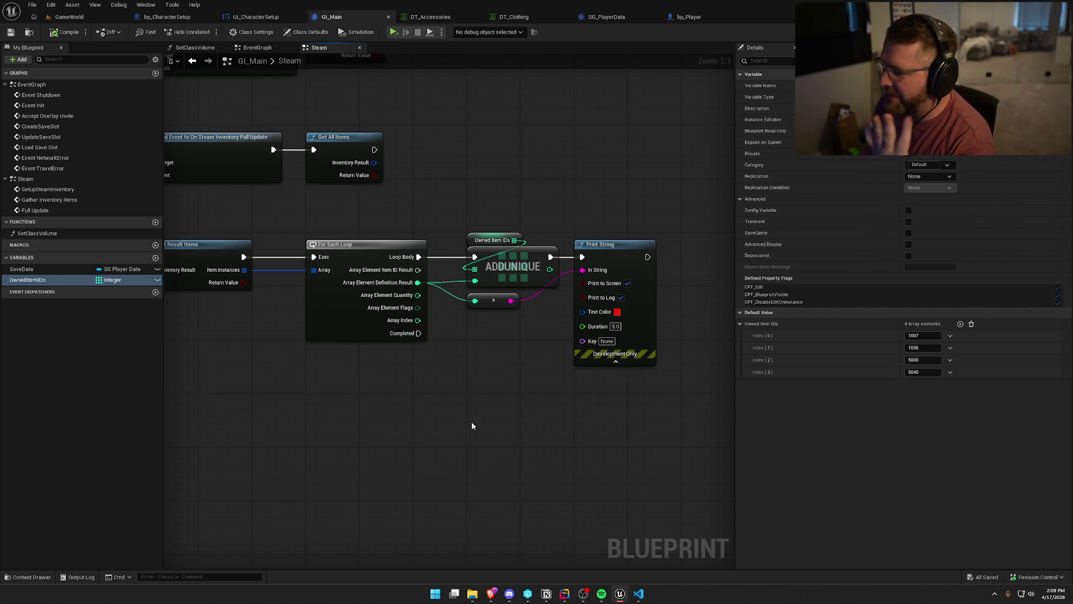
pyautogui.moveTo(471, 426); pyautogui.dragTo(568, 453)
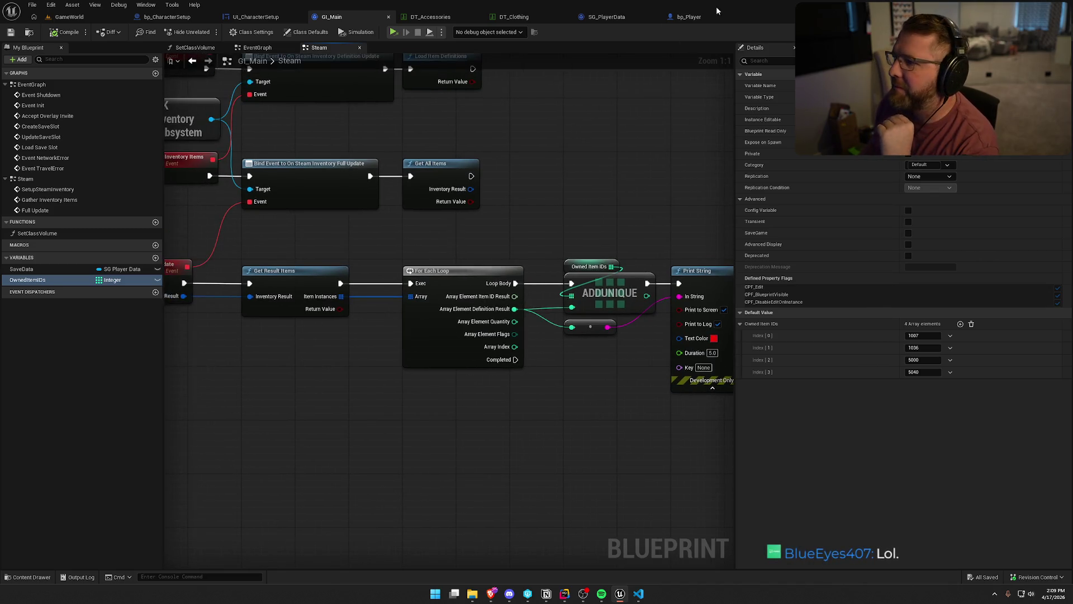
# - Look over bp_Player's event graph, then open UI_CharacterSetup's event graph
pyautogui.click(689, 17)
pyautogui.moveTo(581, 370)
pyautogui.mouseDown()
pyautogui.moveTo(679, 363)
pyautogui.moveTo(652, 311)
pyautogui.moveTo(716, 311)
pyautogui.moveTo(484, 352)
pyautogui.moveTo(528, 356)
pyautogui.mouseUp()
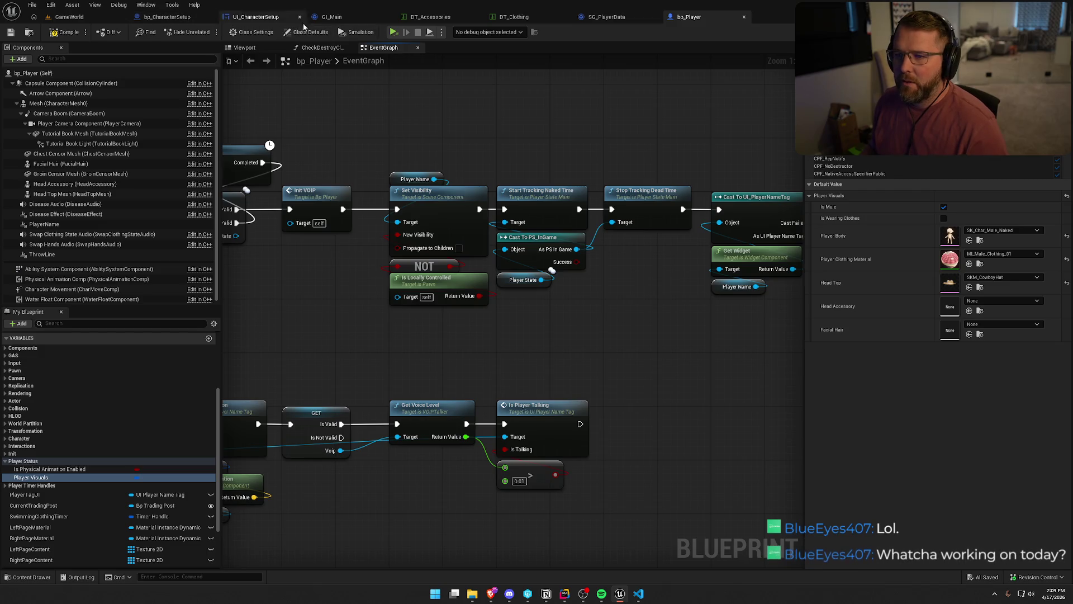
pyautogui.click(255, 17)
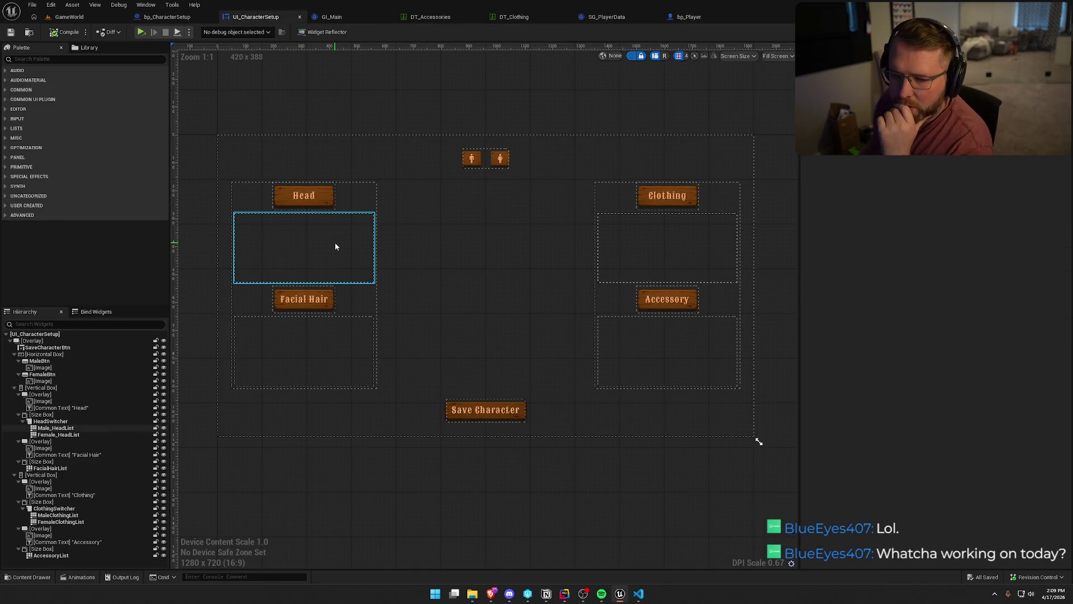
pyautogui.click(1050, 31)
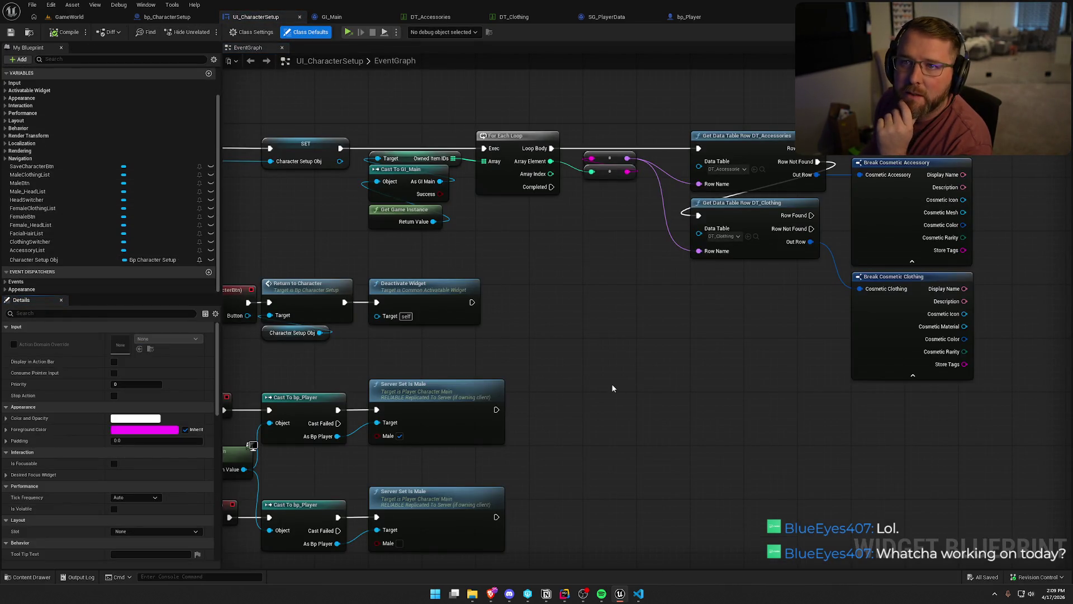
# - Pan the EventGraph to the DT_Accessories and DT_Clothing row lookups and their Break Cosmetic nodes
pyautogui.moveTo(611, 378)
pyautogui.mouseDown()
pyautogui.moveTo(431, 348)
pyautogui.moveTo(333, 349)
pyautogui.mouseUp()
pyautogui.moveTo(775, 241)
pyautogui.mouseDown()
pyautogui.moveTo(935, 234)
pyautogui.moveTo(452, 350)
pyautogui.mouseUp()
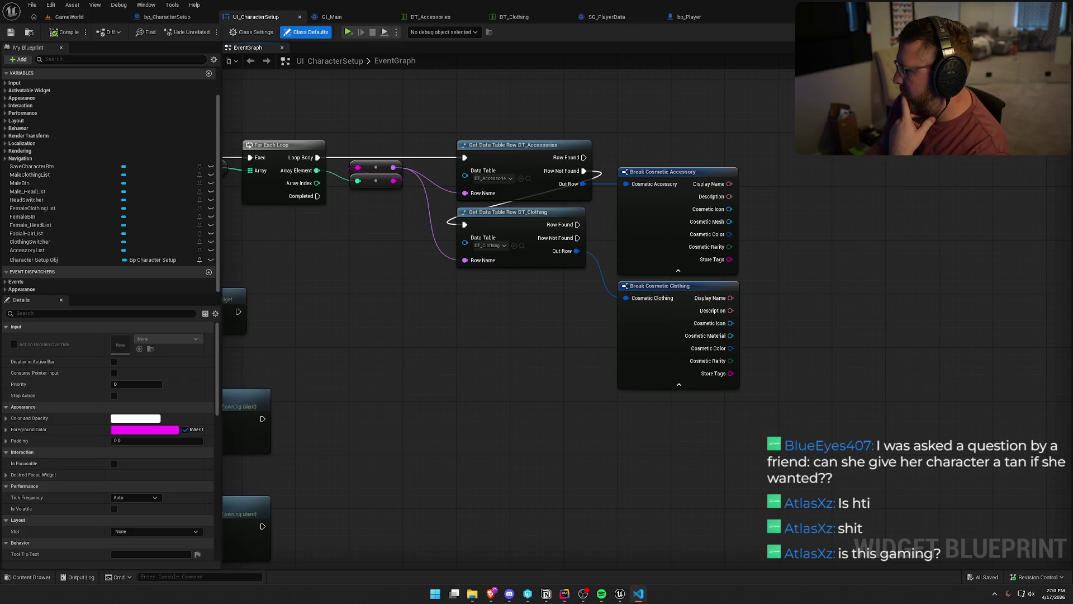
pyautogui.click(642, 133)
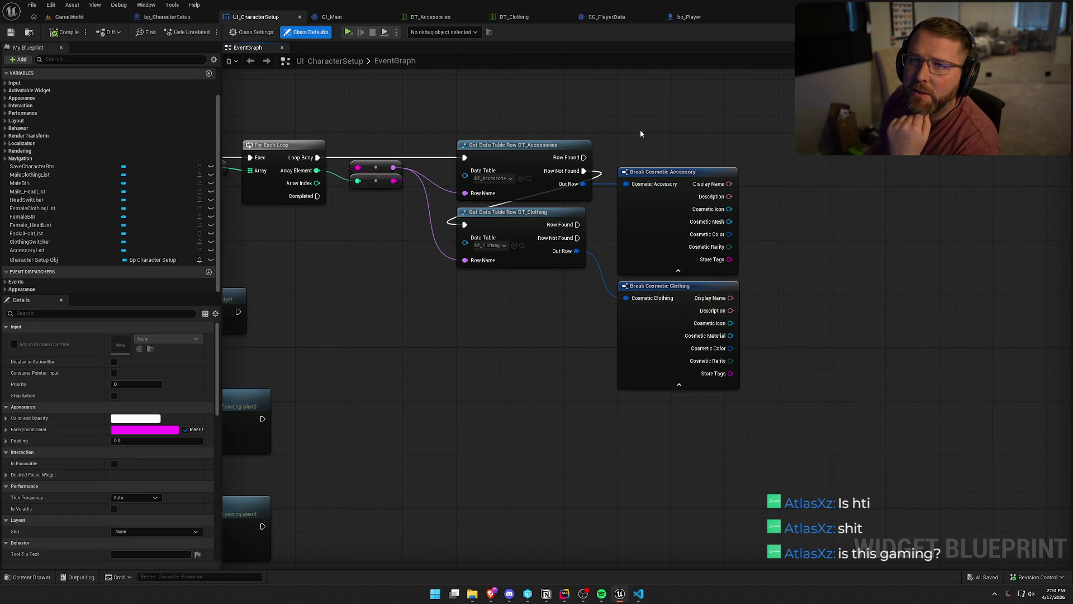
pyautogui.moveTo(413, 99)
pyautogui.mouseDown()
pyautogui.moveTo(628, 153)
pyautogui.moveTo(648, 139)
pyautogui.mouseUp()
pyautogui.rightClick(649, 139)
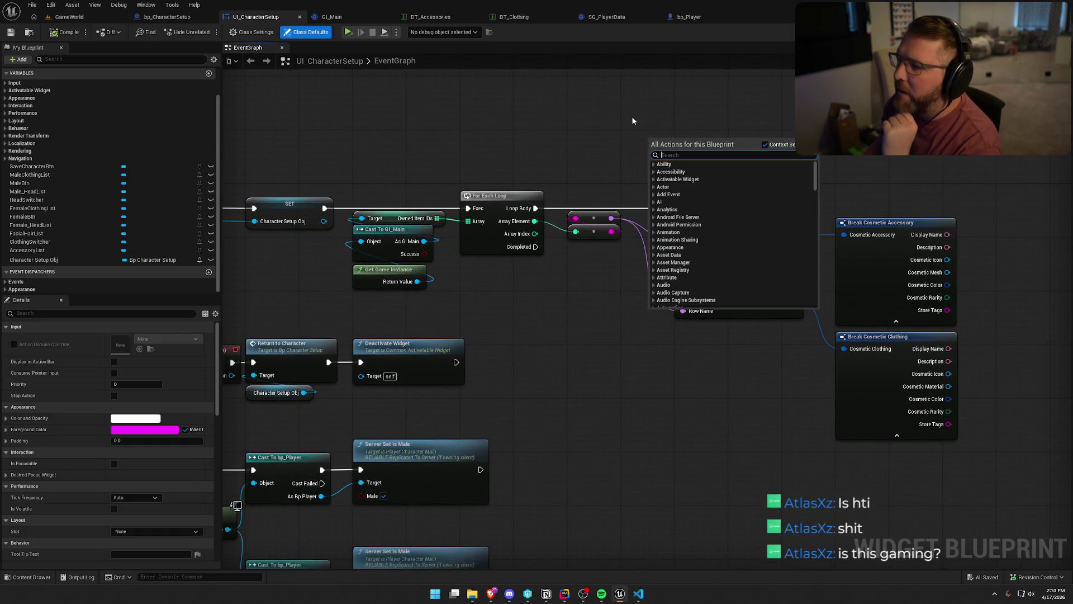
# - Pull a new execution wire off the Row Found pin of Get Data Table Row DT_Accessories
pyautogui.click(637, 120)
pyautogui.moveTo(753, 125)
pyautogui.mouseDown()
pyautogui.moveTo(633, 119)
pyautogui.moveTo(654, 129)
pyautogui.mouseUp()
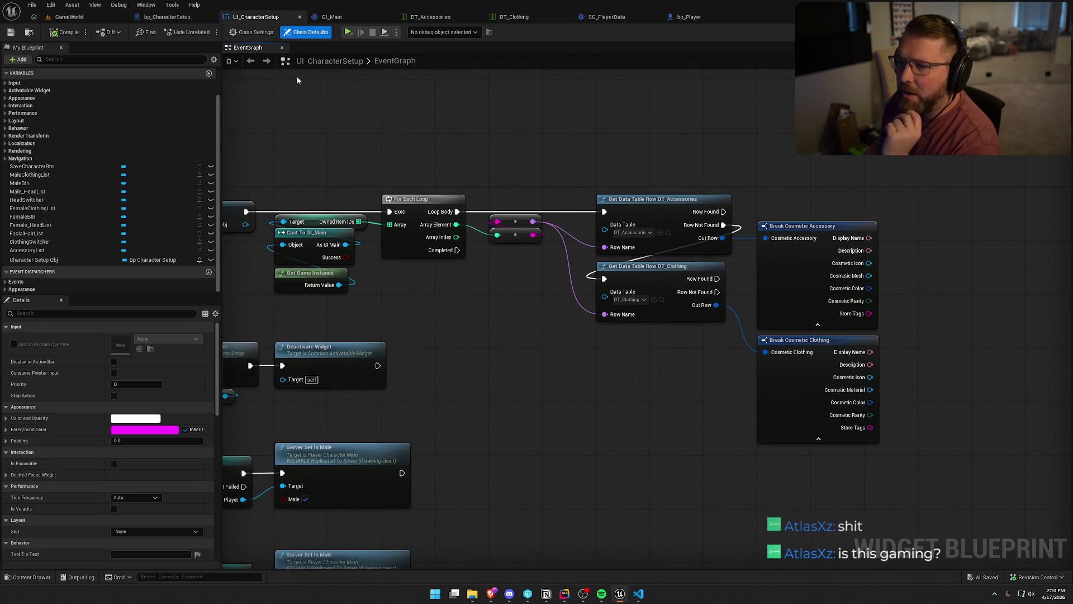
pyautogui.click(1032, 32)
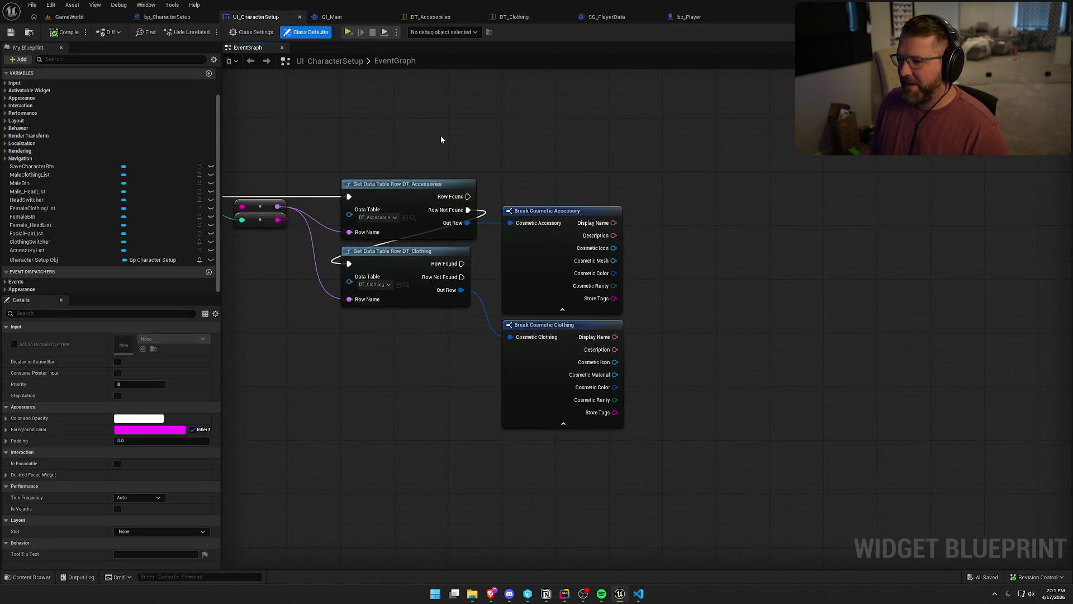
pyautogui.click(771, 268)
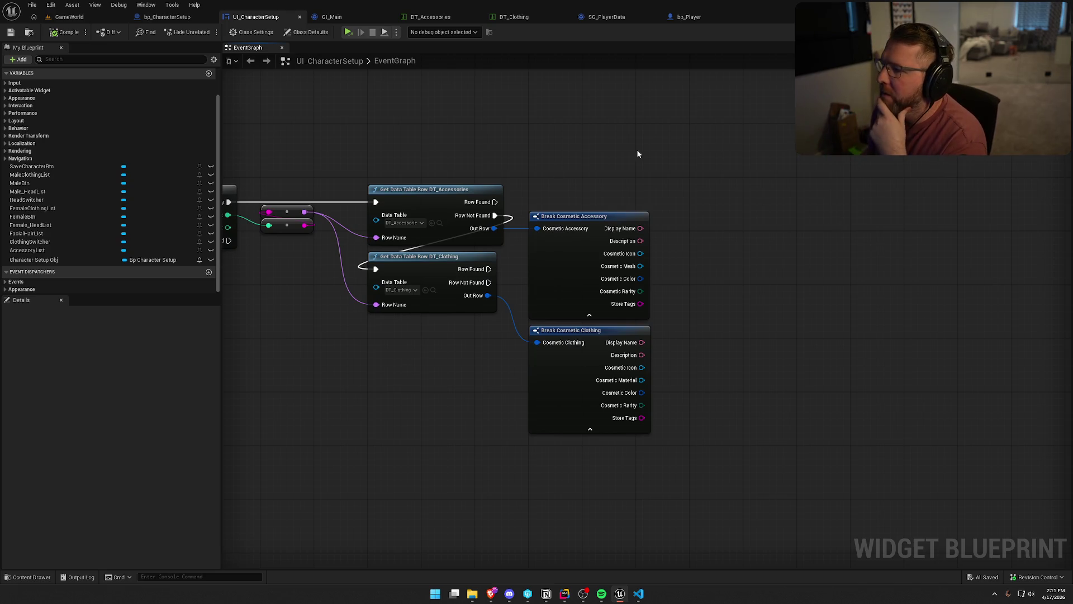
pyautogui.moveTo(495, 202)
pyautogui.mouseDown()
pyautogui.moveTo(539, 208)
pyautogui.moveTo(708, 147)
pyautogui.mouseUp()
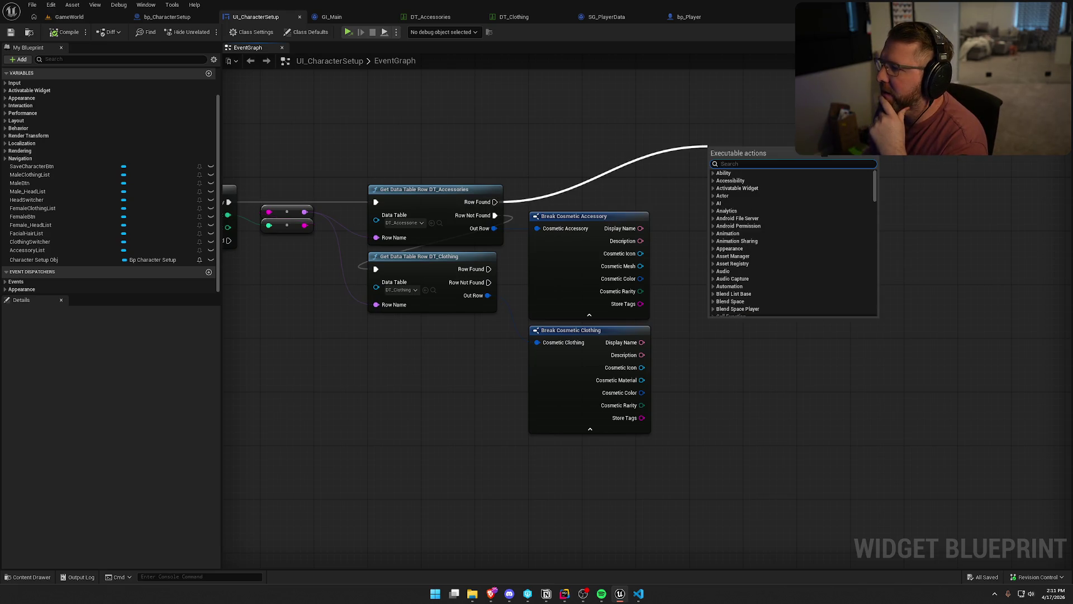
# - Cancel the accessory wire and inspect the Facial Hair list and overall layout in the Designer
pyautogui.press('Escape')
pyautogui.click(1029, 32)
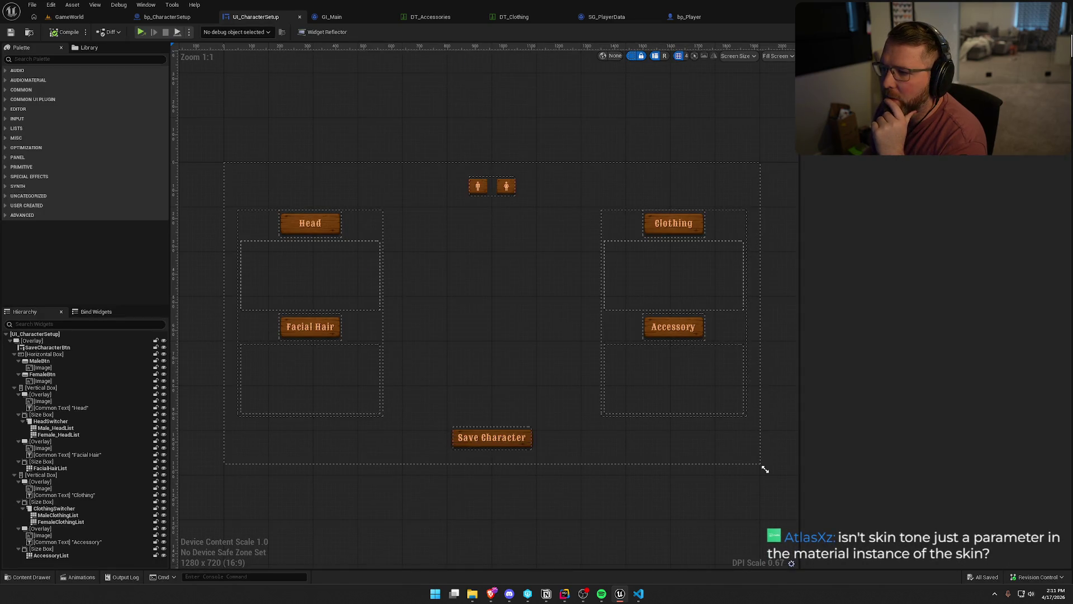
pyautogui.click(364, 379)
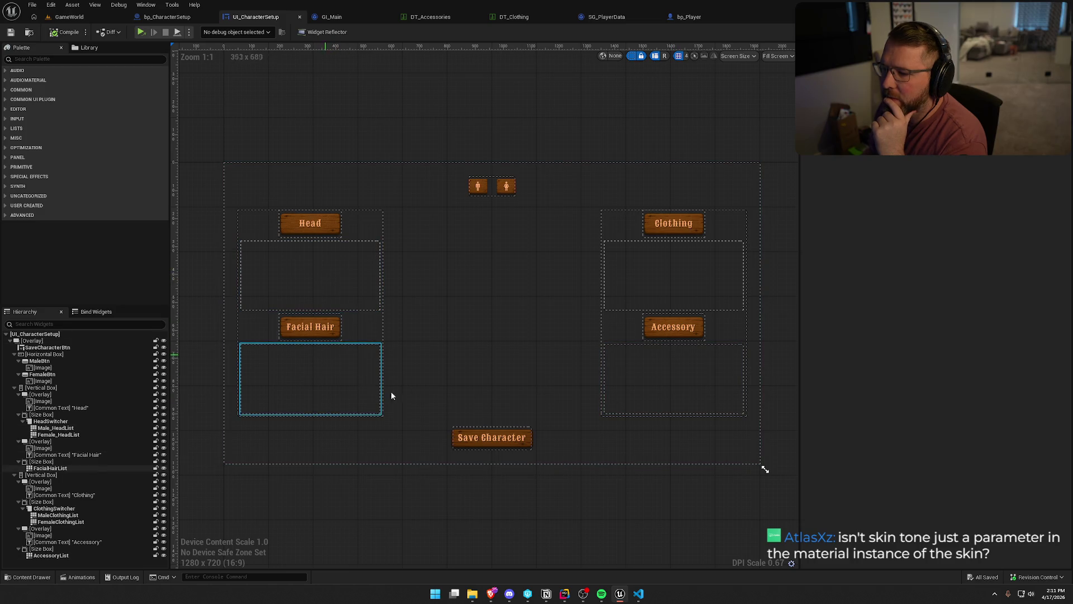
pyautogui.click(545, 429)
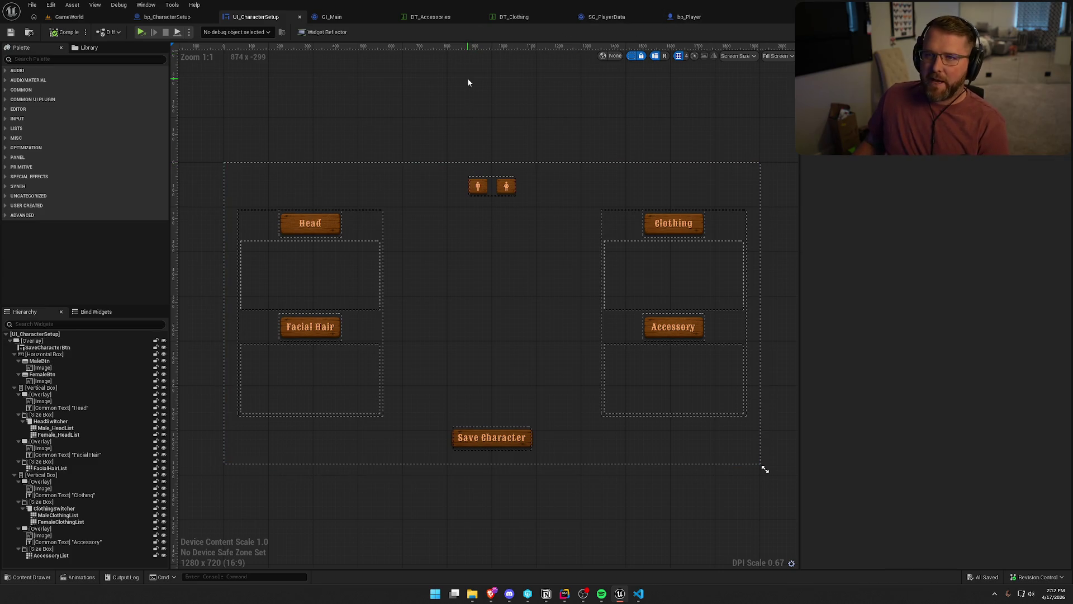
# - Review the DT_Accessories table, then return to the UI_CharacterSetup event graph
pyautogui.click(408, 22)
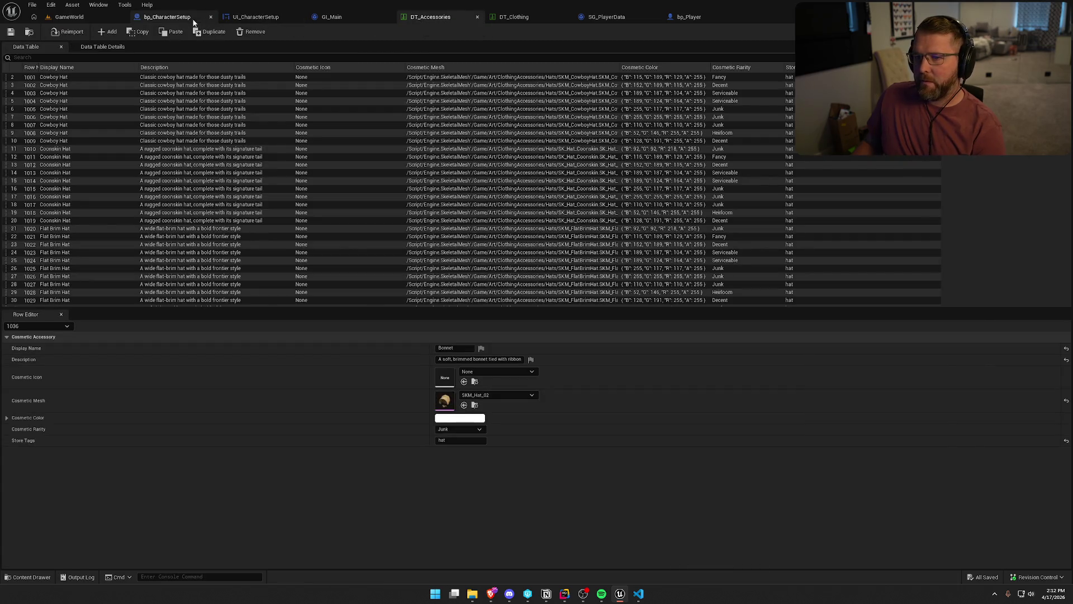
pyautogui.click(167, 17)
pyautogui.click(255, 16)
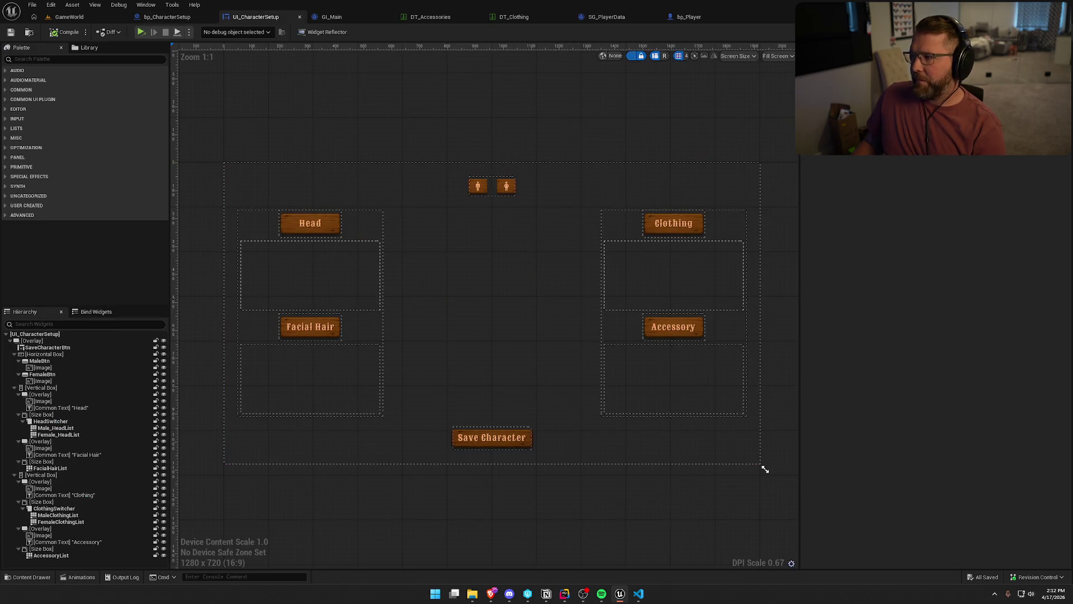
pyautogui.click(1051, 32)
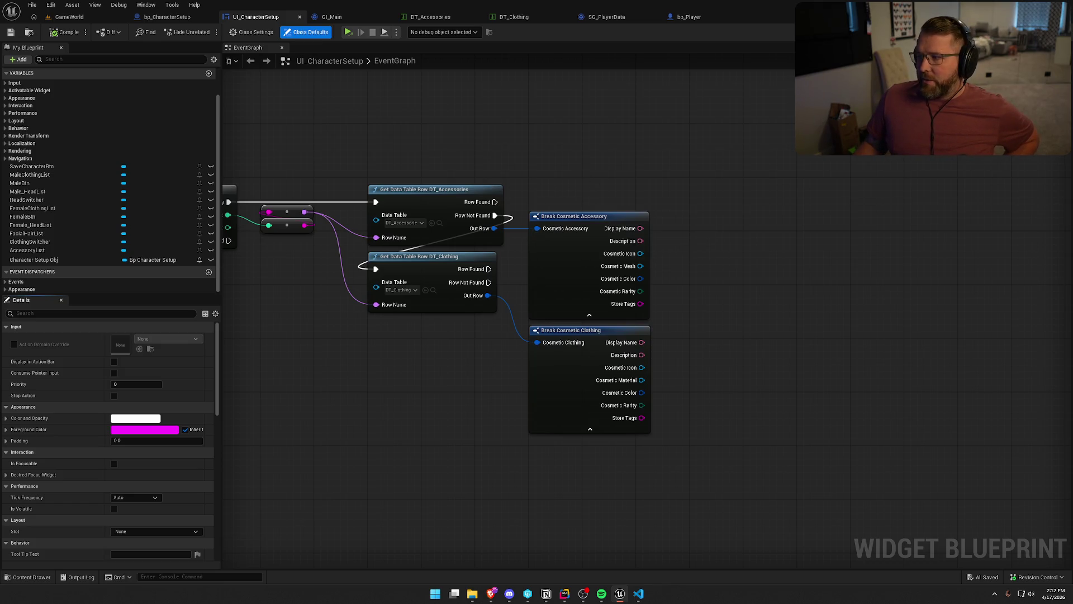
# - Compare the Head list's settings with the Clothing list's in the Designer
pyautogui.click(1051, 32)
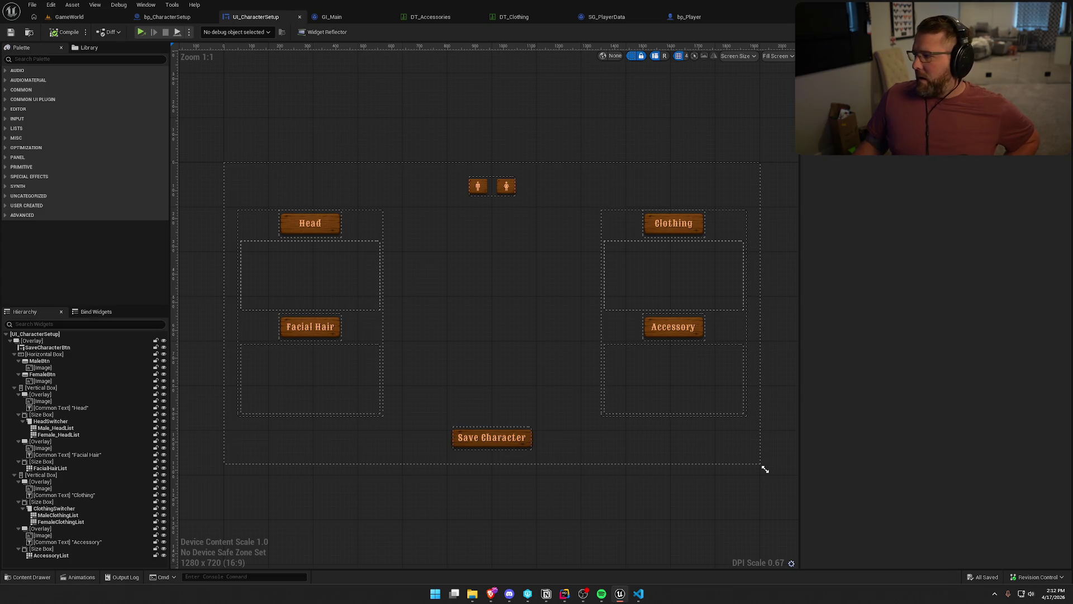
pyautogui.click(323, 280)
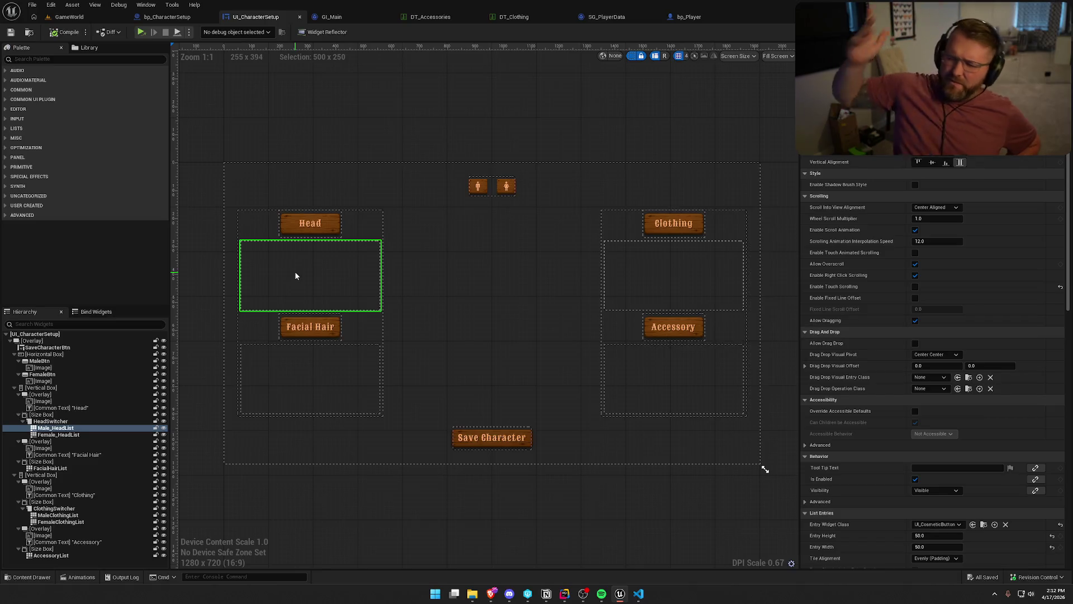
pyautogui.click(672, 287)
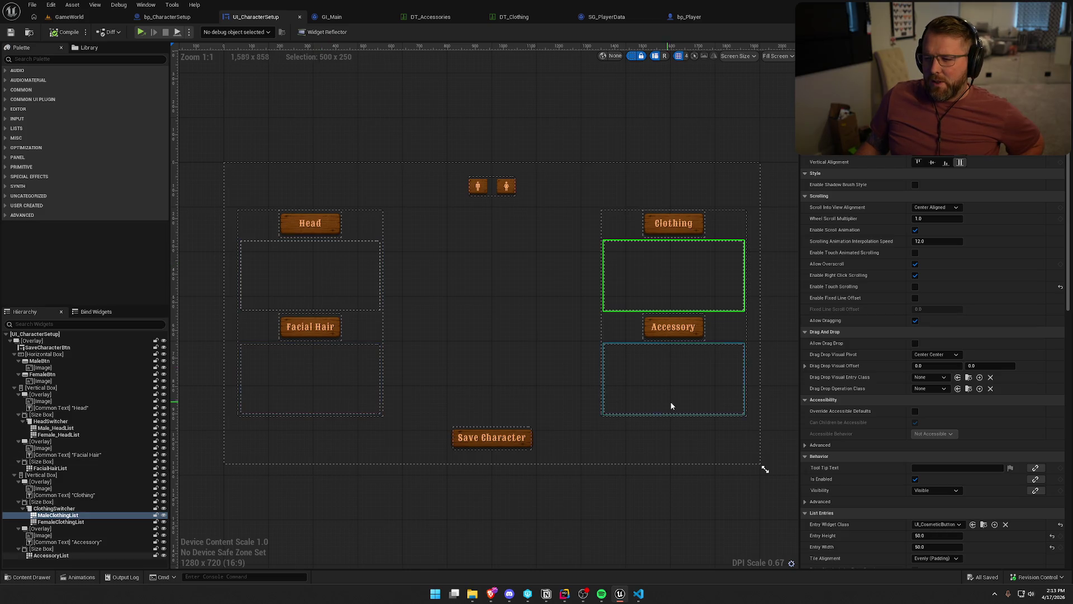
# - Delete Female_HeadList and replace HeadSwitcher with its remaining Male_HeadList child
pyautogui.click(54, 424)
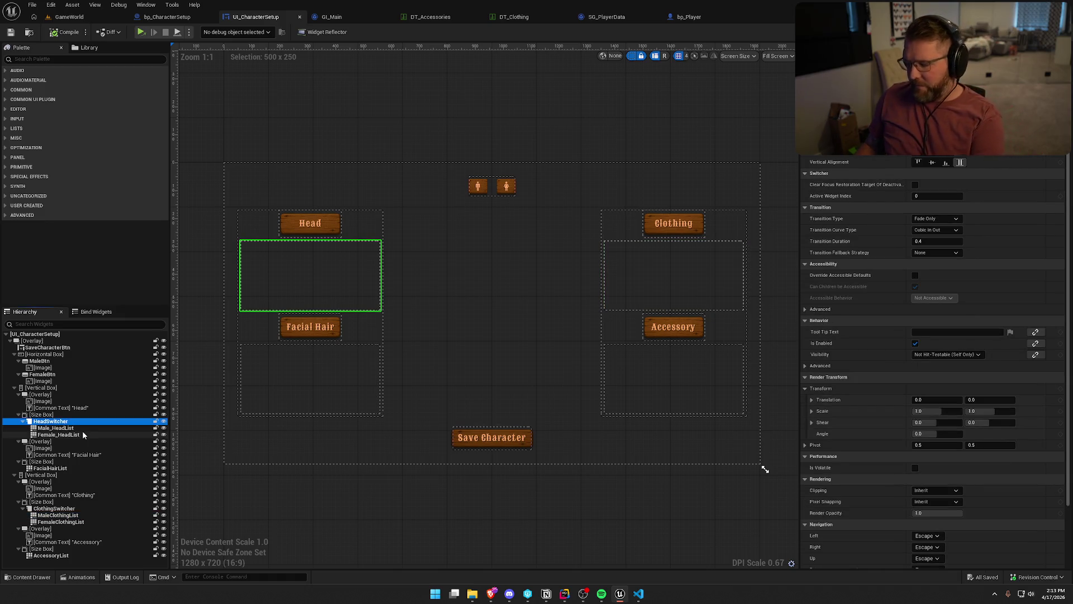
pyautogui.click(58, 435)
pyautogui.press('Delete')
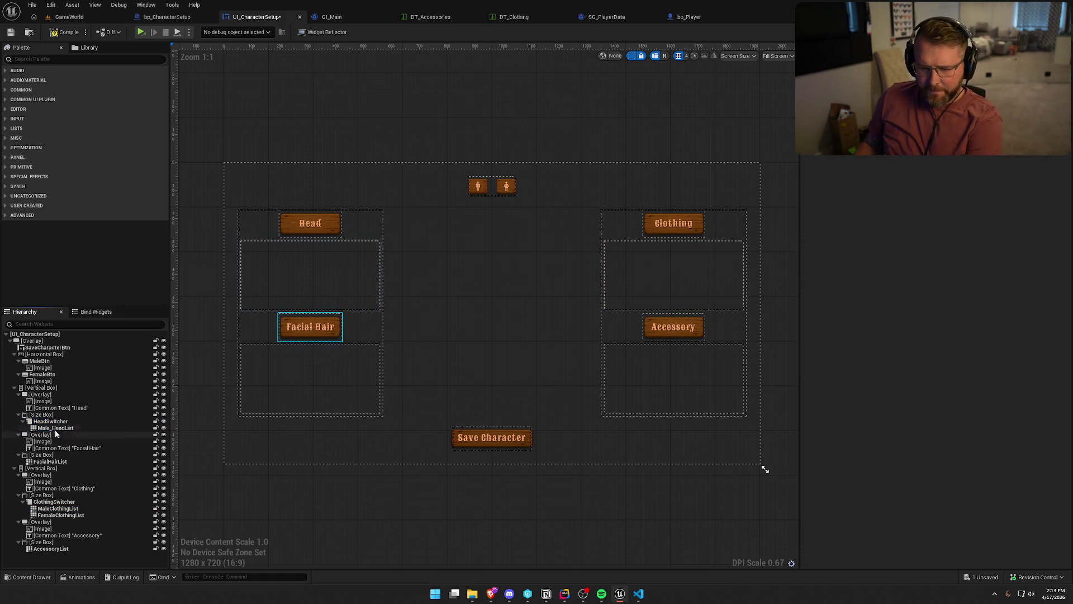
pyautogui.rightClick(51, 422)
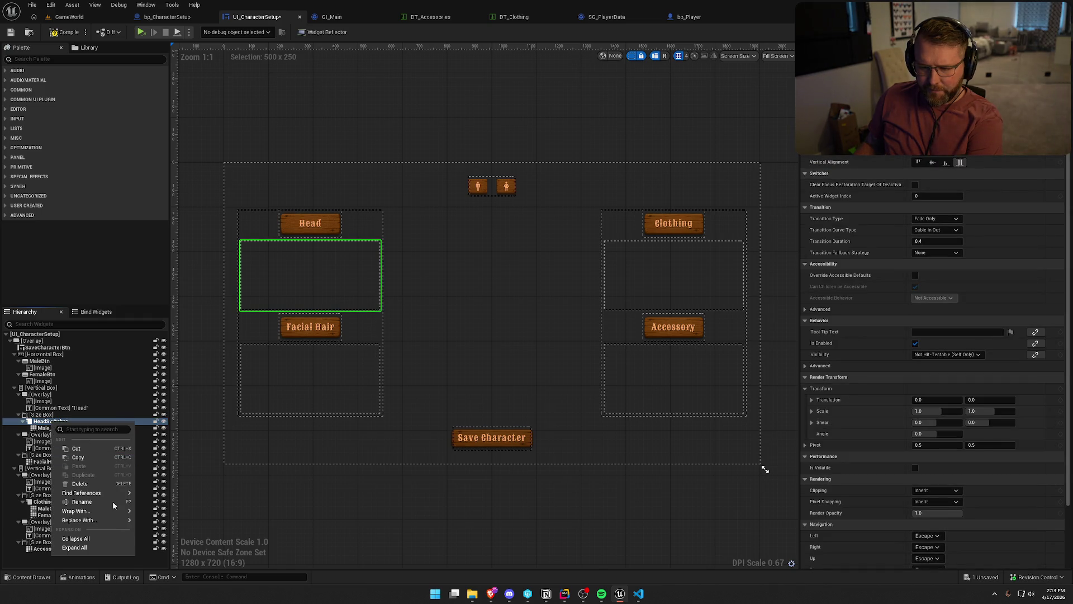
pyautogui.moveTo(111, 519)
pyautogui.click(170, 438)
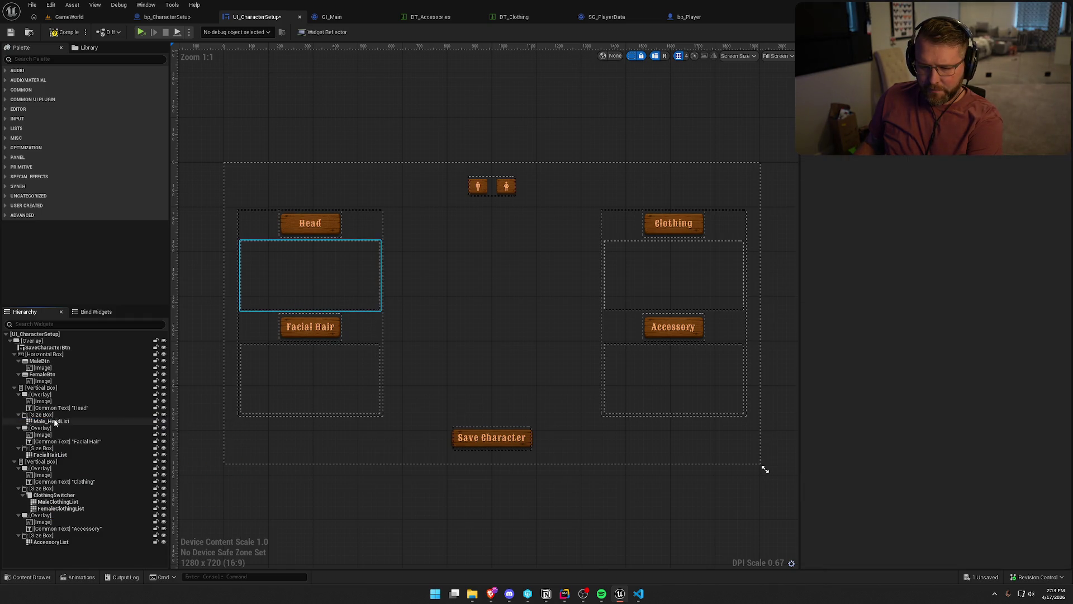
# - Rename Male_HeadList to HeadList and compile the widget blueprint
pyautogui.press('F2')
pyautogui.press('Home')
pyautogui.press('Delete')
pyautogui.press('Delete')
pyautogui.press('Delete')
pyautogui.press('Delete')
pyautogui.press('Return')
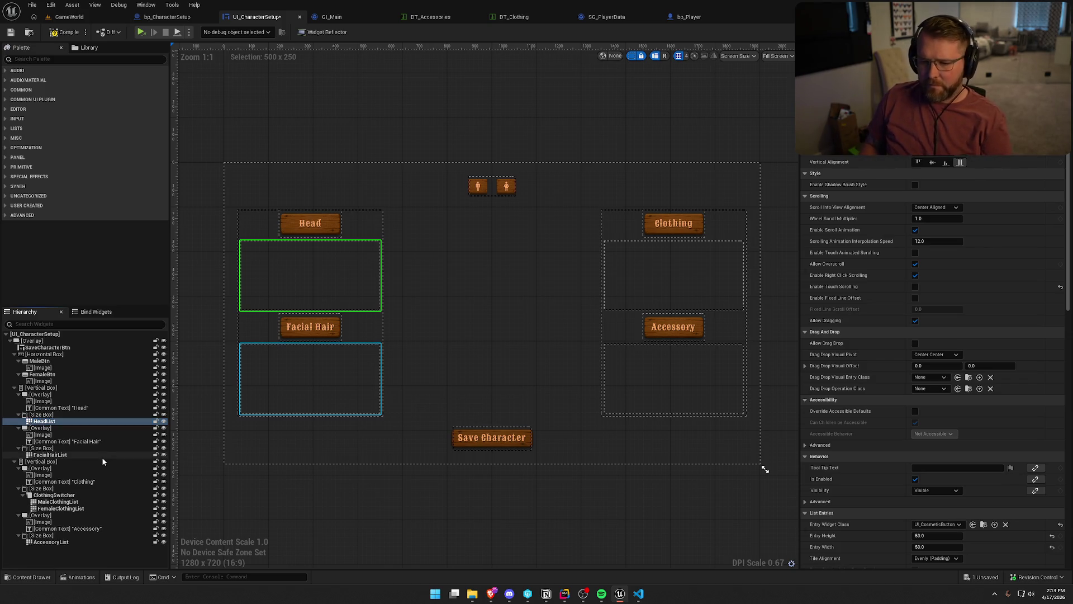
pyautogui.click(64, 32)
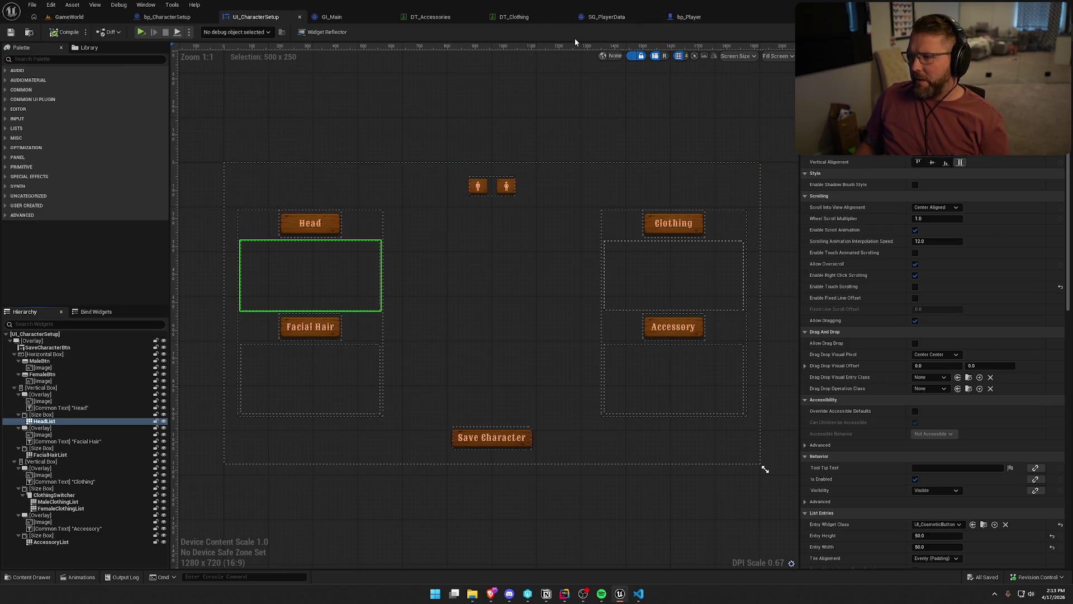
pyautogui.click(1051, 32)
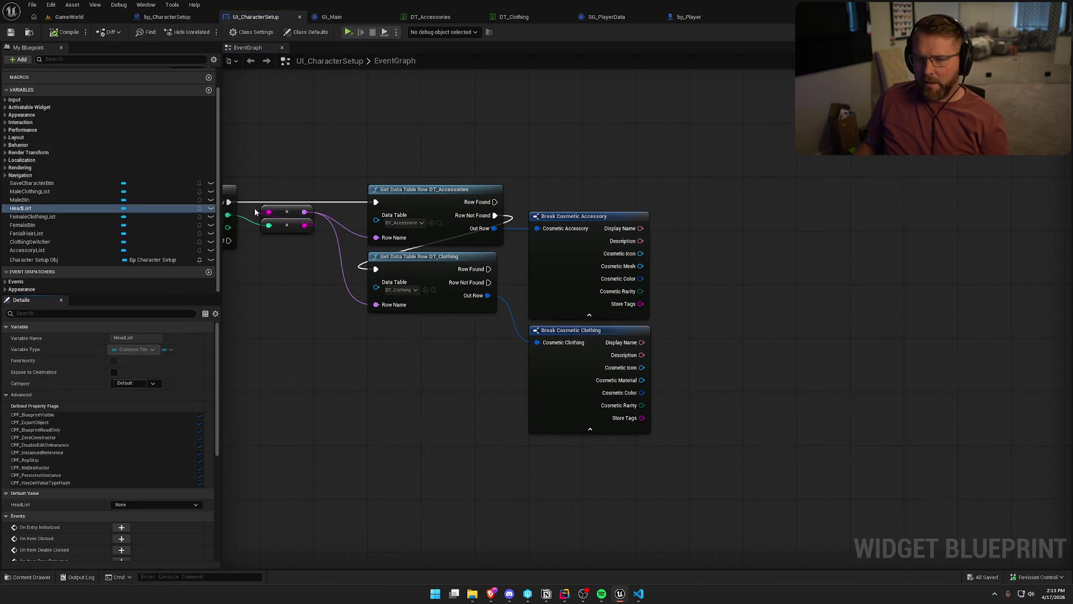
# - Add Head List, Facial Hair List and Accessory List getters to the EventGraph and group them
pyautogui.moveTo(23, 208); pyautogui.dragTo(494, 109)
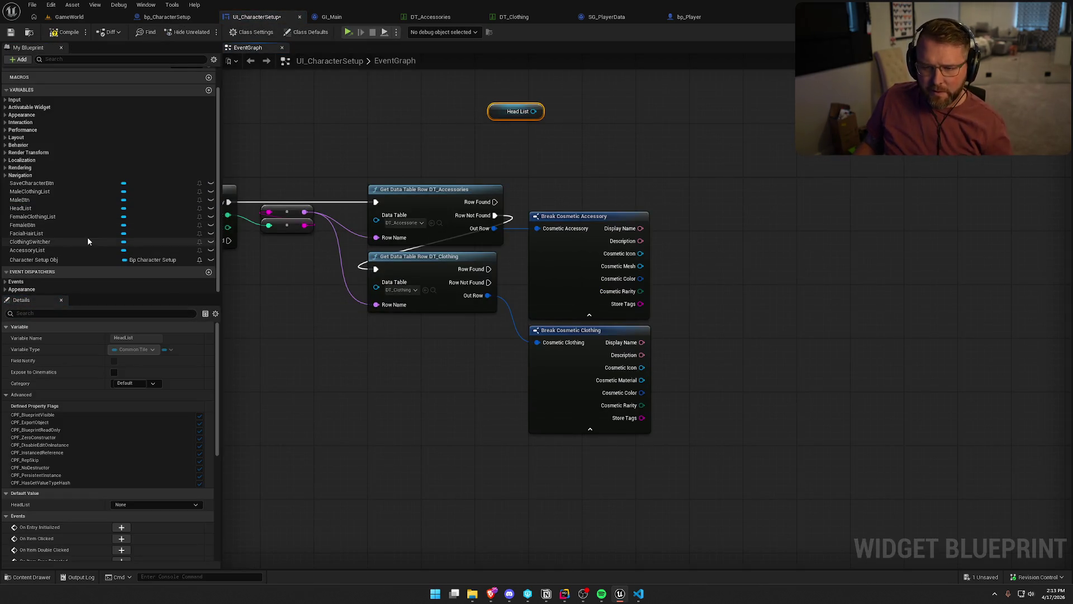
pyautogui.moveTo(26, 233)
pyautogui.mouseDown()
pyautogui.moveTo(498, 170)
pyautogui.moveTo(513, 137)
pyautogui.mouseUp()
pyautogui.moveTo(27, 250)
pyautogui.mouseDown()
pyautogui.moveTo(545, 147)
pyautogui.moveTo(496, 166)
pyautogui.moveTo(420, 129)
pyautogui.mouseUp()
pyautogui.click(454, 133)
pyautogui.keyDown('ctrl'); pyautogui.click(470, 161); pyautogui.keyUp('ctrl')
pyautogui.keyDown('ctrl'); pyautogui.click(448, 187); pyautogui.keyUp('ctrl')
# - Reposition the DT_Accessories lookup, probe the Cosmetic Mesh output, then switch to Rider
pyautogui.moveTo(420, 223)
pyautogui.mouseDown()
pyautogui.moveTo(456, 185)
pyautogui.moveTo(413, 224)
pyautogui.moveTo(546, 153)
pyautogui.moveTo(531, 147)
pyautogui.mouseUp()
pyautogui.click(521, 119)
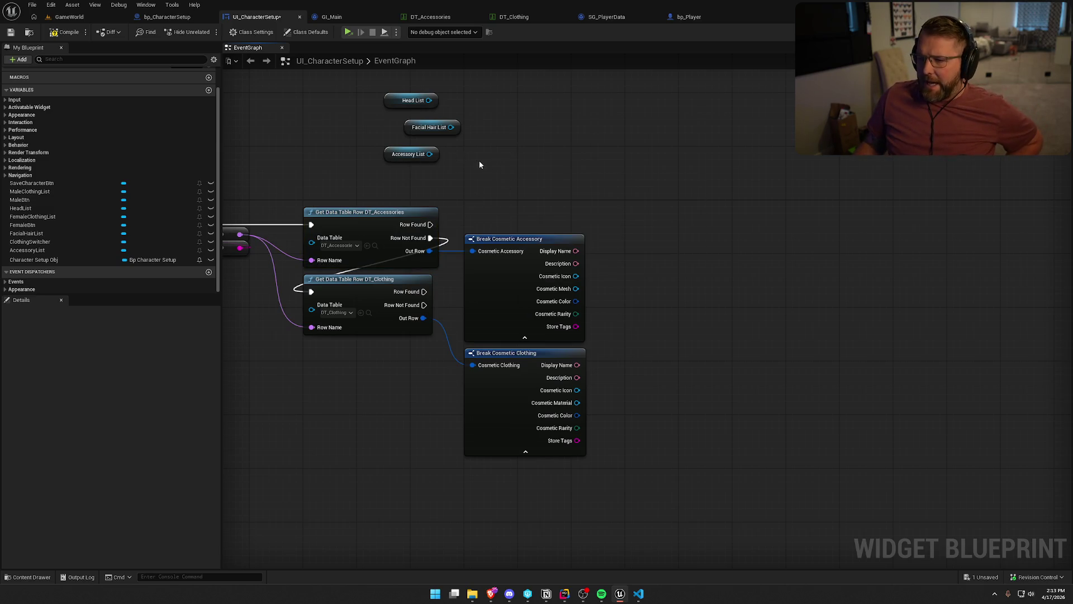
pyautogui.moveTo(446, 174); pyautogui.dragTo(467, 197)
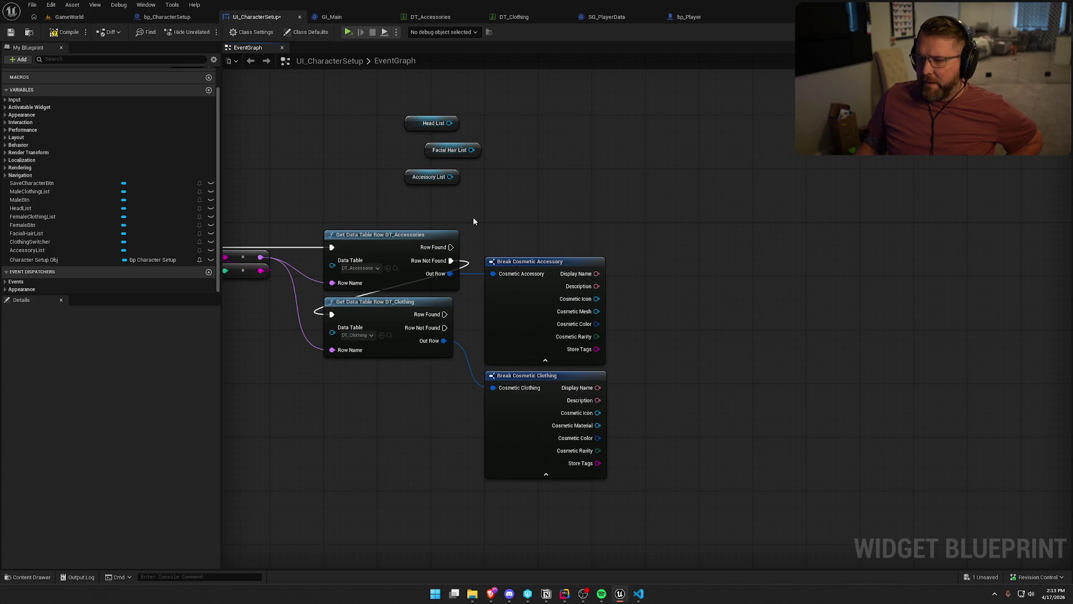
pyautogui.moveTo(275, 204)
pyautogui.mouseDown()
pyautogui.moveTo(542, 185)
pyautogui.moveTo(382, 203)
pyautogui.mouseUp()
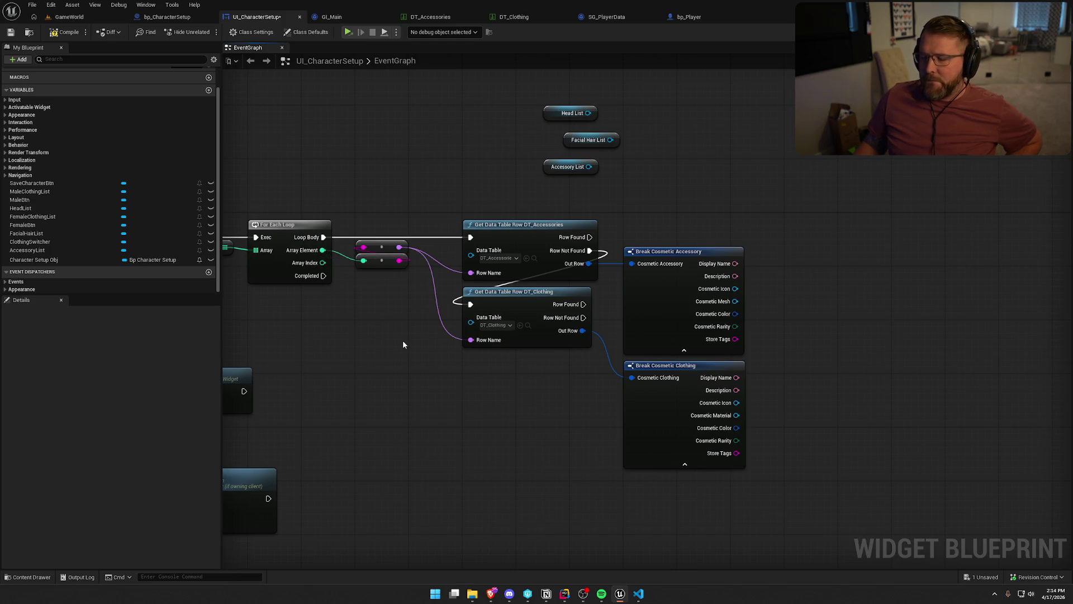
pyautogui.moveTo(403, 341); pyautogui.dragTo(424, 378)
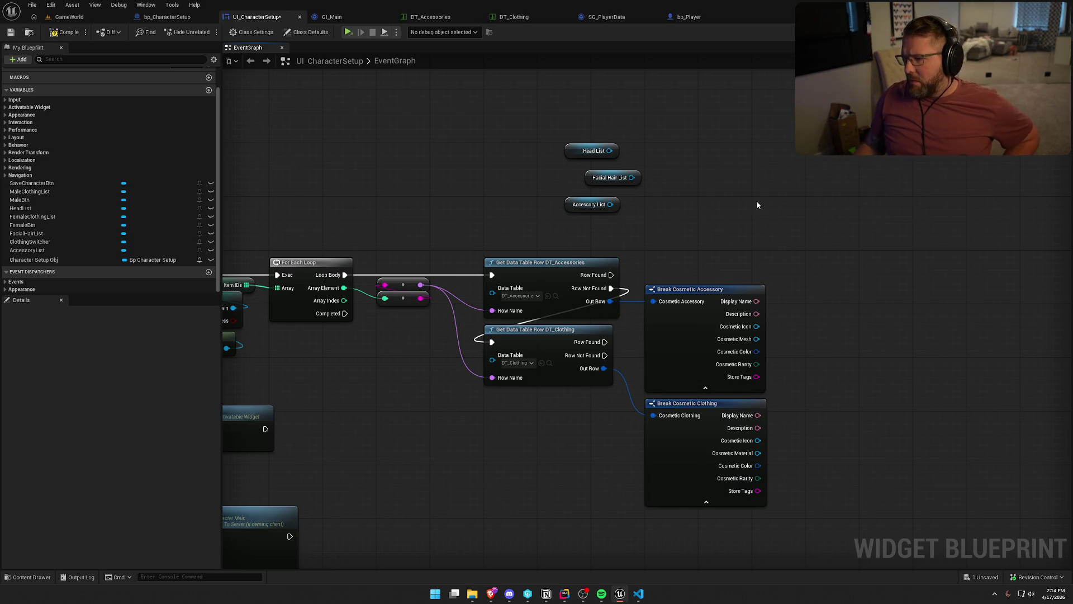
pyautogui.moveTo(740, 199); pyautogui.dragTo(600, 199)
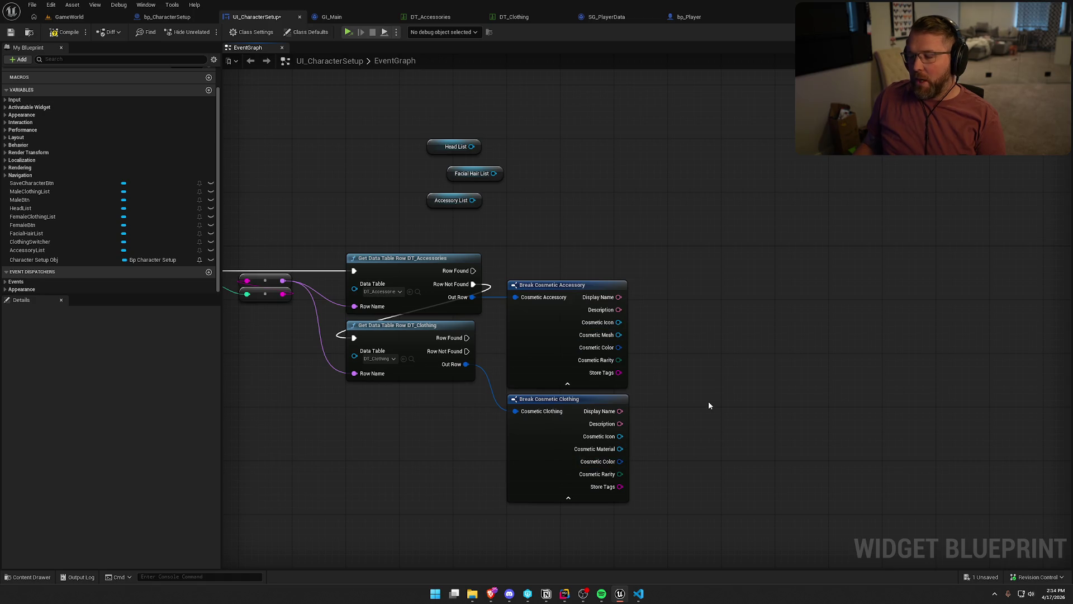
pyautogui.moveTo(619, 335); pyautogui.dragTo(697, 381)
pyautogui.click(705, 318)
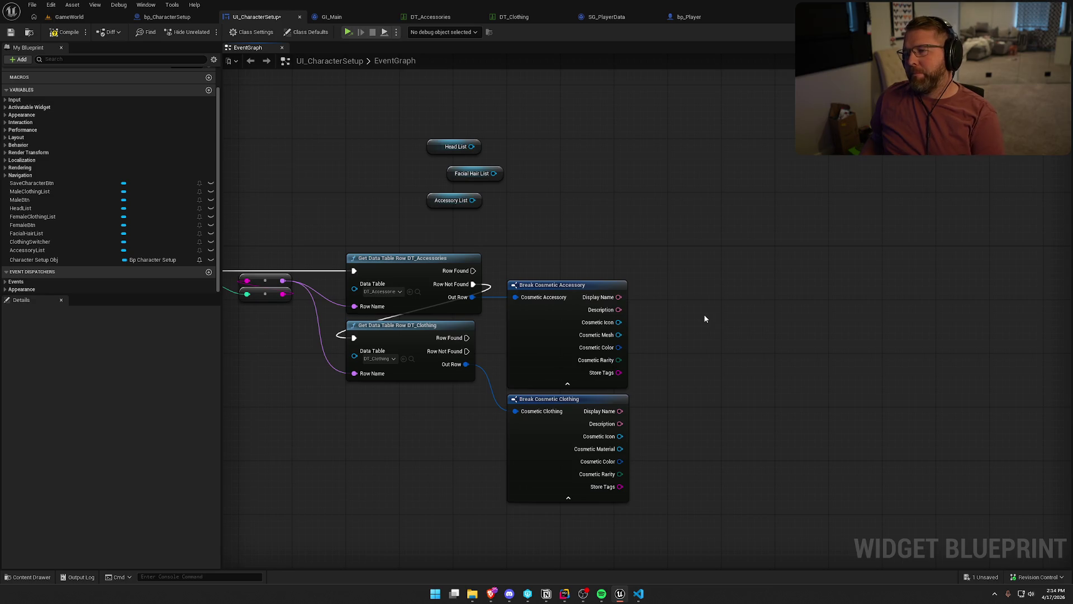
pyautogui.moveTo(571, 596)
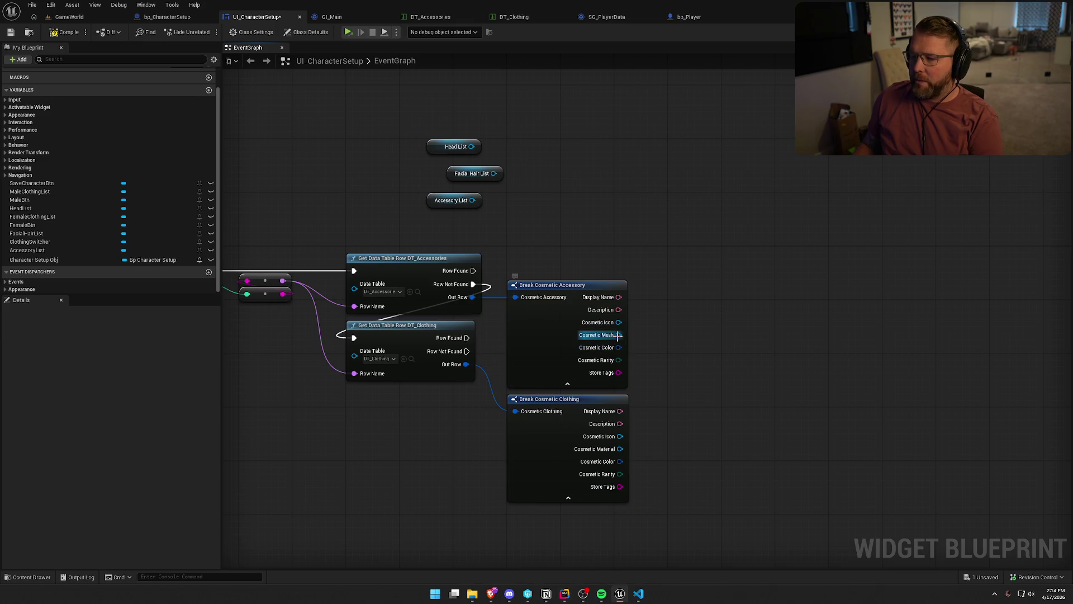
pyautogui.click(564, 594)
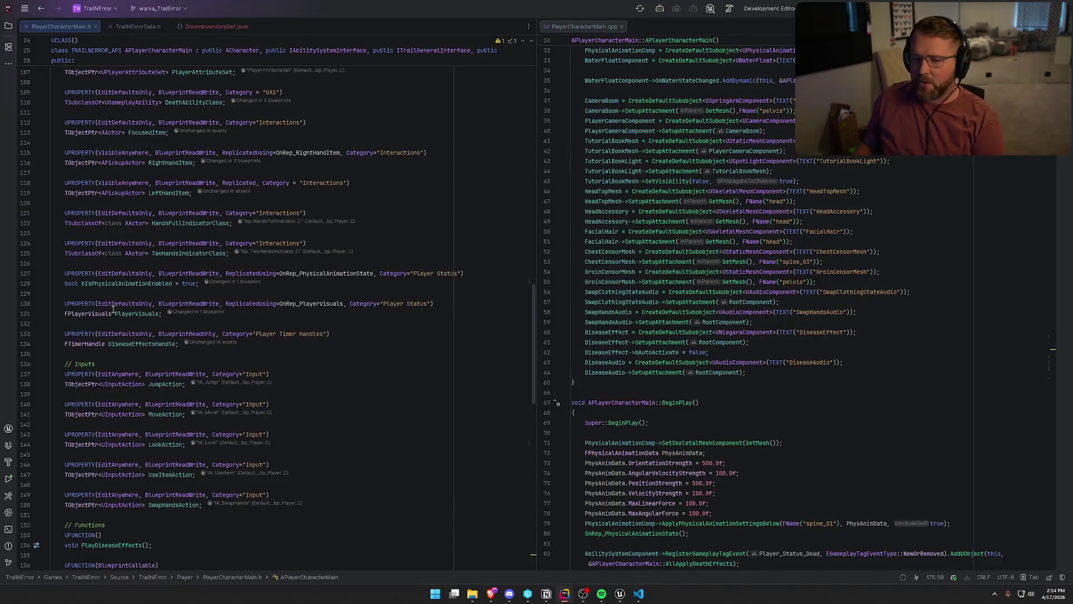
# - View the FPlayerVisuals struct in TrailNErrorData.h, then return to the Unreal editor
pyautogui.click(134, 27)
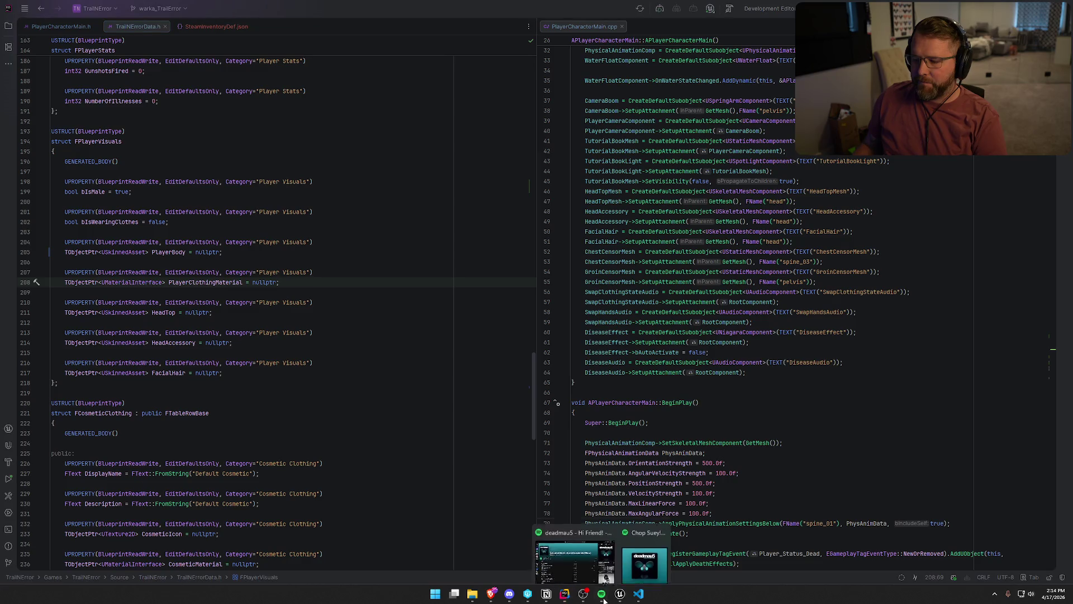
pyautogui.click(620, 594)
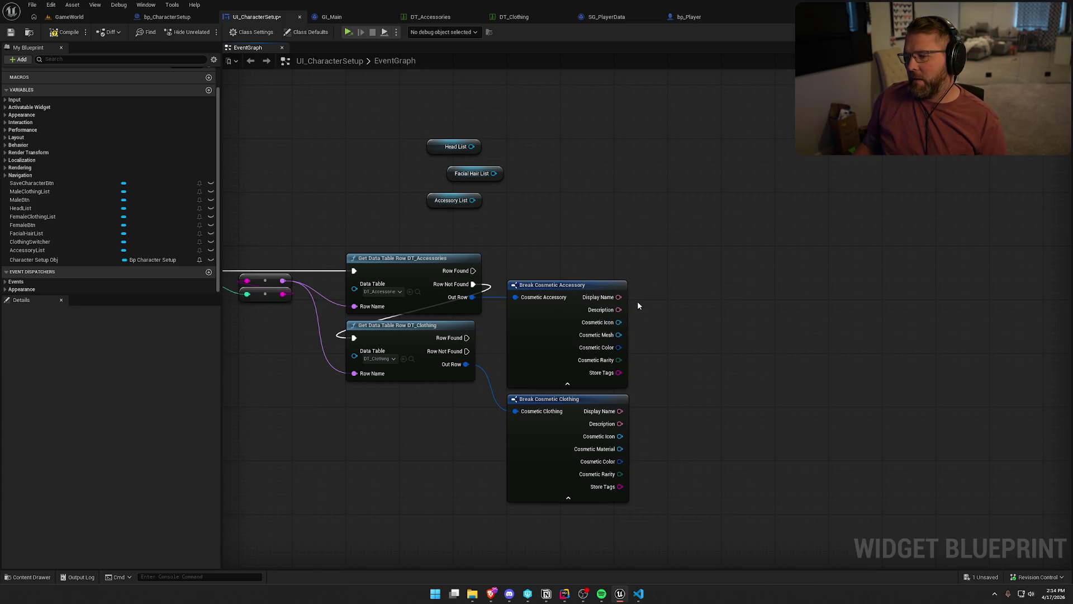
# - Check compatible actions for the Cosmetic Mesh, Color and Material outputs without adding nodes
pyautogui.moveTo(621, 335); pyautogui.dragTo(667, 329)
pyautogui.click(682, 264)
pyautogui.moveTo(623, 467)
pyautogui.mouseDown()
pyautogui.moveTo(625, 452)
pyautogui.moveTo(666, 447)
pyautogui.mouseUp()
pyautogui.press('Escape')
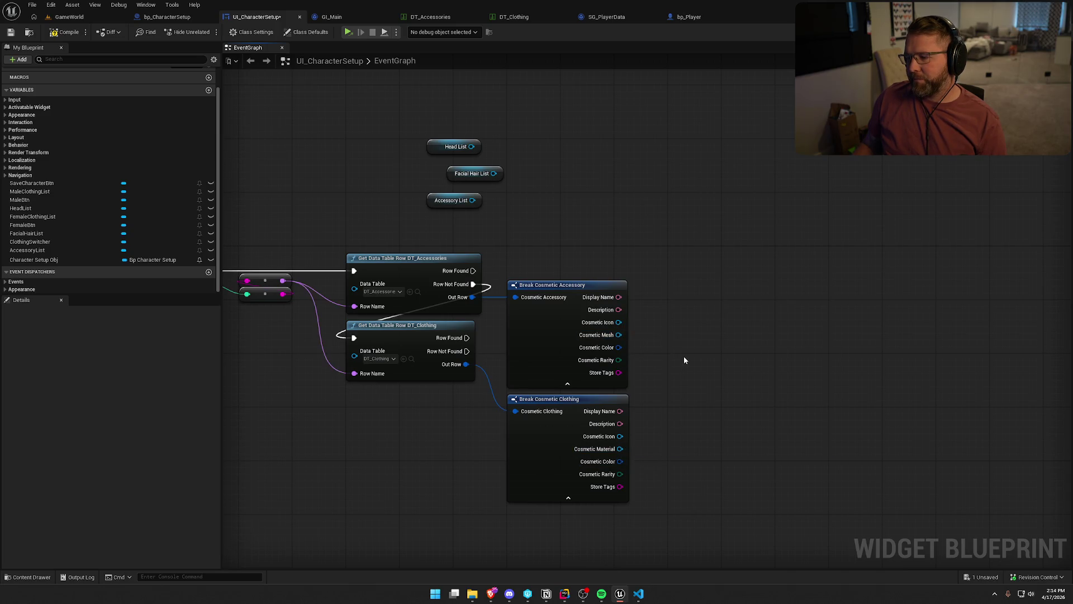
pyautogui.moveTo(681, 416); pyautogui.dragTo(629, 388)
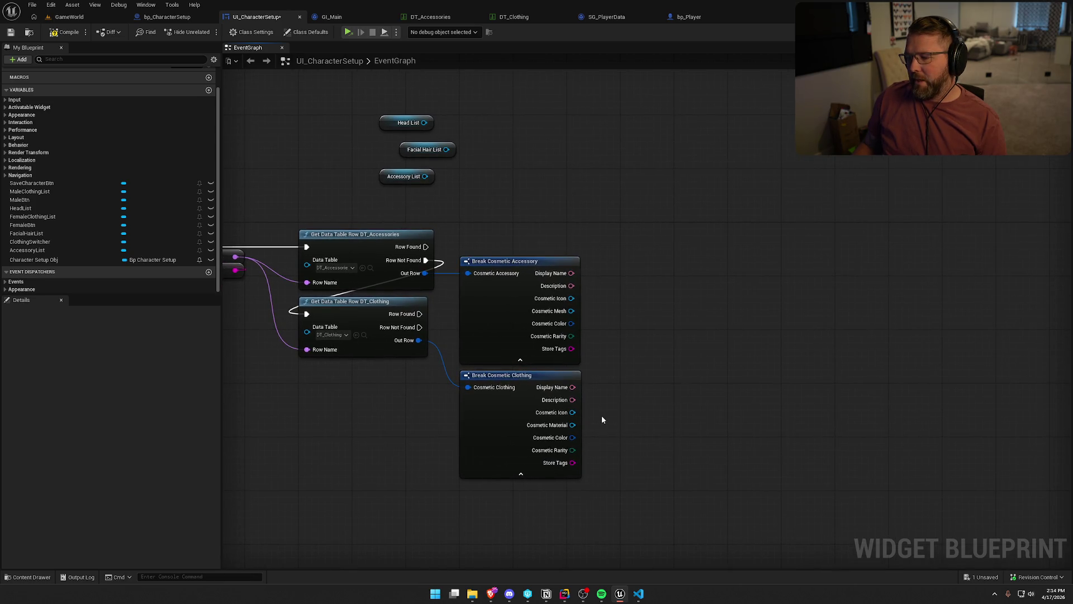
pyautogui.moveTo(573, 425); pyautogui.dragTo(614, 430)
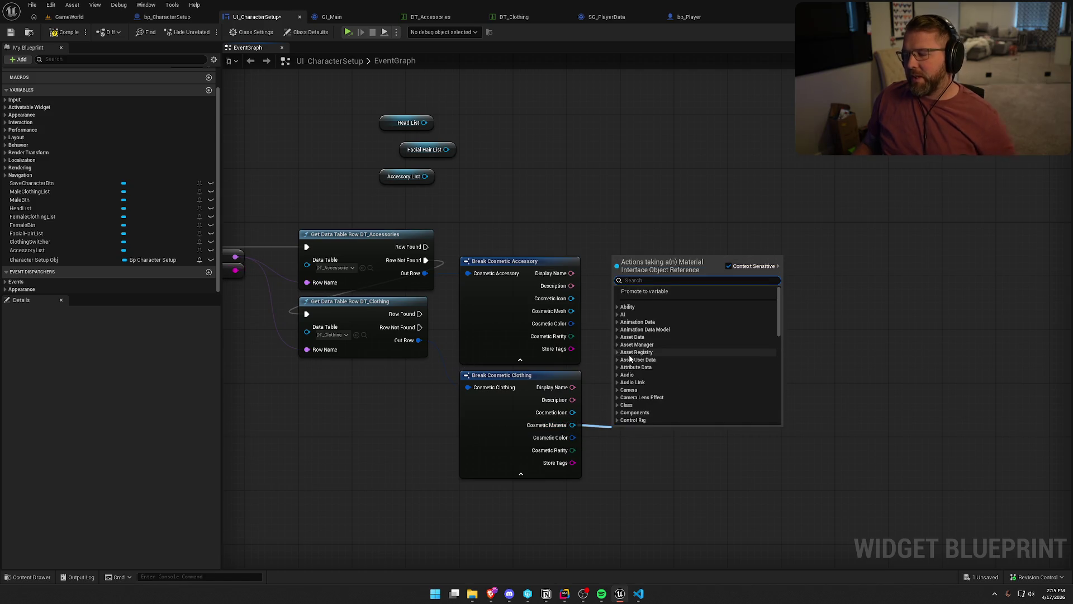
pyautogui.click(642, 505)
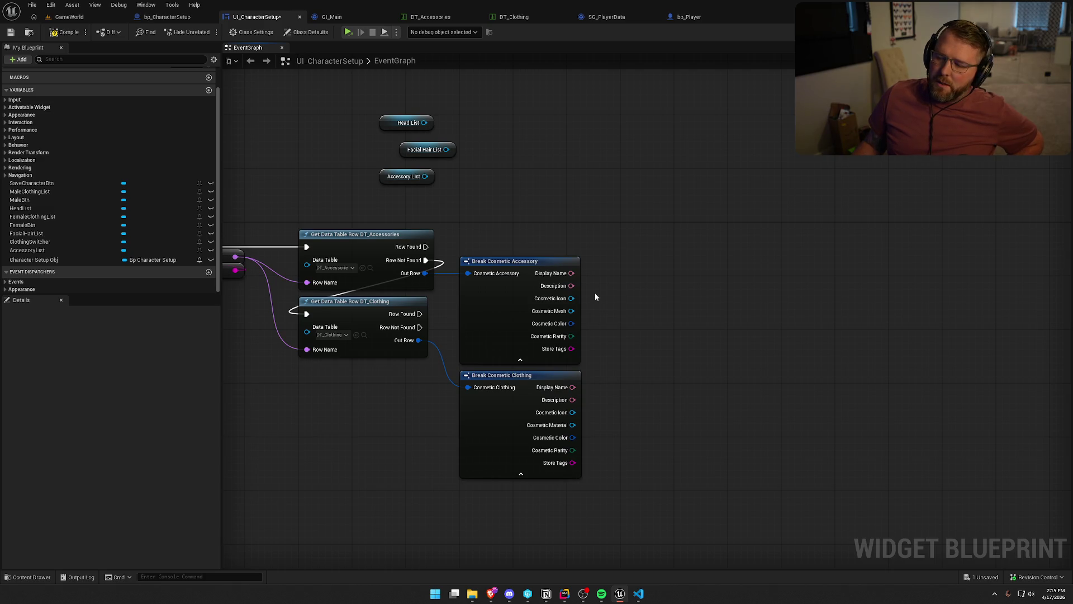
pyautogui.moveTo(572, 311); pyautogui.dragTo(639, 320)
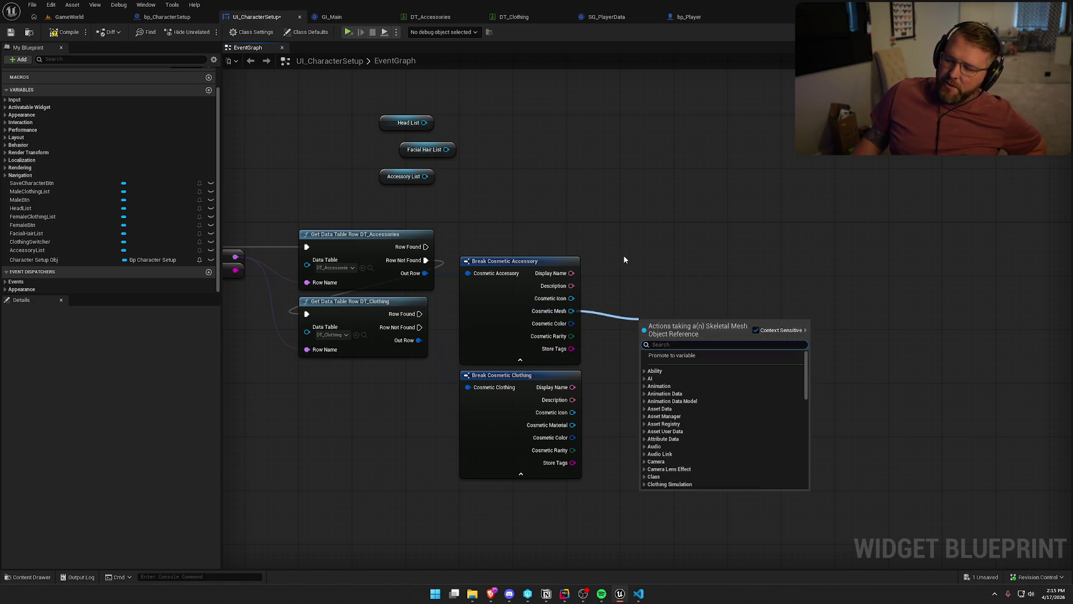
pyautogui.moveTo(573, 425); pyautogui.dragTo(623, 426)
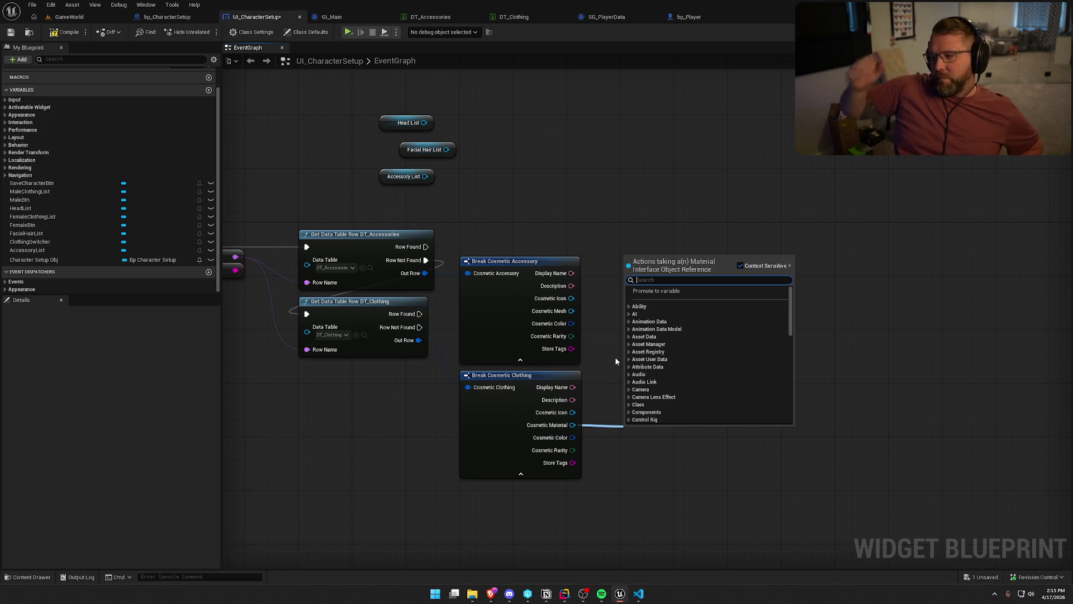
pyautogui.press('Escape')
# - Check Head List actions, then drag the conversion node's String output to list string actions
pyautogui.moveTo(616, 361); pyautogui.dragTo(641, 367)
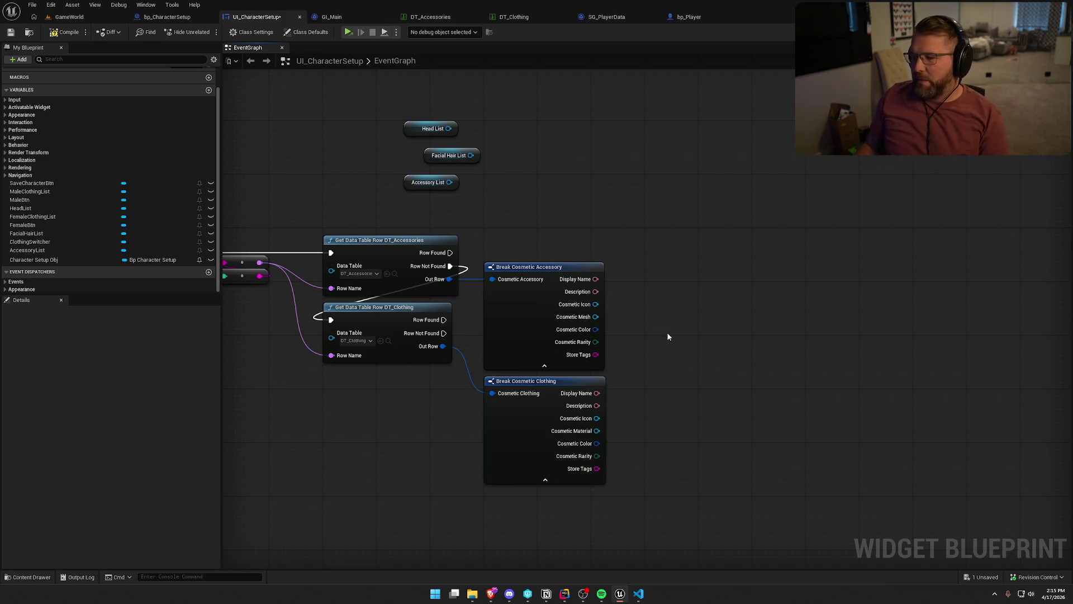
pyautogui.moveTo(672, 328)
pyautogui.mouseDown()
pyautogui.moveTo(777, 328)
pyautogui.moveTo(724, 313)
pyautogui.mouseUp()
pyautogui.moveTo(498, 127); pyautogui.dragTo(555, 114)
pyautogui.click(553, 106)
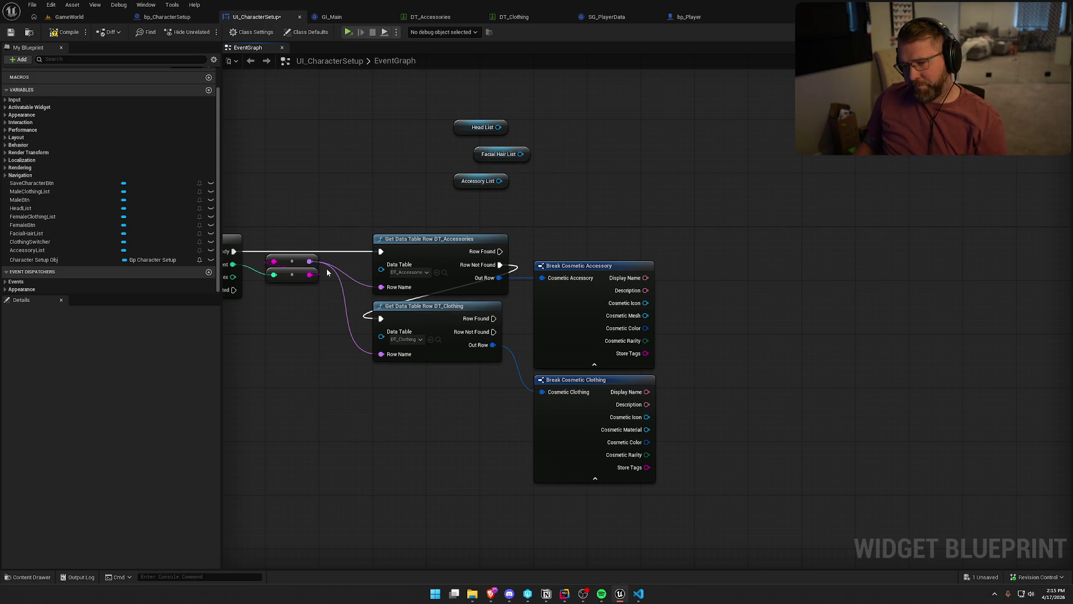
pyautogui.moveTo(311, 275); pyautogui.dragTo(503, 199)
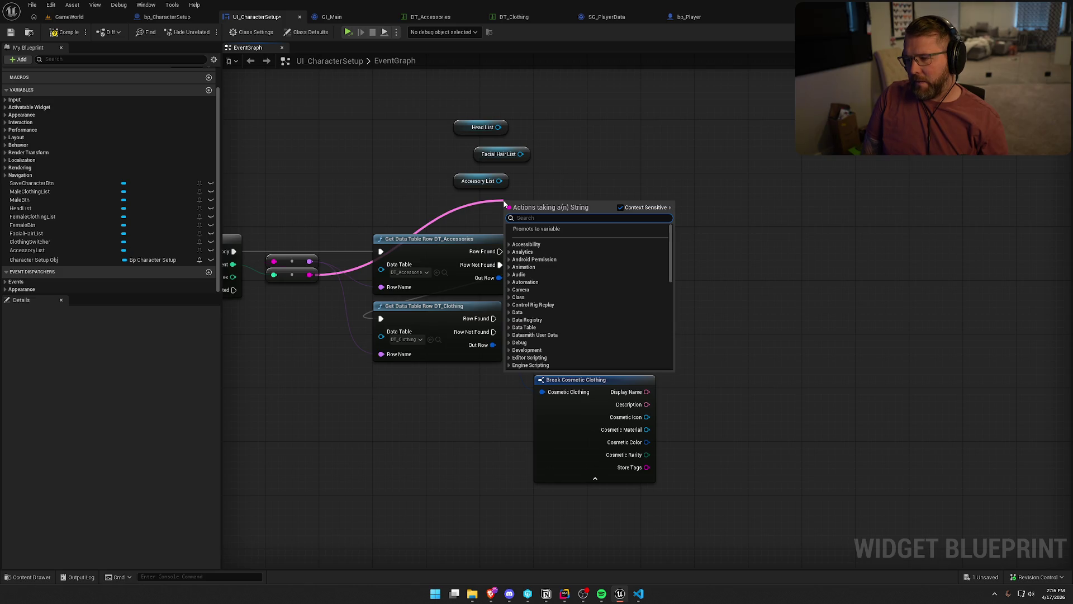
# - Add a Split node from the 'split' search, then delete it
pyautogui.write('split')
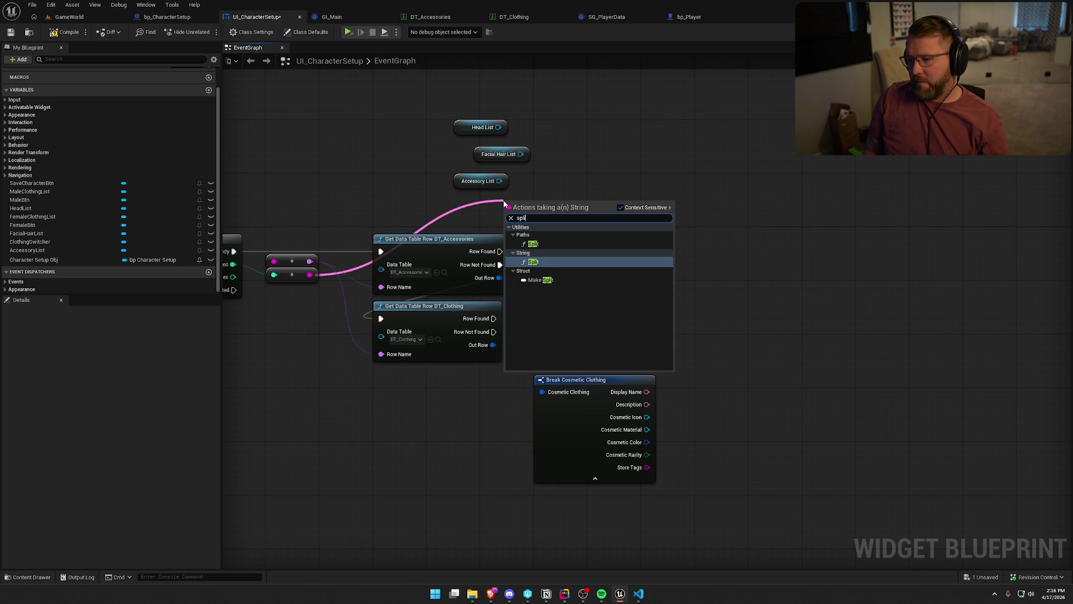
pyautogui.press('Return')
pyautogui.moveTo(565, 213); pyautogui.dragTo(631, 179)
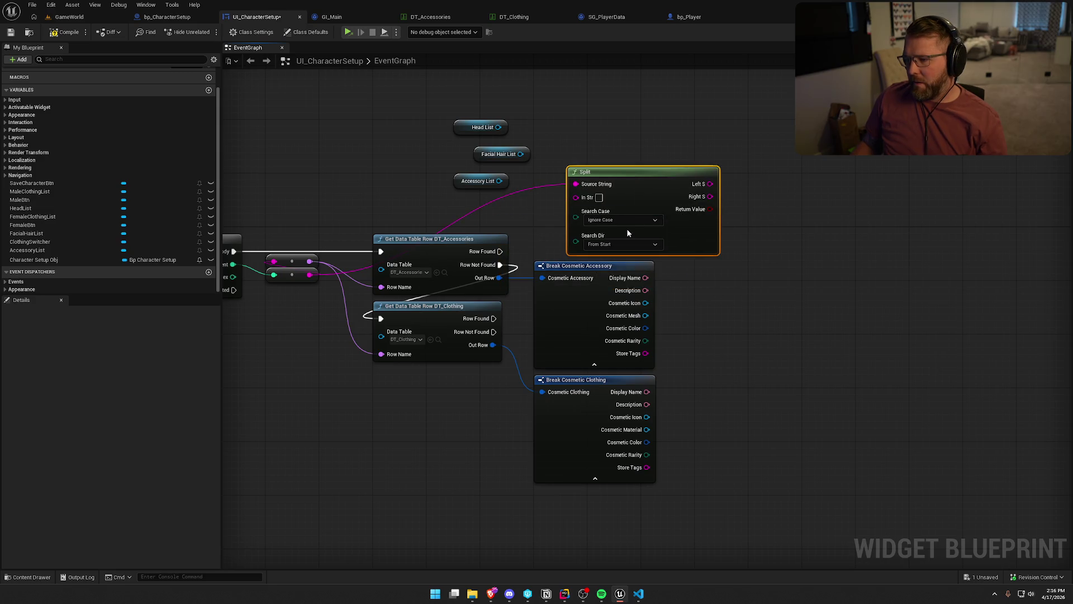
pyautogui.press('Delete')
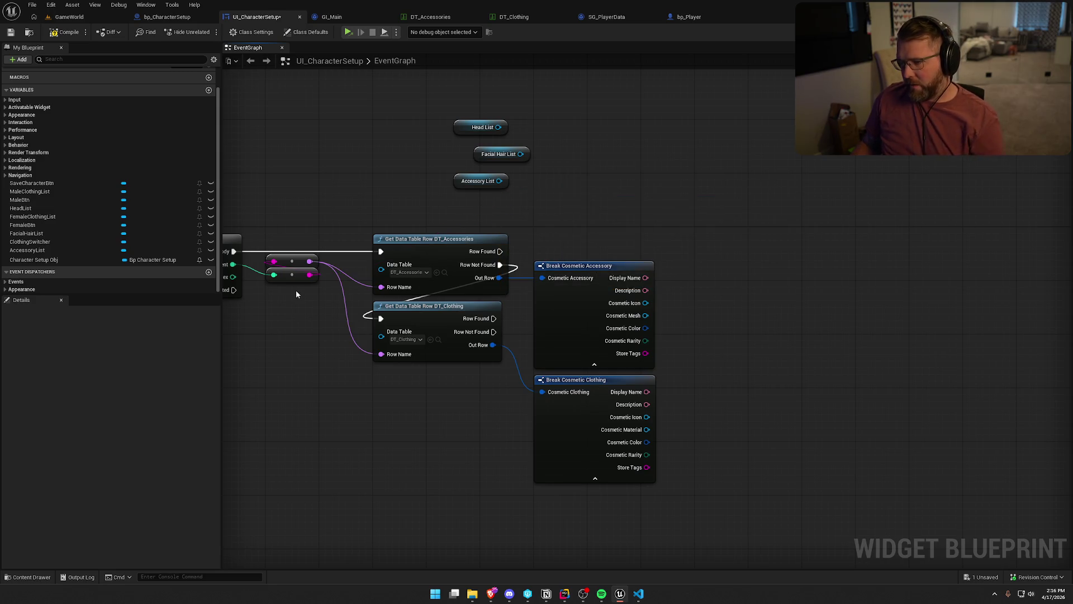
# - Search the conversion output's actions for trim, cut and string, and add a Left node
pyautogui.moveTo(304, 280)
pyautogui.mouseDown()
pyautogui.moveTo(413, 271)
pyautogui.moveTo(549, 195)
pyautogui.mouseUp()
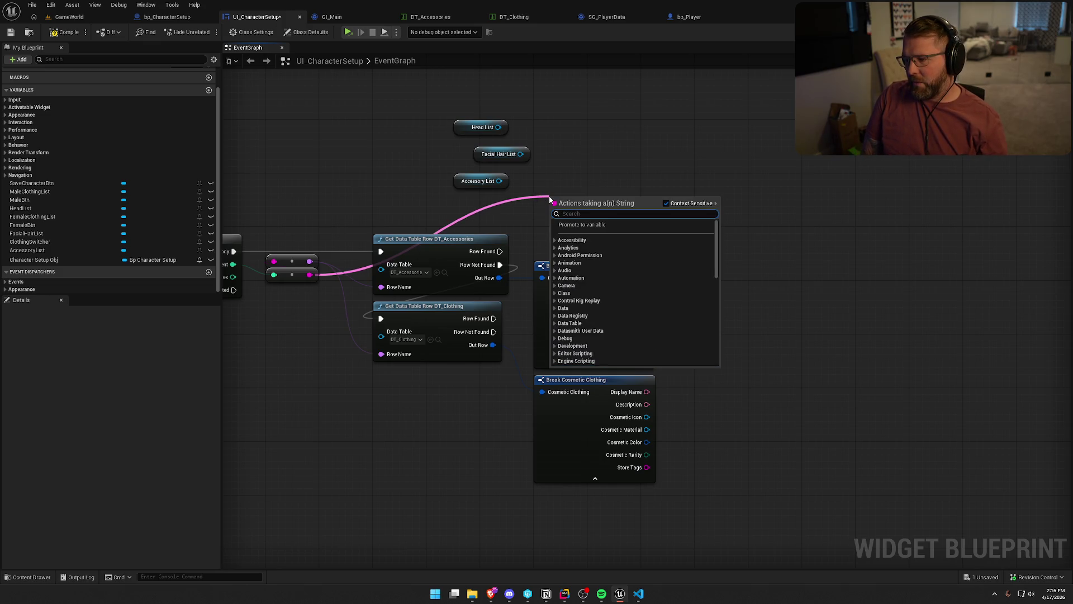
pyautogui.write('trim')
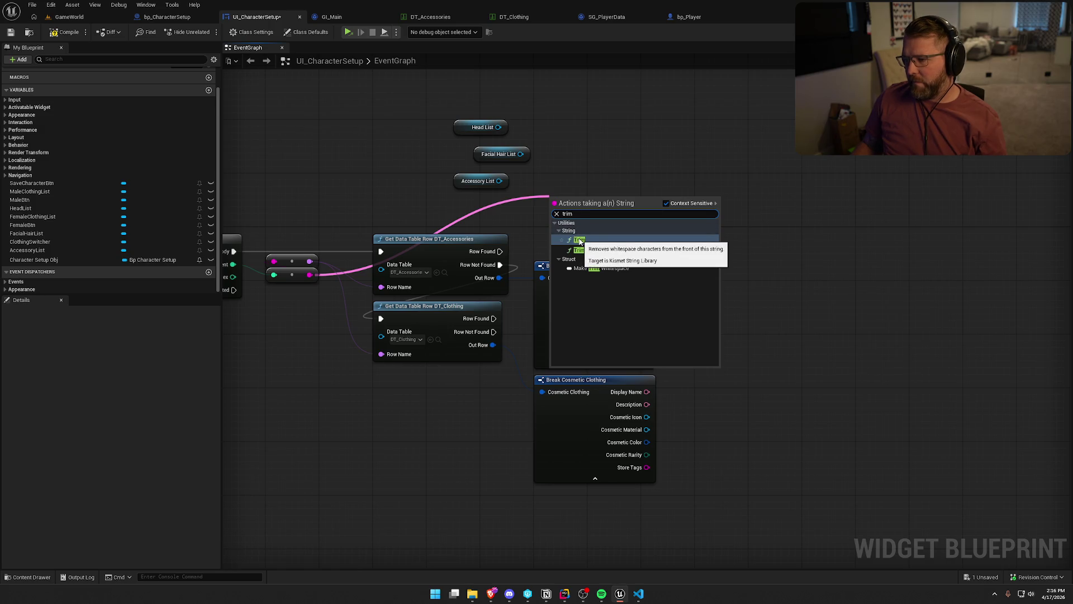
pyautogui.press('BackSpace')
pyautogui.press('BackSpace')
pyautogui.press('BackSpace')
pyautogui.write('cut')
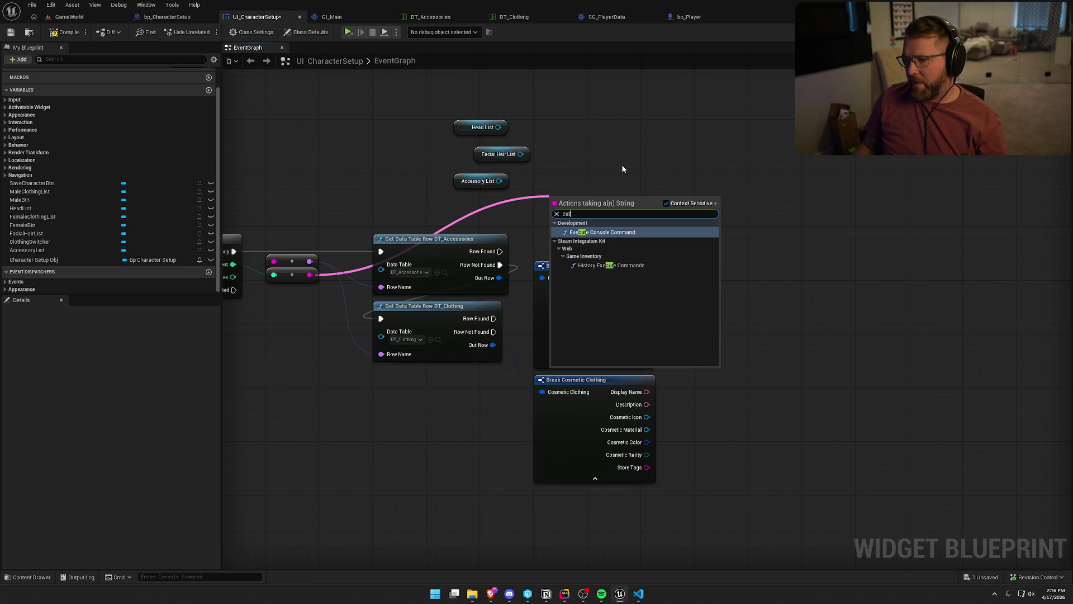
pyautogui.press('BackSpace')
pyautogui.press('BackSpace')
pyautogui.press('BackSpace')
pyautogui.write('string')
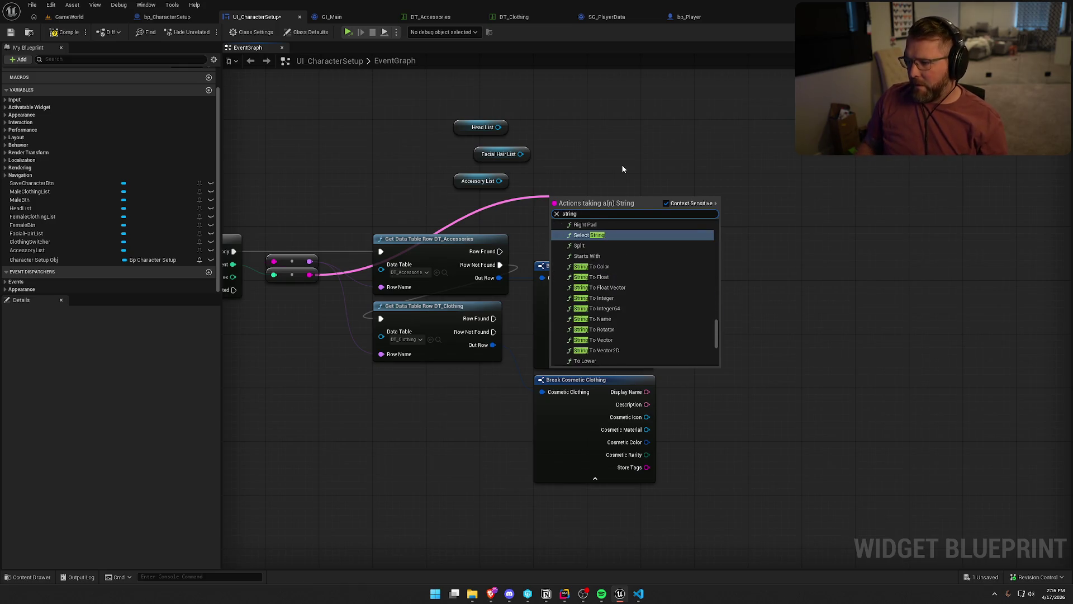
pyautogui.scroll(5, 659, 322)
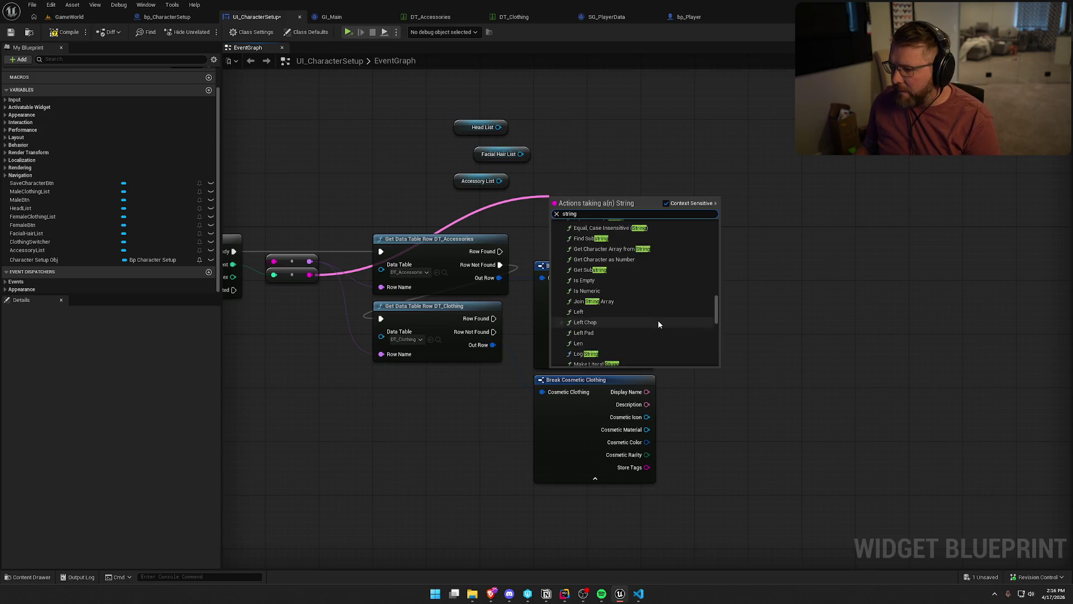
pyautogui.scroll(-3, 658, 325)
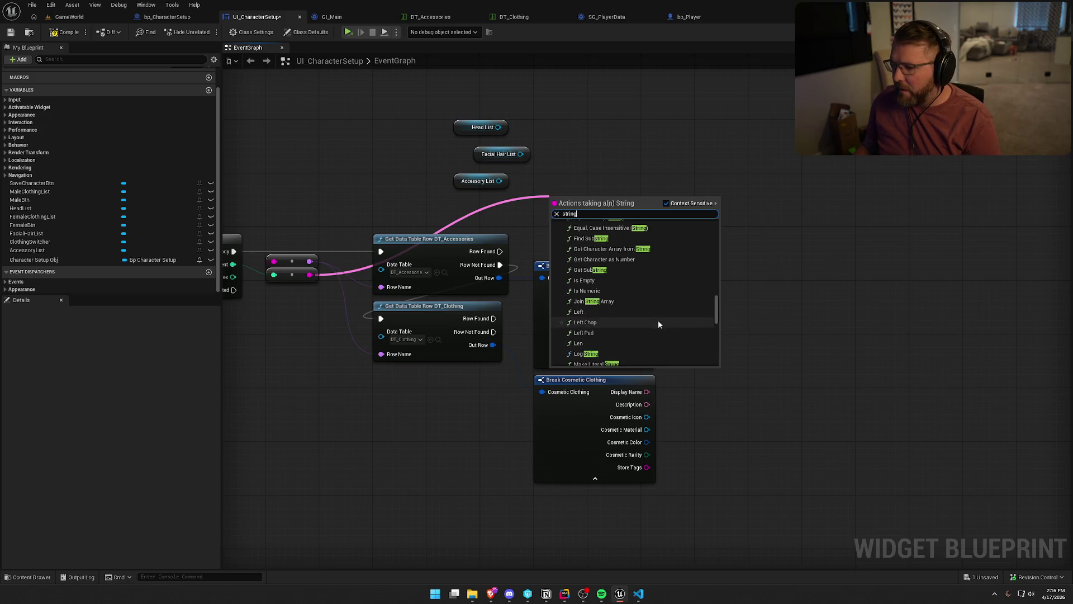
pyautogui.click(583, 312)
# - Set the Left node's Count to 1 and place it beside Get Data Table Row
pyautogui.moveTo(598, 211); pyautogui.dragTo(585, 194)
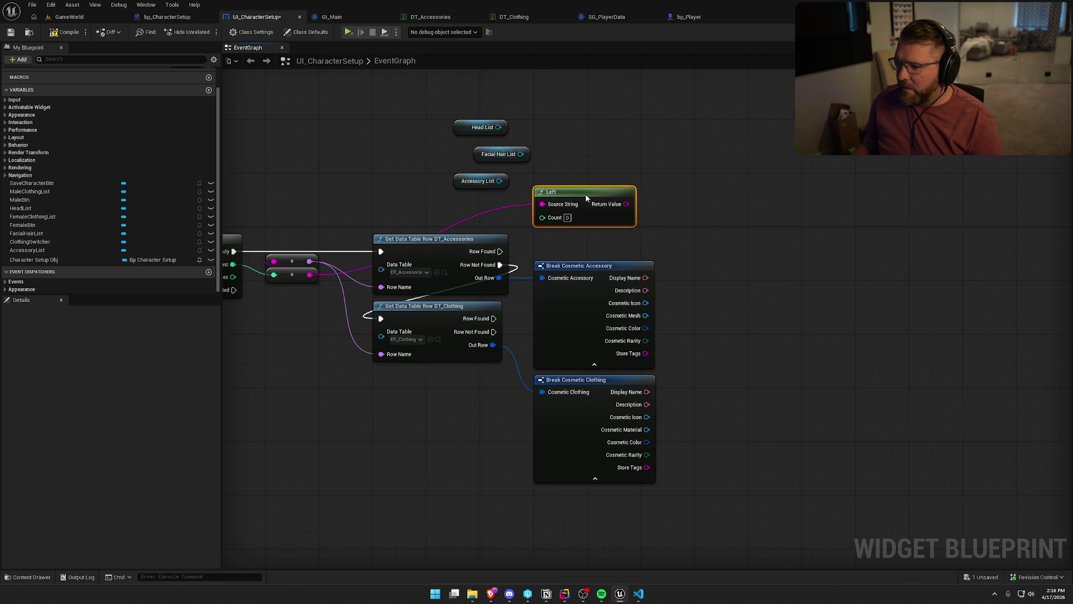
pyautogui.click(567, 210)
pyautogui.write('1')
pyautogui.click(699, 174)
pyautogui.moveTo(587, 192); pyautogui.dragTo(425, 206)
pyautogui.click(504, 202)
pyautogui.moveTo(505, 207); pyautogui.dragTo(507, 241)
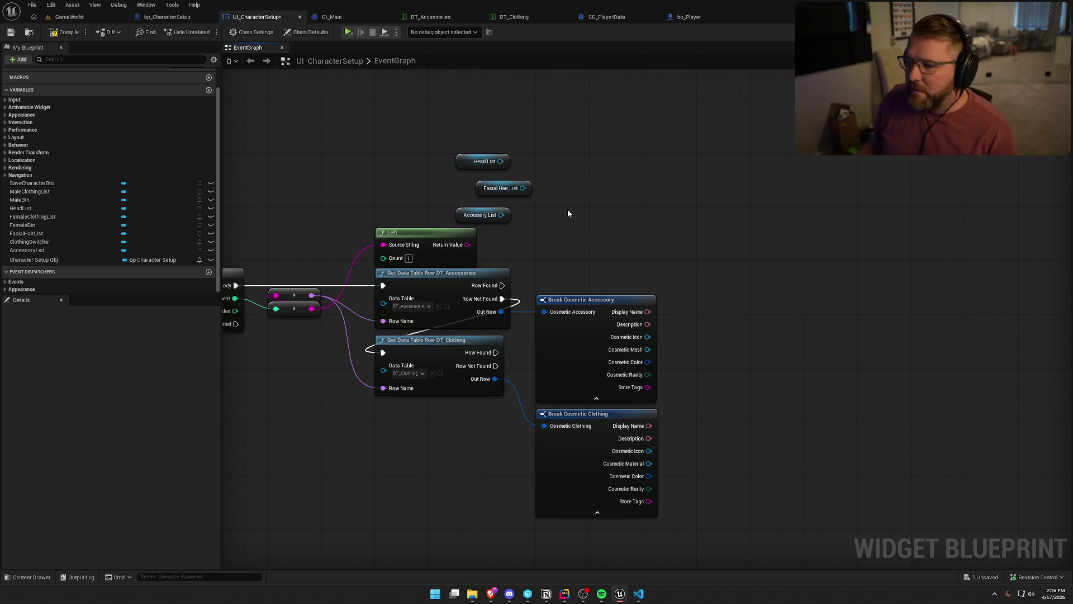
pyautogui.moveTo(573, 211); pyautogui.dragTo(614, 222)
pyautogui.moveTo(545, 296); pyautogui.dragTo(610, 242)
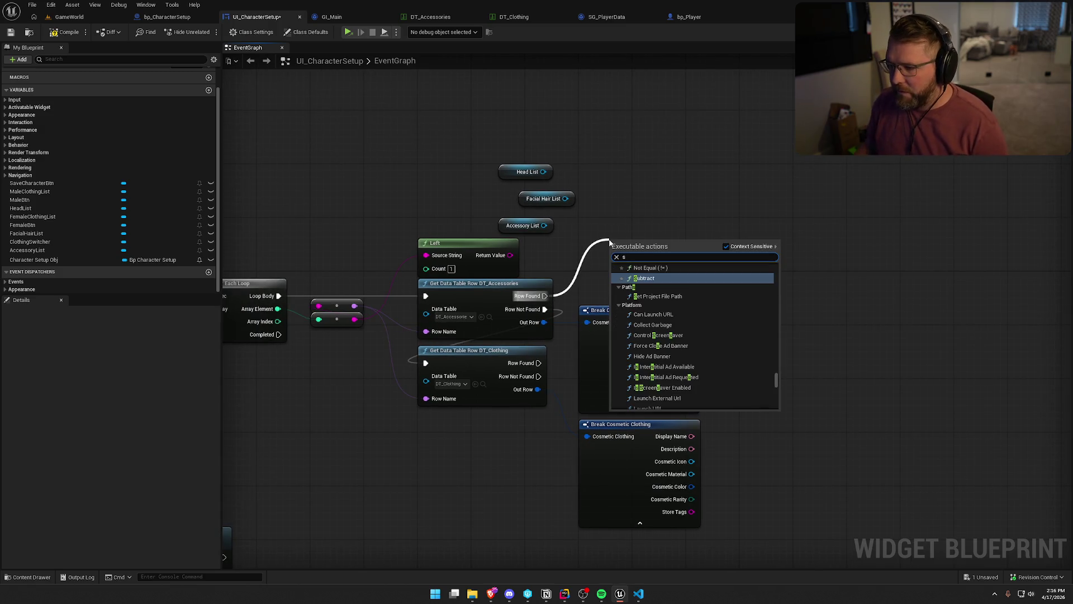
# - Feed Left's Return Value into a new Switch on String node found with 'swit'
pyautogui.press('Escape')
pyautogui.moveTo(511, 257)
pyautogui.mouseDown()
pyautogui.moveTo(636, 223)
pyautogui.moveTo(545, 296)
pyautogui.mouseUp()
pyautogui.write('swit')
pyautogui.press('Return')
pyautogui.moveTo(636, 228); pyautogui.dragTo(583, 222)
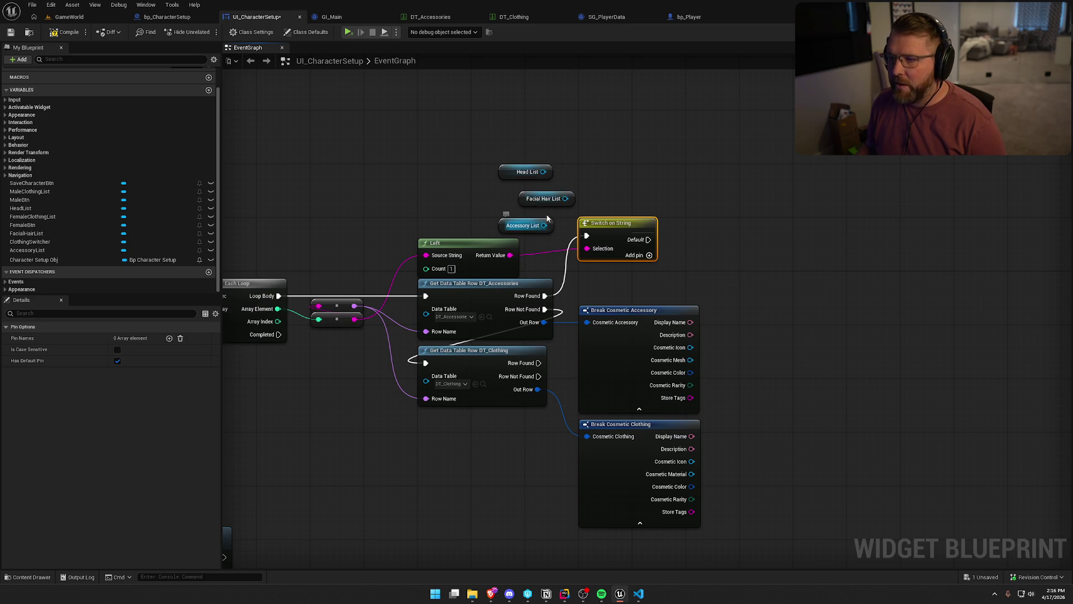
pyautogui.click(431, 17)
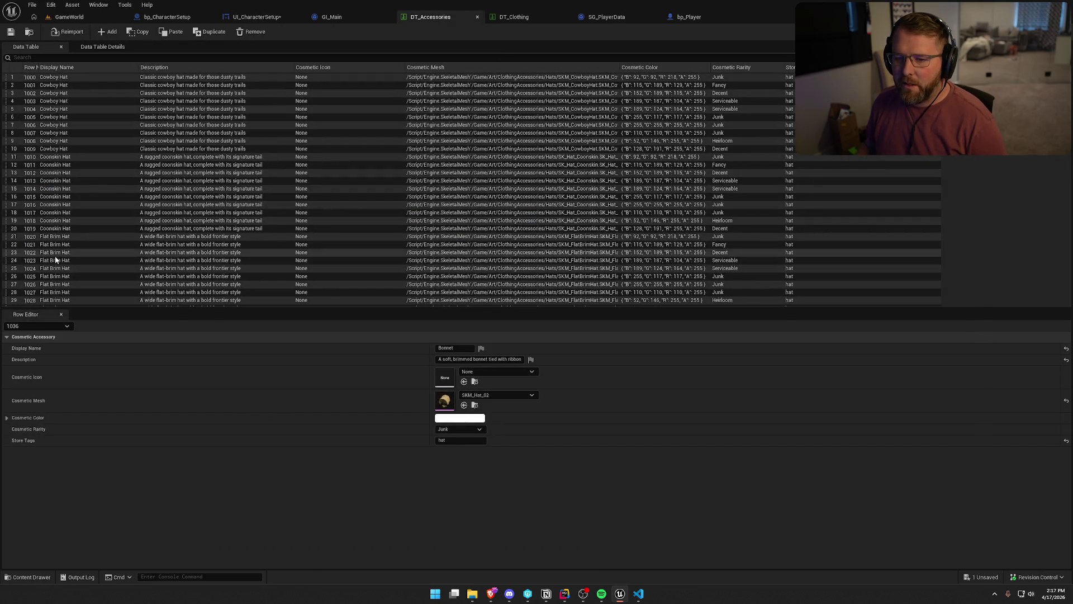
pyautogui.click(256, 17)
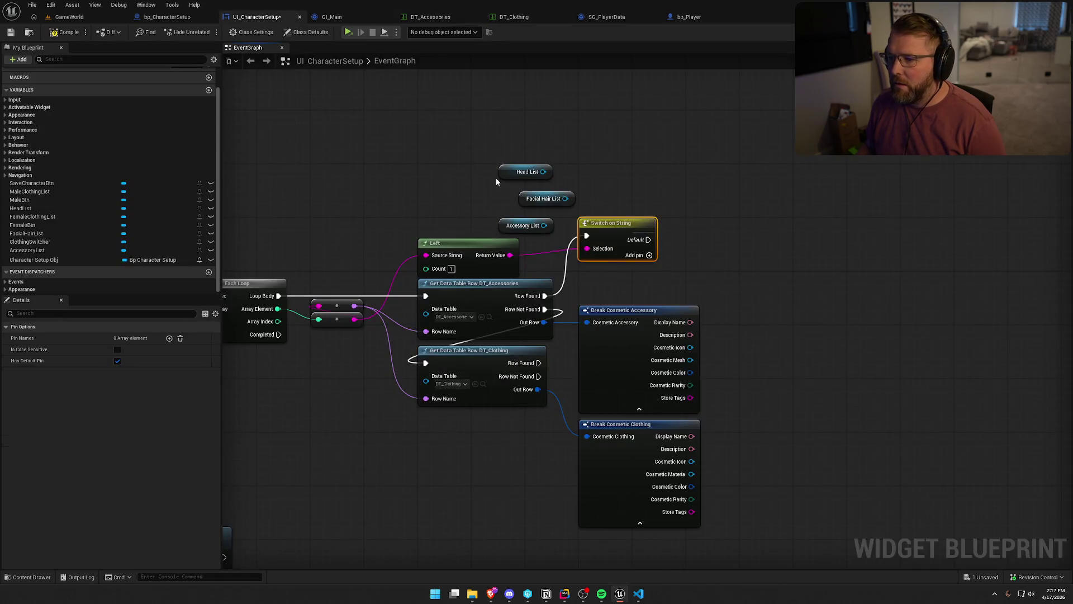
# - Add three Switch on String cases named 1, 2 and 3
pyautogui.click(170, 339)
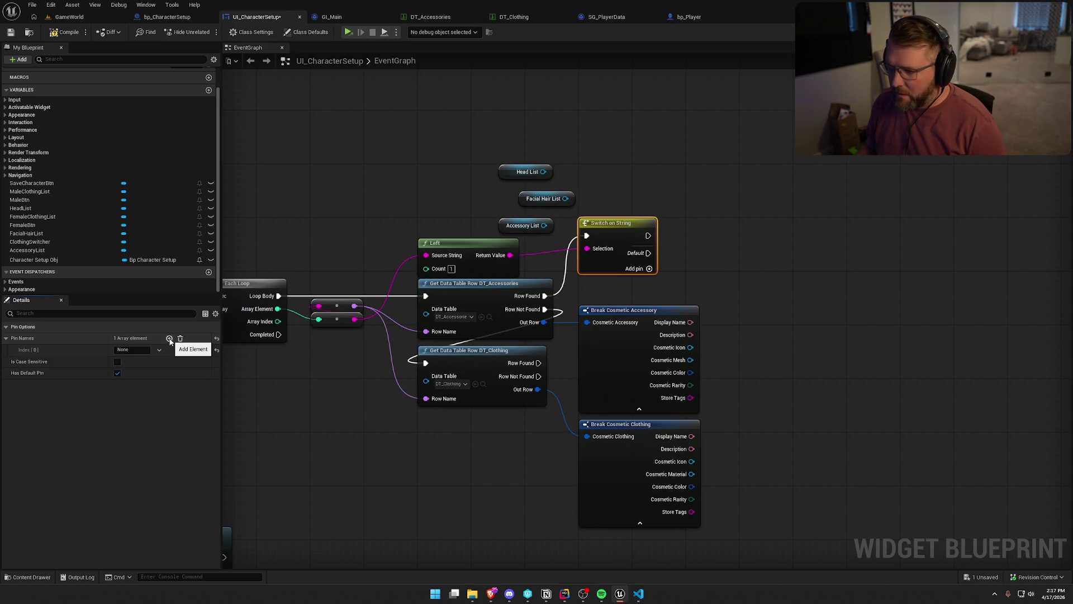
pyautogui.click(134, 350)
pyautogui.write('1')
pyautogui.press('Return')
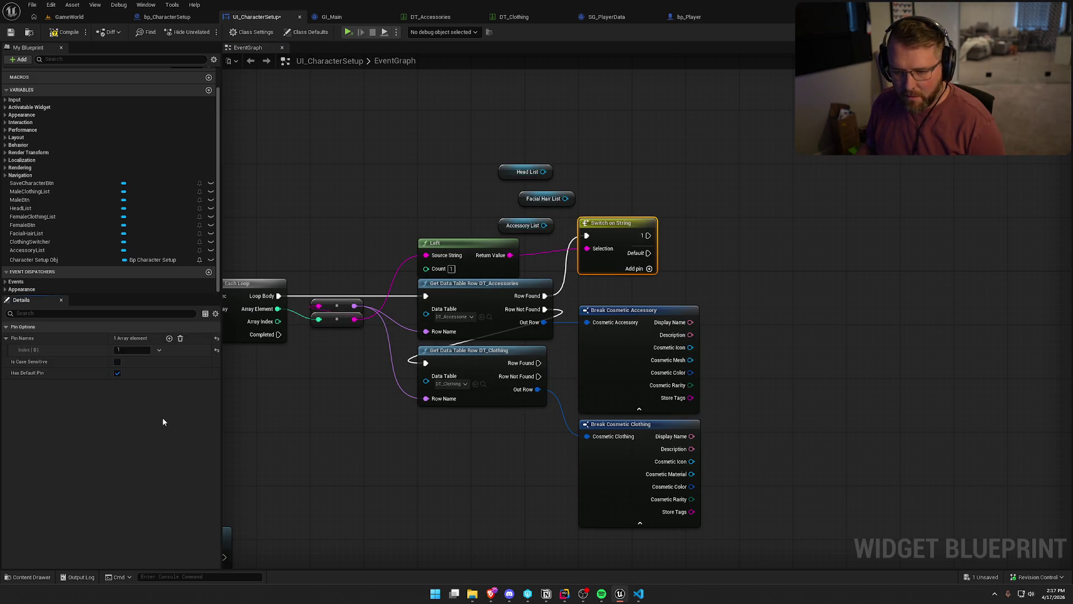
pyautogui.click(170, 338)
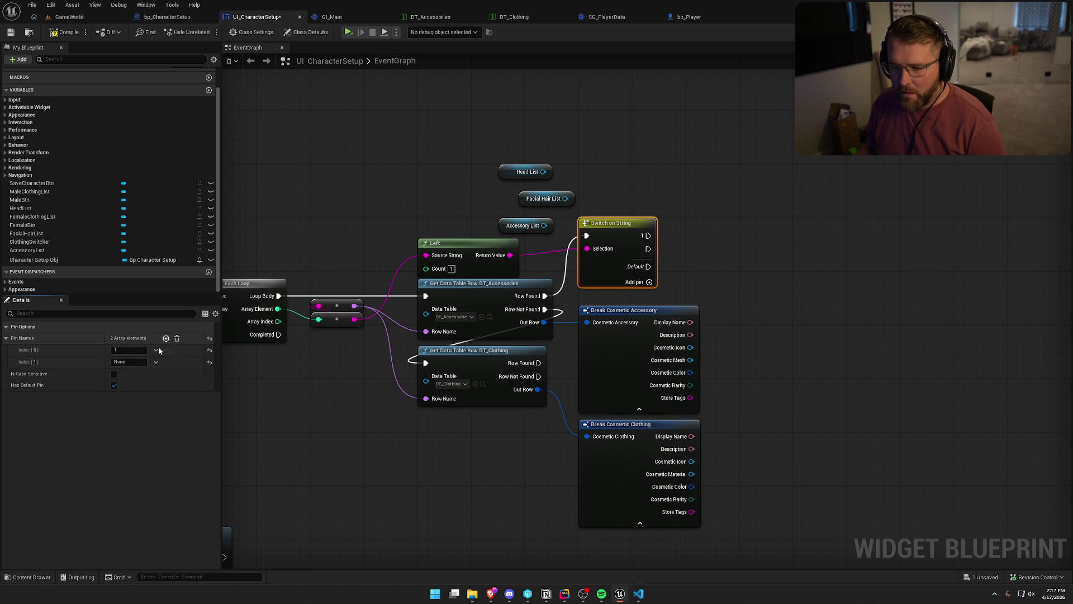
pyautogui.click(123, 362)
pyautogui.write('2')
pyautogui.press('Return')
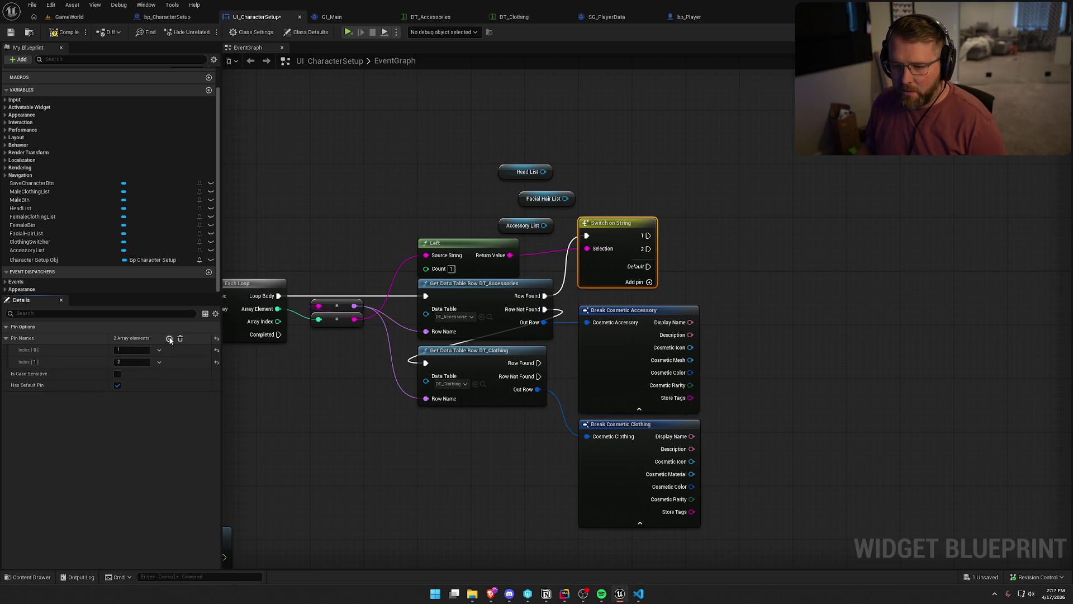
pyautogui.click(169, 339)
pyautogui.click(121, 374)
pyautogui.write('3')
pyautogui.press('Return')
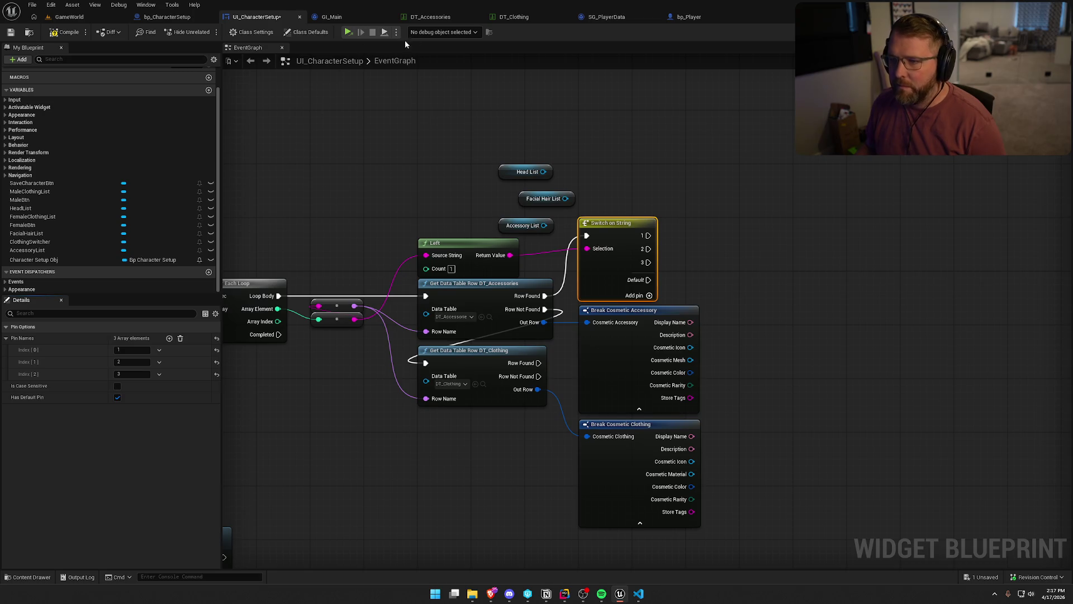
pyautogui.click(441, 17)
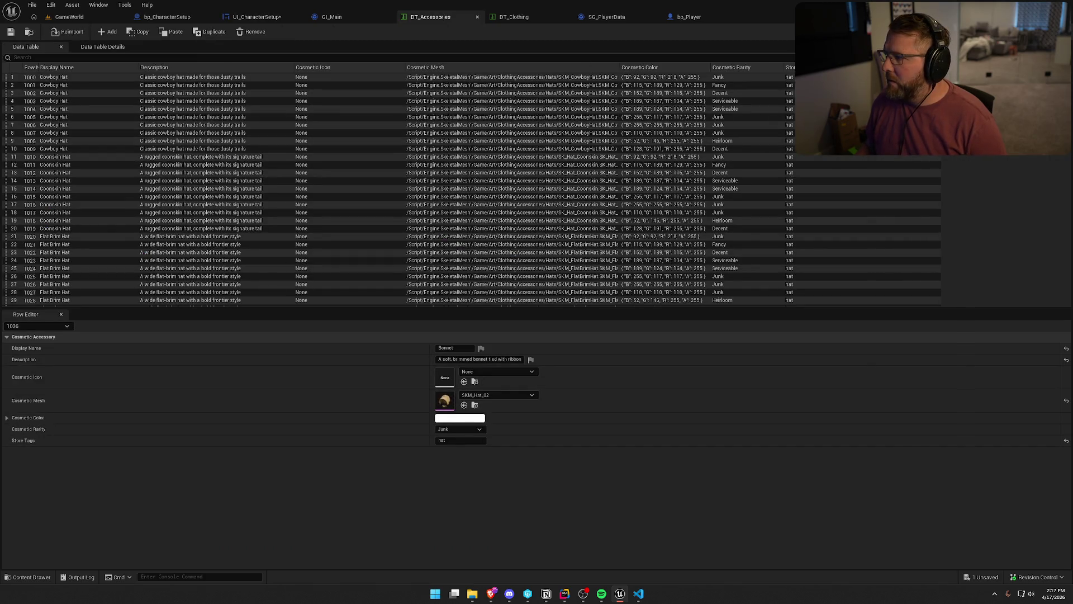
# - Move Switch on String up-right and stack Head, Facial Hair and Accessory List getters beside it
pyautogui.moveTo(1066, 78); pyautogui.dragTo(1065, 196)
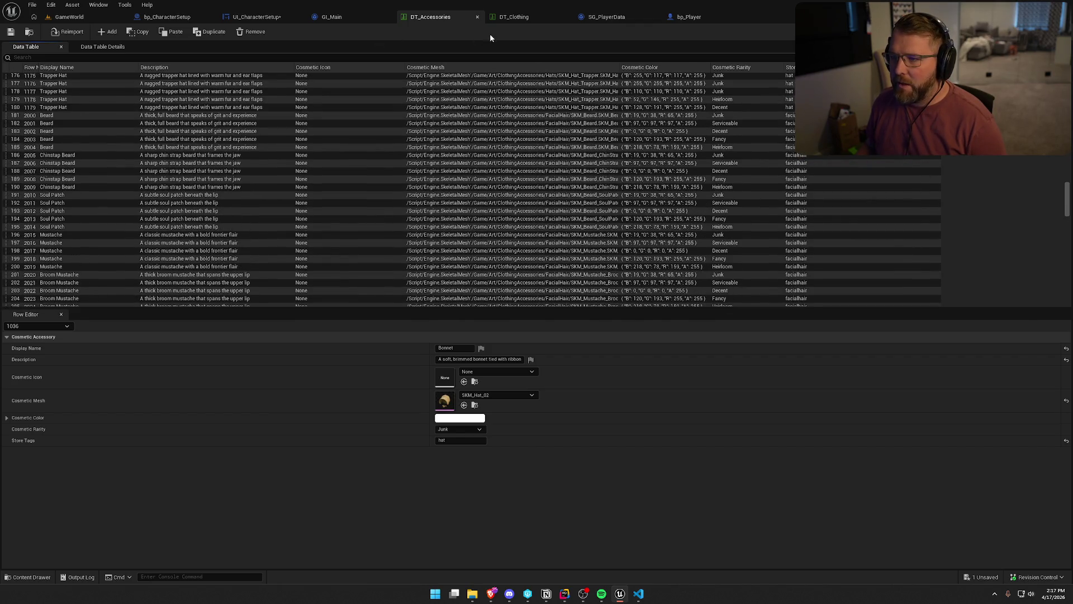
pyautogui.click(256, 17)
pyautogui.moveTo(536, 212)
pyautogui.mouseDown()
pyautogui.moveTo(564, 139)
pyautogui.moveTo(522, 124)
pyautogui.moveTo(425, 184)
pyautogui.moveTo(371, 201)
pyautogui.mouseUp()
pyautogui.moveTo(304, 264)
pyautogui.mouseDown()
pyautogui.moveTo(485, 177)
pyautogui.moveTo(532, 177)
pyautogui.mouseUp()
pyautogui.moveTo(329, 294)
pyautogui.mouseDown()
pyautogui.moveTo(532, 227)
pyautogui.moveTo(543, 187)
pyautogui.mouseUp()
pyautogui.click(426, 311)
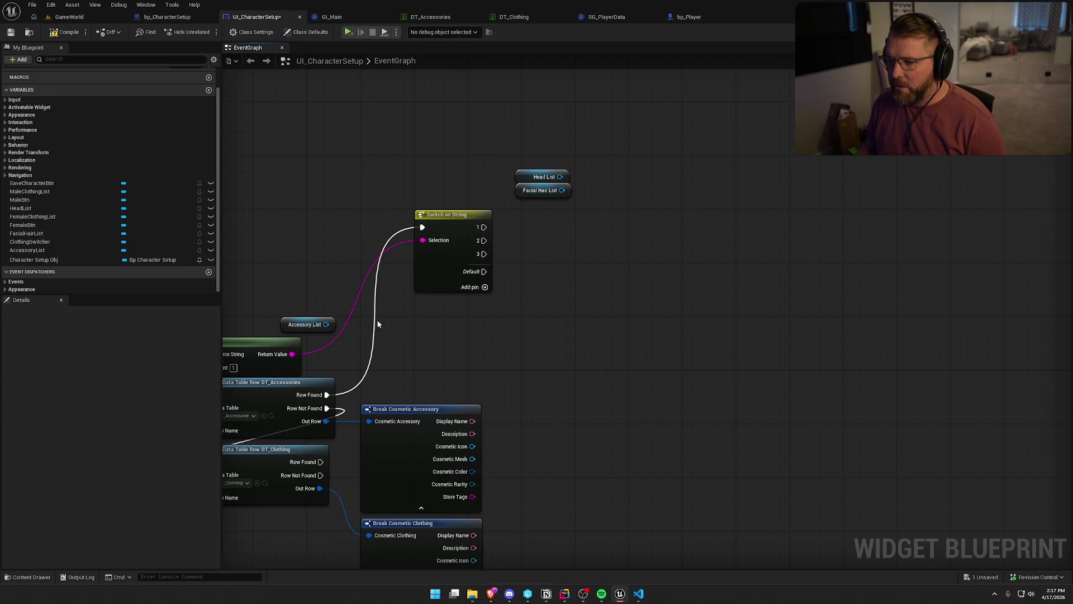
pyautogui.moveTo(303, 325); pyautogui.dragTo(532, 206)
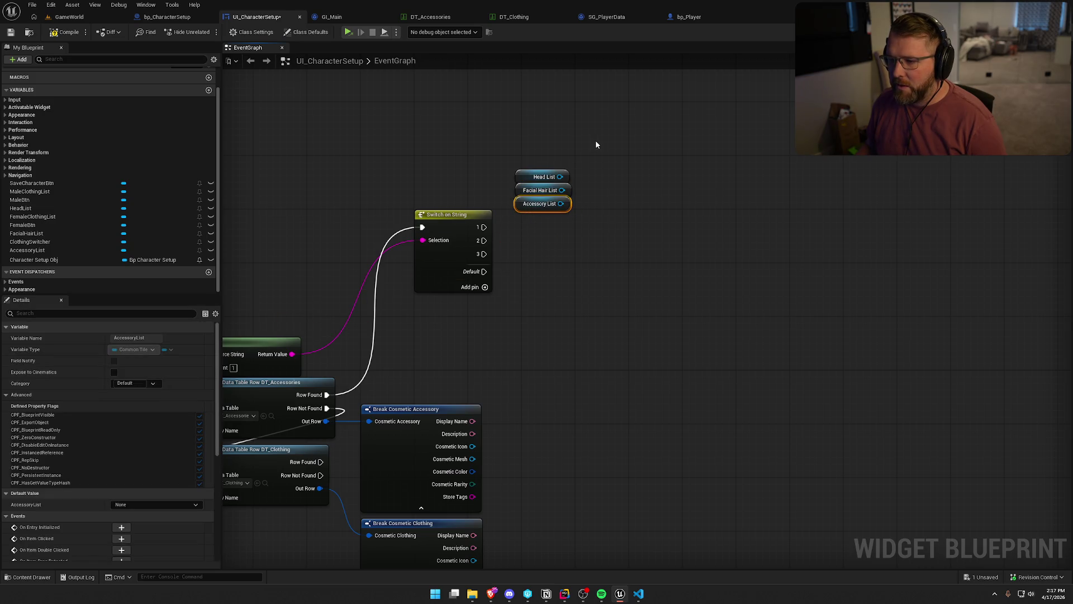
pyautogui.click(542, 254)
# - Recheck the DT_Accessories rows and return to the UI_CharacterSetup graph
pyautogui.click(431, 17)
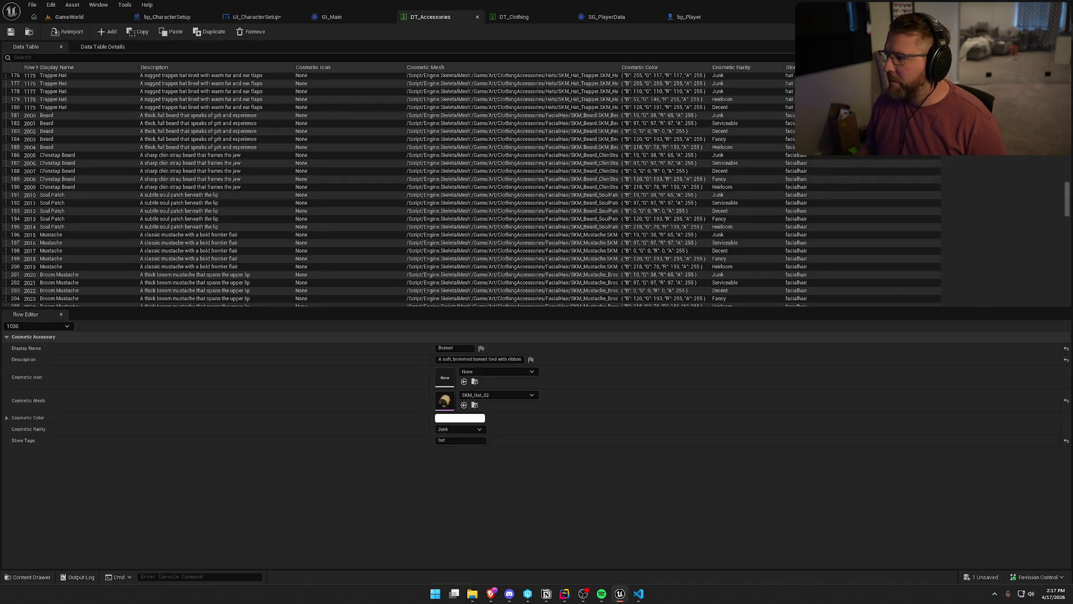
pyautogui.moveTo(1068, 194); pyautogui.dragTo(1057, 259)
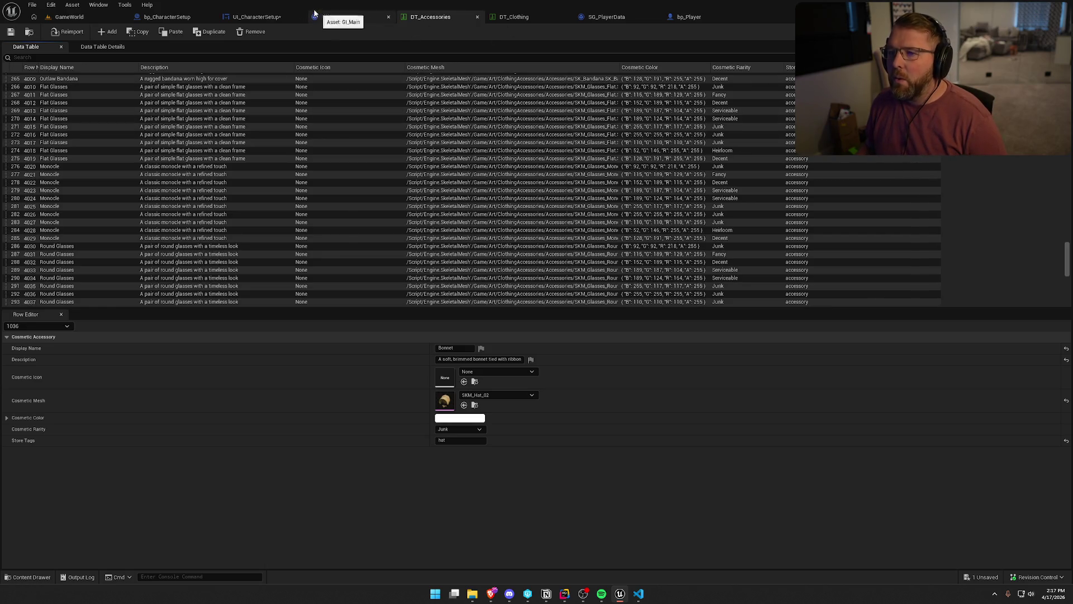
pyautogui.click(263, 17)
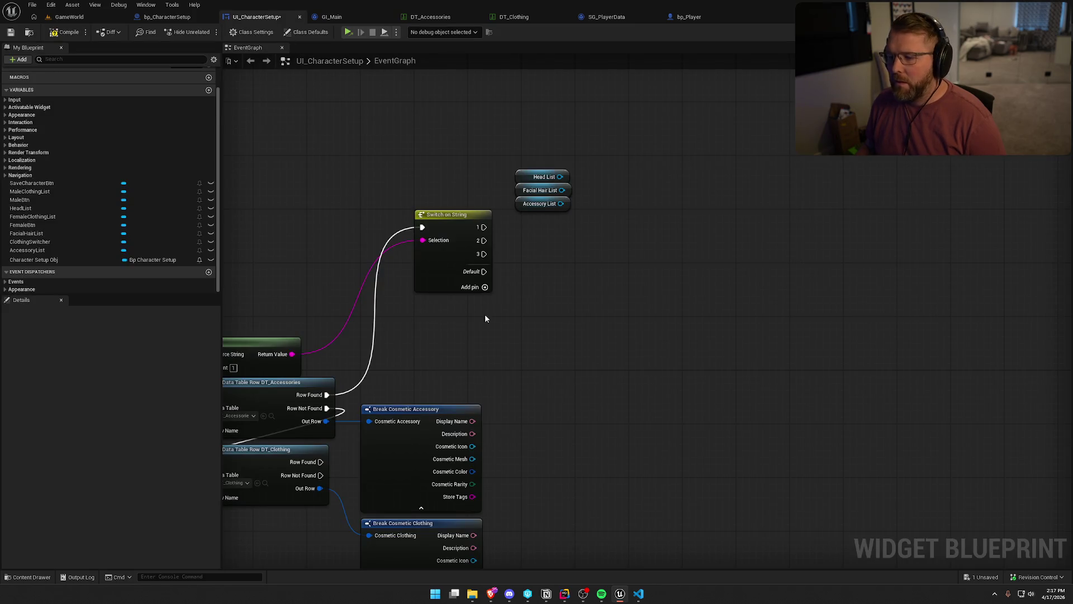
# - Add a fourth case named '4' to the Switch on String node
pyautogui.click(457, 222)
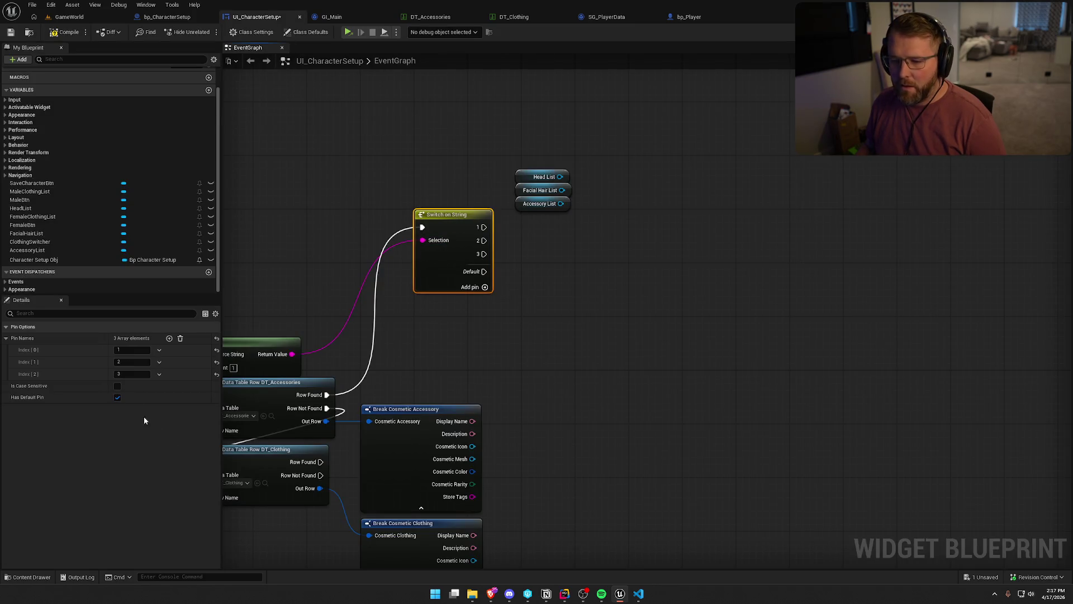
pyautogui.click(169, 338)
pyautogui.write('4')
pyautogui.press('Return')
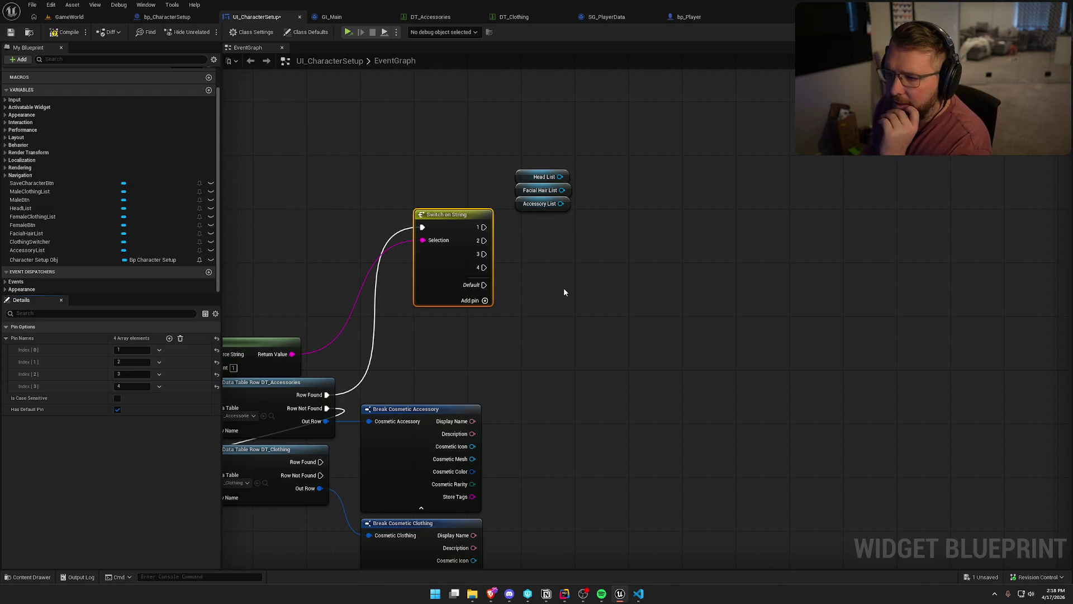
# - Move the Head List getter up above the other list nodes
pyautogui.moveTo(533, 178); pyautogui.dragTo(526, 151)
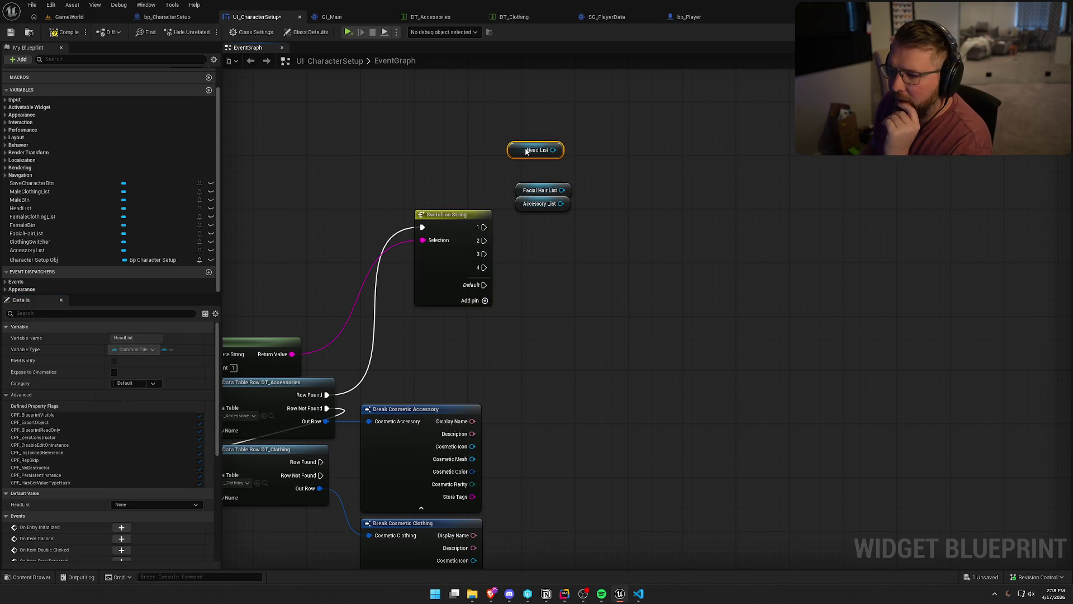
pyautogui.moveTo(484, 227)
pyautogui.mouseDown()
pyautogui.moveTo(525, 234)
pyautogui.moveTo(515, 225)
pyautogui.moveTo(494, 251)
pyautogui.moveTo(529, 253)
pyautogui.mouseUp()
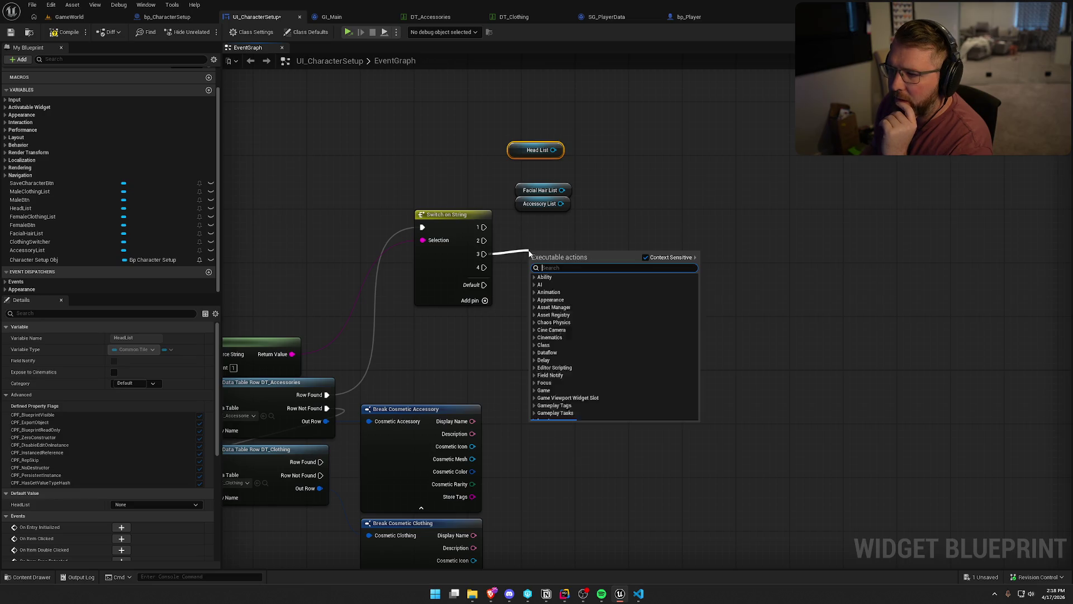
pyautogui.click(649, 207)
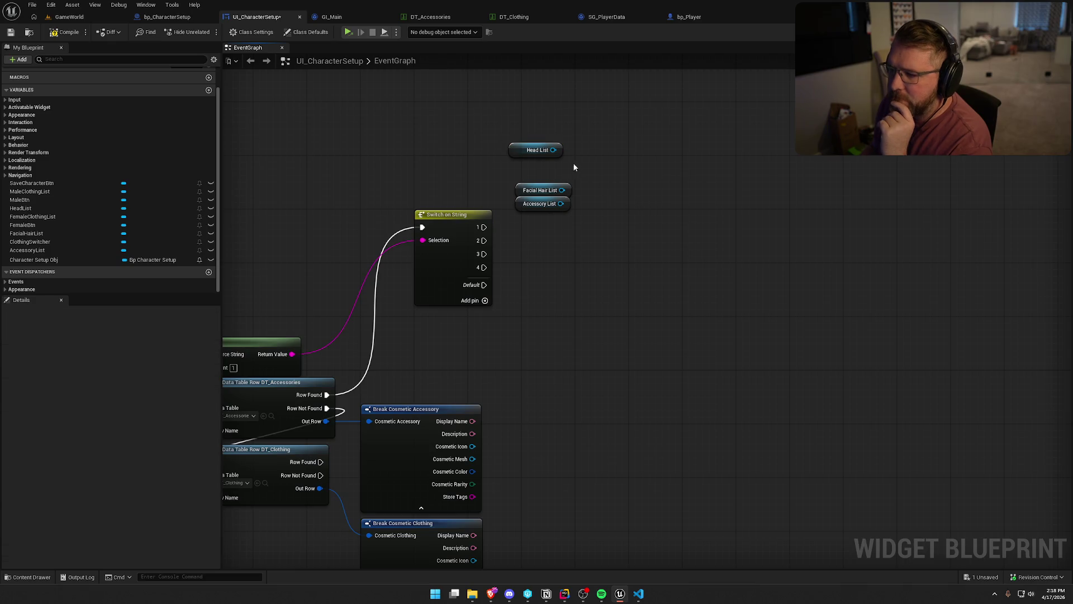
# - Create a Head List Add Item node and a Select node wired to its input
pyautogui.moveTo(553, 150); pyautogui.dragTo(603, 189)
pyautogui.write('add')
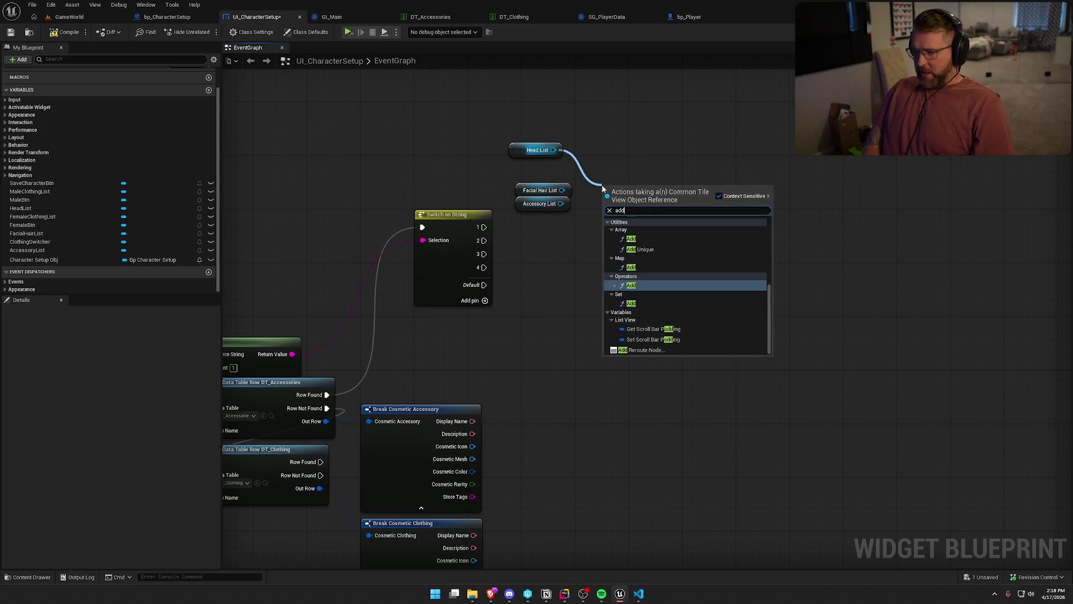
pyautogui.write(' item')
pyautogui.press('Return')
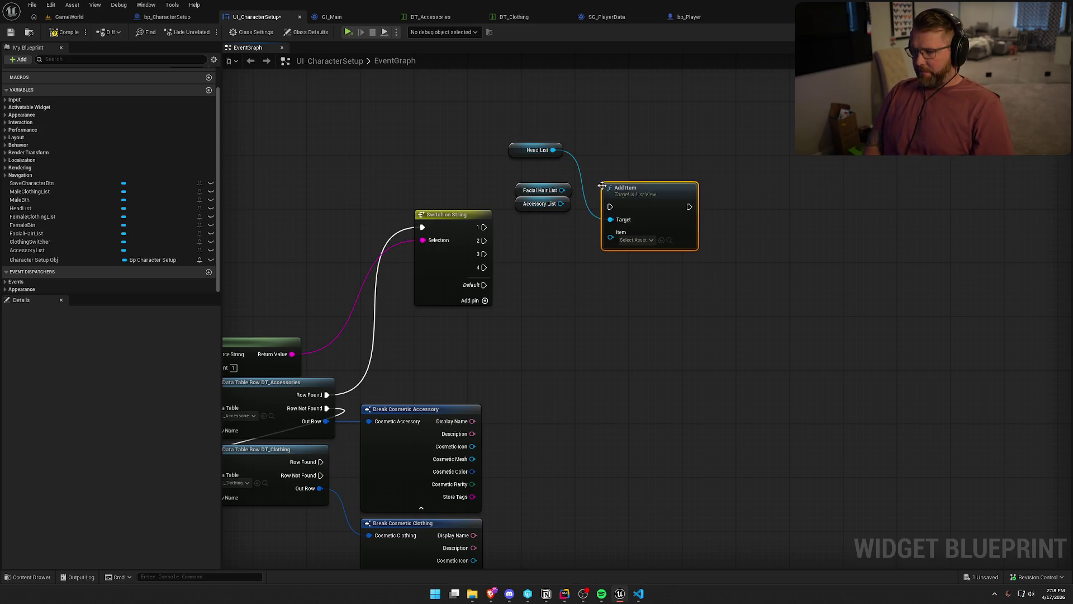
pyautogui.moveTo(647, 215); pyautogui.dragTo(590, 254)
pyautogui.write('sel')
pyautogui.press('Return')
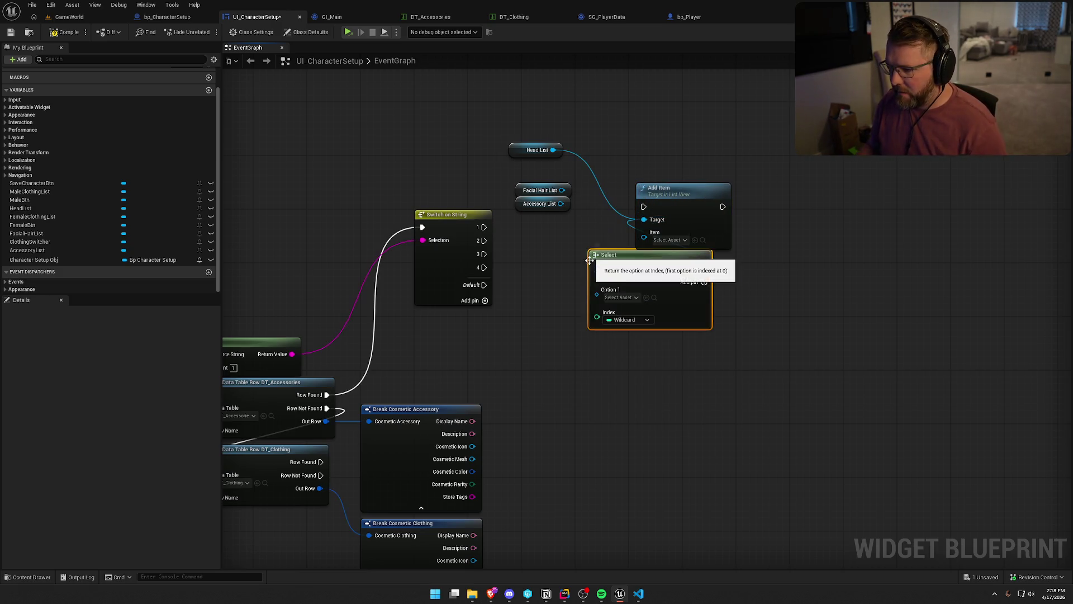
pyautogui.moveTo(597, 317); pyautogui.dragTo(291, 356)
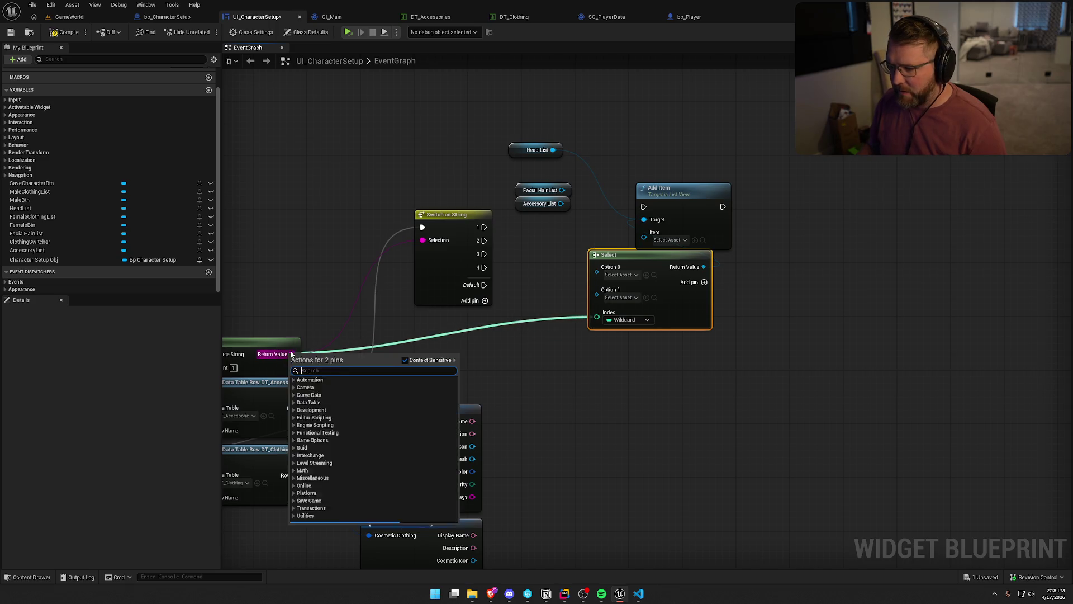
# - Convert Left's result with a String To Integer node and wire it into Select's Index
pyautogui.moveTo(416, 326)
pyautogui.mouseDown()
pyautogui.moveTo(466, 328)
pyautogui.moveTo(533, 301)
pyautogui.moveTo(645, 280)
pyautogui.mouseUp()
pyautogui.moveTo(257, 318)
pyautogui.mouseDown()
pyautogui.moveTo(356, 256)
pyautogui.moveTo(414, 192)
pyautogui.mouseUp()
pyautogui.write('left')
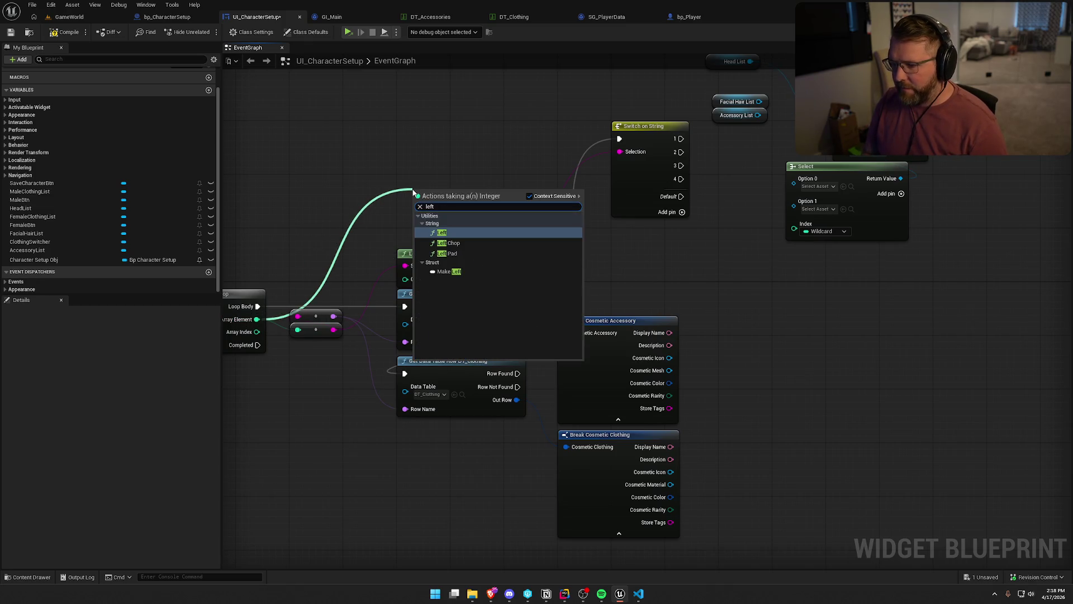
pyautogui.click(457, 231)
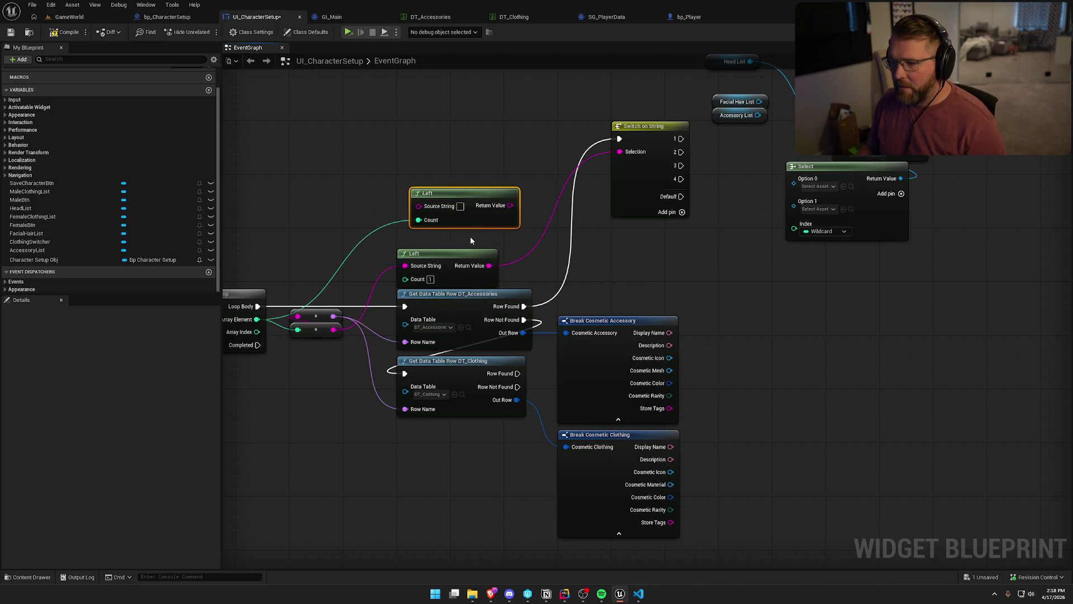
pyautogui.press('Delete')
pyautogui.moveTo(429, 162)
pyautogui.mouseDown()
pyautogui.moveTo(471, 152)
pyautogui.moveTo(473, 161)
pyautogui.mouseUp()
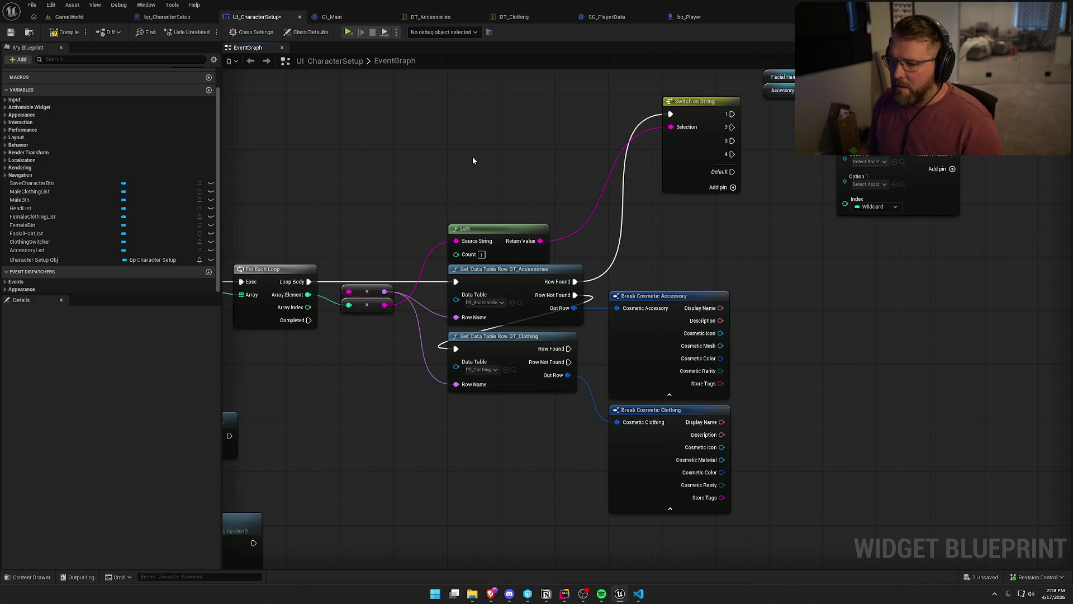
pyautogui.moveTo(548, 243); pyautogui.dragTo(678, 231)
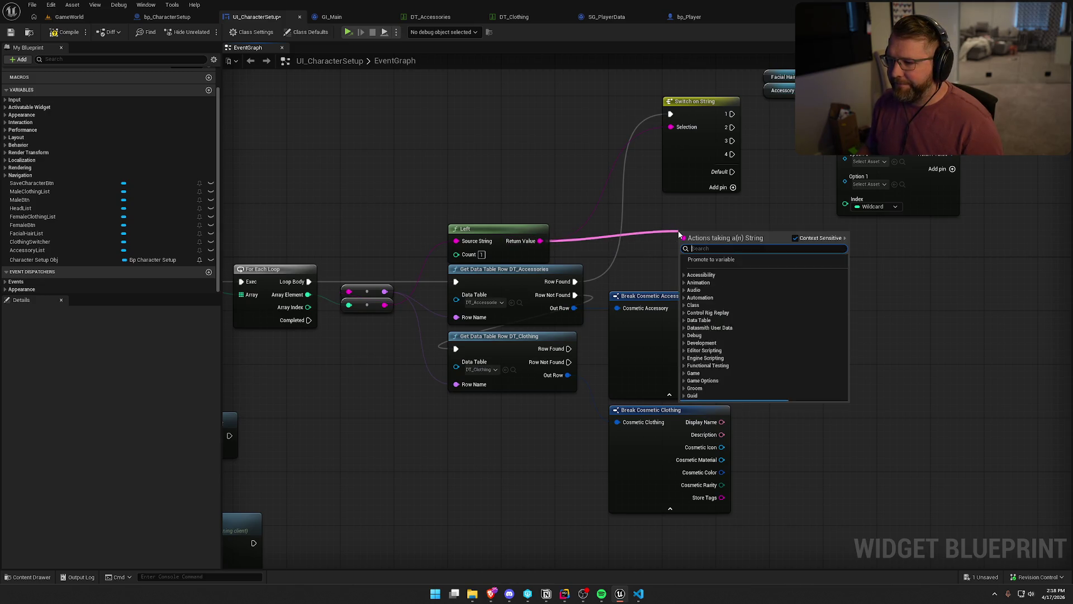
pyautogui.write('to int')
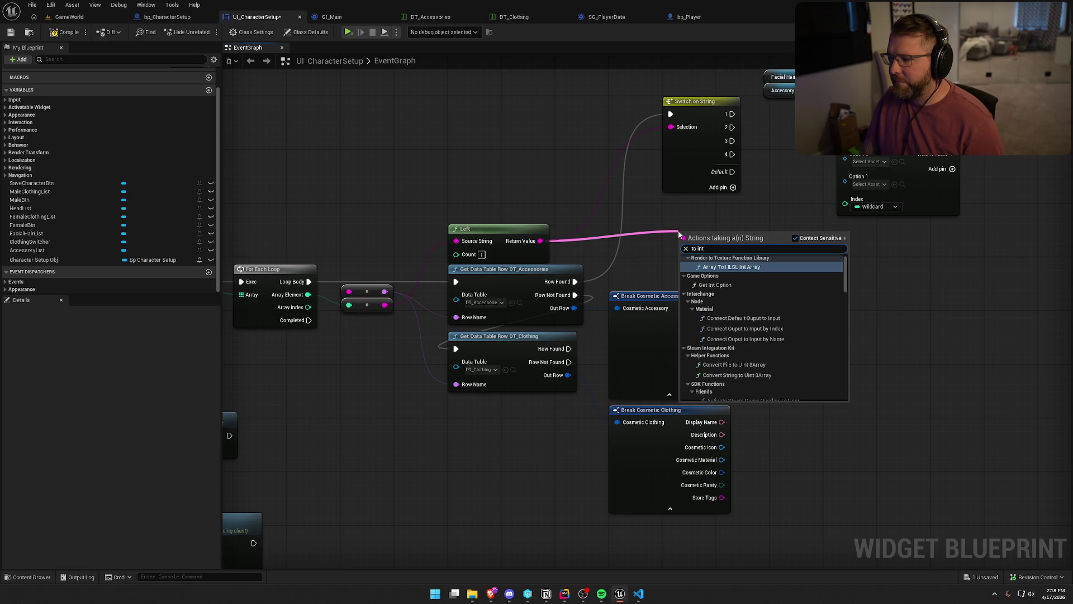
pyautogui.scroll(-10, 780, 302)
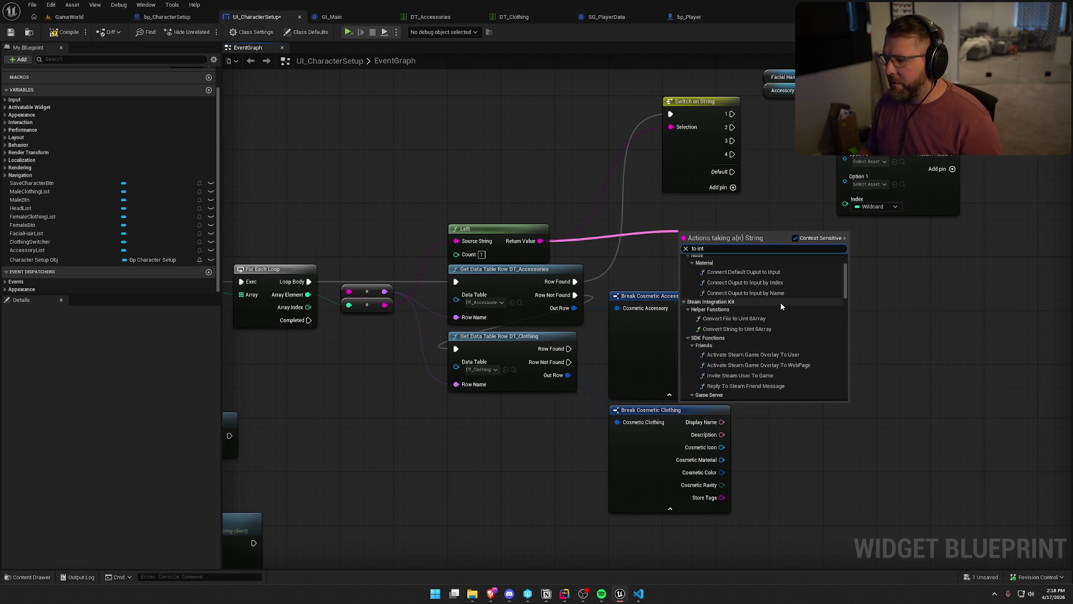
pyautogui.scroll(-10, 787, 335)
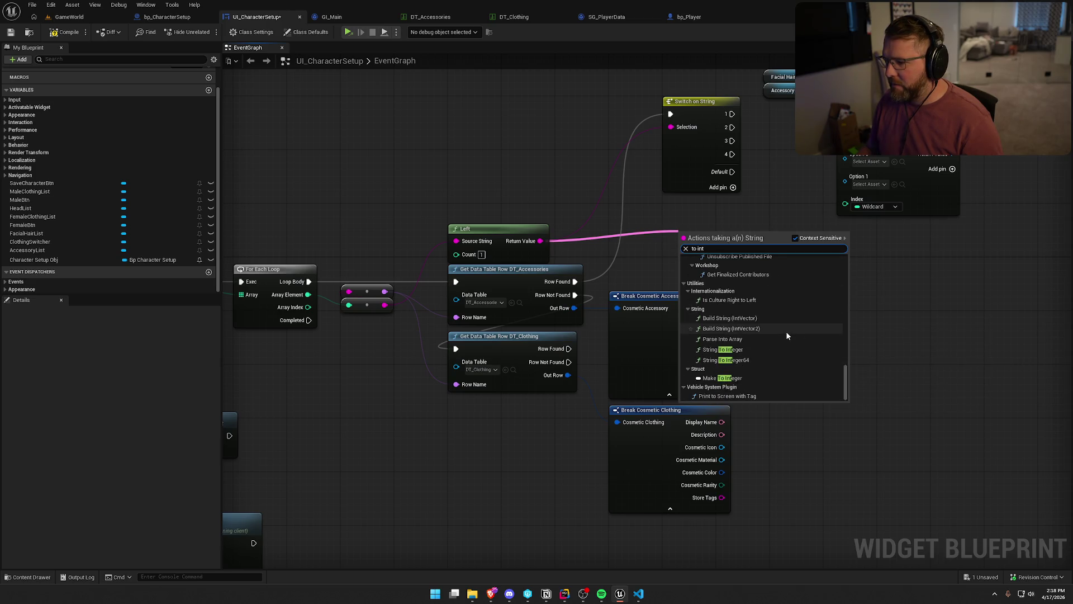
pyautogui.click(744, 348)
pyautogui.moveTo(707, 236)
pyautogui.mouseDown()
pyautogui.moveTo(688, 235)
pyautogui.moveTo(853, 207)
pyautogui.mouseUp()
# - Reposition the Select node and add three pins to give it five options
pyautogui.moveTo(866, 146)
pyautogui.mouseDown()
pyautogui.moveTo(787, 187)
pyautogui.moveTo(800, 186)
pyautogui.mouseUp()
pyautogui.moveTo(725, 202); pyautogui.dragTo(682, 238)
pyautogui.moveTo(777, 218)
pyautogui.mouseDown()
pyautogui.moveTo(711, 196)
pyautogui.moveTo(734, 194)
pyautogui.mouseUp()
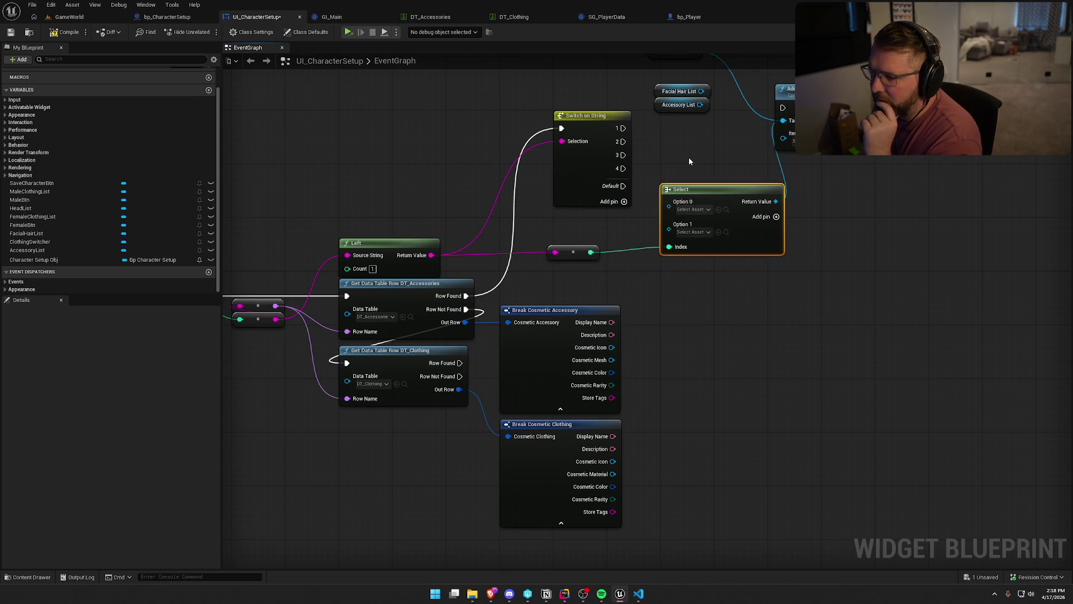
pyautogui.moveTo(710, 196); pyautogui.dragTo(710, 203)
pyautogui.moveTo(786, 212); pyautogui.dragTo(776, 293)
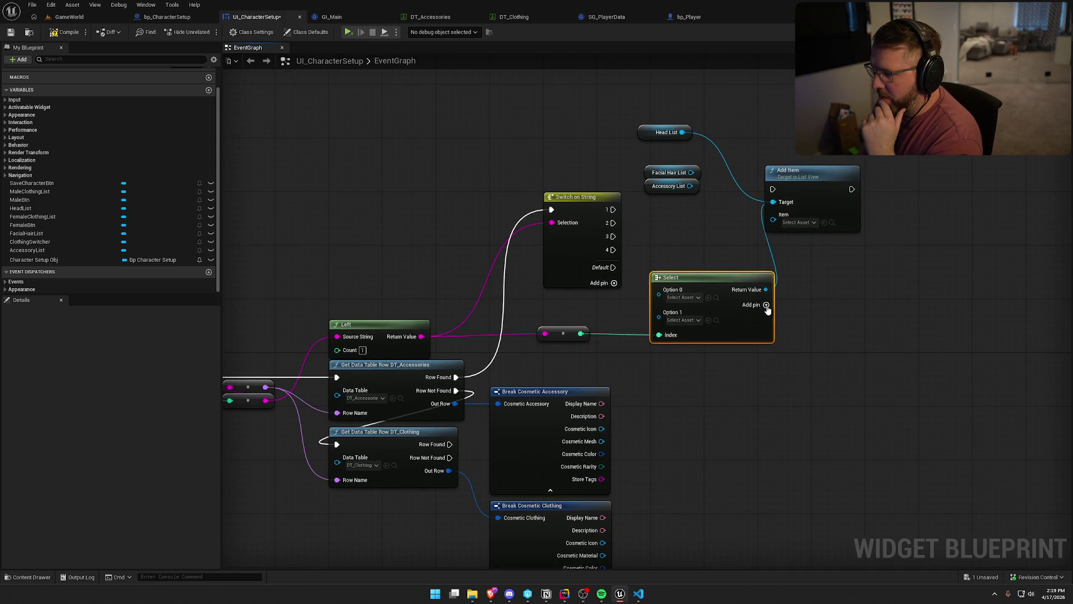
pyautogui.click(765, 305)
pyautogui.click(766, 305)
pyautogui.click(766, 305)
pyautogui.moveTo(746, 296); pyautogui.dragTo(739, 223)
# - Delete the Switch on String node and run Add Item from Row Found
pyautogui.click(576, 222)
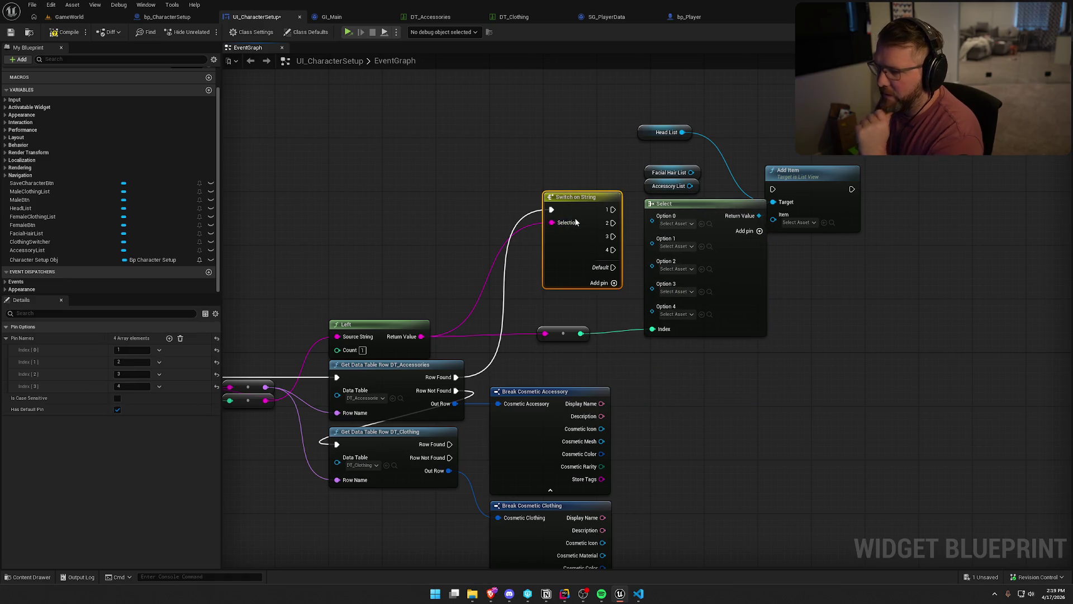
pyautogui.press('Delete')
pyautogui.moveTo(556, 341)
pyautogui.mouseDown()
pyautogui.moveTo(652, 311)
pyautogui.moveTo(558, 303)
pyautogui.mouseUp()
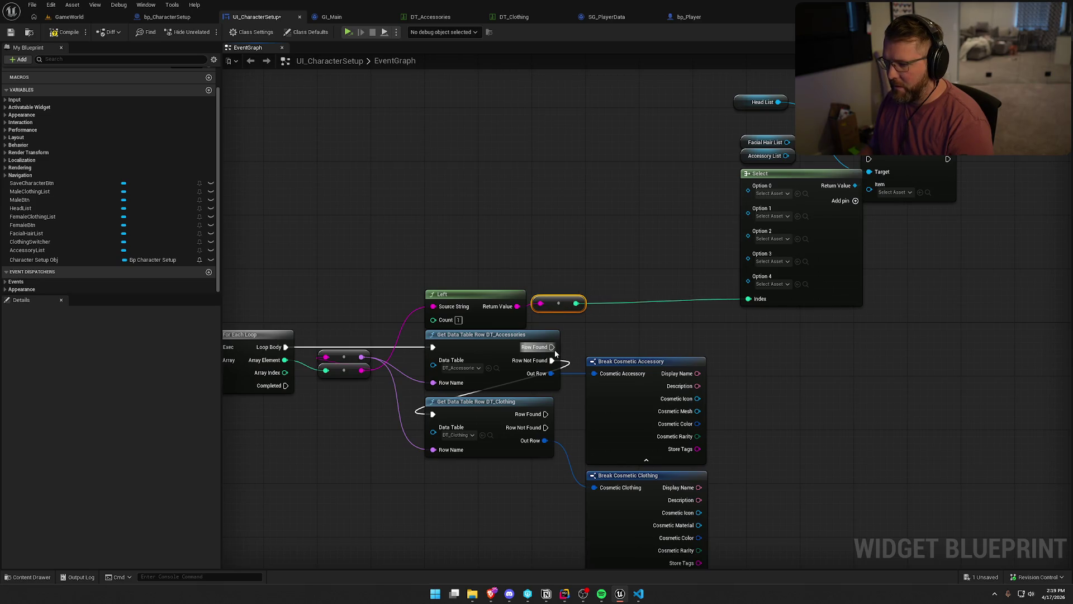
pyautogui.moveTo(552, 348)
pyautogui.mouseDown()
pyautogui.moveTo(749, 167)
pyautogui.moveTo(868, 159)
pyautogui.moveTo(926, 245)
pyautogui.mouseUp()
pyautogui.moveTo(935, 285); pyautogui.dragTo(941, 333)
pyautogui.moveTo(765, 564)
pyautogui.mouseDown()
pyautogui.moveTo(745, 397)
pyautogui.moveTo(611, 245)
pyautogui.moveTo(619, 385)
pyautogui.mouseUp()
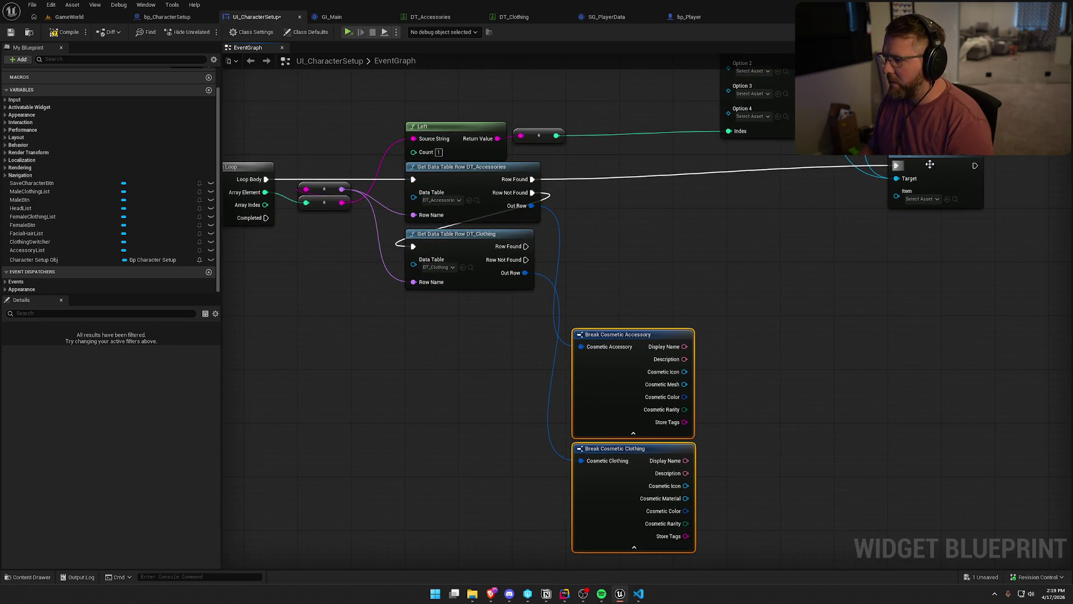
# - Add a Create Widget node off Row Found and feed its widget into Add Item's Item
pyautogui.moveTo(931, 159); pyautogui.dragTo(931, 173)
pyautogui.moveTo(533, 180); pyautogui.dragTo(619, 189)
pyautogui.write('create wid')
pyautogui.press('Return')
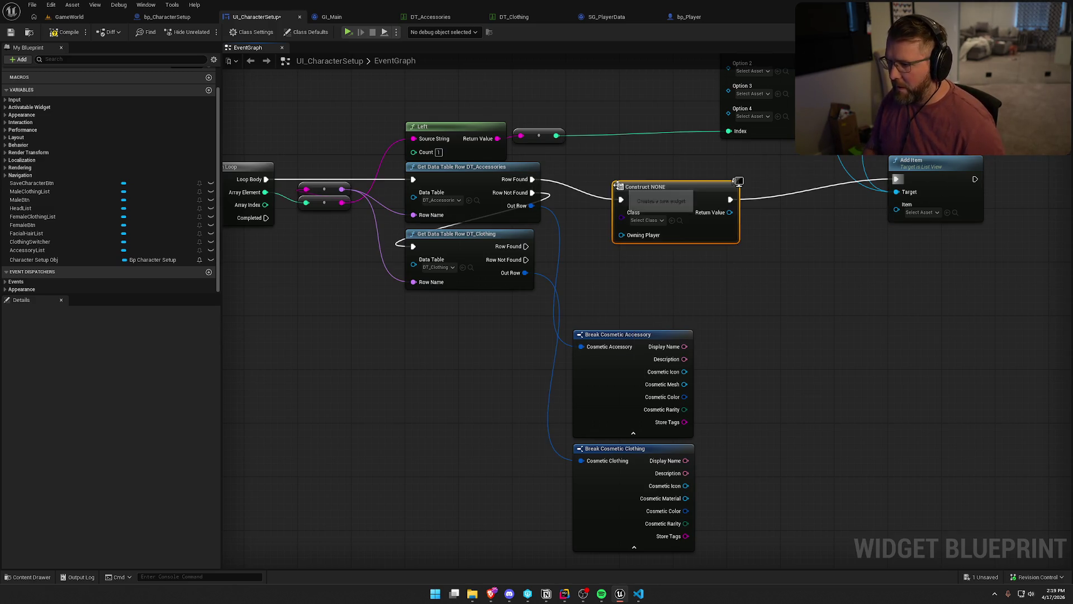
pyautogui.moveTo(650, 185)
pyautogui.mouseDown()
pyautogui.moveTo(660, 160)
pyautogui.moveTo(651, 170)
pyautogui.mouseUp()
pyautogui.moveTo(736, 193); pyautogui.dragTo(897, 209)
pyautogui.click(788, 342)
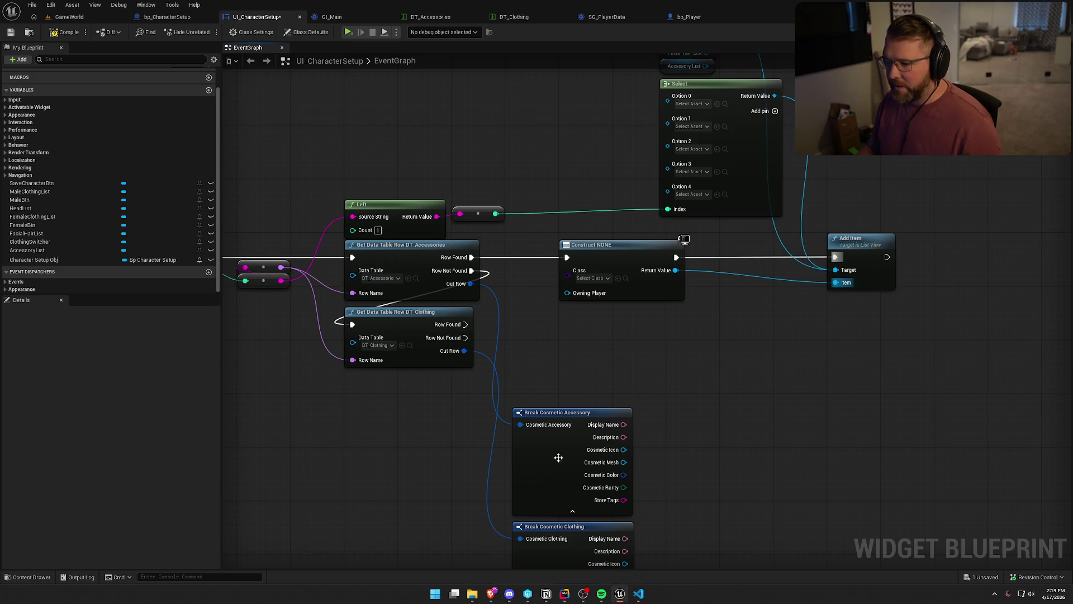
# - Tidy the Break Cosmetic Accessory node's position and open the DT_Accessories data table
pyautogui.moveTo(566, 418); pyautogui.dragTo(565, 358)
pyautogui.click(632, 331)
pyautogui.moveTo(632, 331); pyautogui.dragTo(585, 367)
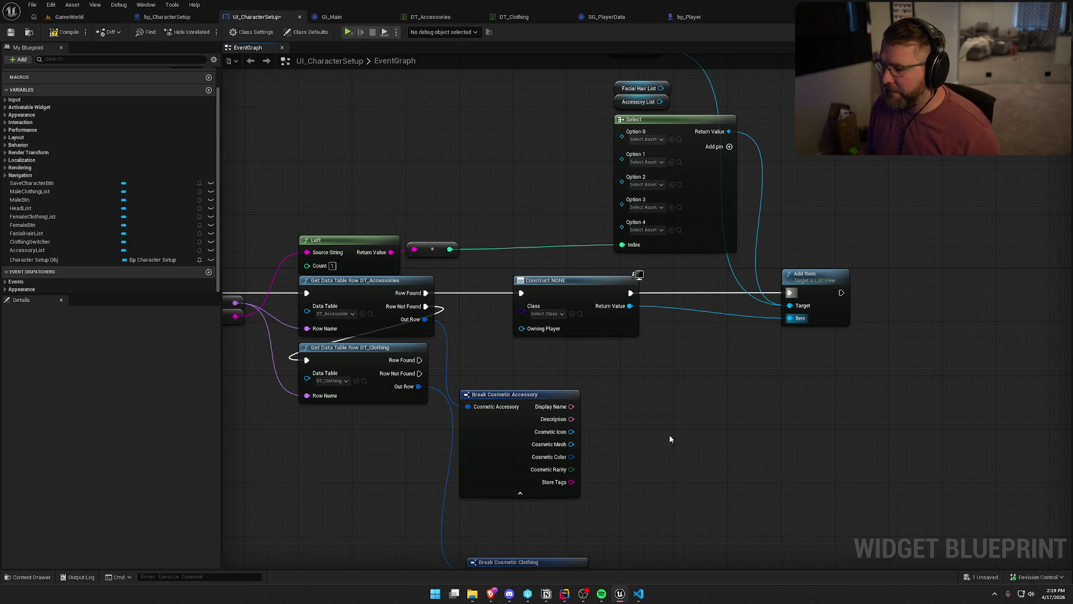
pyautogui.moveTo(539, 394); pyautogui.dragTo(541, 380)
pyautogui.click(603, 373)
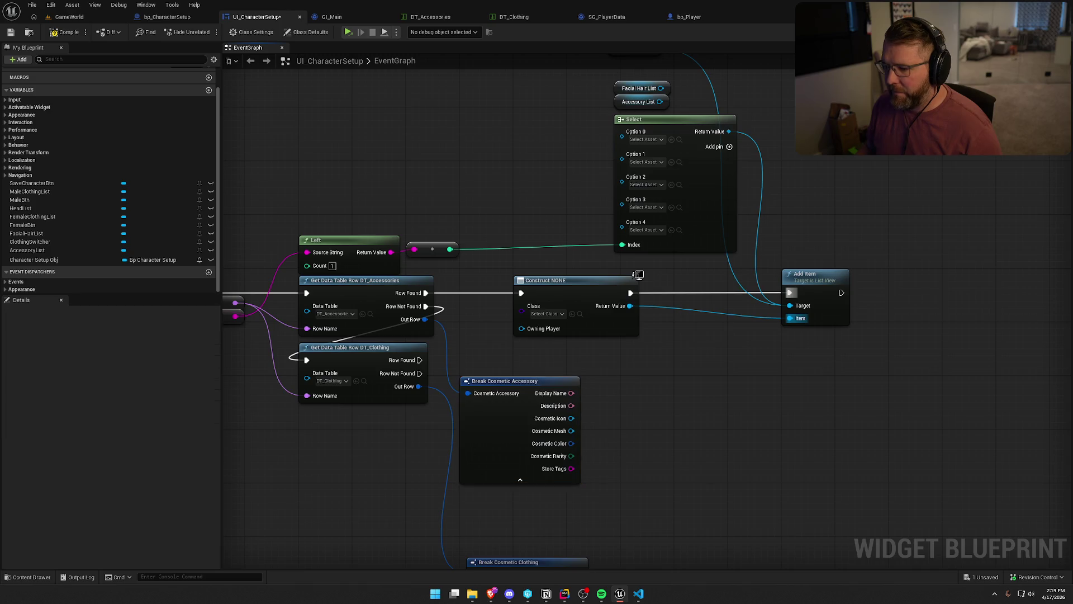
pyautogui.click(430, 17)
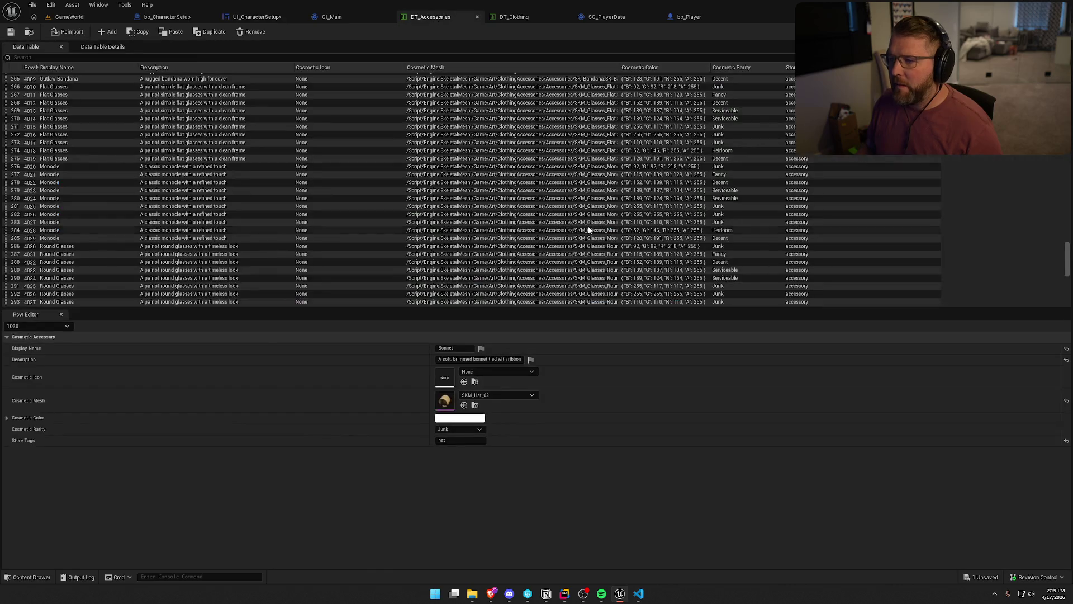
pyautogui.click(317, 78)
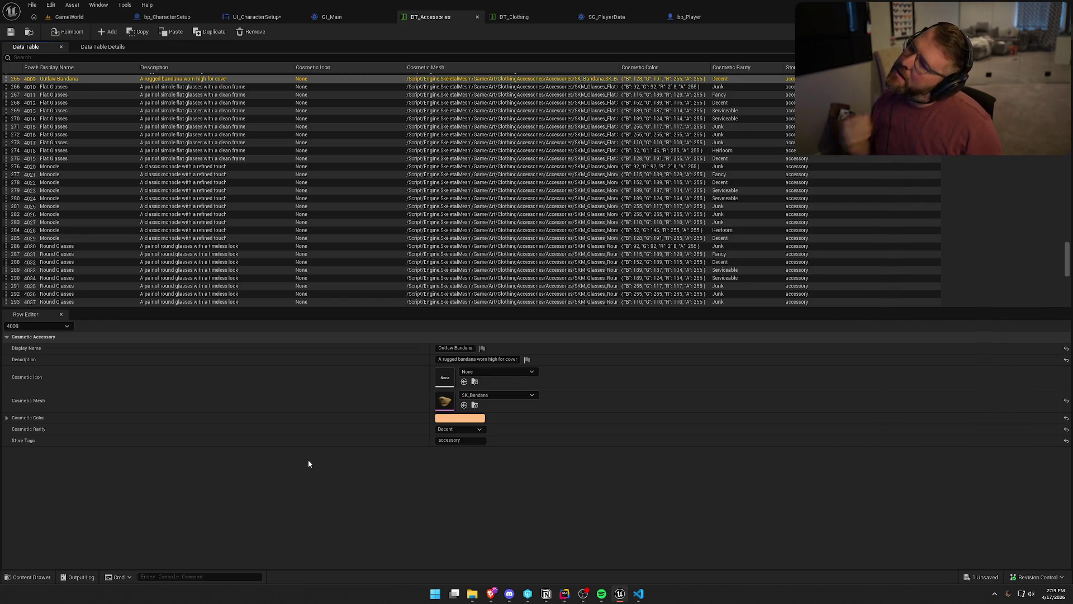
pyautogui.click(539, 16)
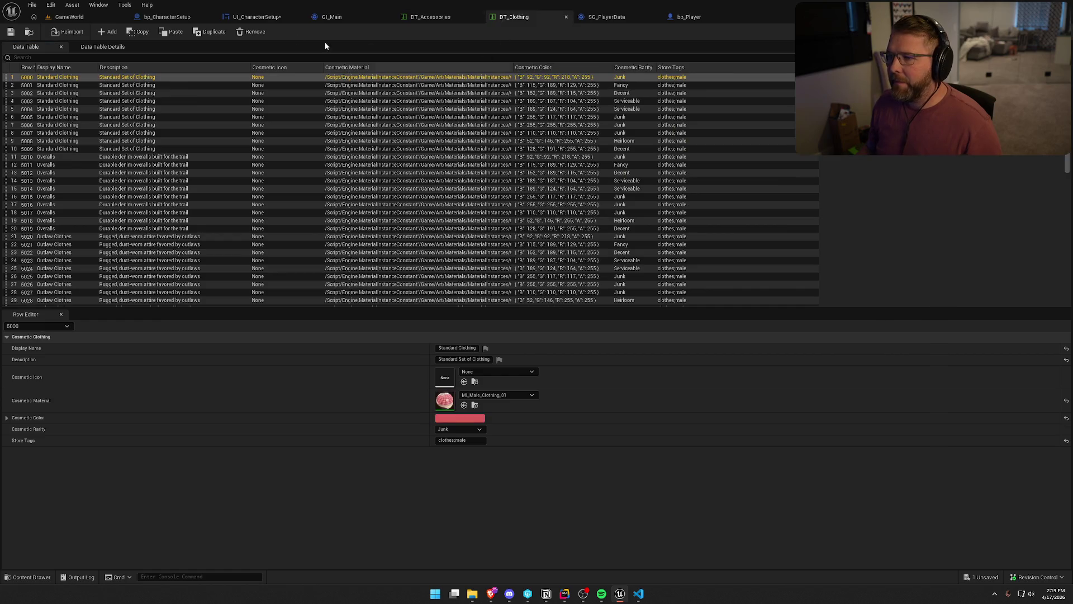
pyautogui.click(332, 17)
pyautogui.click(277, 18)
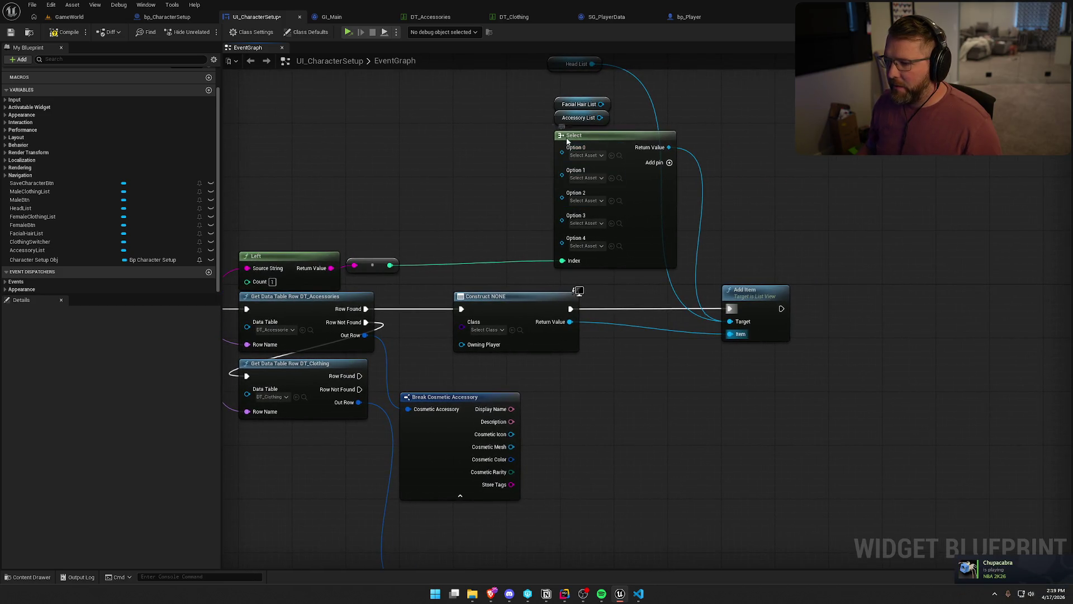
# - Arrange the Select node and the three list getters close together
pyautogui.moveTo(580, 138); pyautogui.dragTo(532, 155)
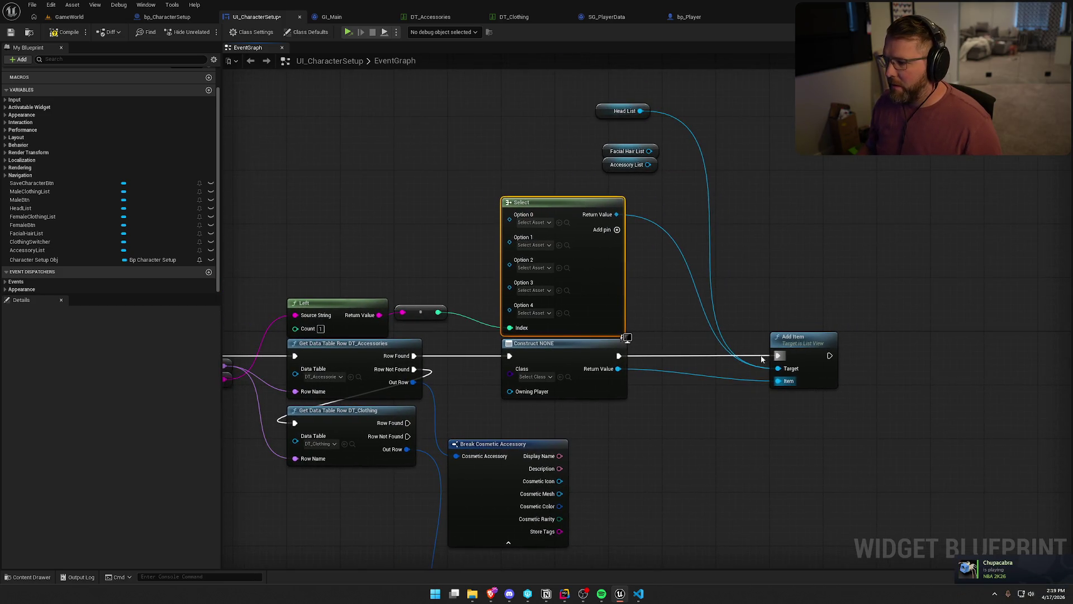
pyautogui.moveTo(688, 131)
pyautogui.mouseDown()
pyautogui.moveTo(734, 167)
pyautogui.moveTo(741, 193)
pyautogui.mouseUp()
pyautogui.moveTo(707, 228); pyautogui.dragTo(671, 162)
pyautogui.moveTo(680, 213); pyautogui.dragTo(479, 226)
pyautogui.click(582, 240)
pyautogui.moveTo(582, 240); pyautogui.dragTo(598, 123)
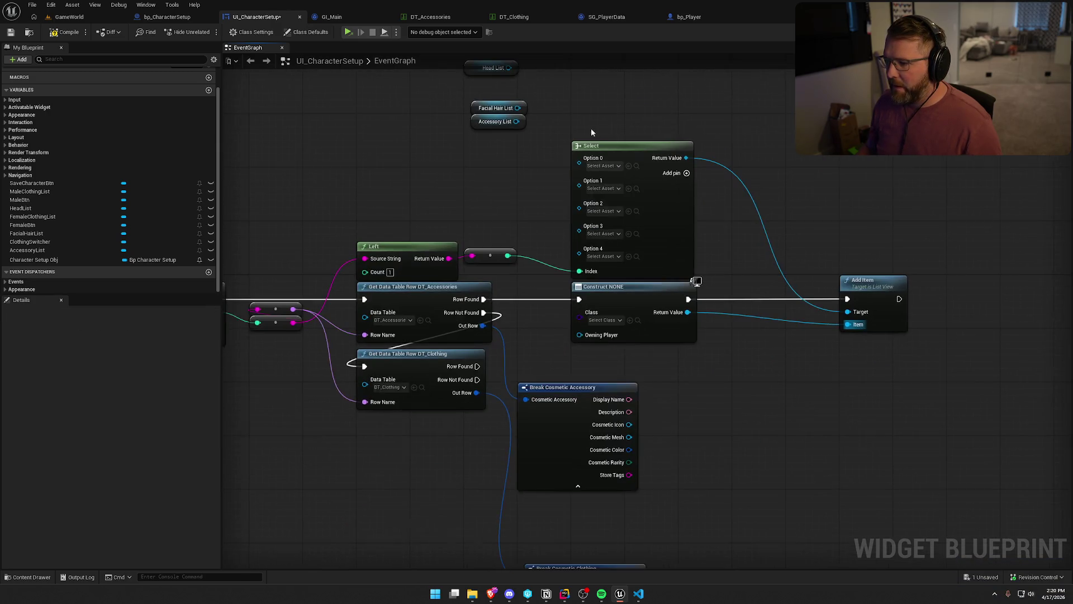
pyautogui.click(615, 145)
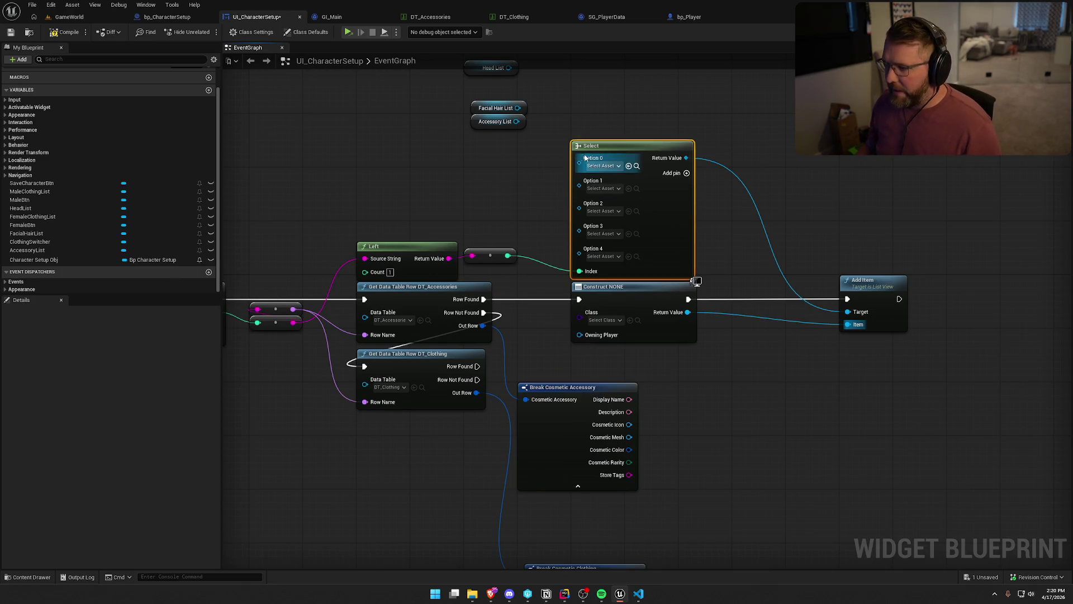
pyautogui.moveTo(492, 263)
pyautogui.mouseDown()
pyautogui.moveTo(539, 278)
pyautogui.moveTo(520, 223)
pyautogui.mouseUp()
pyautogui.click(539, 278)
pyautogui.click(536, 251)
pyautogui.moveTo(490, 130); pyautogui.dragTo(490, 217)
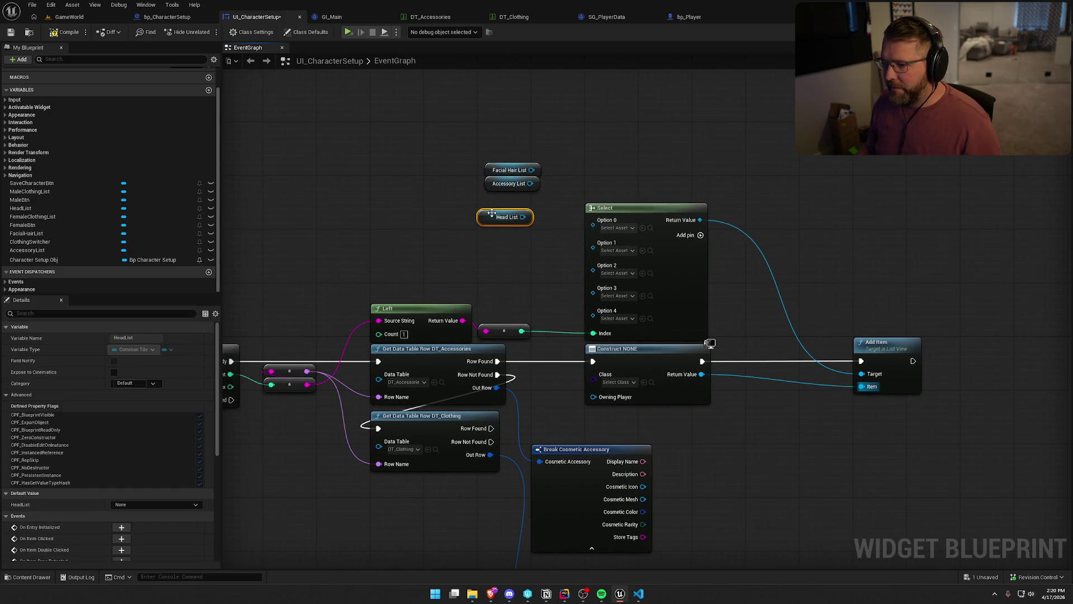
pyautogui.moveTo(521, 252); pyautogui.dragTo(499, 203)
# - Wire Head List to Select Options 0 and 3 and Facial Hair List to Option 2, then restack the lists
pyautogui.moveTo(497, 162); pyautogui.dragTo(568, 178)
pyautogui.moveTo(497, 162); pyautogui.dragTo(568, 213)
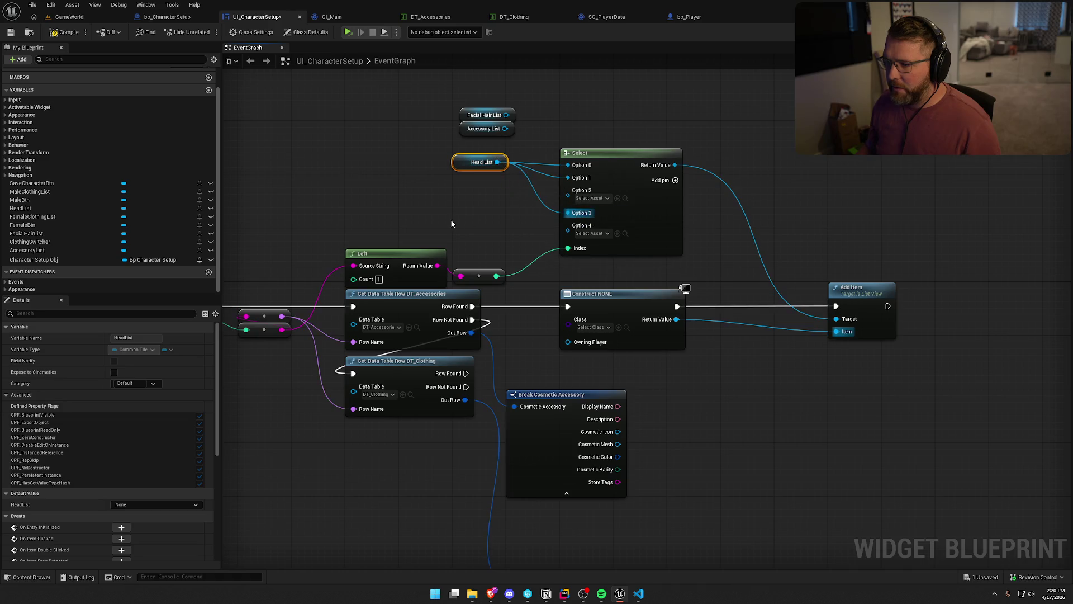
pyautogui.moveTo(506, 114); pyautogui.dragTo(568, 190)
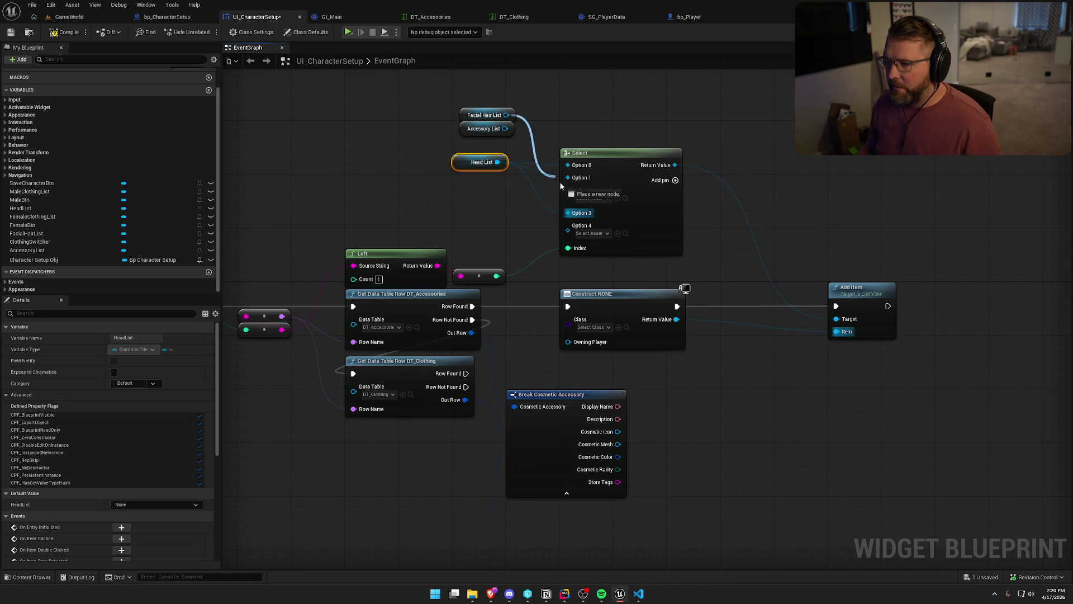
pyautogui.moveTo(482, 115); pyautogui.dragTo(475, 190)
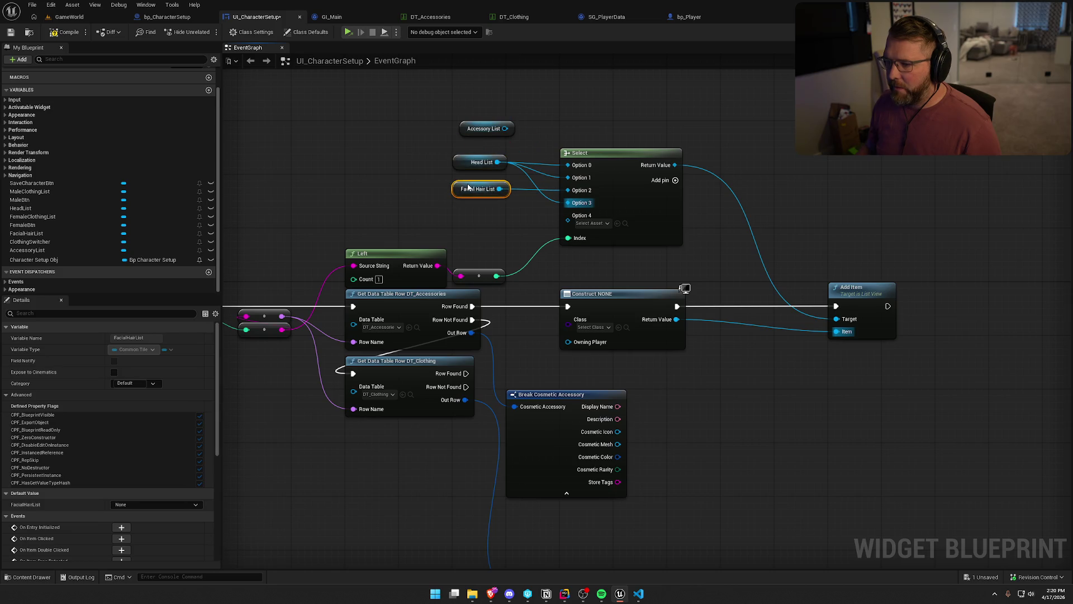
pyautogui.moveTo(475, 129)
pyautogui.mouseDown()
pyautogui.moveTo(469, 217)
pyautogui.moveTo(537, 232)
pyautogui.moveTo(572, 226)
pyautogui.moveTo(563, 187)
pyautogui.moveTo(563, 208)
pyautogui.moveTo(592, 162)
pyautogui.mouseUp()
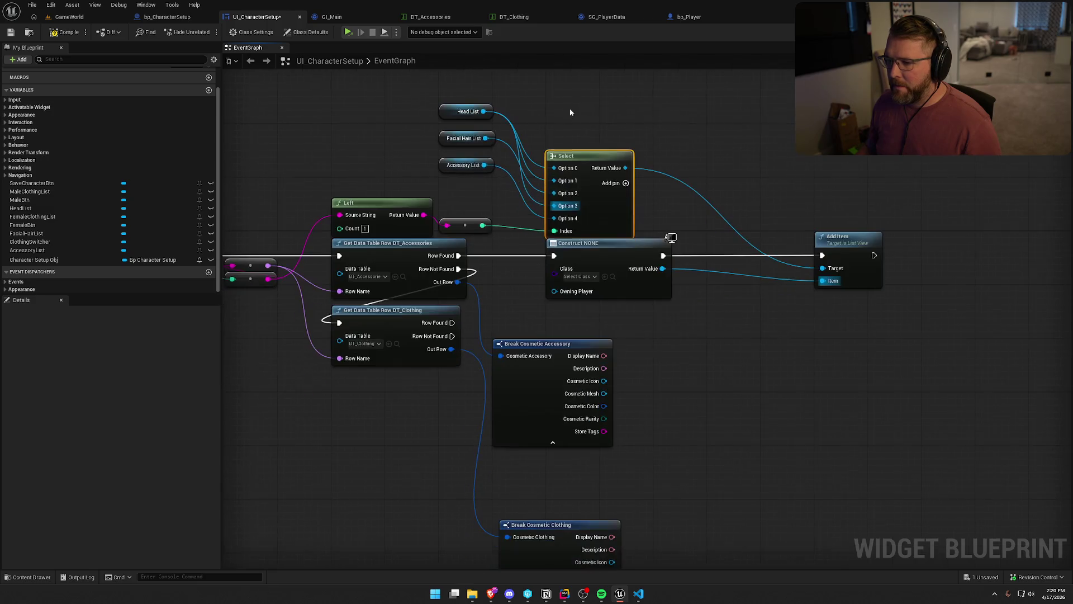
pyautogui.moveTo(484, 165); pyautogui.dragTo(466, 206)
pyautogui.moveTo(446, 170); pyautogui.dragTo(446, 218)
pyautogui.moveTo(460, 146); pyautogui.dragTo(459, 207)
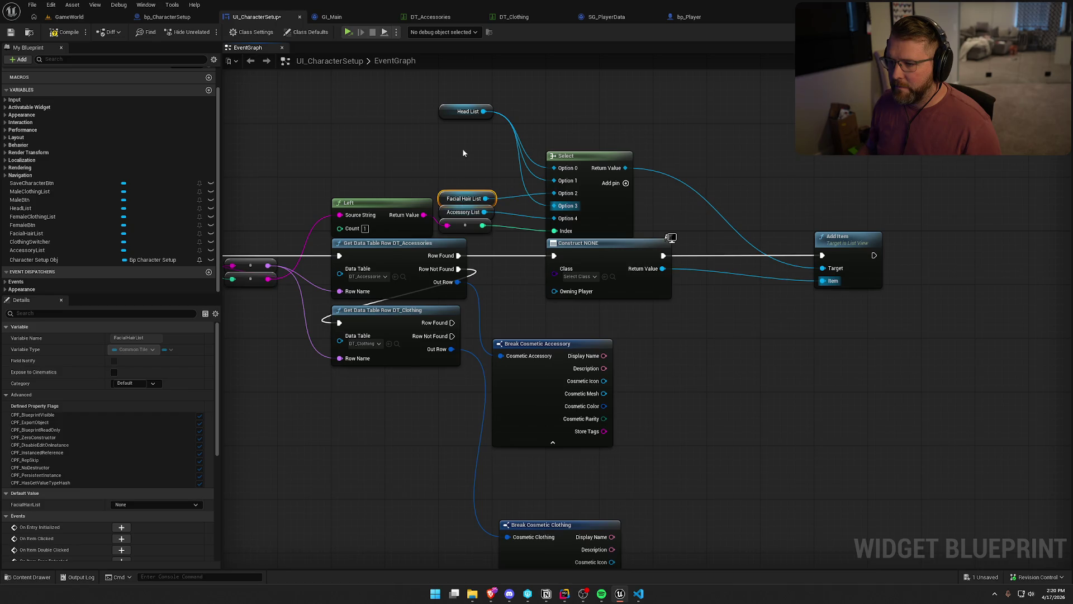
pyautogui.moveTo(462, 112); pyautogui.dragTo(462, 186)
pyautogui.click(464, 159)
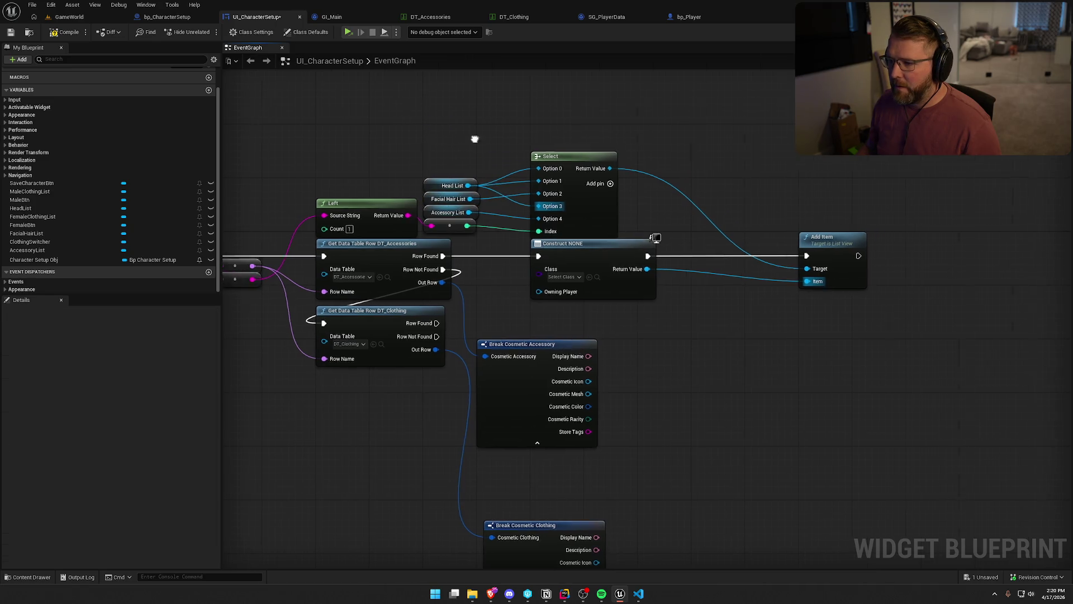
# - Move Add Item nearer the widget node, compile the blueprint, and switch to Designer
pyautogui.moveTo(742, 237); pyautogui.dragTo(633, 237)
pyautogui.moveTo(608, 173); pyautogui.dragTo(721, 157)
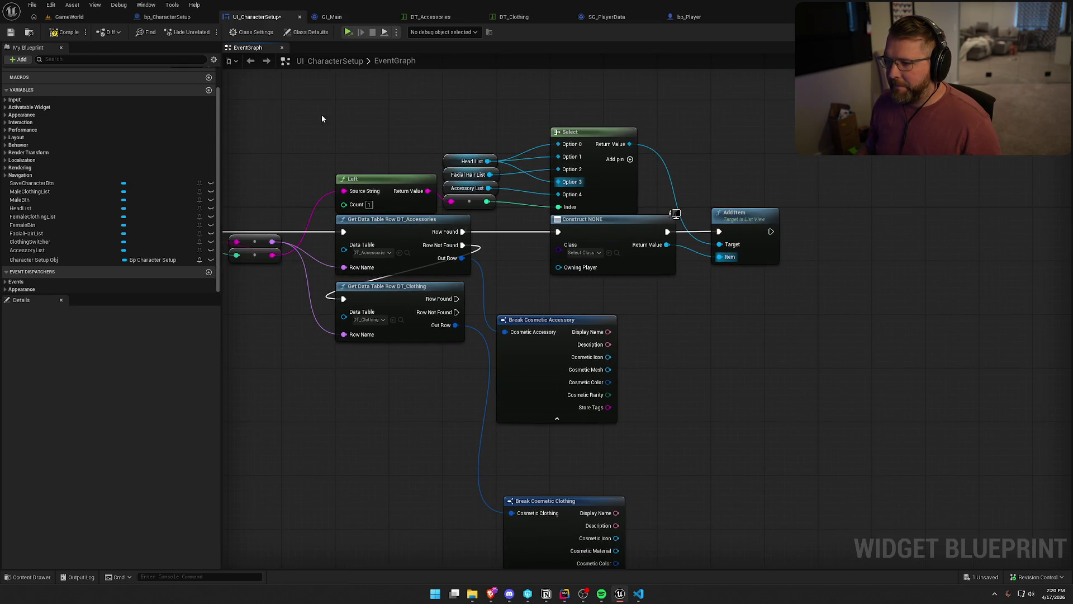
pyautogui.click(66, 32)
pyautogui.moveTo(669, 392); pyautogui.dragTo(670, 263)
pyautogui.moveTo(516, 360); pyautogui.dragTo(533, 441)
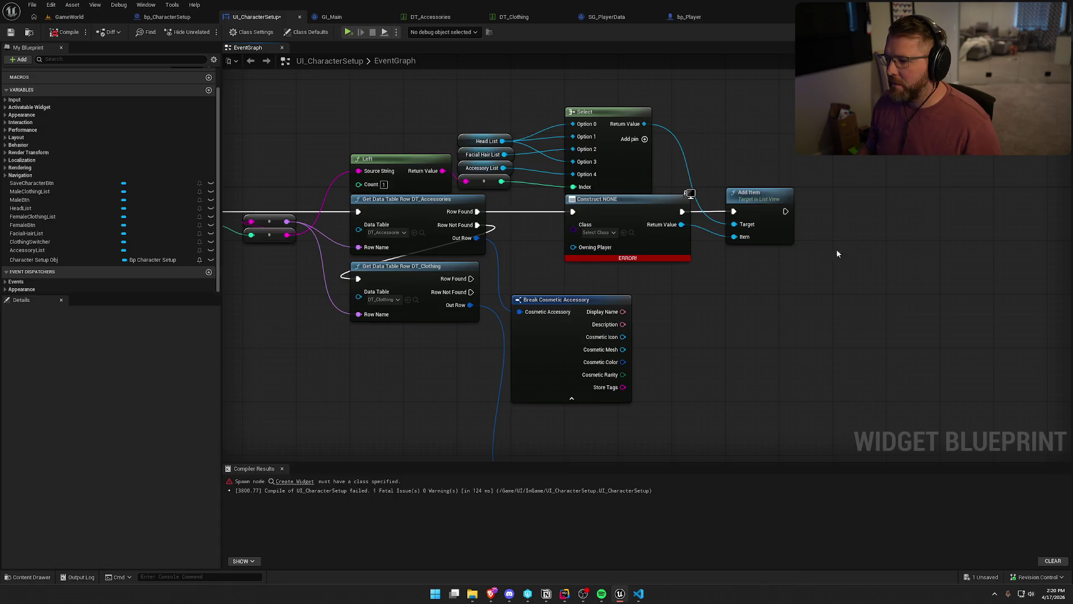
pyautogui.click(1038, 32)
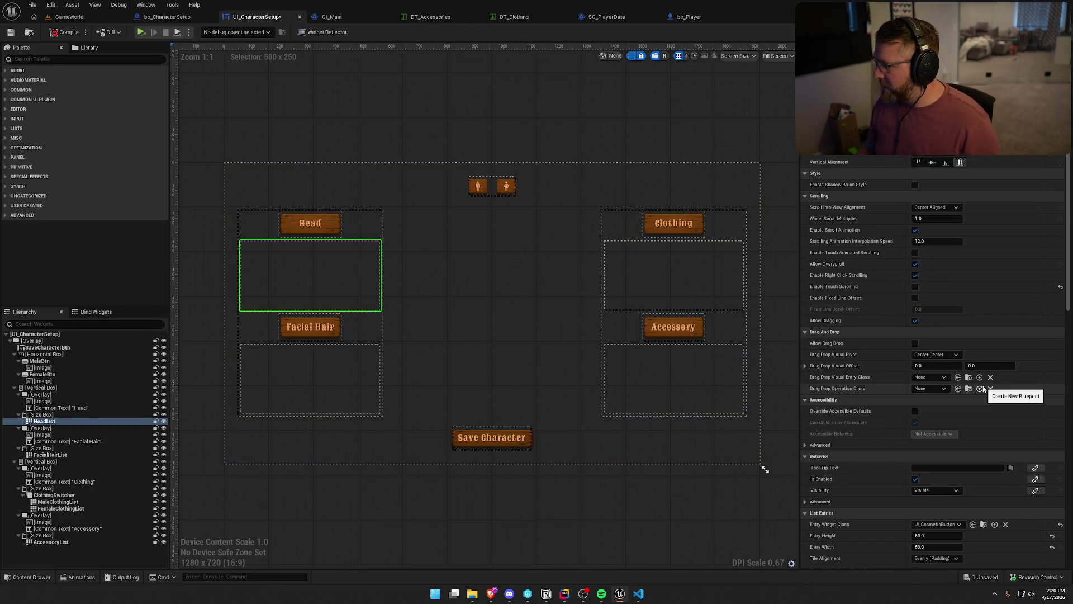
# - Create a new folder named Customization under UI > InGame
pyautogui.scroll(-3, 984, 388)
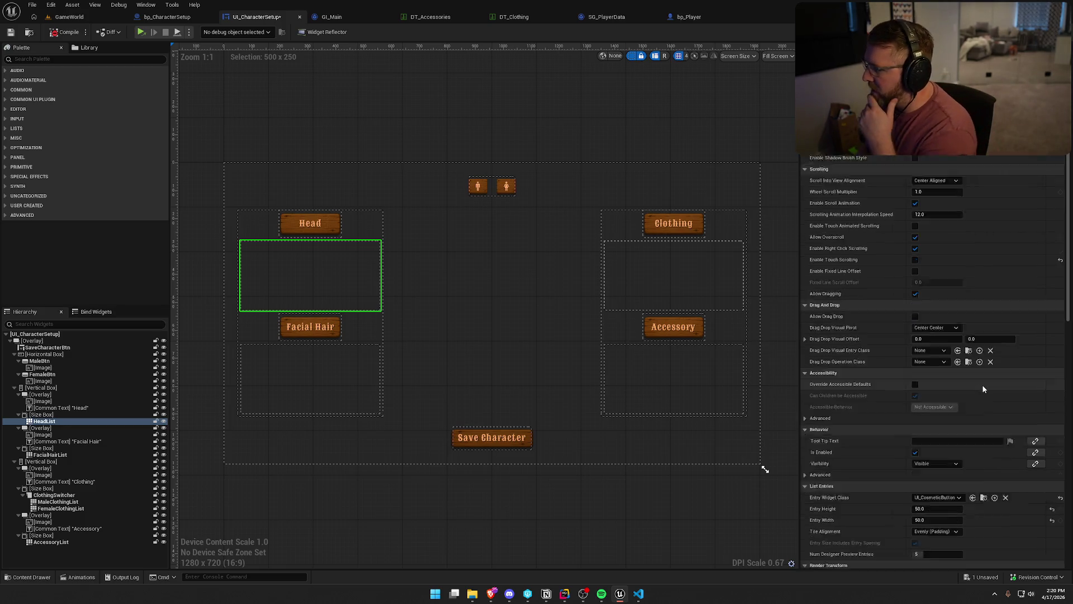
pyautogui.scroll(-2, 983, 388)
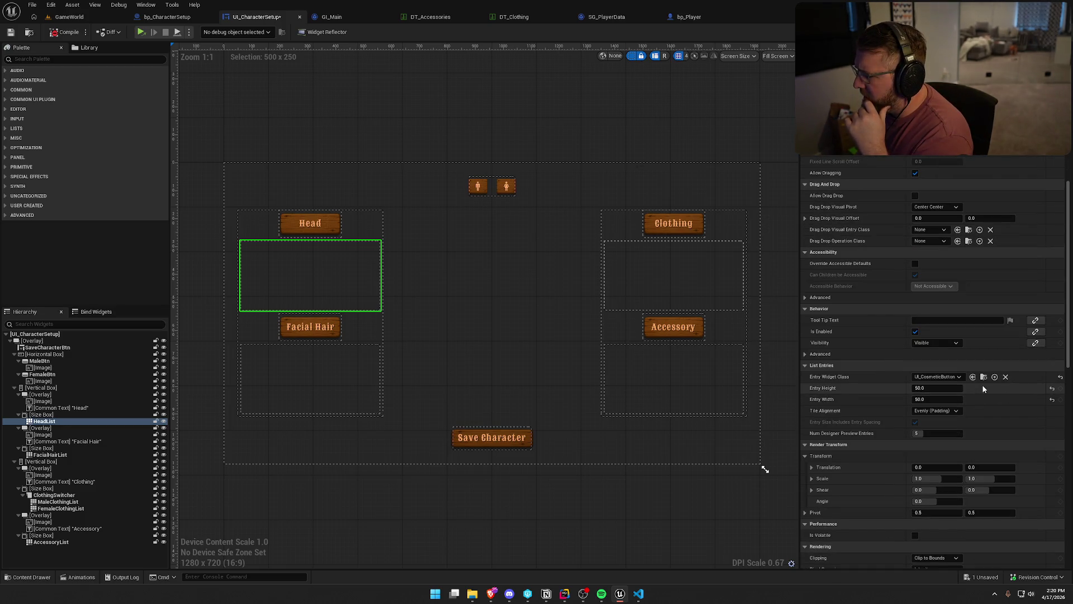
pyautogui.click(983, 377)
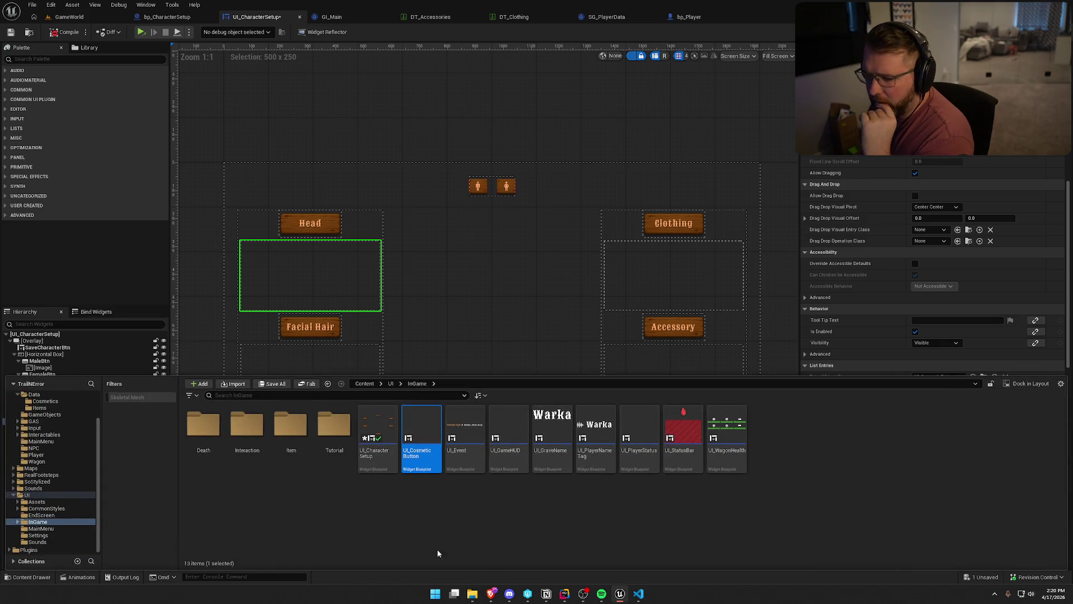
pyautogui.rightClick(384, 512)
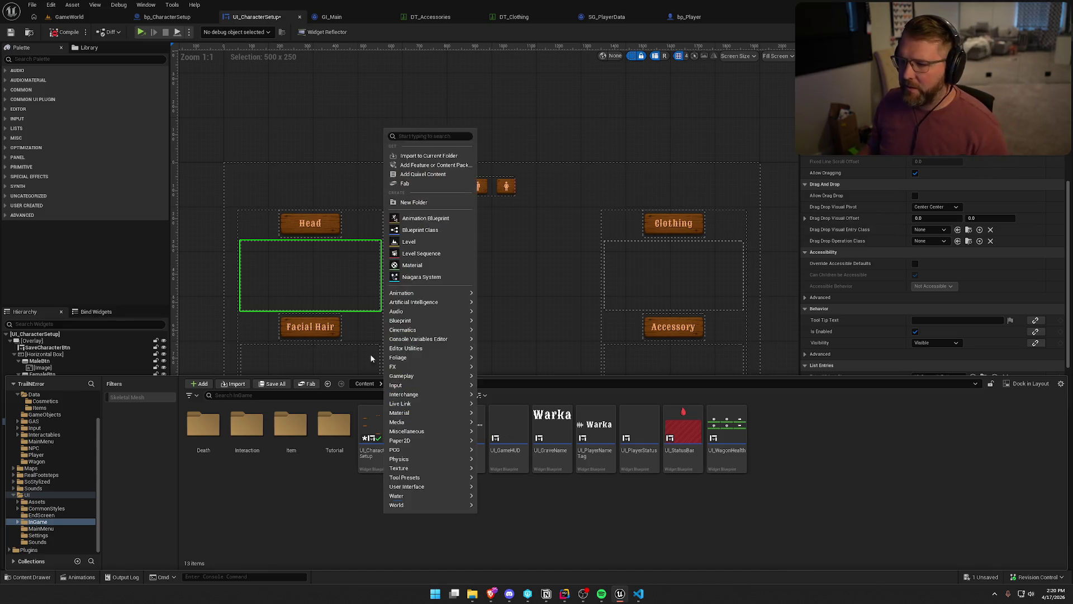
pyautogui.click(422, 202)
pyautogui.write('cosm')
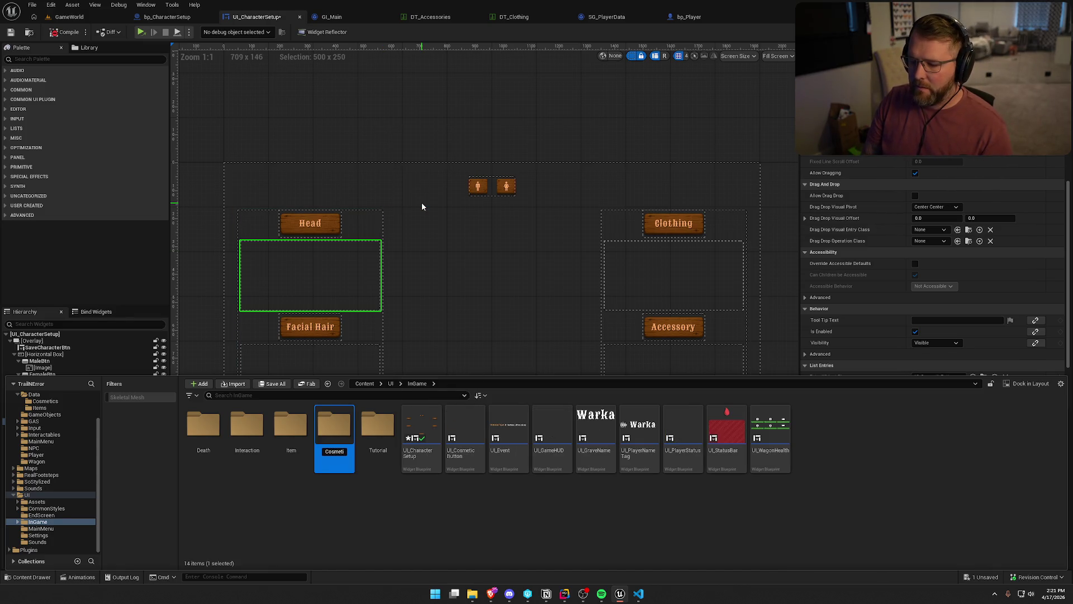
pyautogui.press('BackSpace')
pyautogui.press('BackSpace')
pyautogui.press('BackSpace')
pyautogui.write('Cust')
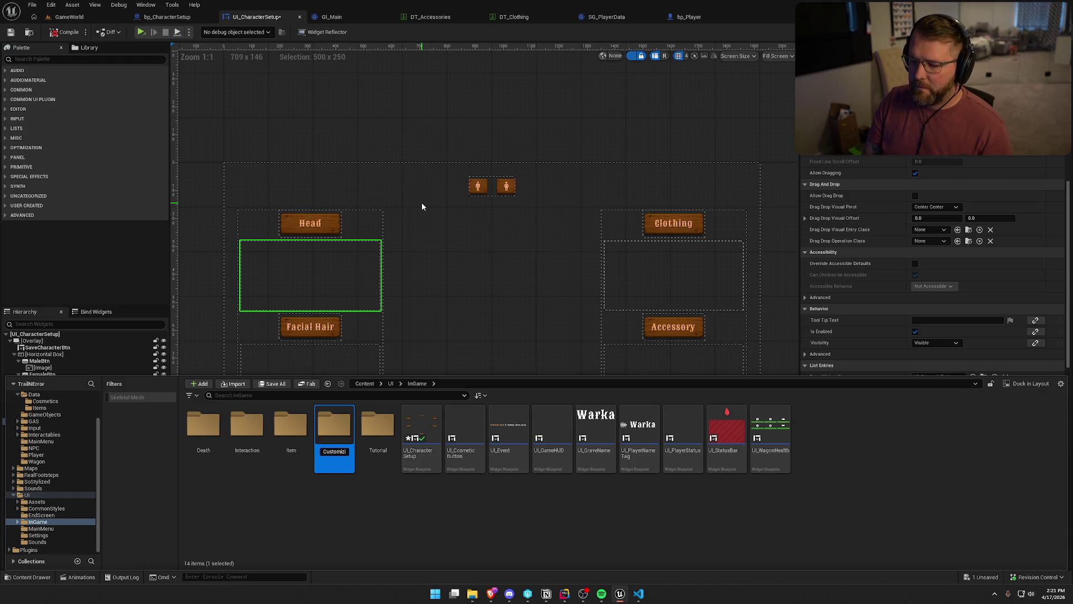
pyautogui.write('zation')
pyautogui.press('BackSpace')
pyautogui.press('BackSpace')
pyautogui.press('BackSpace')
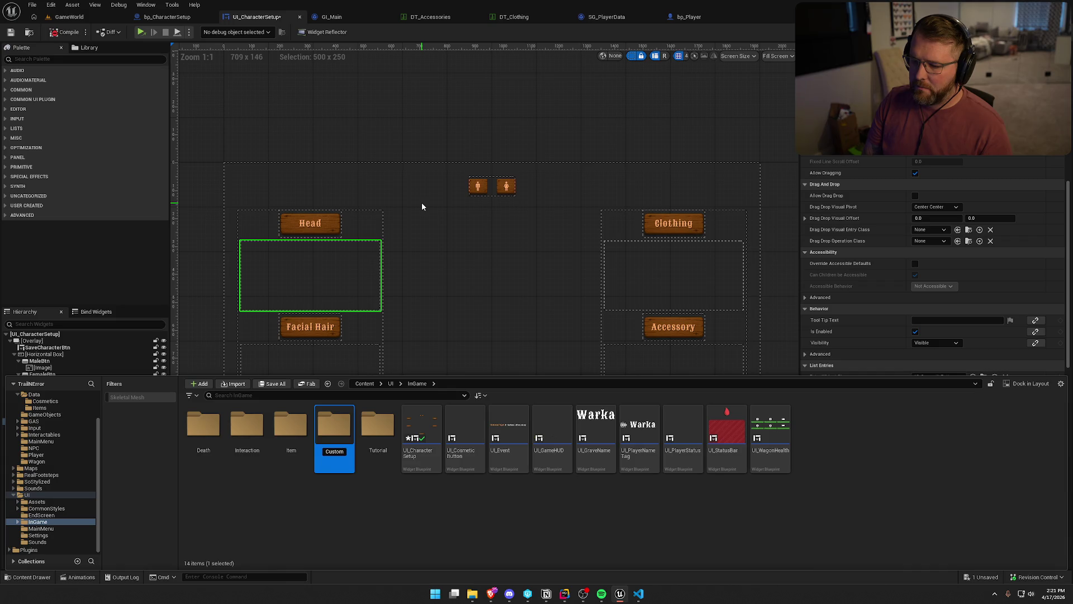
pyautogui.write('ation')
pyautogui.press('Return')
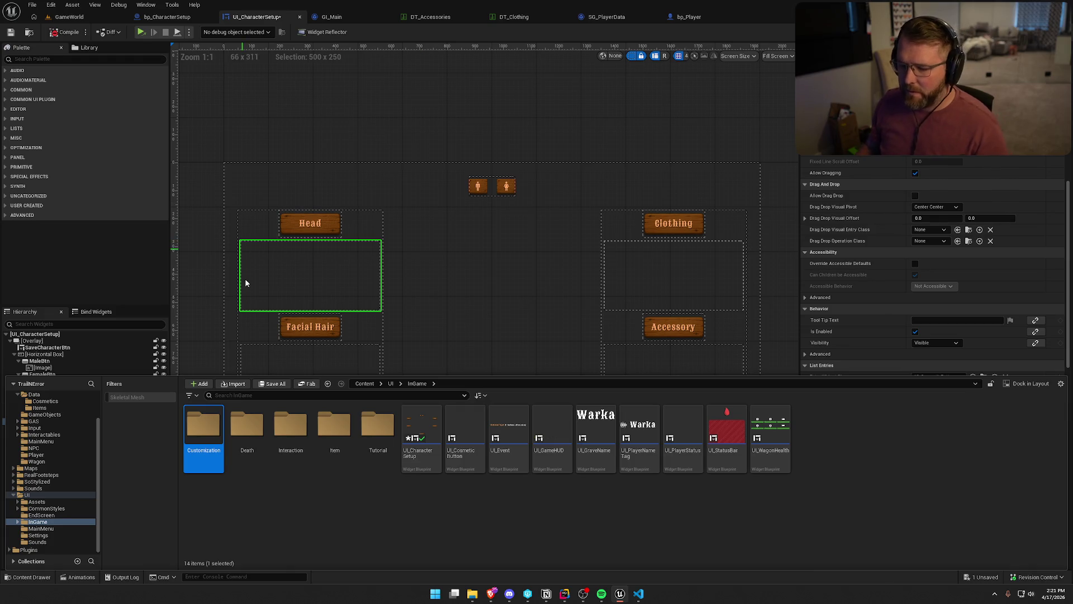
# - Move UI_CharacterSetup and UI_CosmeticButton into Customization, checking out the button asset
pyautogui.click(421, 436)
pyautogui.keyDown('ctrl'); pyautogui.click(465, 436); pyautogui.keyUp('ctrl')
pyautogui.moveTo(465, 439)
pyautogui.mouseDown()
pyautogui.moveTo(226, 442)
pyautogui.moveTo(200, 427)
pyautogui.mouseUp()
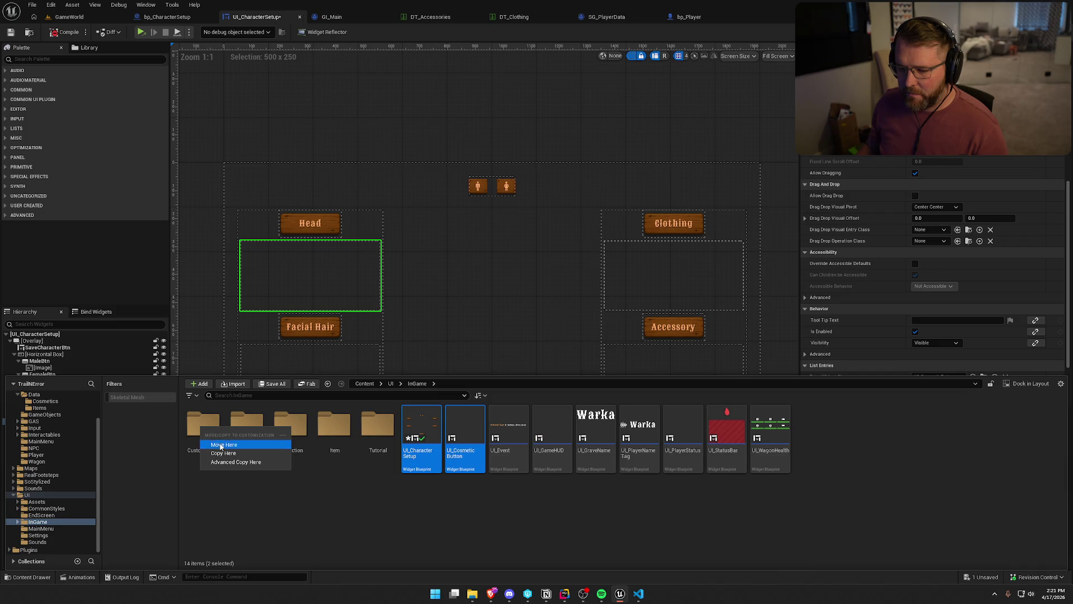
pyautogui.click(235, 447)
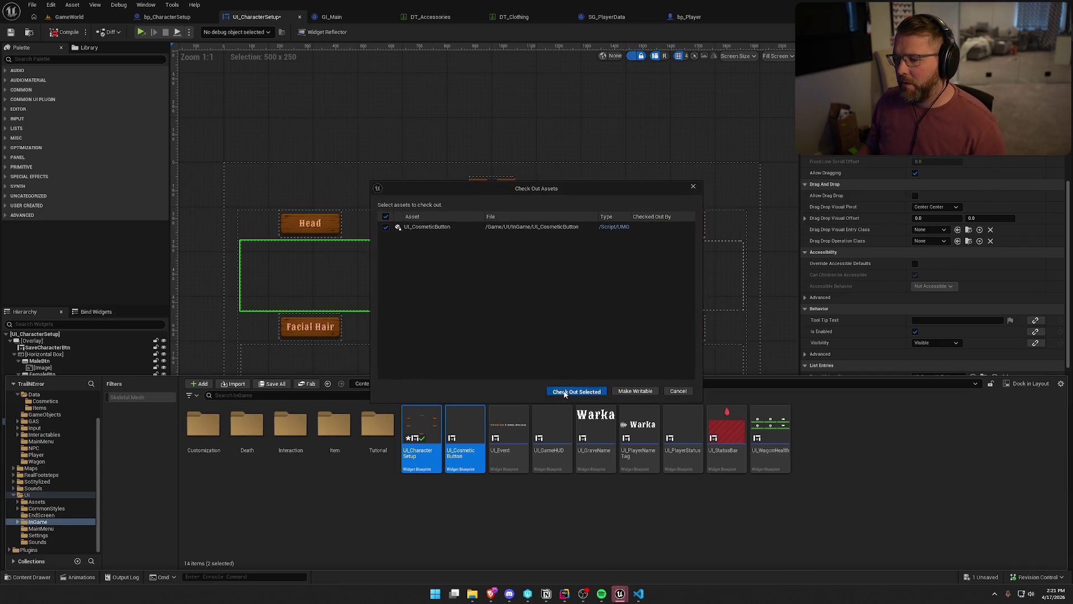
pyautogui.click(575, 390)
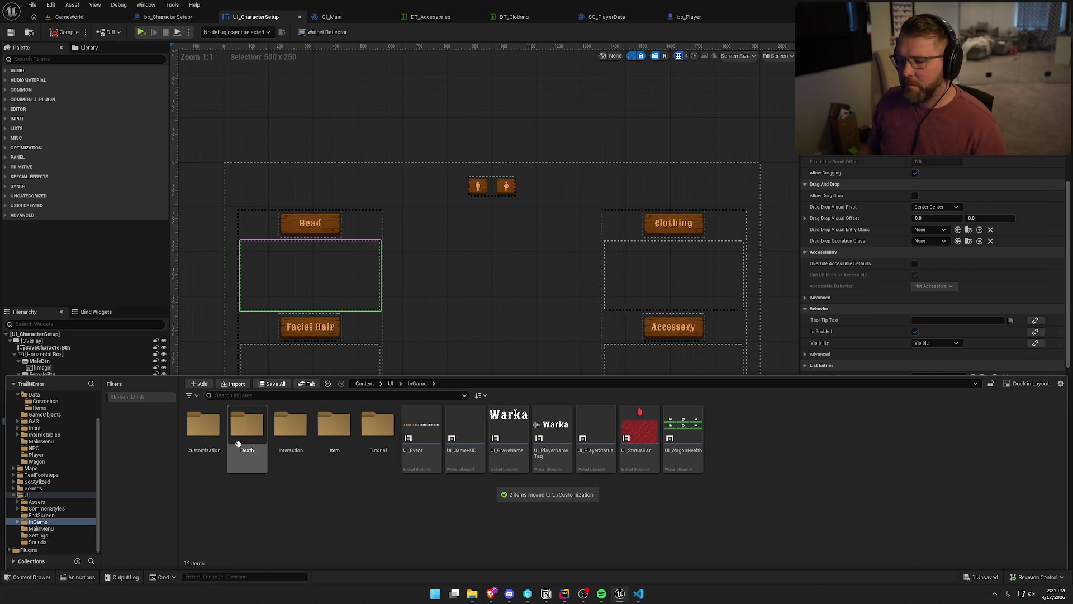
pyautogui.doubleClick(203, 425)
# - Rename UI_CosmeticButton to UI_CosmeticItemButton
pyautogui.click(242, 463)
pyautogui.press('F2')
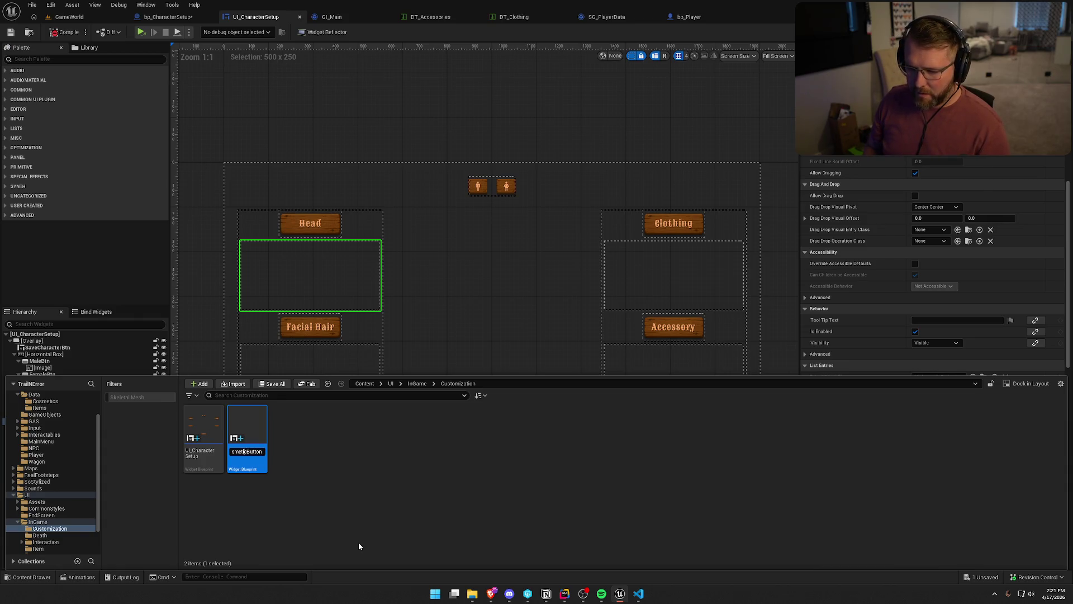
pyautogui.press('Left')
pyautogui.press('Left')
pyautogui.press('Left')
pyautogui.press('BackSpace')
pyautogui.press('BackSpace')
pyautogui.press('BackSpace')
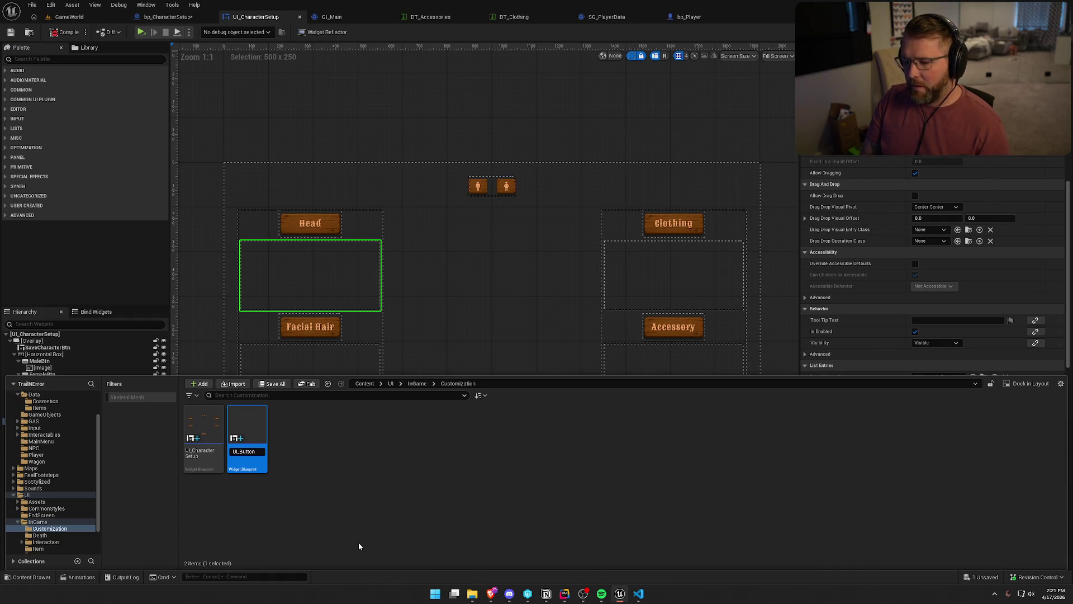
pyautogui.write('Clothing')
pyautogui.press('BackSpace')
pyautogui.press('BackSpace')
pyautogui.press('BackSpace')
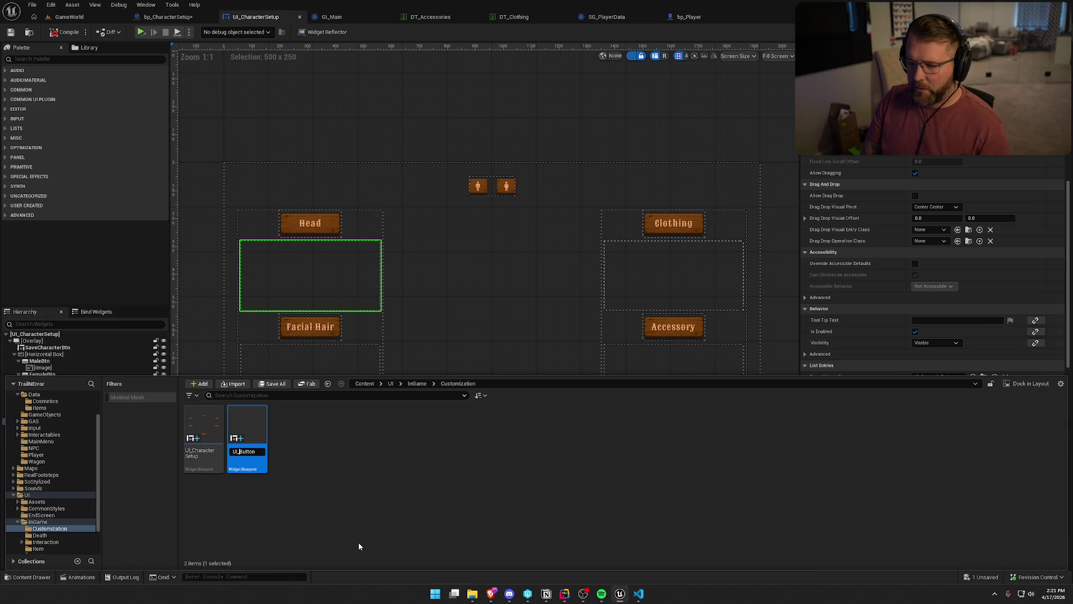
pyautogui.write('Item')
pyautogui.press('Return')
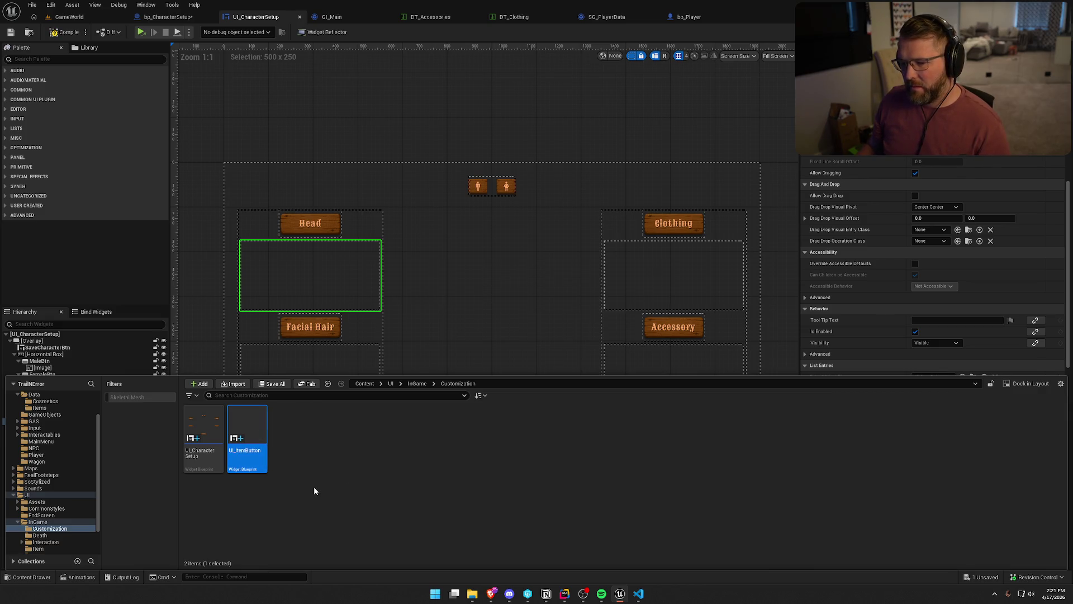
pyautogui.press('F2')
pyautogui.write('UI_CosmeticItemButton')
pyautogui.press('Return')
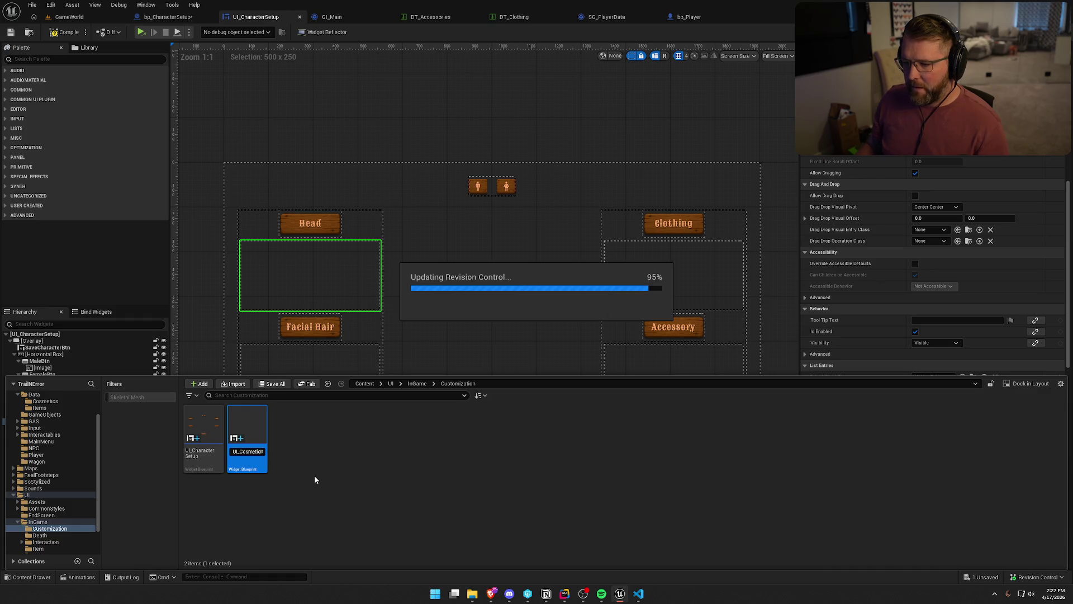
# - Name a new widget blueprint UI_ClothingButton and return to the character setup event graph
pyautogui.write('UI_ClothingB')
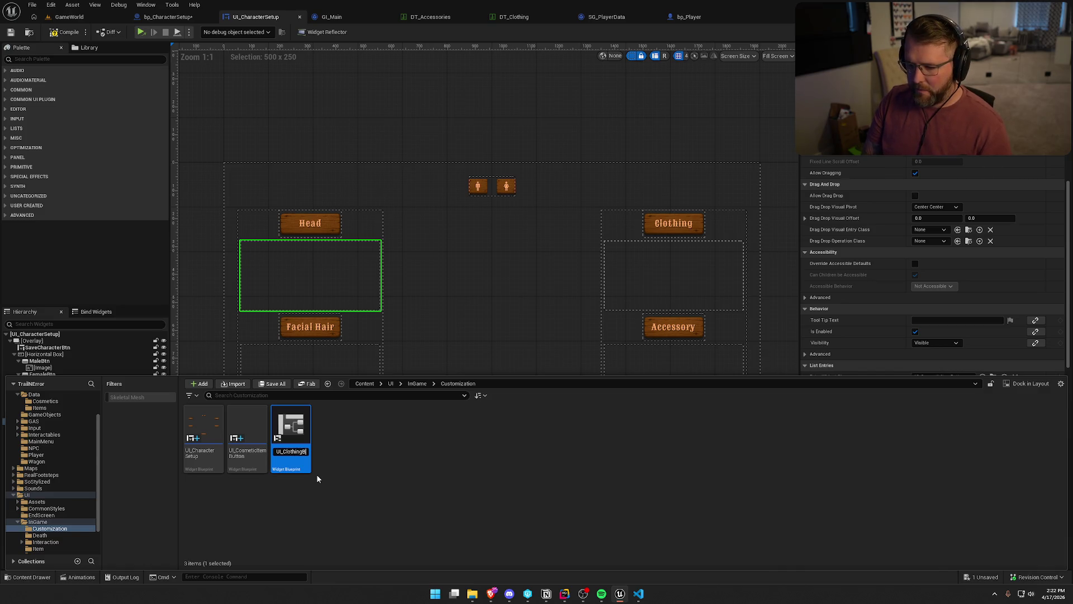
pyautogui.press('Return')
pyautogui.click(364, 467)
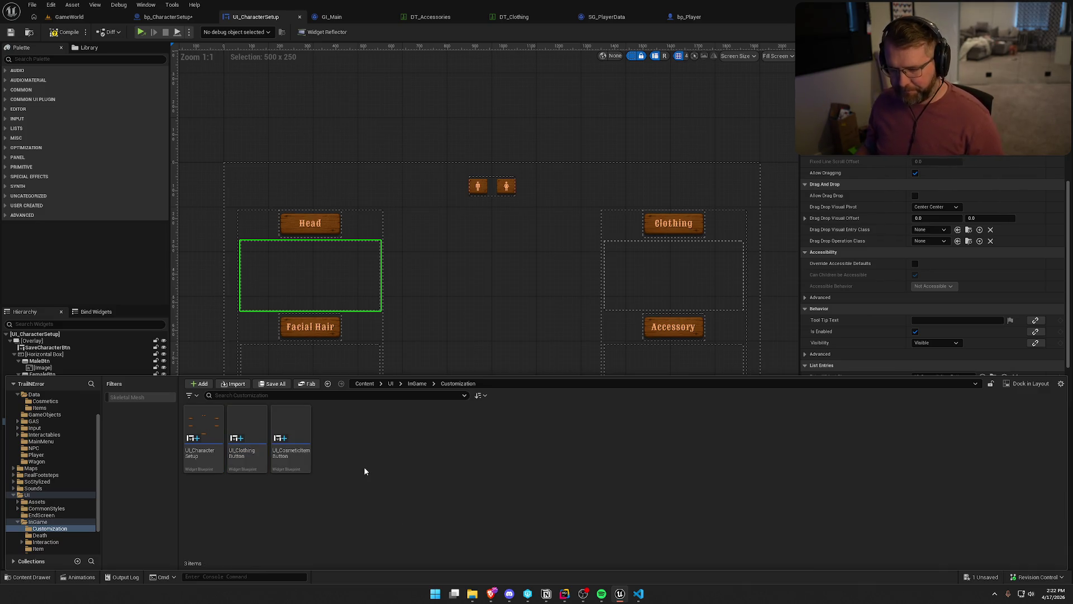
pyautogui.click(548, 391)
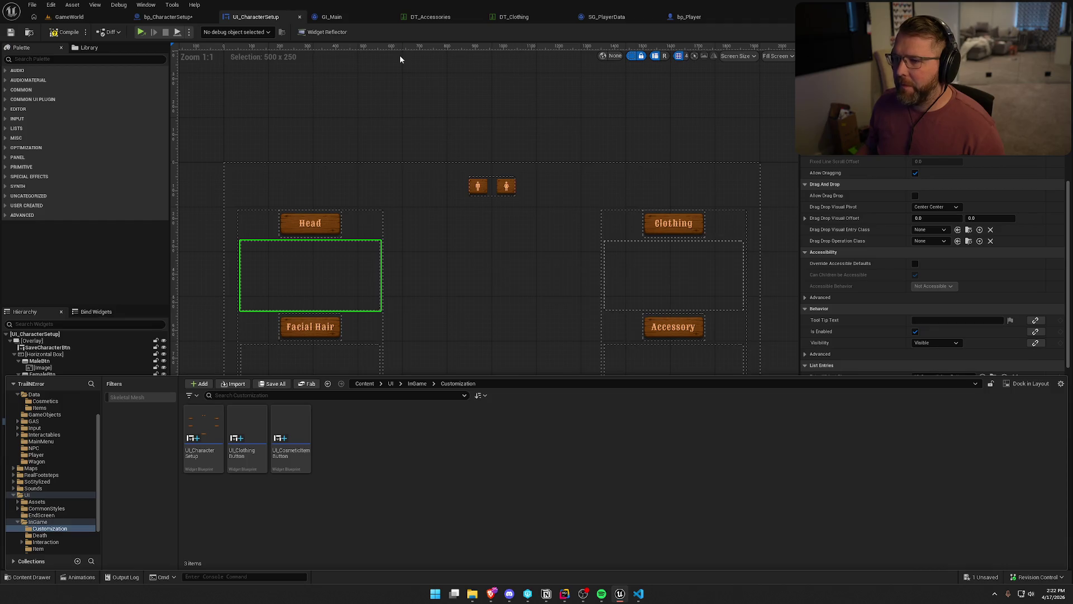
pyautogui.hotkey('ctrl', 'space')
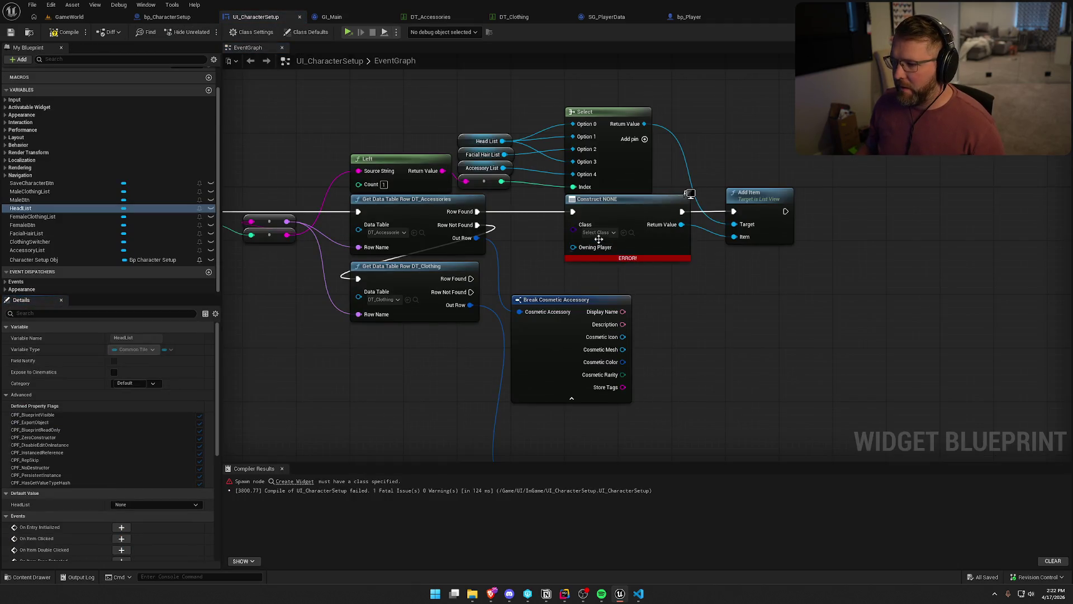
# - Set the Create Widget node's class to UI_CosmeticItemButton by dropping the asset onto its Class pin
pyautogui.hotkey('ctrl', 'space')
pyautogui.moveTo(290, 442); pyautogui.dragTo(588, 236)
pyautogui.click(594, 233)
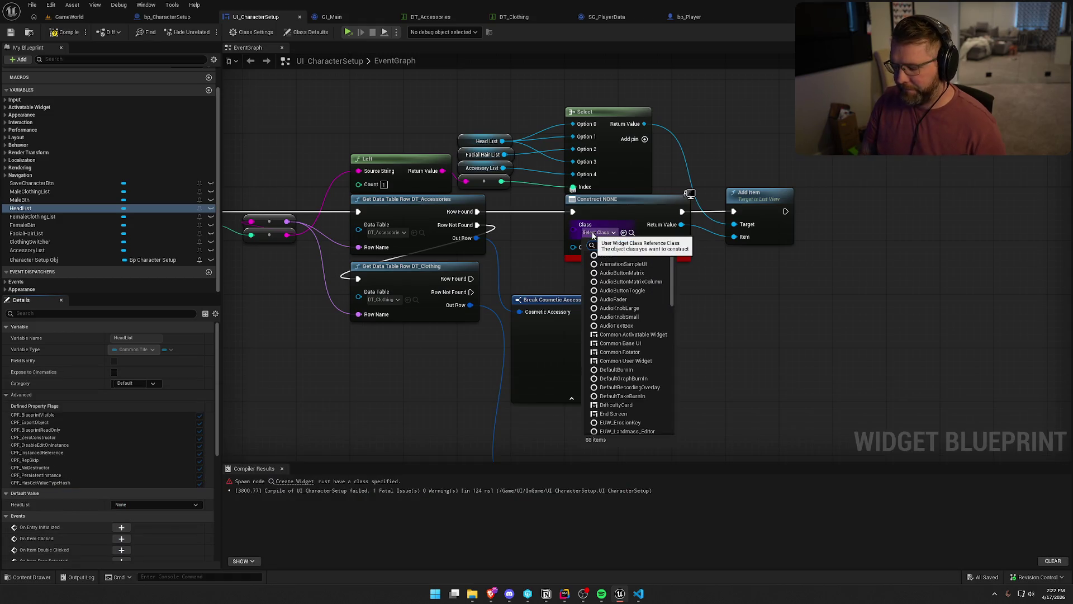
pyautogui.press('Return')
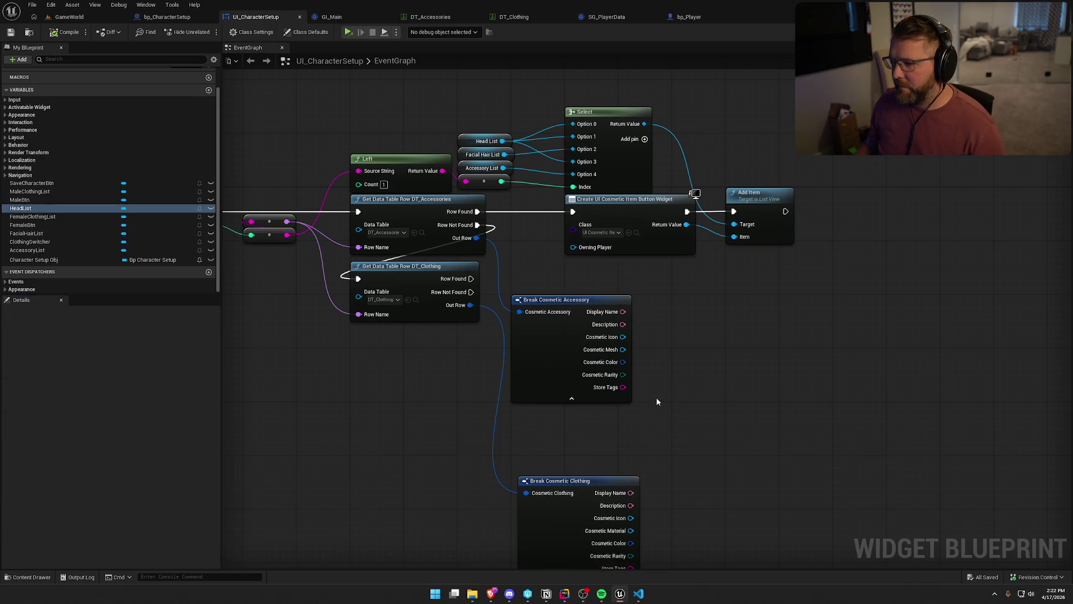
pyautogui.moveTo(646, 431)
pyautogui.mouseDown()
pyautogui.moveTo(592, 304)
pyautogui.moveTo(601, 361)
pyautogui.mouseUp()
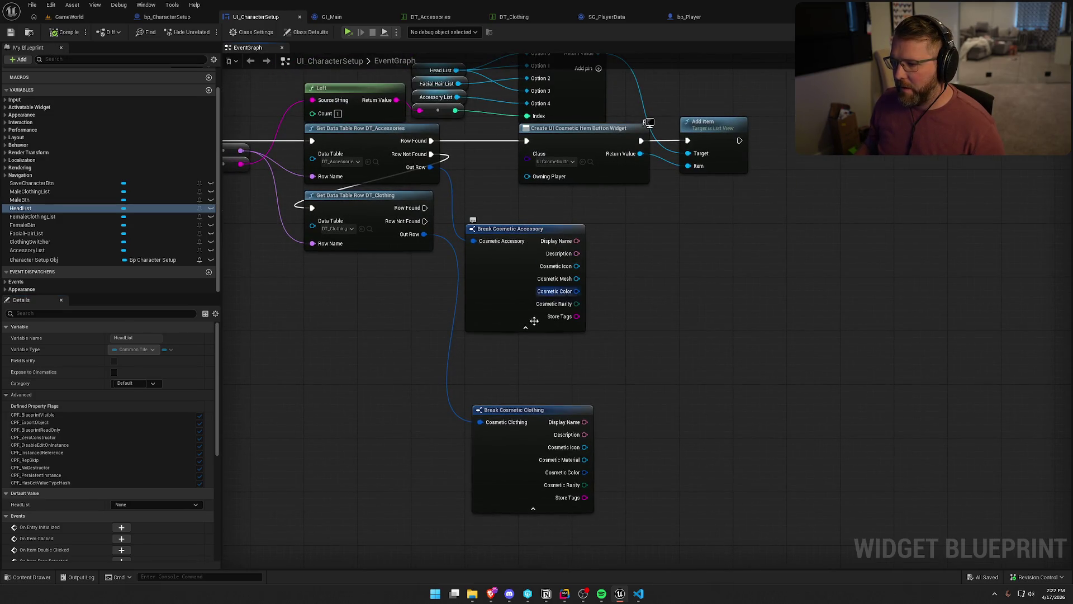
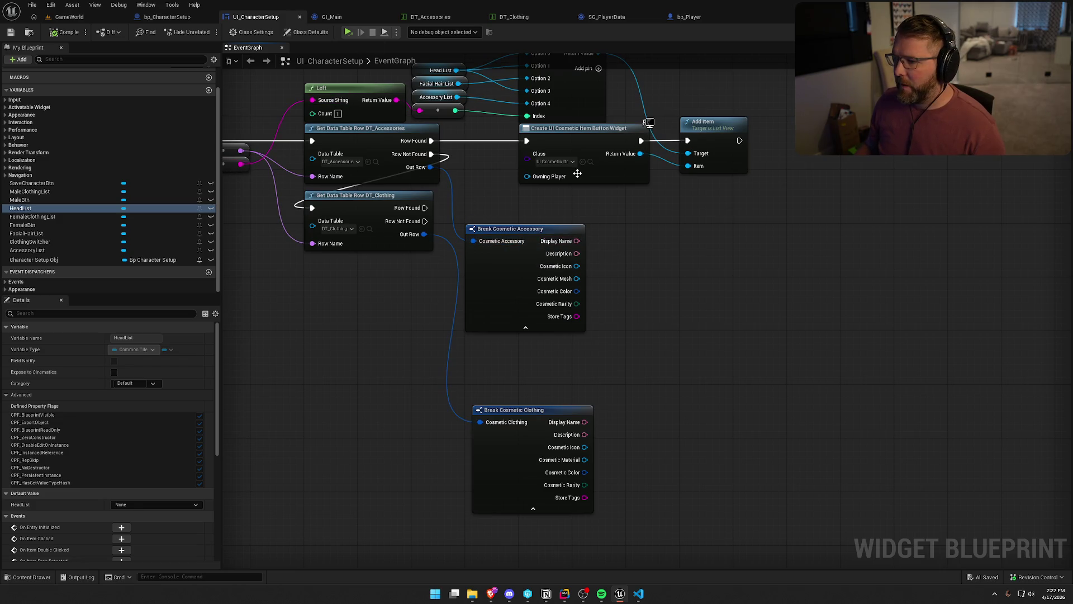
# - Open the UI_CosmeticItemButton widget blueprint in its event graph
pyautogui.click(590, 162)
pyautogui.hotkey('ctrl', 'space')
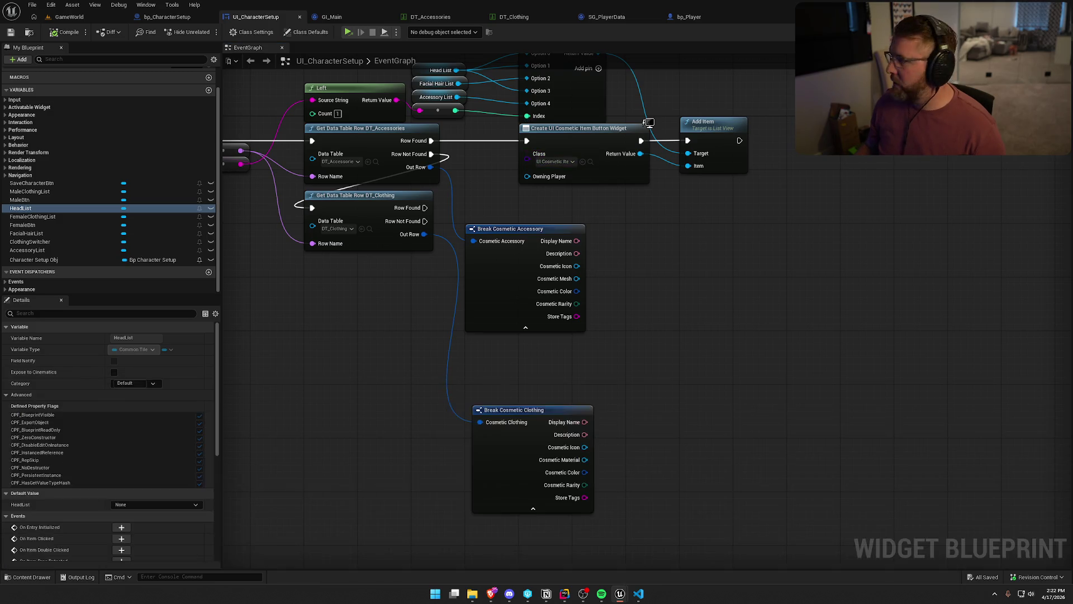
pyautogui.doubleClick(643, 126)
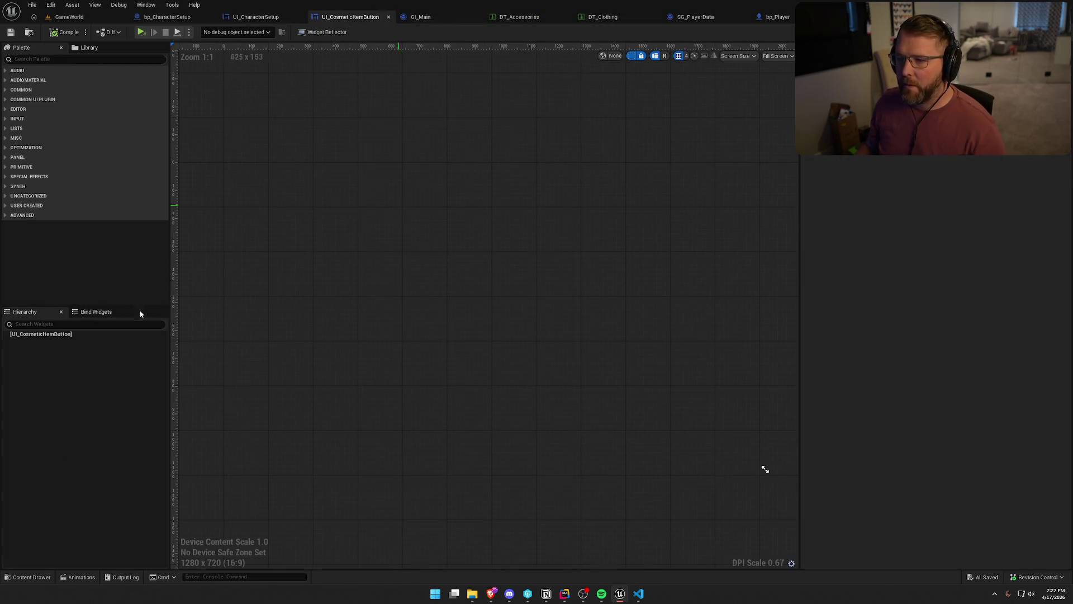
pyautogui.click(1051, 32)
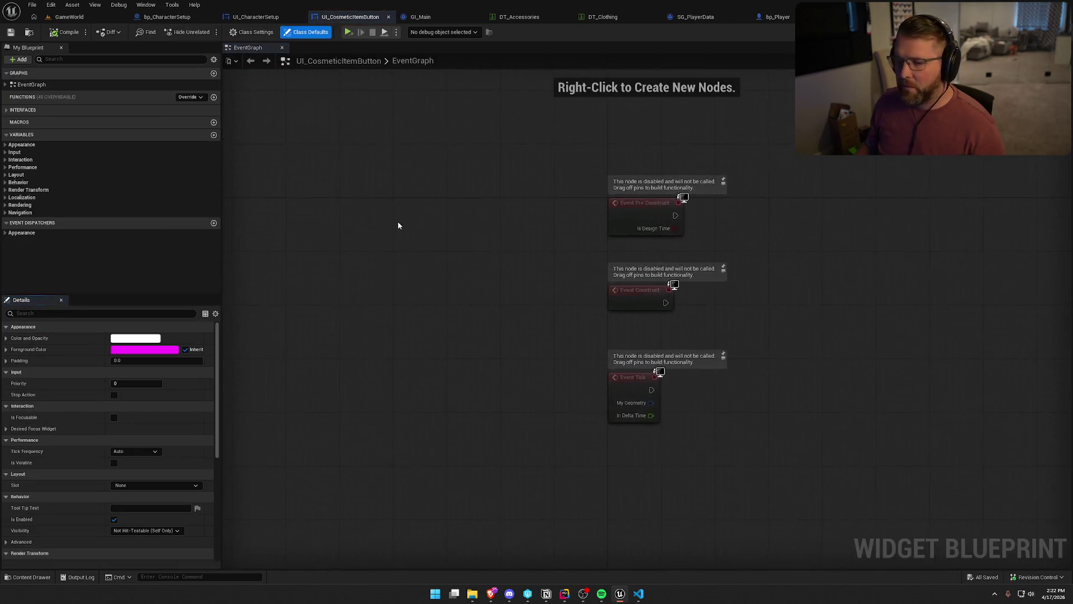
# - Add a Cosmetic Item variable of type Cosmetic Accessory and save the widget
pyautogui.click(213, 134)
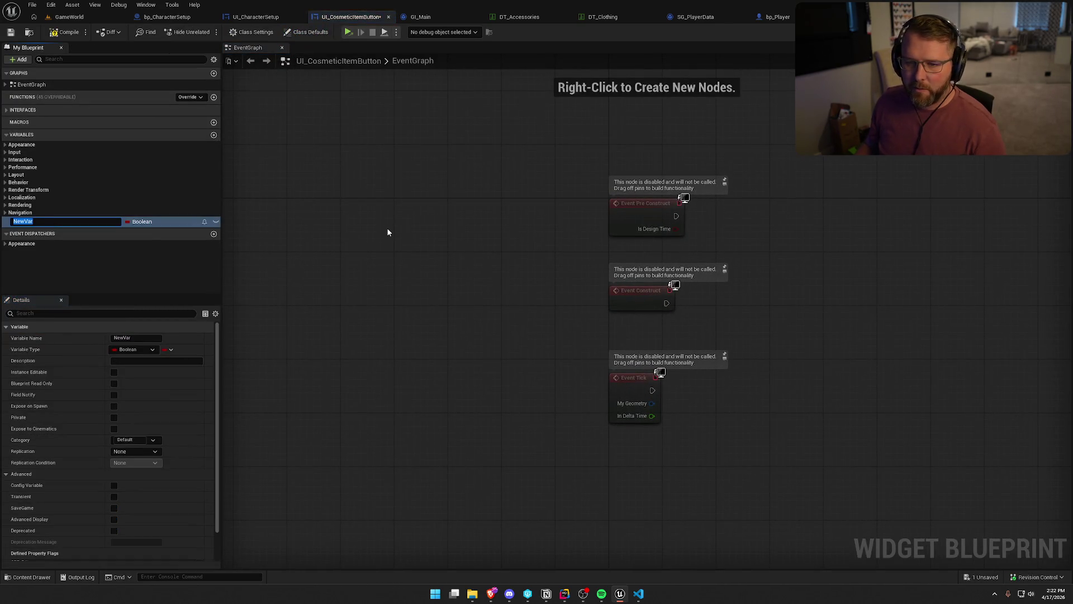
pyautogui.write('Col')
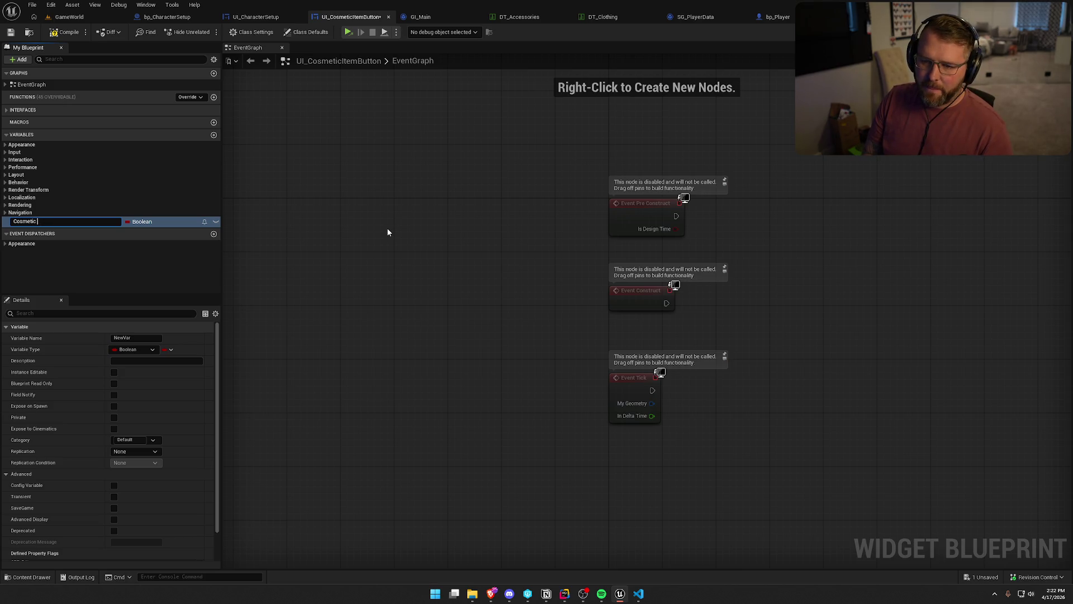
pyautogui.write('em')
pyautogui.press('Return')
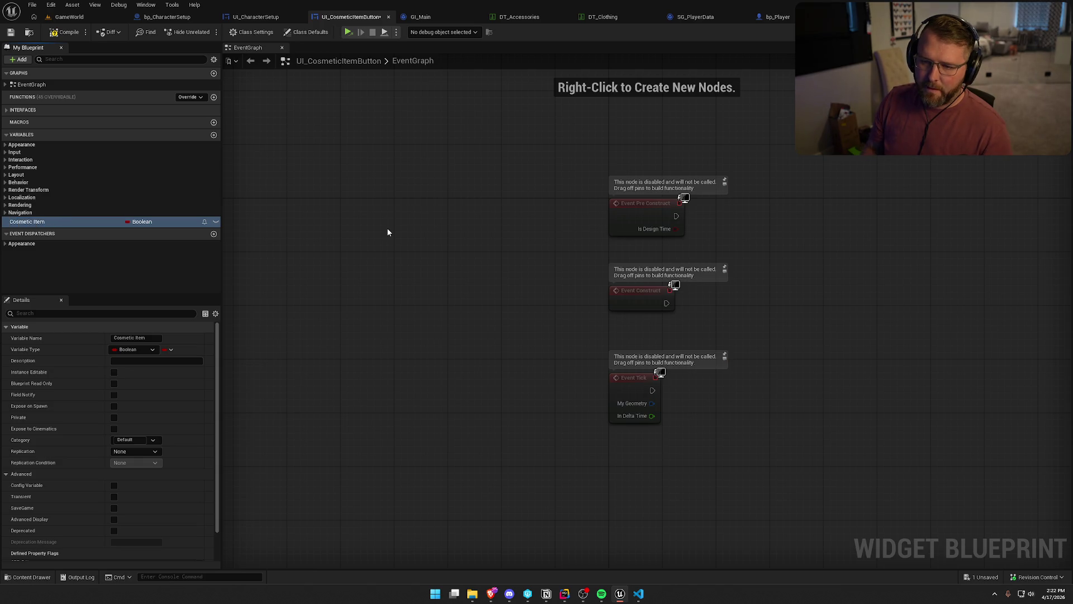
pyautogui.click(154, 221)
pyautogui.write('cosmetic')
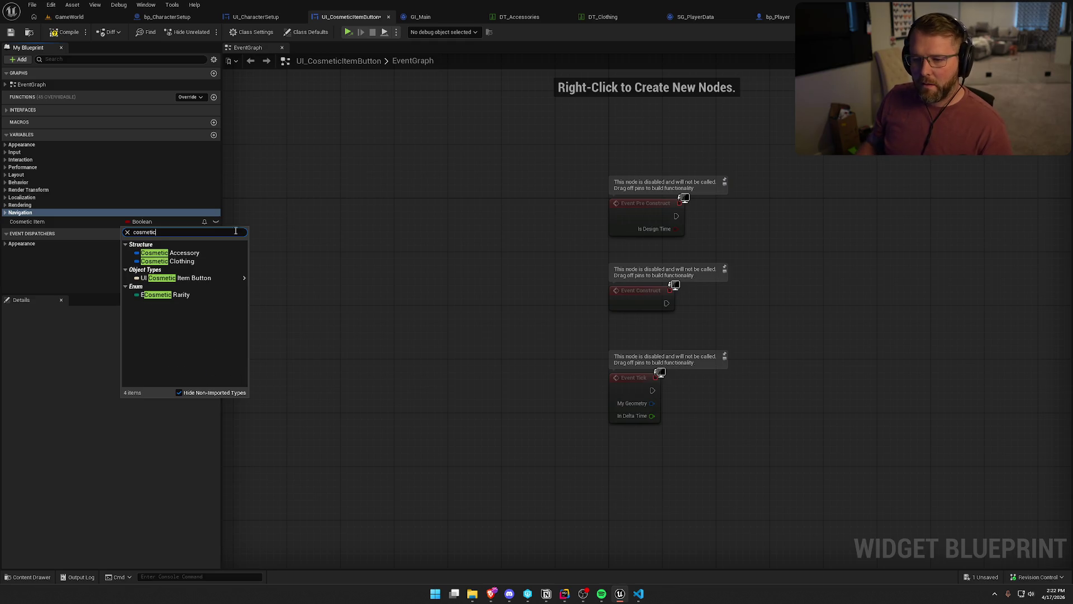
pyautogui.click(165, 252)
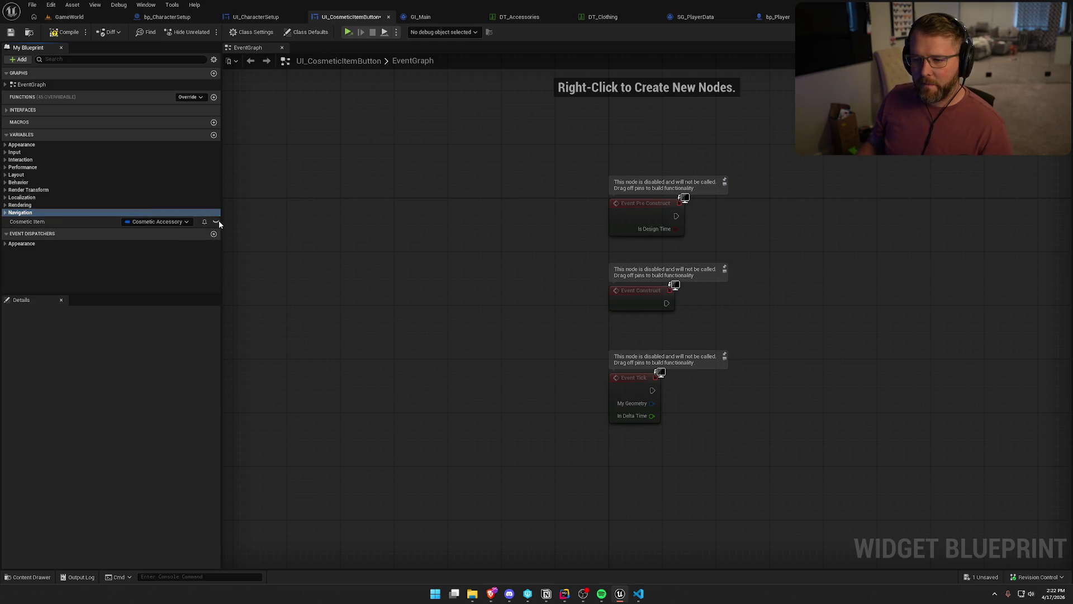
pyautogui.click(54, 222)
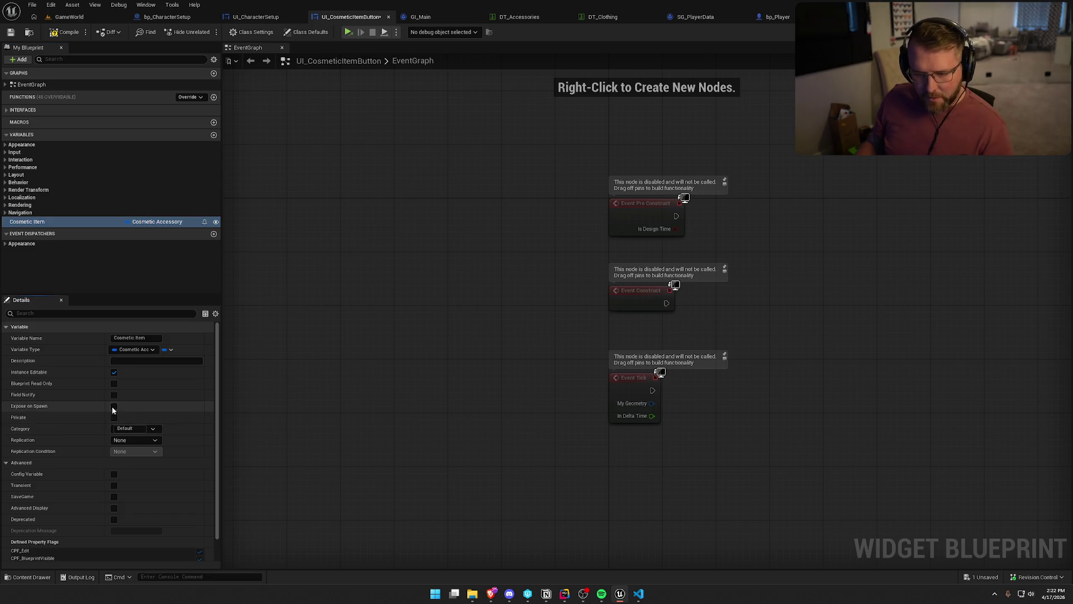
pyautogui.hotkey('ctrl', 's')
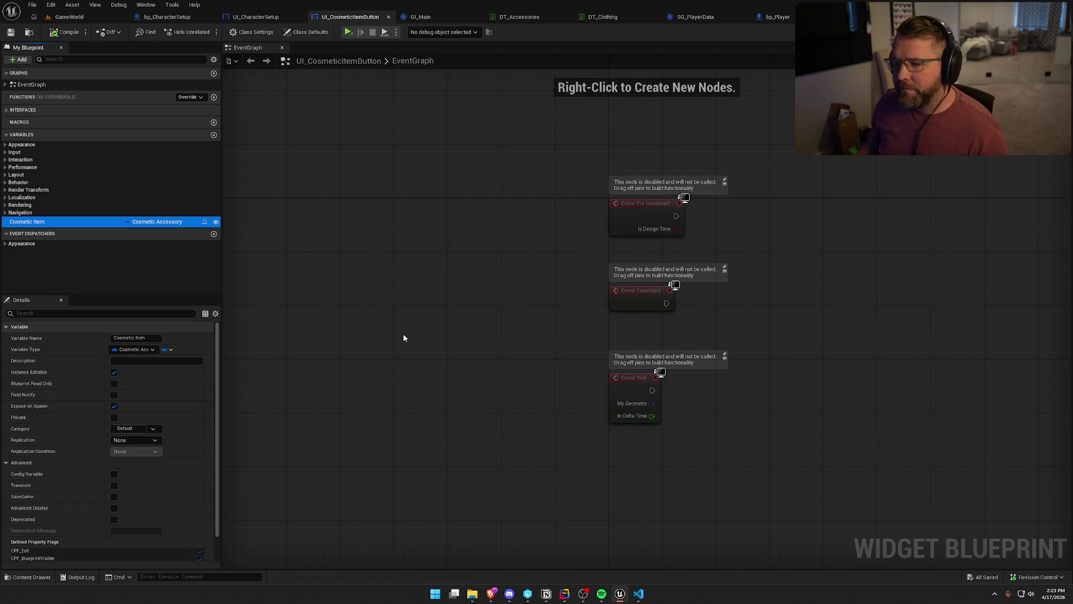
pyautogui.moveTo(597, 277); pyautogui.dragTo(379, 259)
# - Delete the three disabled default event nodes and expand the implemented interfaces
pyautogui.hotkey('ctrl', 'a')
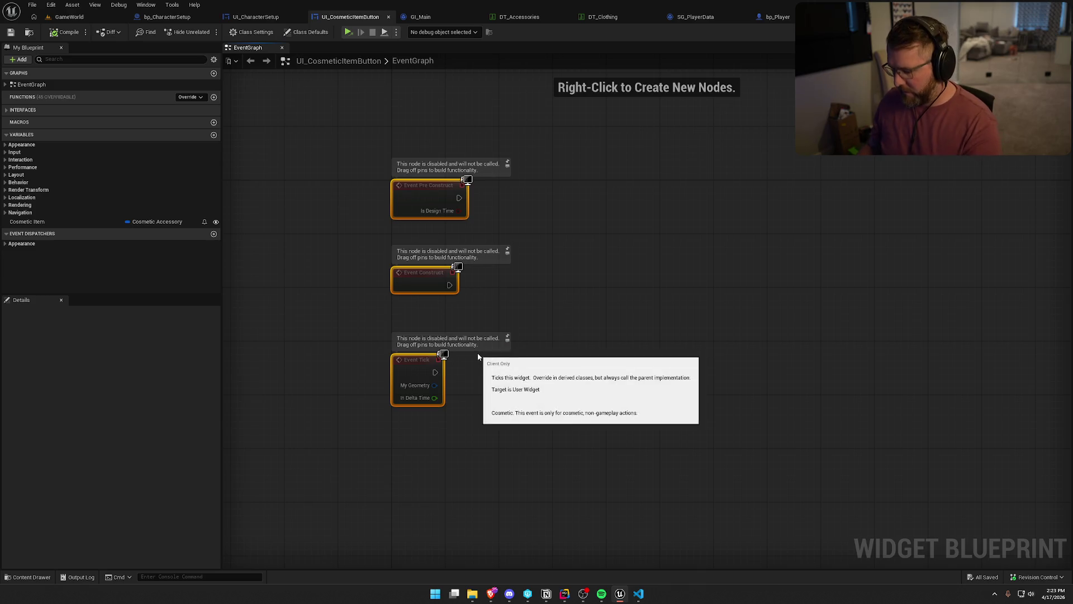
pyautogui.press('Delete')
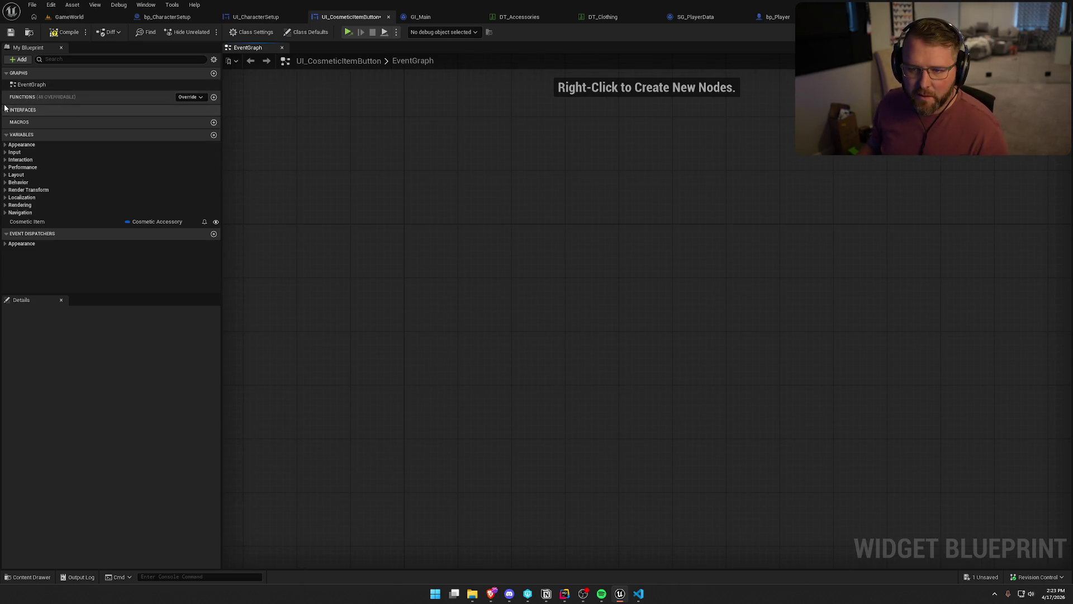
pyautogui.click(5, 109)
pyautogui.click(7, 119)
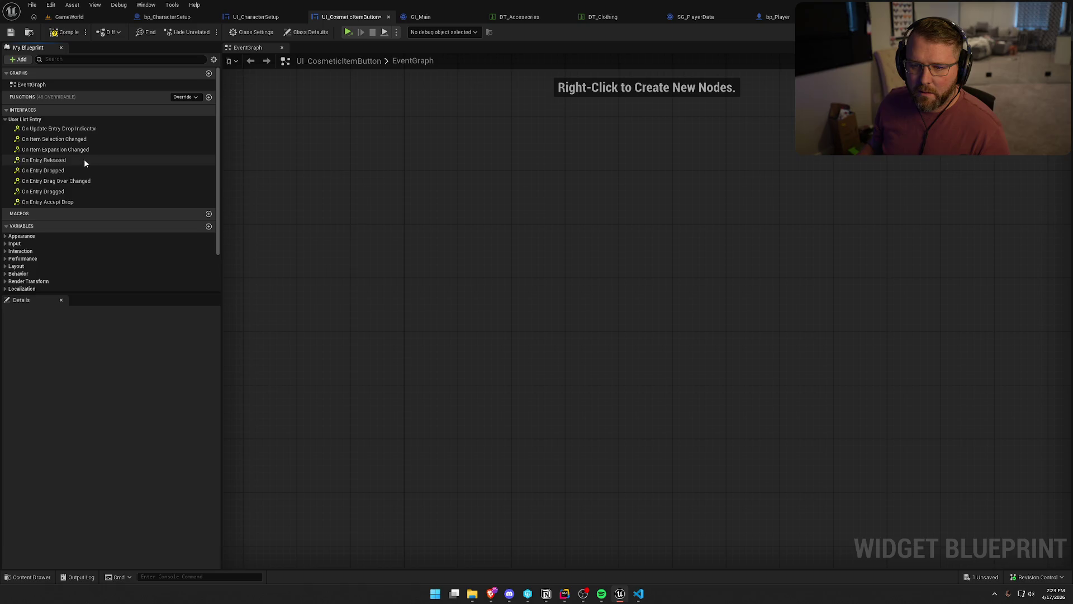
# - In Class Settings, add the User Object List Entry interface, remove User List Entry, and save
pyautogui.click(267, 31)
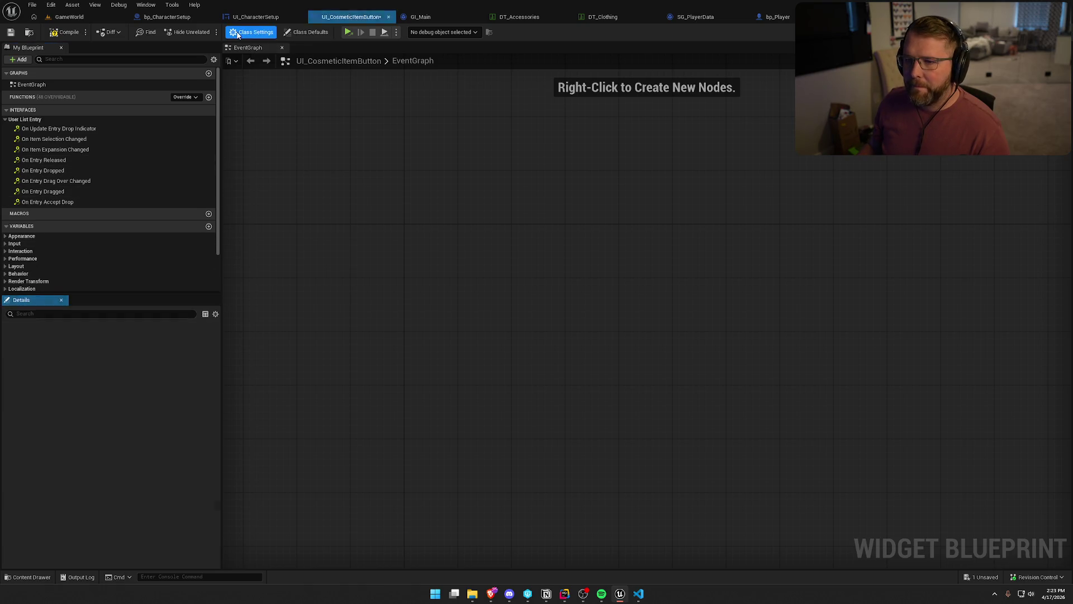
pyautogui.click(306, 32)
pyautogui.click(251, 32)
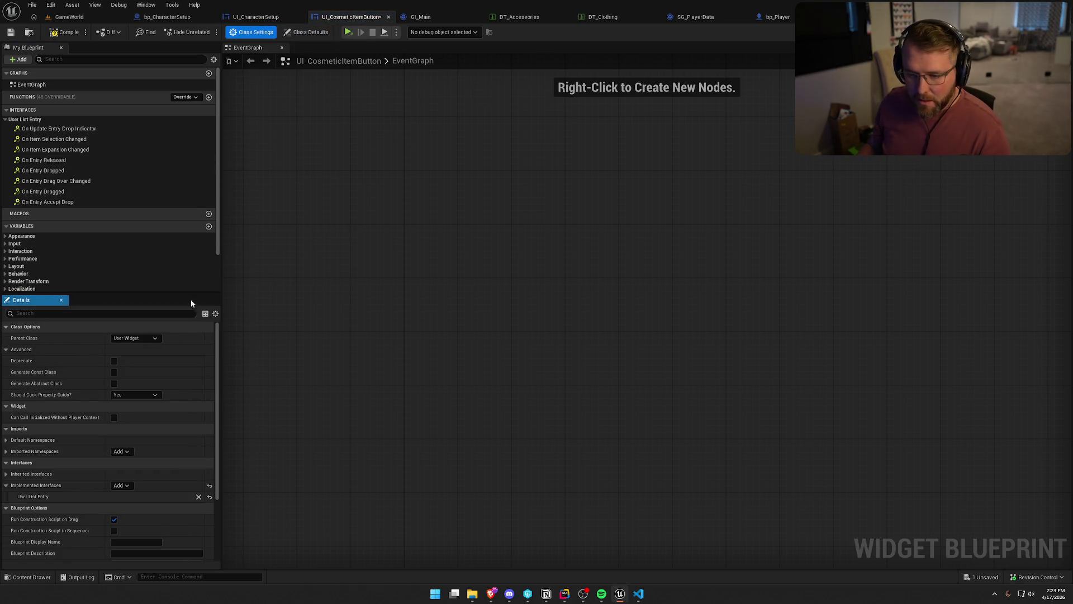
pyautogui.scroll(-2, 155, 427)
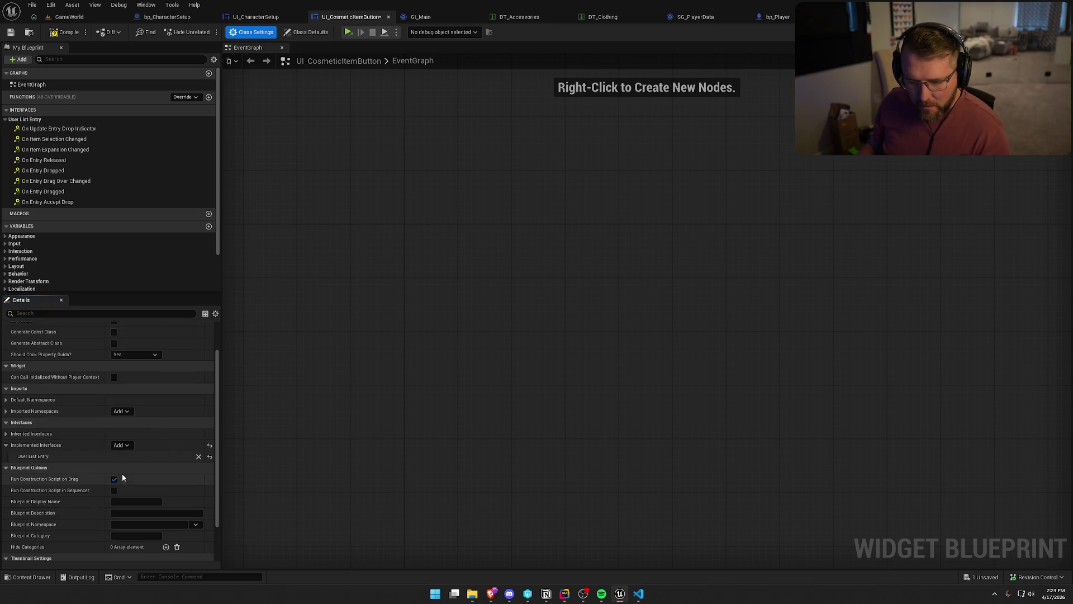
pyautogui.click(118, 445)
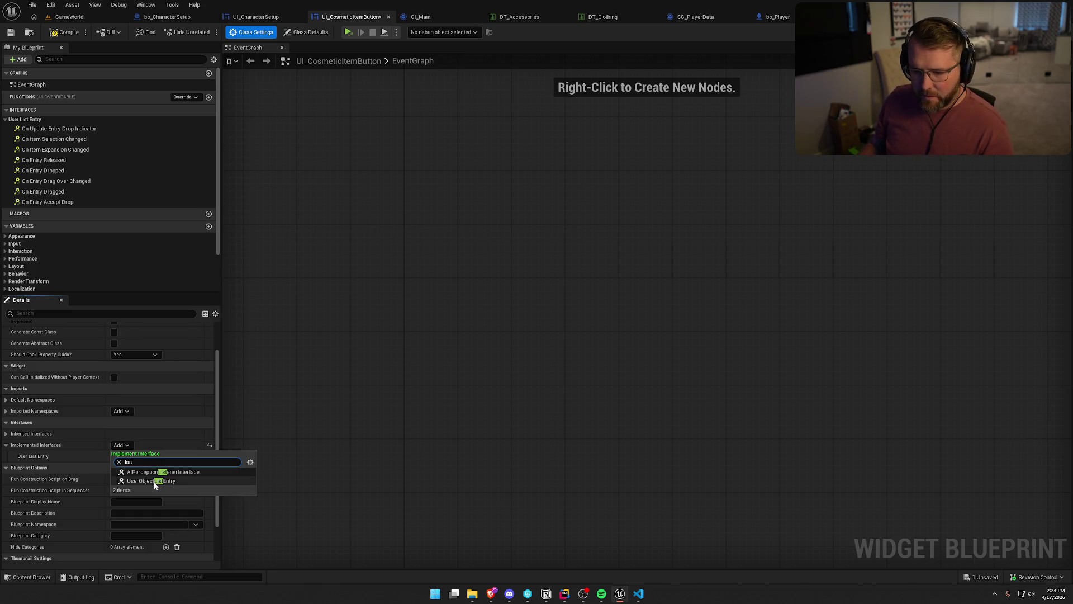
pyautogui.click(153, 480)
pyautogui.click(205, 456)
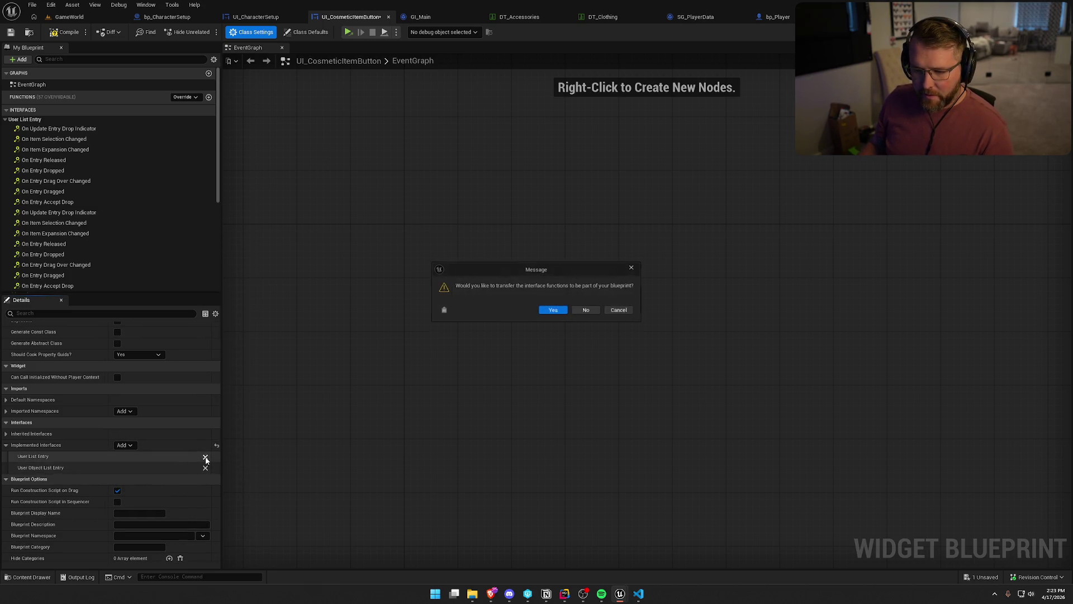
pyautogui.click(585, 311)
pyautogui.hotkey('ctrl', 's')
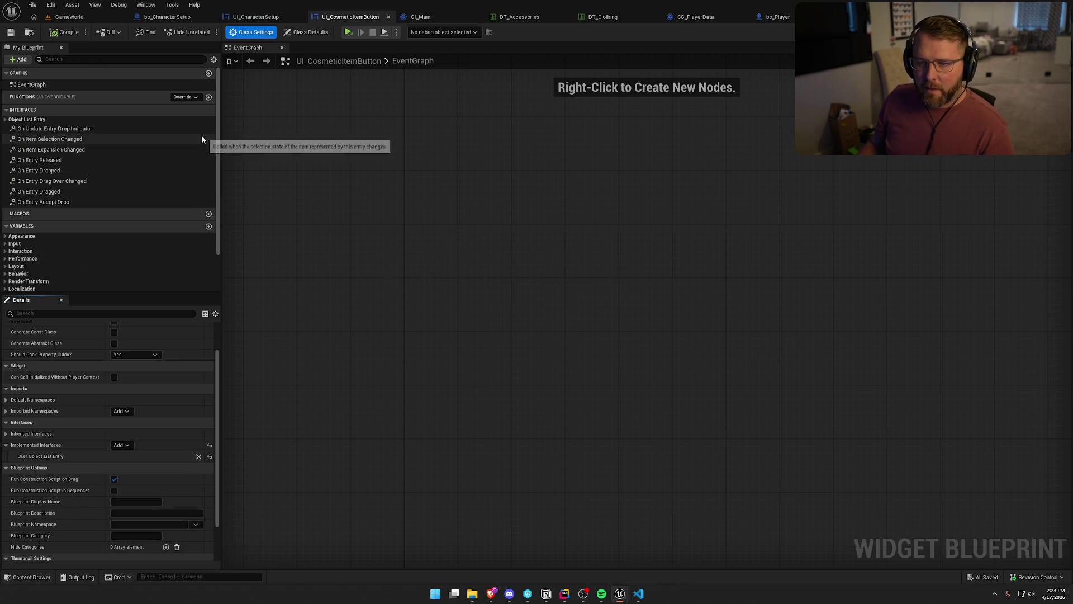
# - Add On List Item Object Set and On Item Selection Changed events, compile, save, and return to UI_CharacterSetup
pyautogui.click(6, 119)
pyautogui.doubleClick(45, 129)
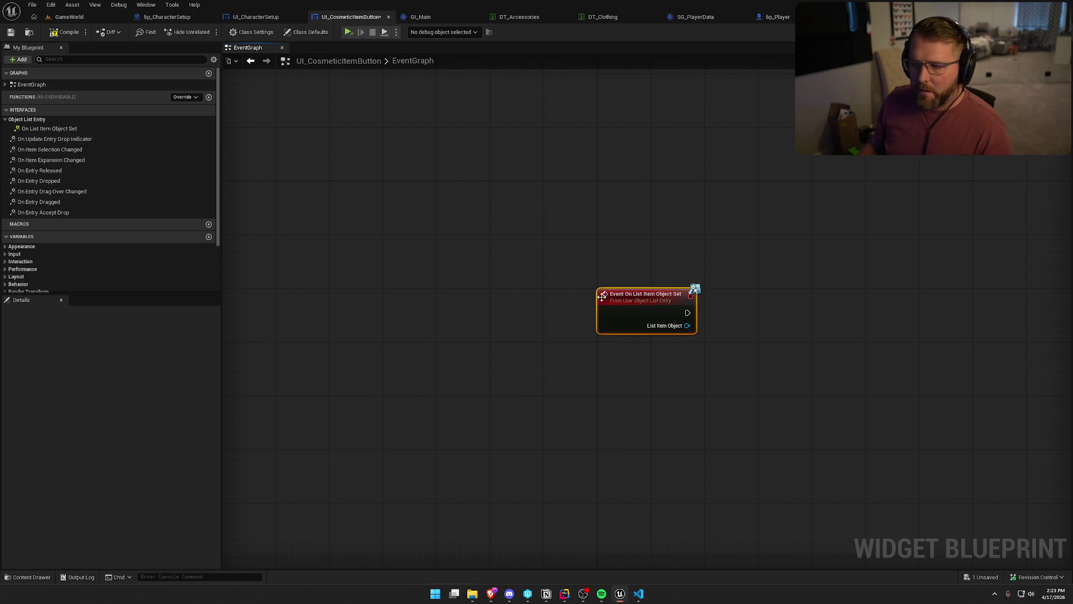
pyautogui.moveTo(630, 247)
pyautogui.mouseDown()
pyautogui.moveTo(630, 137)
pyautogui.moveTo(376, 138)
pyautogui.mouseUp()
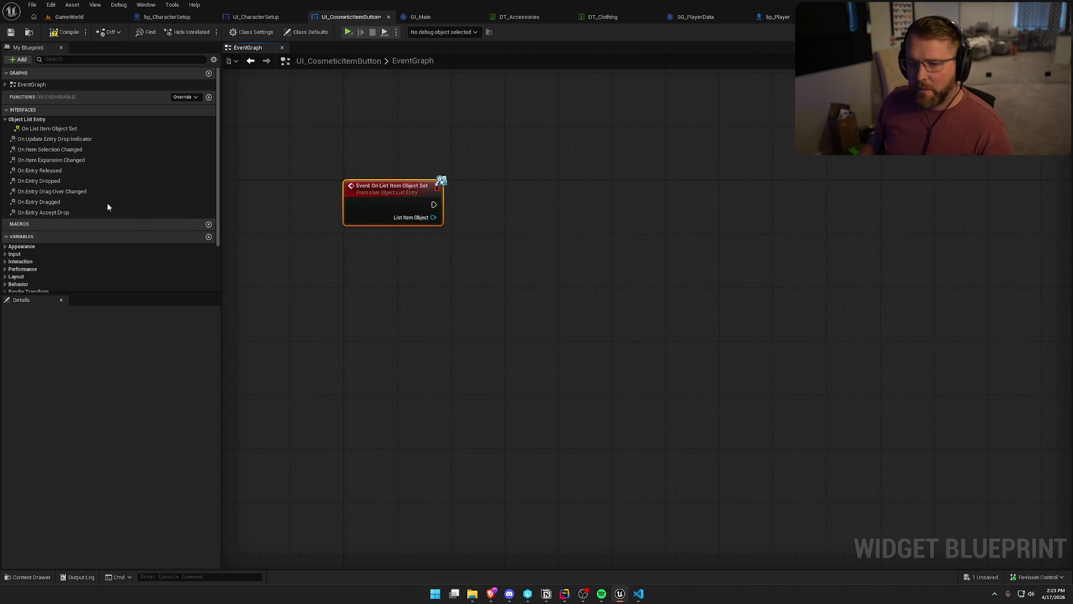
pyautogui.click(52, 140)
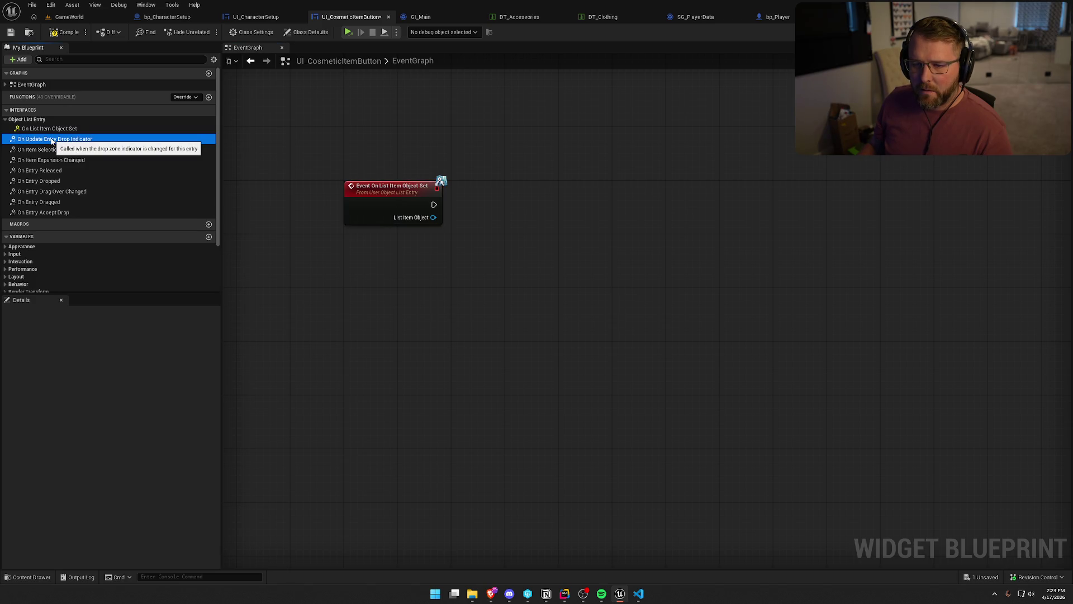
pyautogui.scroll(-1, 73, 146)
pyautogui.scroll(1, 84, 148)
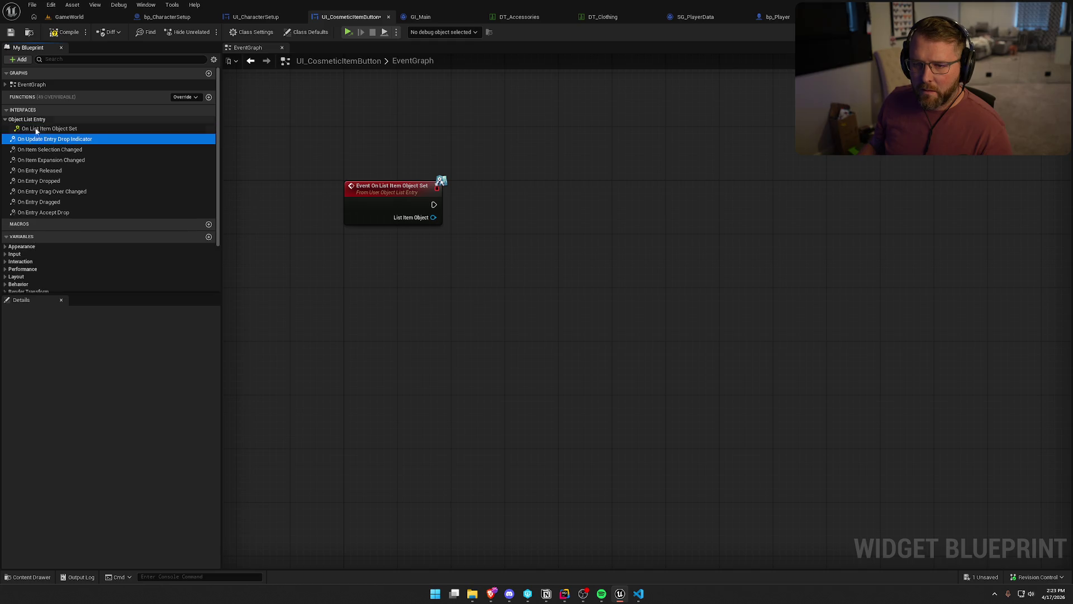
pyautogui.doubleClick(83, 149)
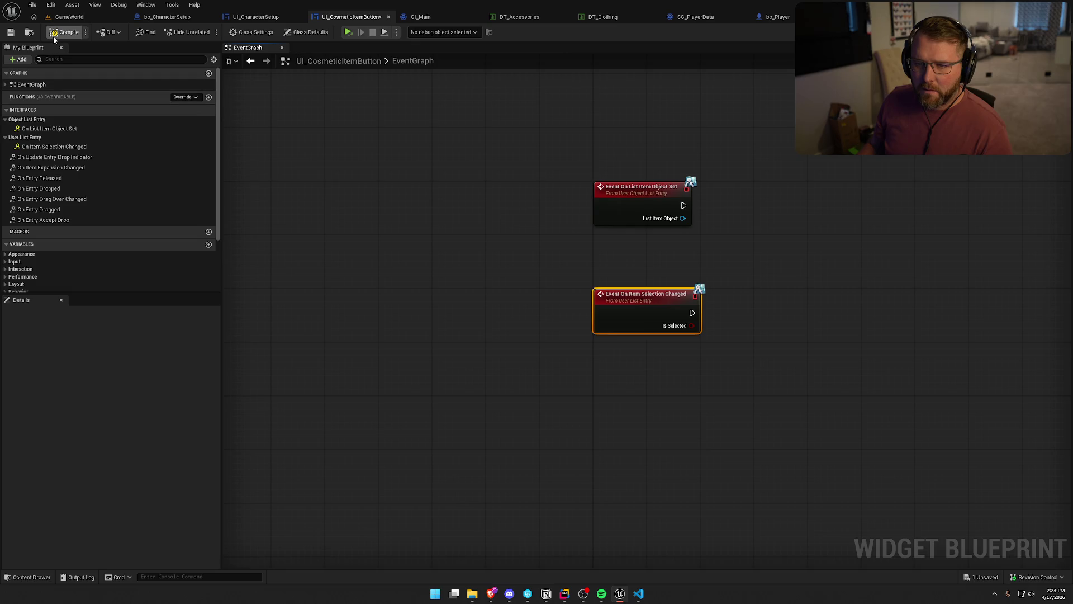
pyautogui.hotkey('ctrl', 's')
pyautogui.click(438, 350)
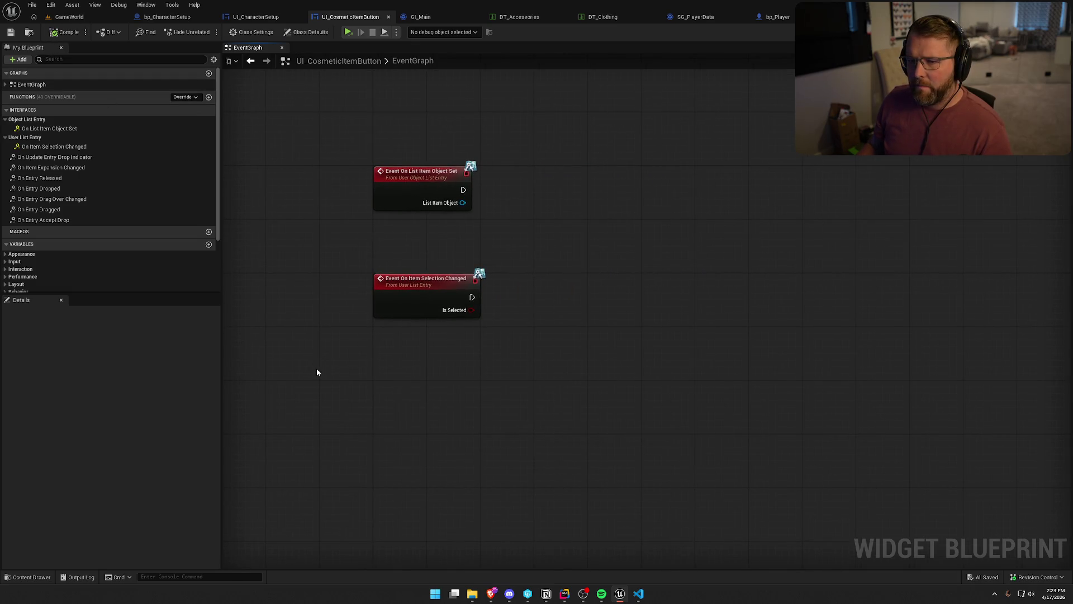
pyautogui.click(256, 17)
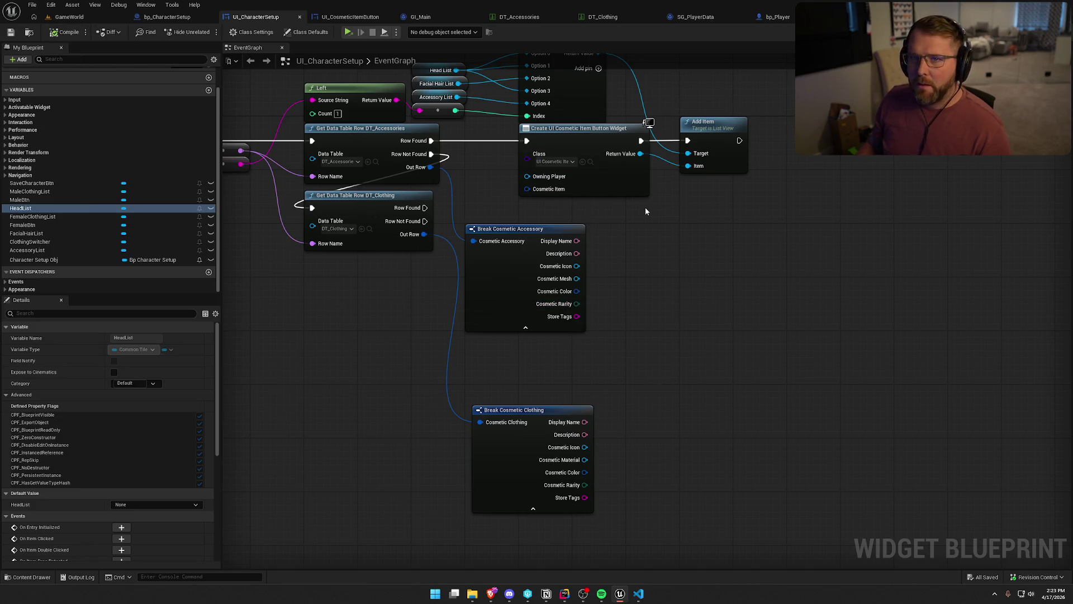
# - Feed the accessory row into Cosmetic Item, delete Break Cosmetic Accessory, and save
pyautogui.moveTo(431, 166); pyautogui.dragTo(527, 188)
pyautogui.click(536, 232)
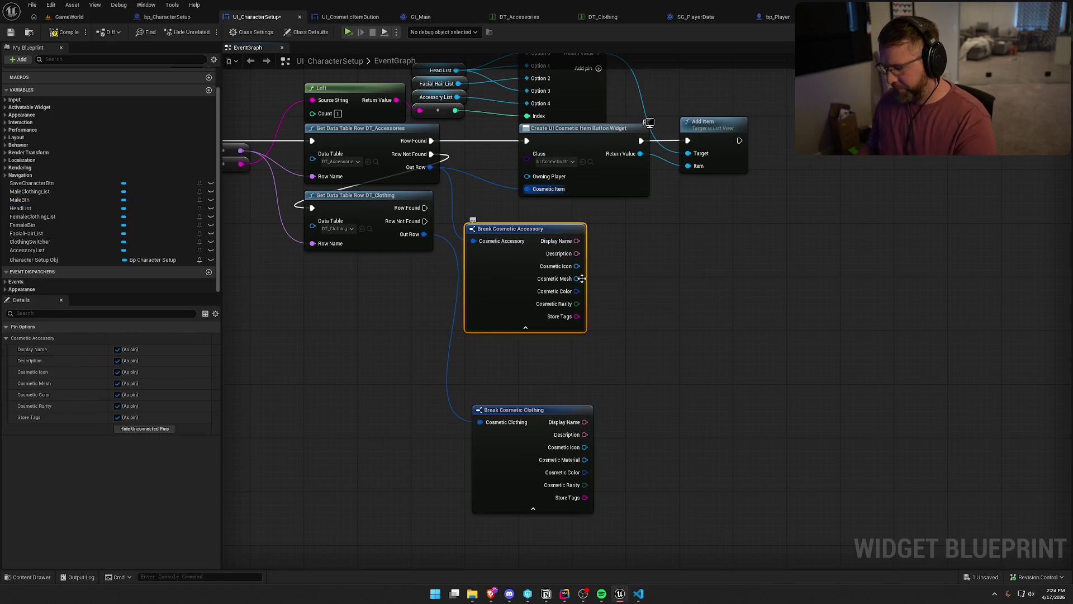
pyautogui.press('Delete')
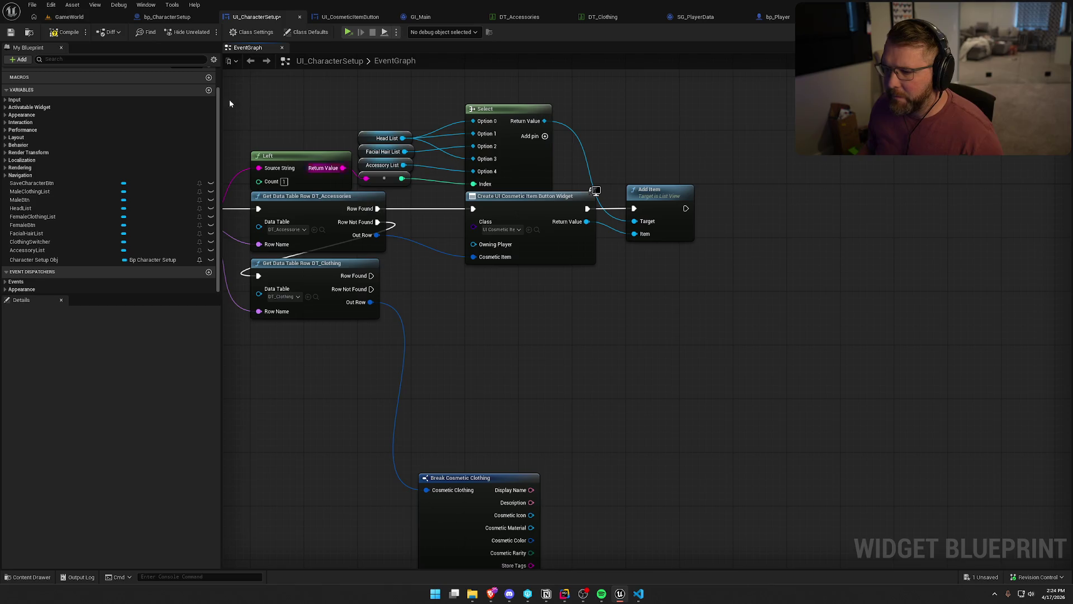
pyautogui.hotkey('ctrl', 's')
pyautogui.moveTo(483, 354); pyautogui.dragTo(508, 242)
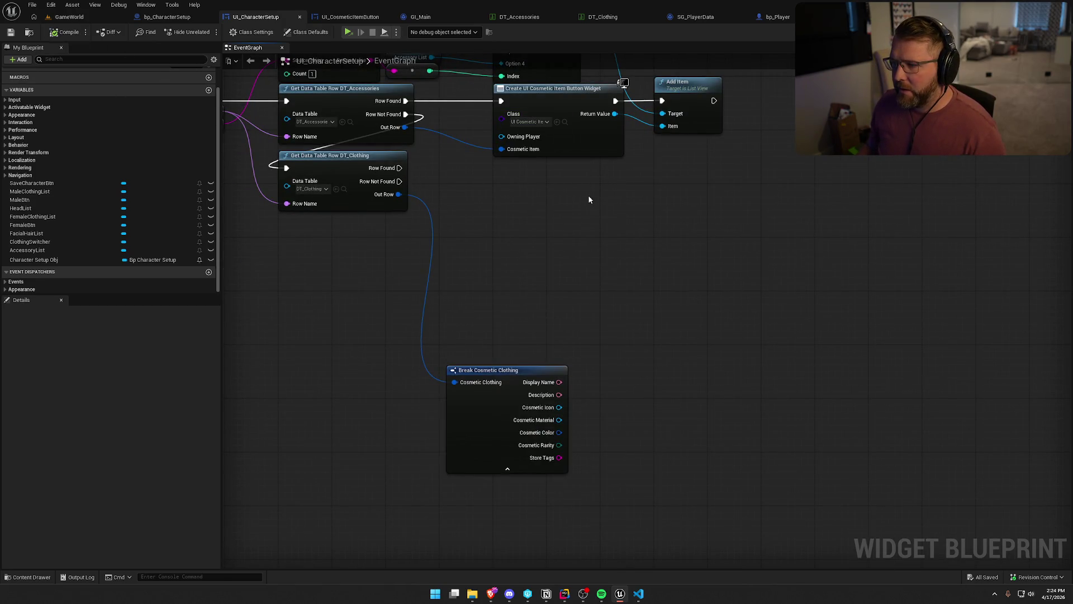
# - Add a Create Widget node of class UI_ClothingButton after Row Found, then open UI_ClothingButton
pyautogui.moveTo(399, 168); pyautogui.dragTo(457, 197)
pyautogui.write('c')
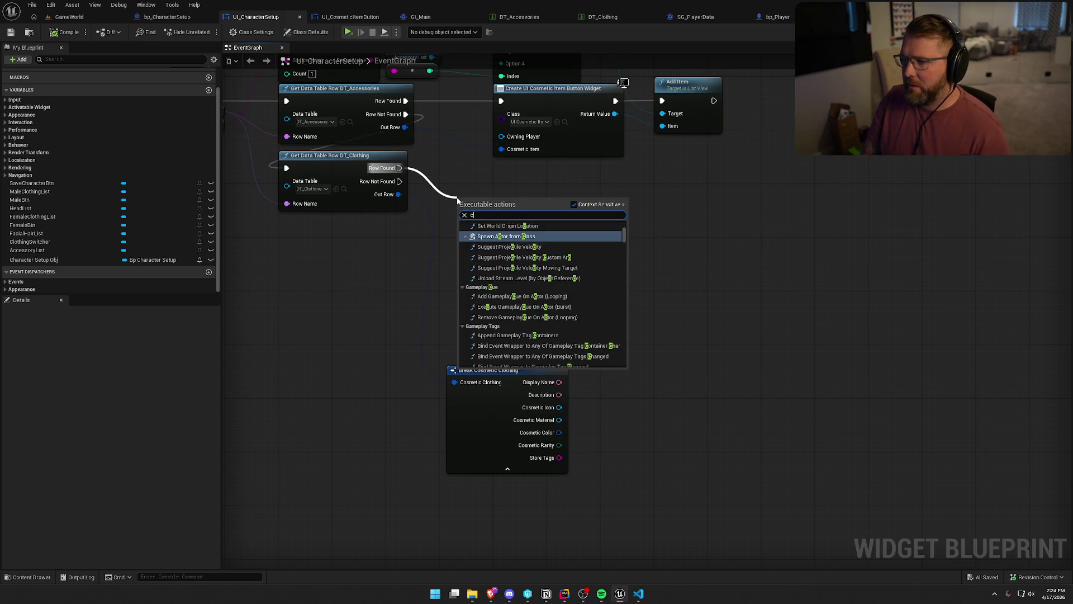
pyautogui.write('reate widget')
pyautogui.press('Return')
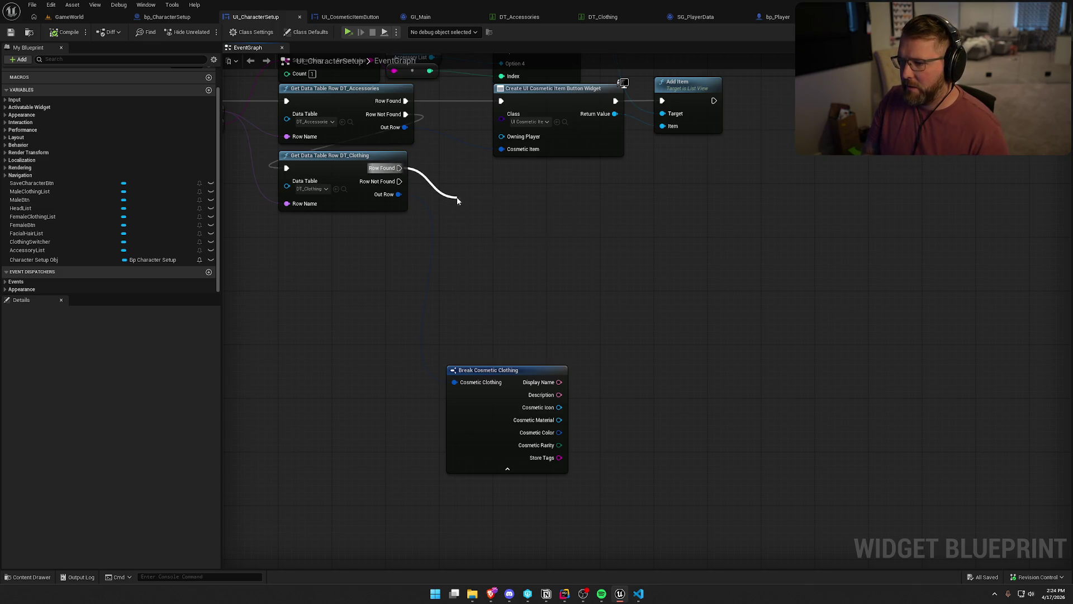
pyautogui.moveTo(557, 188); pyautogui.dragTo(566, 167)
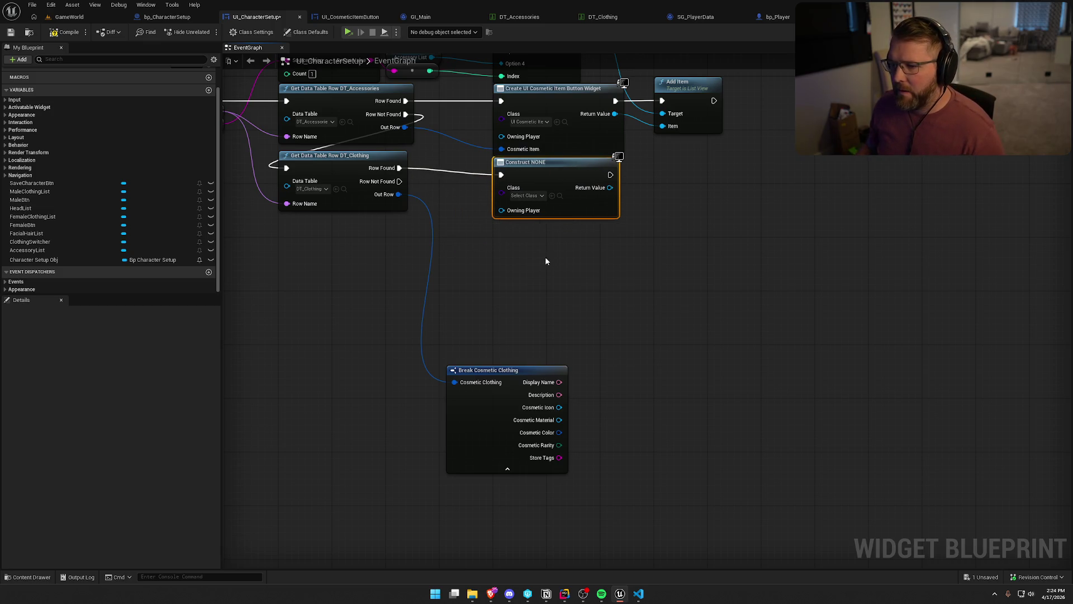
pyautogui.keyDown('ctrl'); pyautogui.click(409, 170); pyautogui.keyUp('ctrl')
pyautogui.moveTo(410, 170); pyautogui.dragTo(411, 203)
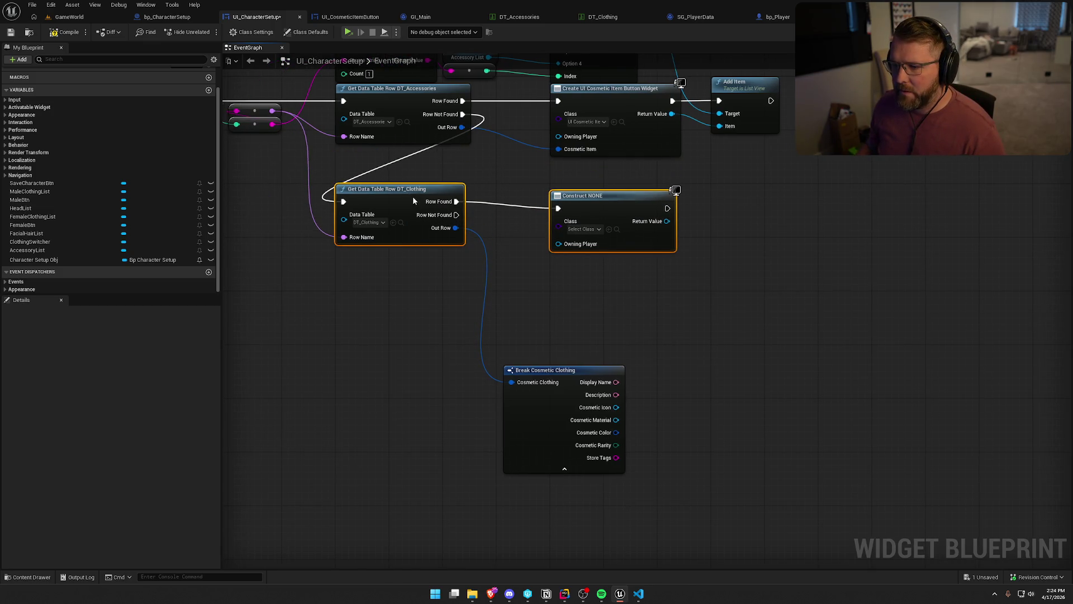
pyautogui.click(586, 193)
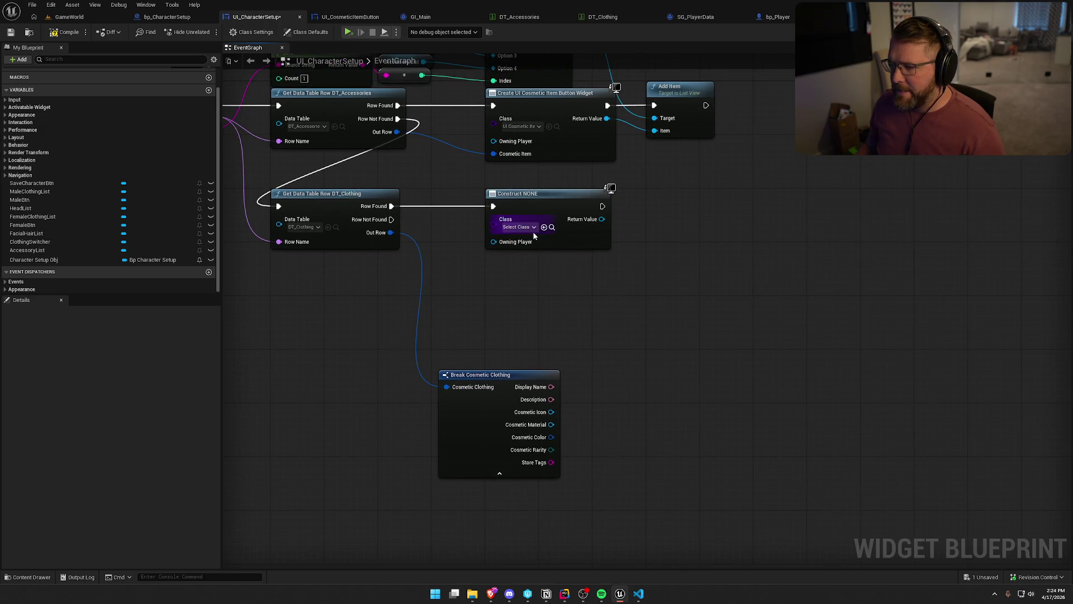
pyautogui.click(527, 227)
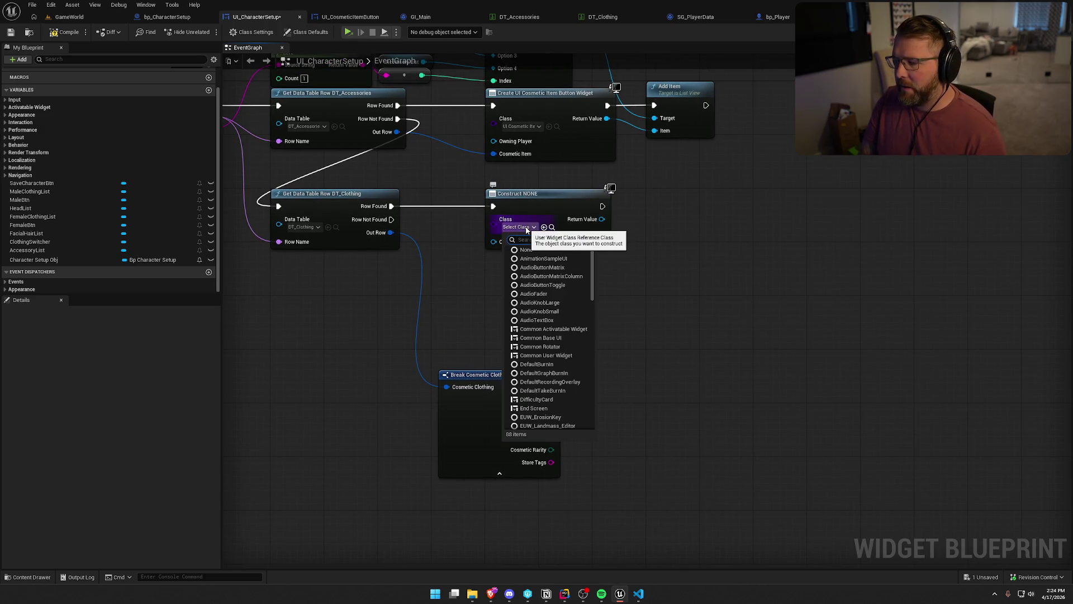
pyautogui.click(539, 259)
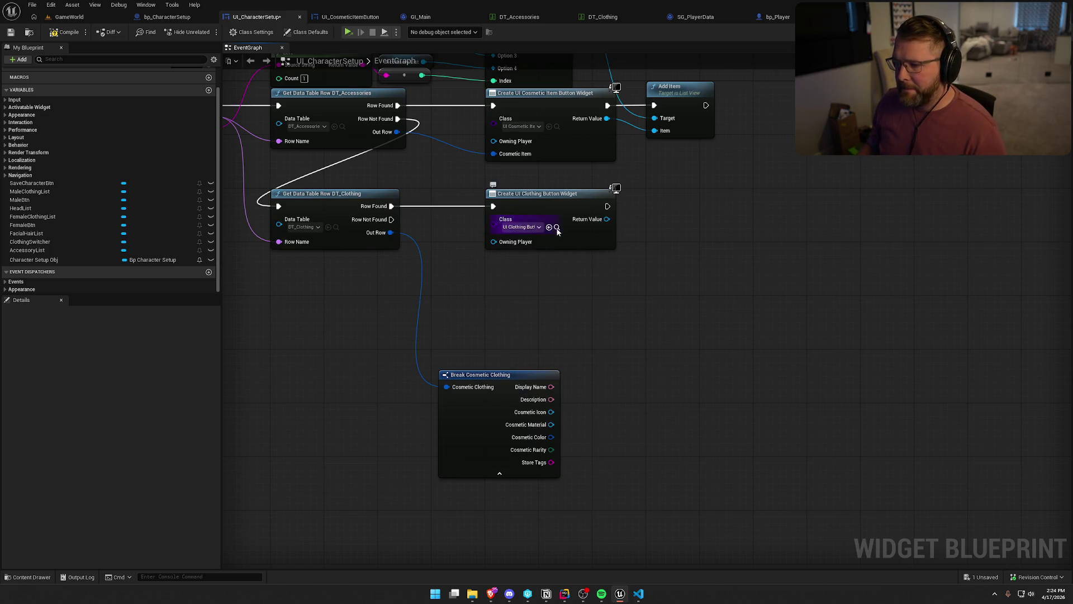
pyautogui.click(557, 227)
pyautogui.doubleClick(243, 416)
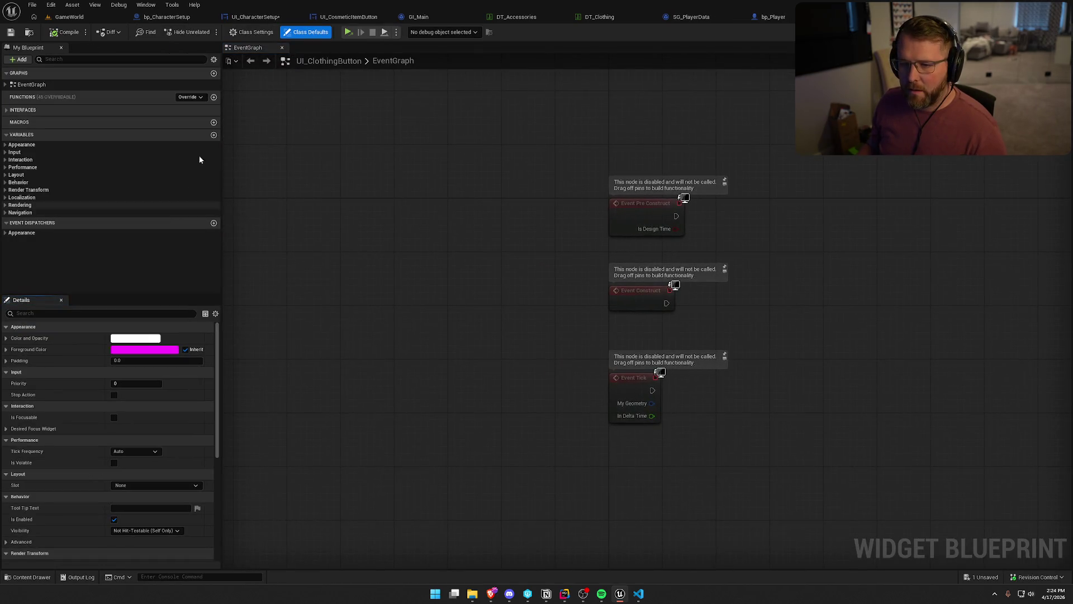
# - Add a ClothingItem variable of type Cosmetic Clothing, instance editable and exposed on spawn
pyautogui.click(213, 135)
pyautogui.write('Clothing')
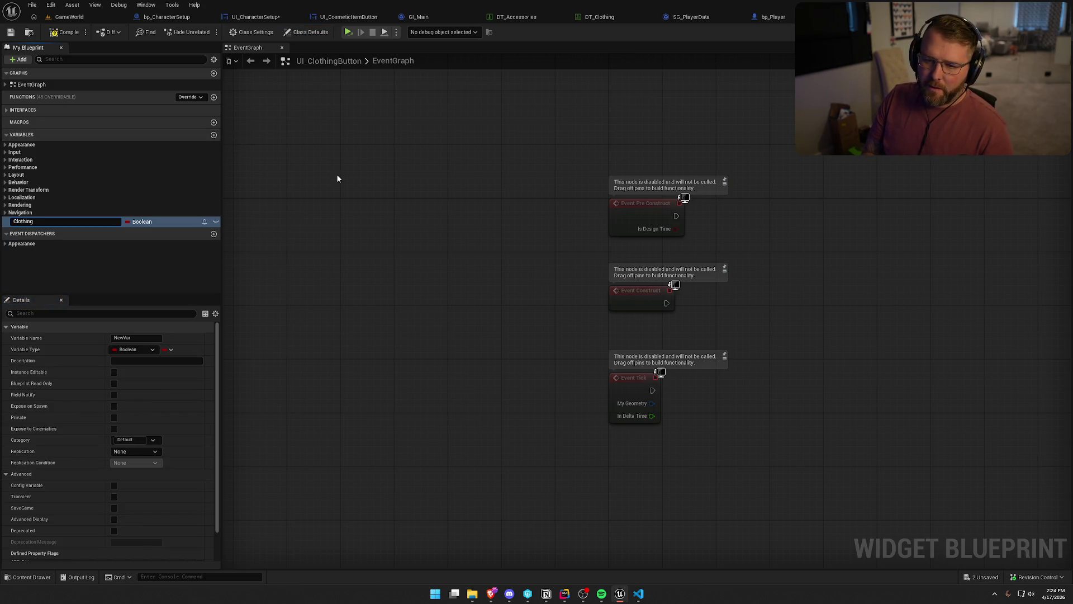
pyautogui.write('Item')
pyautogui.press('Return')
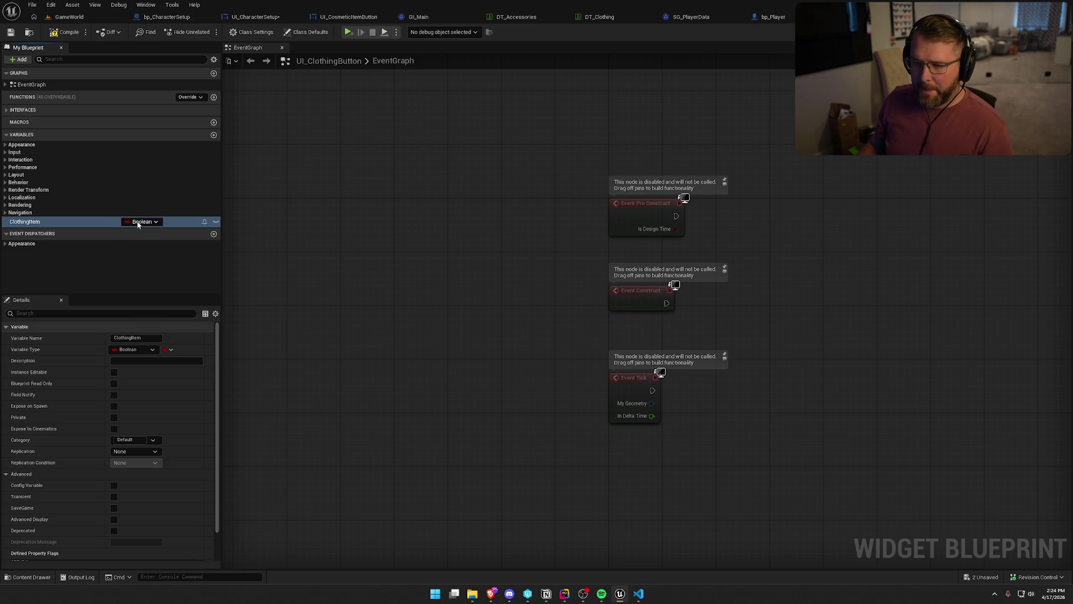
pyautogui.click(142, 221)
pyautogui.write('clothing')
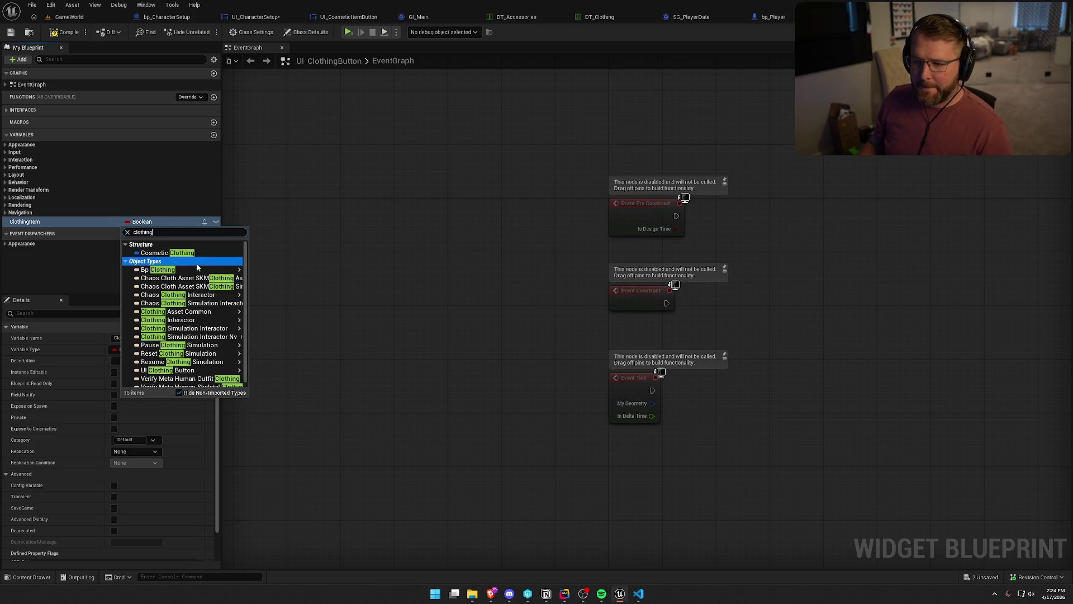
pyautogui.click(183, 252)
pyautogui.click(216, 221)
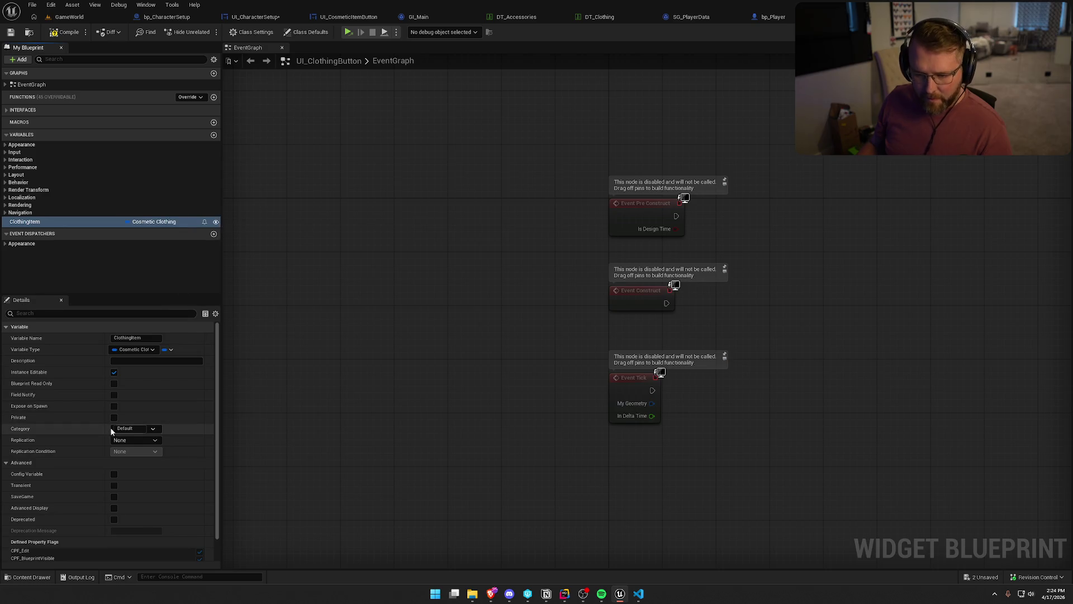
pyautogui.click(114, 406)
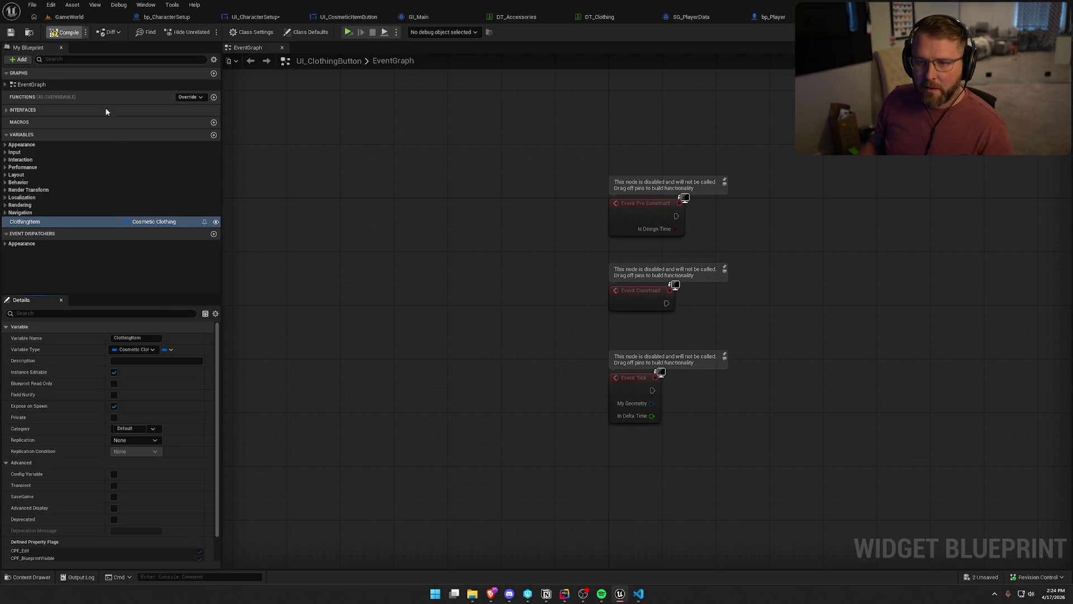
pyautogui.hotkey('ctrl', 's')
# - Replace the User List Entry interface with User Object List Entry in Class Settings
pyautogui.click(6, 109)
pyautogui.click(5, 119)
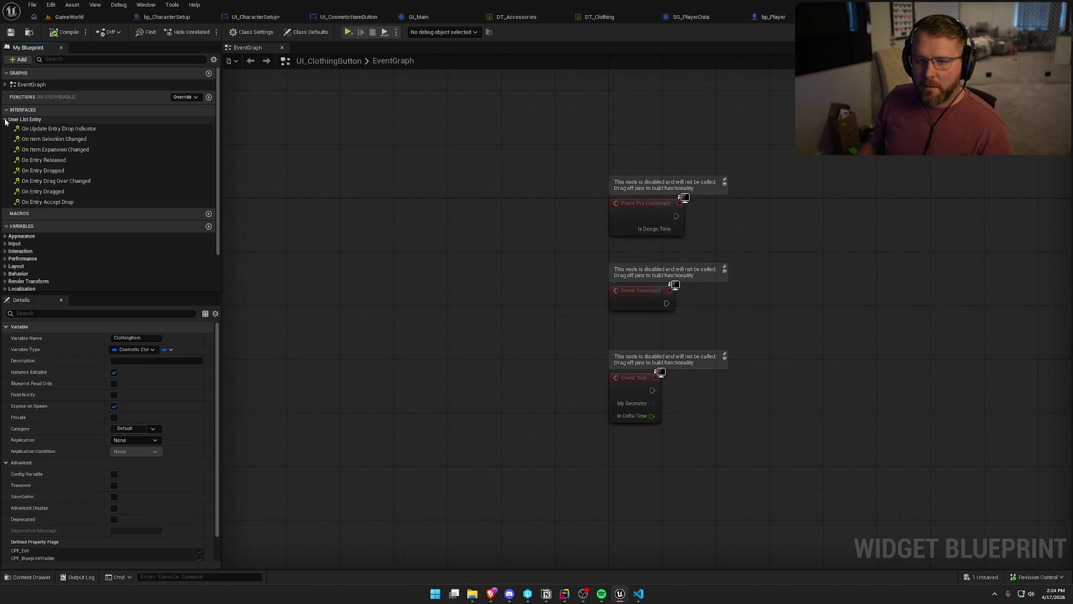
pyautogui.click(263, 33)
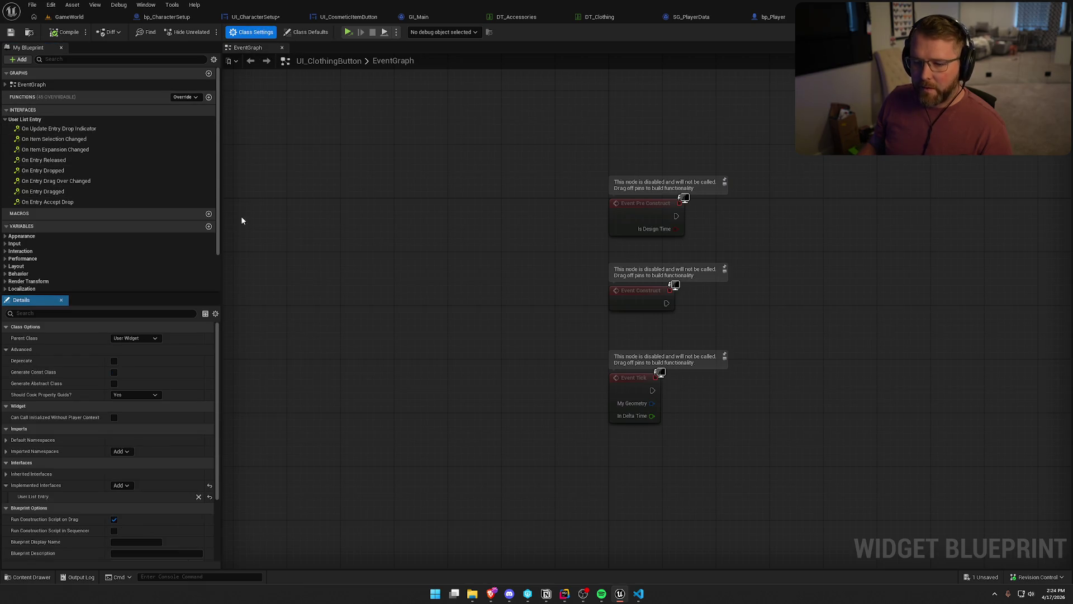
pyautogui.click(128, 485)
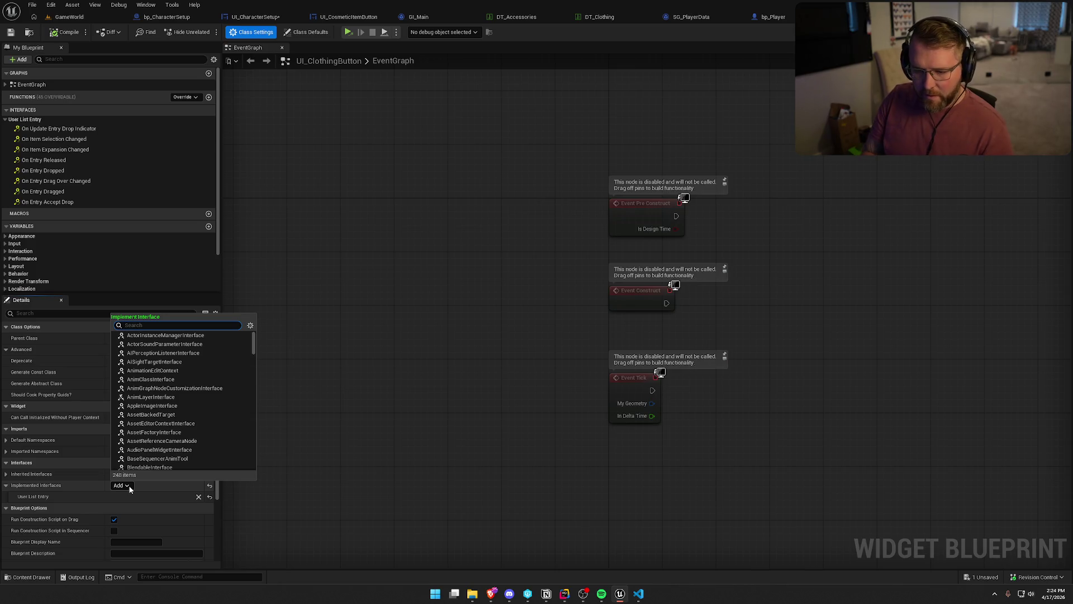
pyautogui.click(150, 521)
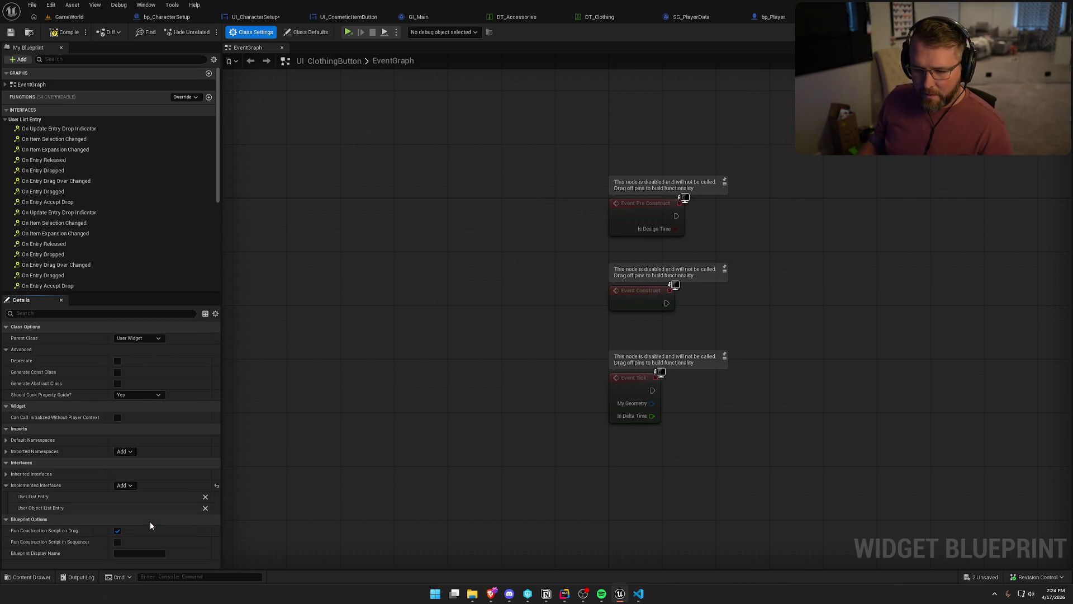
pyautogui.click(205, 497)
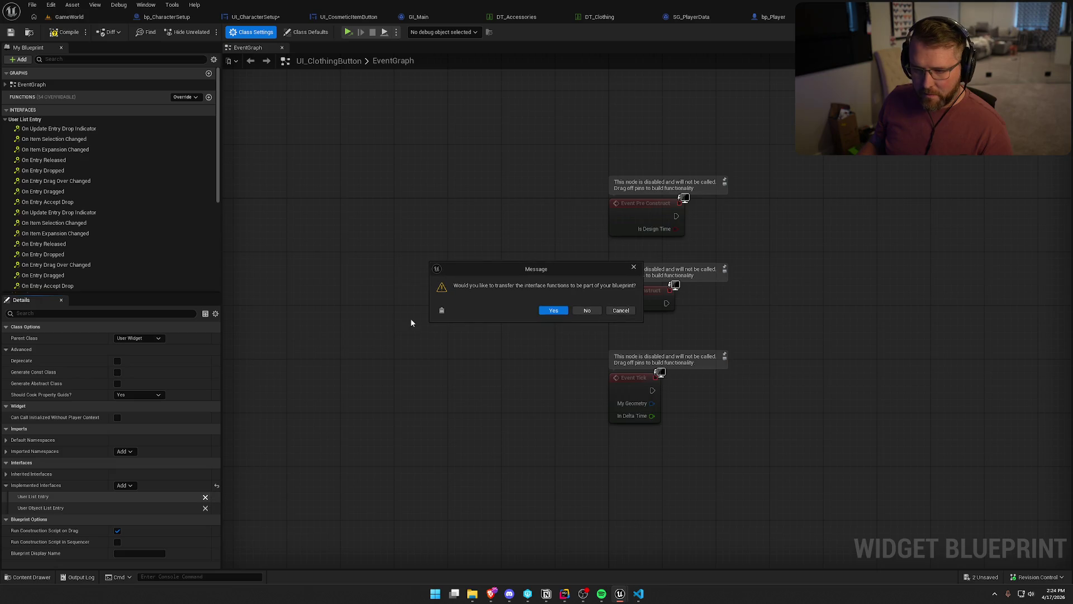
pyautogui.click(598, 309)
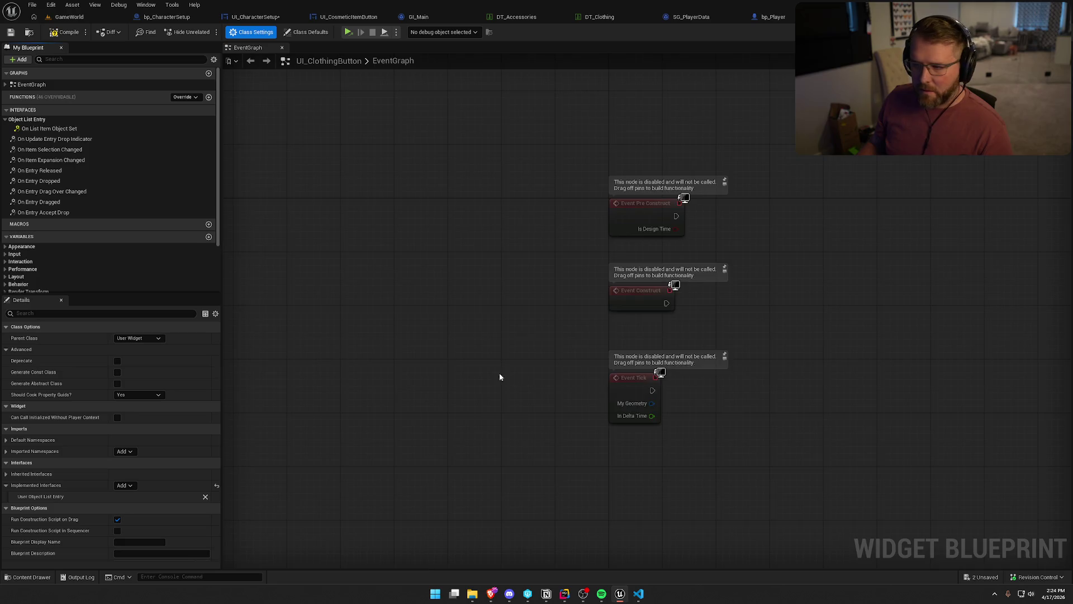
# - Delete the default events, add On List Item Object Set and On Item Selection Changed, and compile
pyautogui.hotkey('ctrl', 'a')
pyautogui.press('Delete')
pyautogui.doubleClick(49, 128)
pyautogui.moveTo(639, 198); pyautogui.dragTo(628, 195)
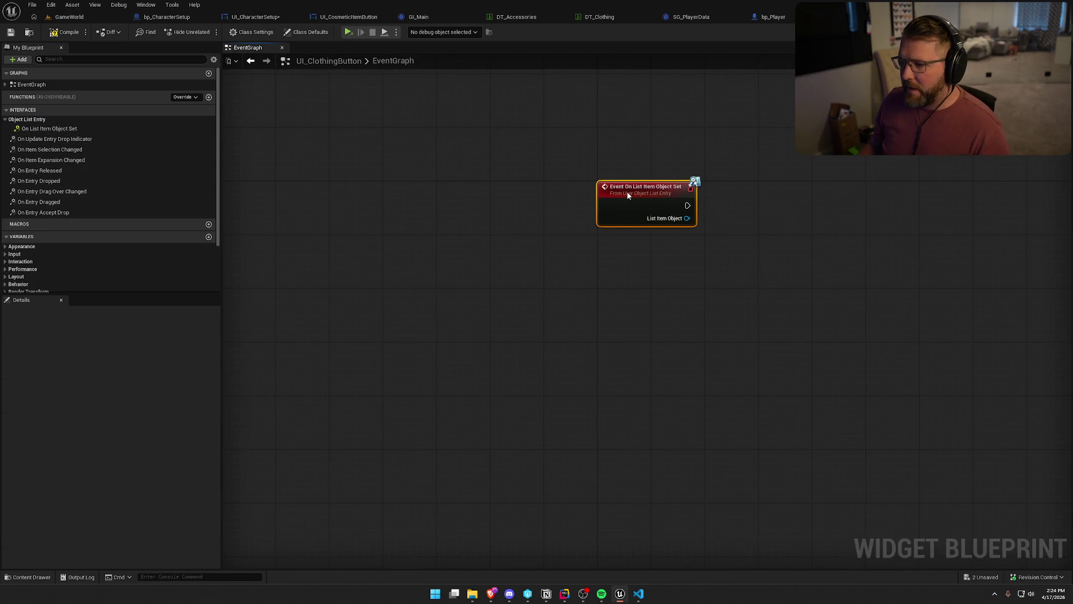
pyautogui.doubleClick(49, 149)
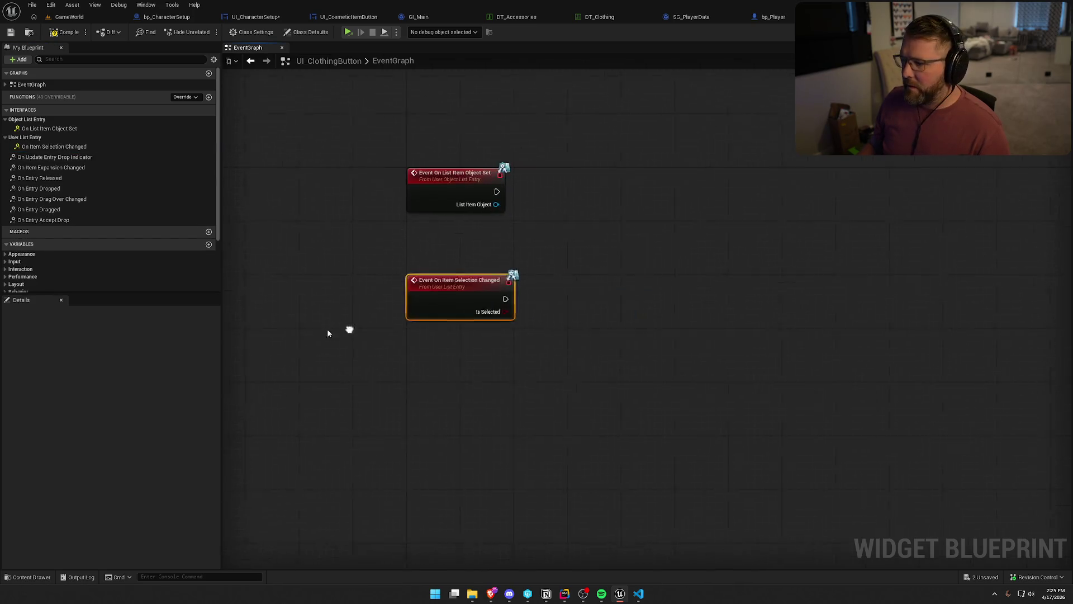
pyautogui.click(65, 32)
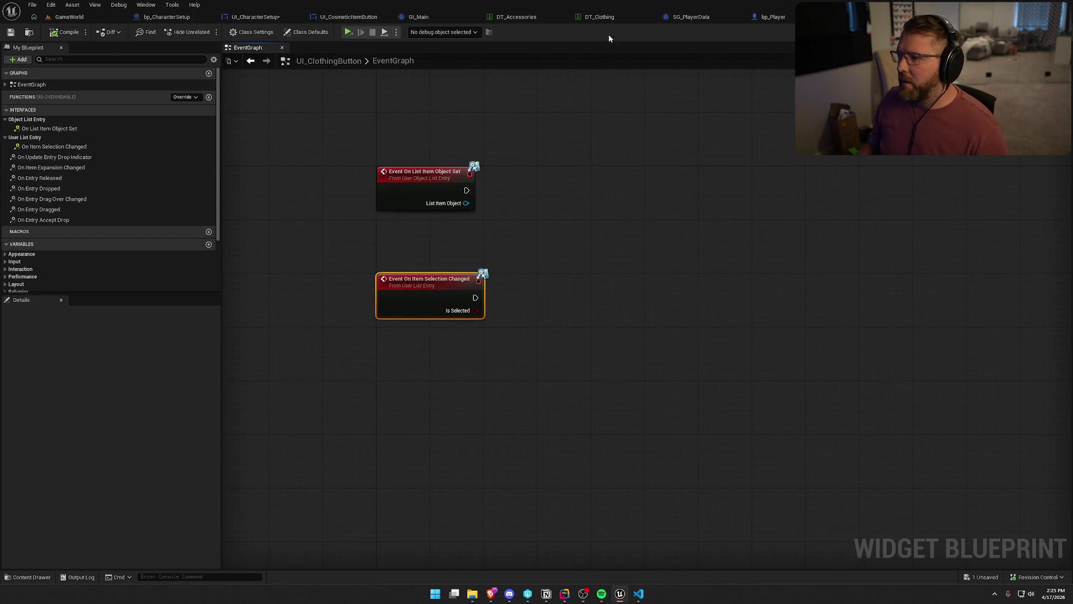
pyautogui.click(255, 17)
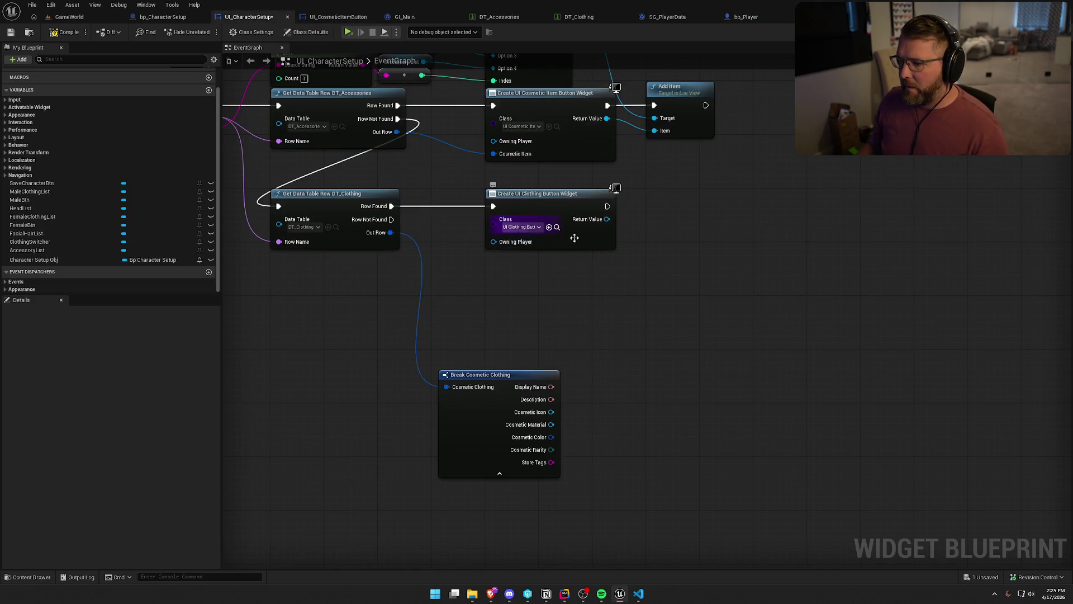
# - Refresh the Create Widget node, connect Out Row to Clothing Item, and delete Break Cosmetic Clothing
pyautogui.rightClick(542, 200)
pyautogui.click(586, 263)
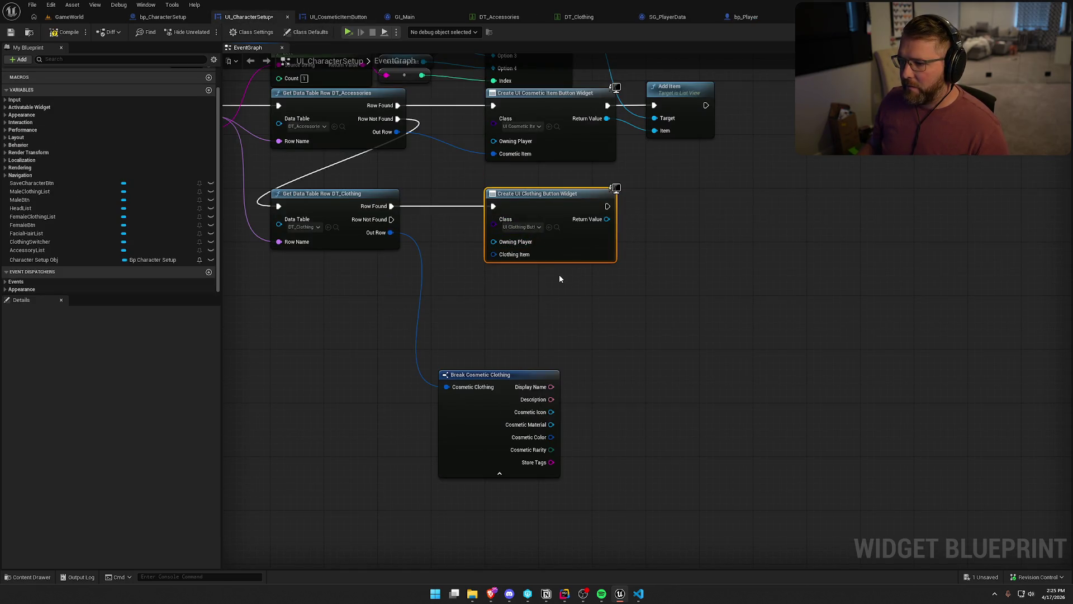
pyautogui.moveTo(494, 254); pyautogui.dragTo(390, 233)
pyautogui.click(537, 424)
pyautogui.press('Delete')
# - Rearrange the create-widget nodes and place a duplicate Add Item after the clothing widget
pyautogui.moveTo(662, 427)
pyautogui.mouseDown()
pyautogui.moveTo(542, 265)
pyautogui.moveTo(562, 238)
pyautogui.mouseUp()
pyautogui.moveTo(565, 192); pyautogui.dragTo(512, 193)
pyautogui.click(650, 278)
pyautogui.moveTo(707, 195); pyautogui.dragTo(653, 201)
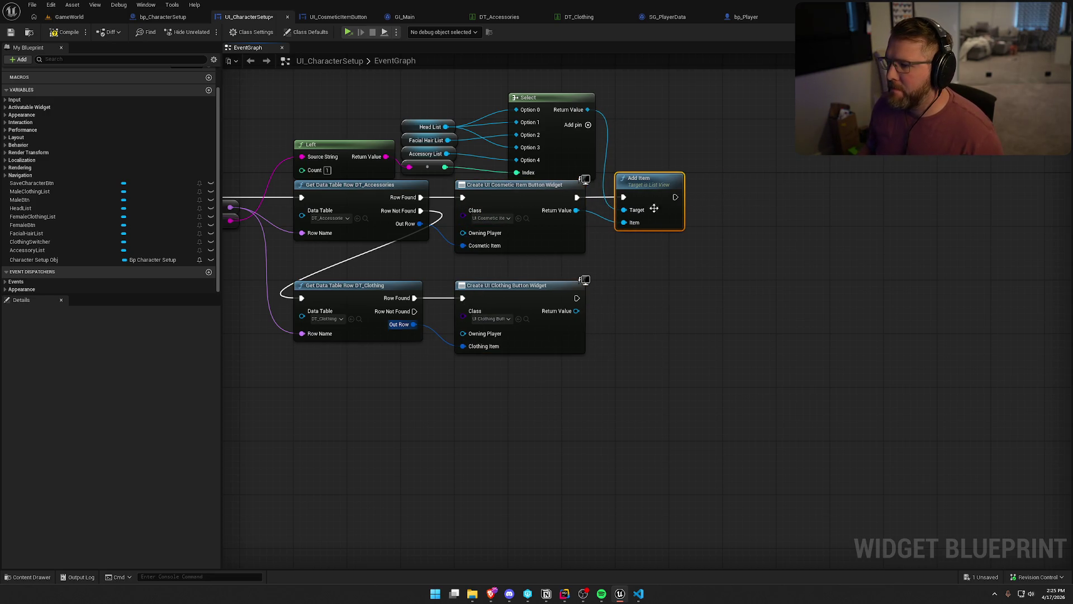
pyautogui.hotkey('ctrl', 'v')
pyautogui.moveTo(577, 298)
pyautogui.mouseDown()
pyautogui.moveTo(681, 310)
pyautogui.moveTo(655, 297)
pyautogui.mouseUp()
pyautogui.click(662, 398)
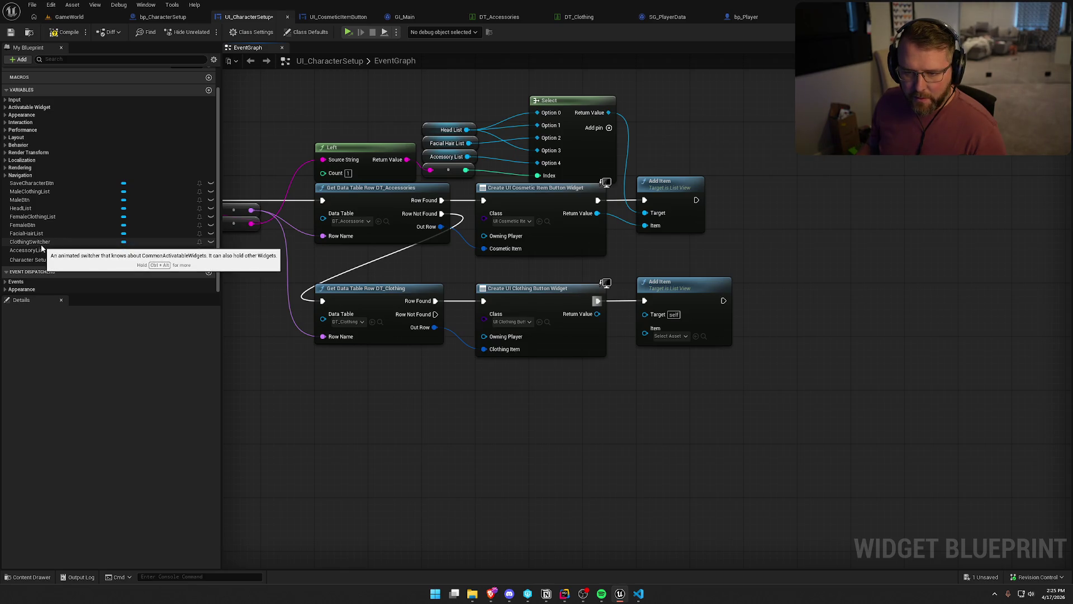
# - Add Male Clothing List and Female Clothing List getter nodes to the graph
pyautogui.moveTo(33, 193)
pyautogui.mouseDown()
pyautogui.moveTo(418, 412)
pyautogui.moveTo(473, 400)
pyautogui.mouseUp()
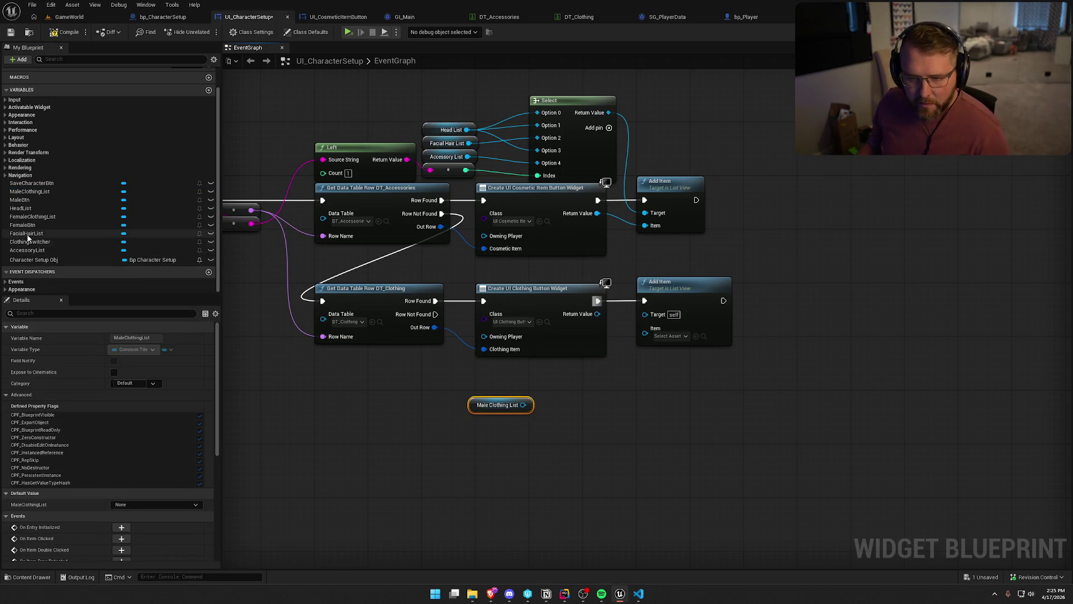
pyautogui.moveTo(32, 216)
pyautogui.mouseDown()
pyautogui.moveTo(210, 330)
pyautogui.moveTo(472, 420)
pyautogui.mouseUp()
pyautogui.click(549, 438)
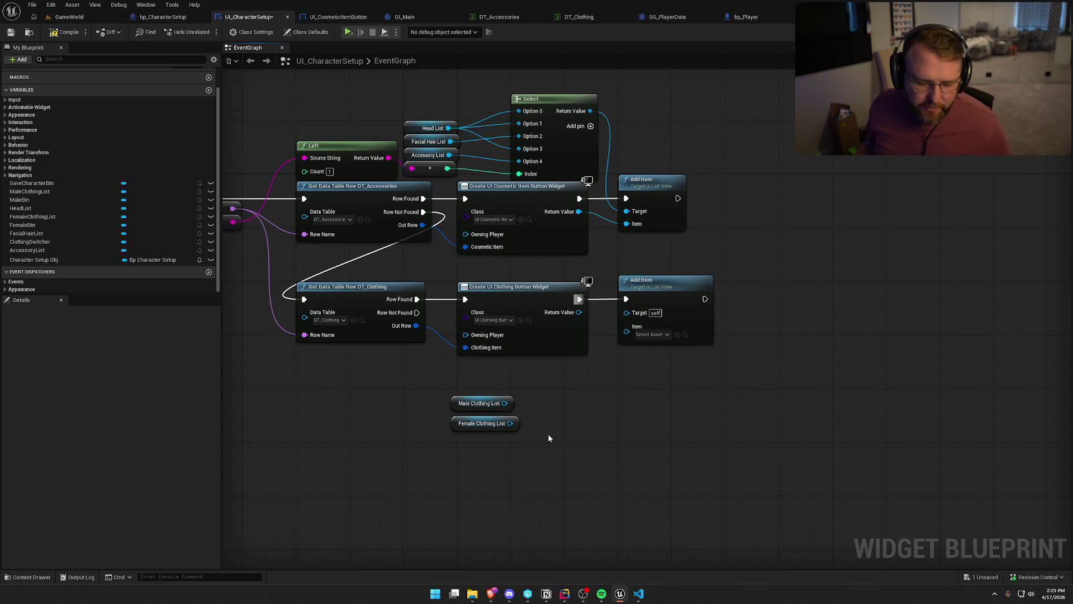
pyautogui.moveTo(518, 456)
pyautogui.mouseDown()
pyautogui.moveTo(448, 391)
pyautogui.moveTo(521, 436)
pyautogui.mouseUp()
# - Break the clothing row down to only Store Tags and attach a string Contains node
pyautogui.moveTo(416, 325); pyautogui.dragTo(445, 387)
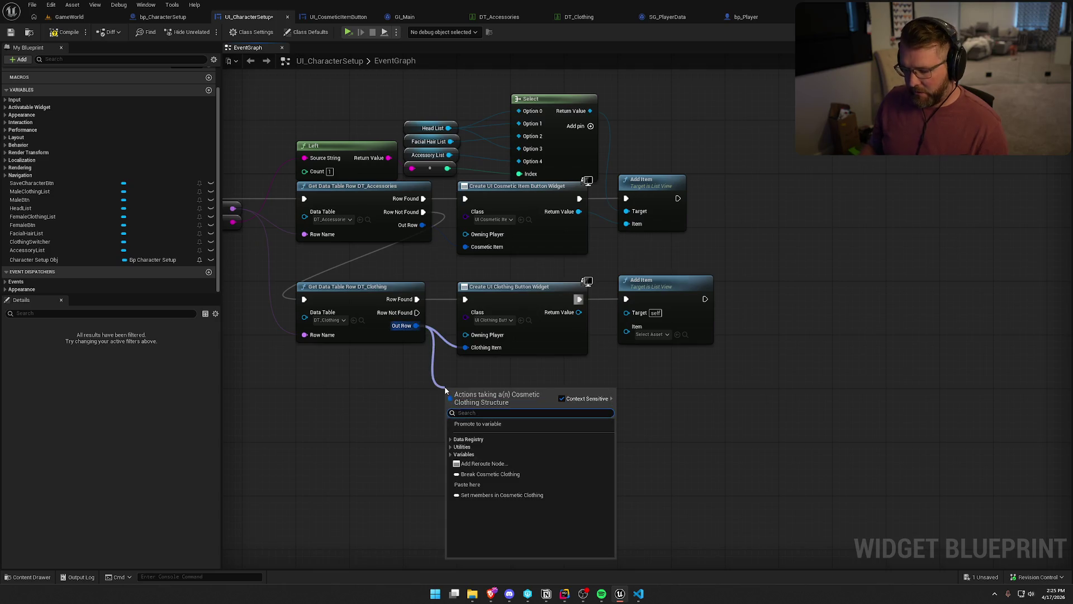
pyautogui.write('bre')
pyautogui.press('Return')
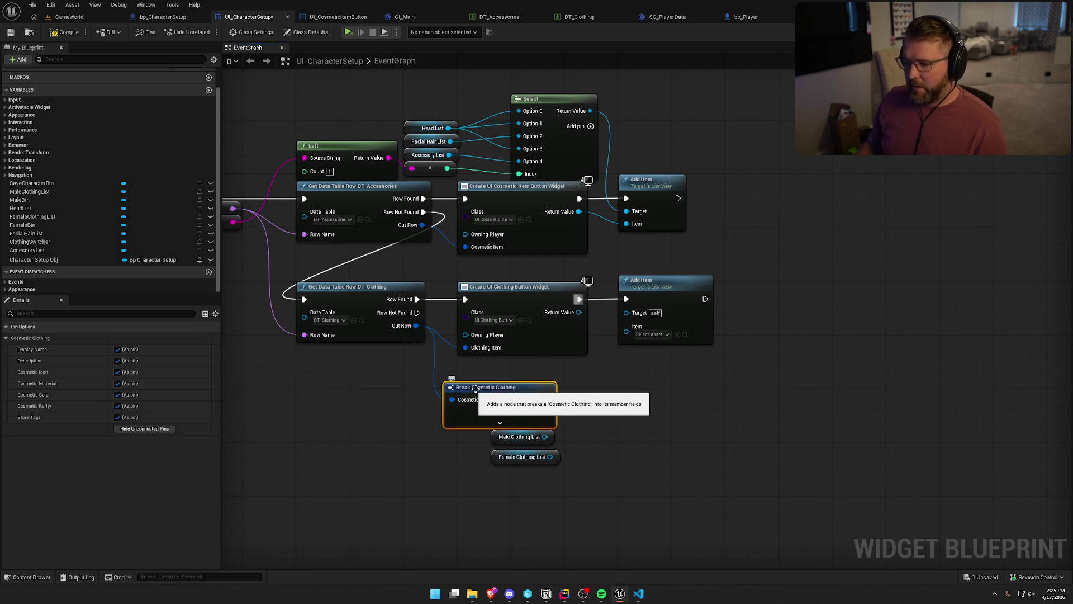
pyautogui.moveTo(498, 384); pyautogui.dragTo(504, 361)
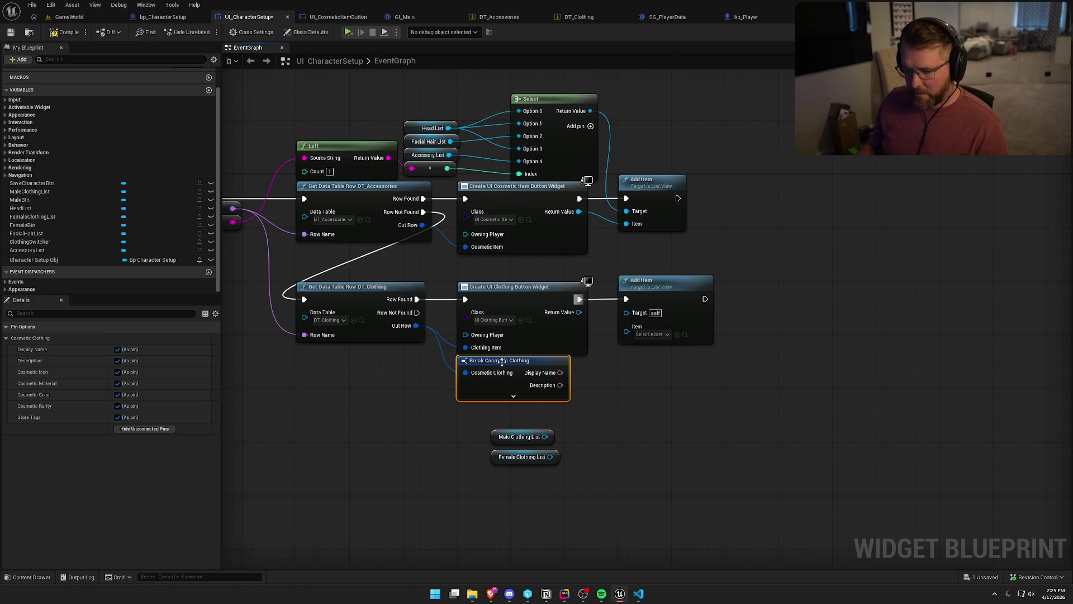
pyautogui.click(142, 430)
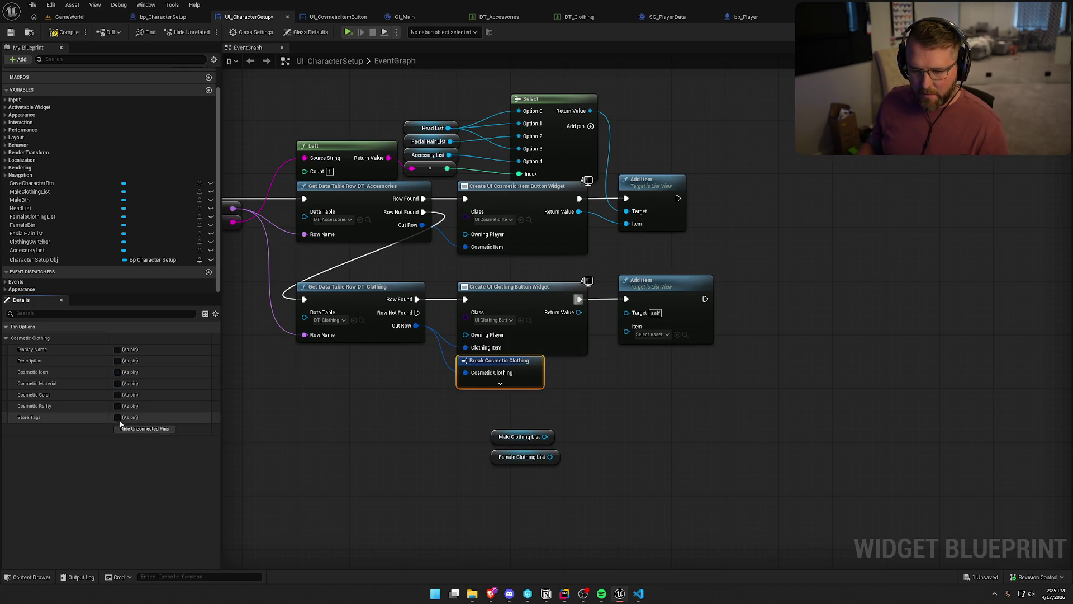
pyautogui.click(117, 417)
pyautogui.moveTo(506, 364); pyautogui.dragTo(586, 386)
pyautogui.write('contain')
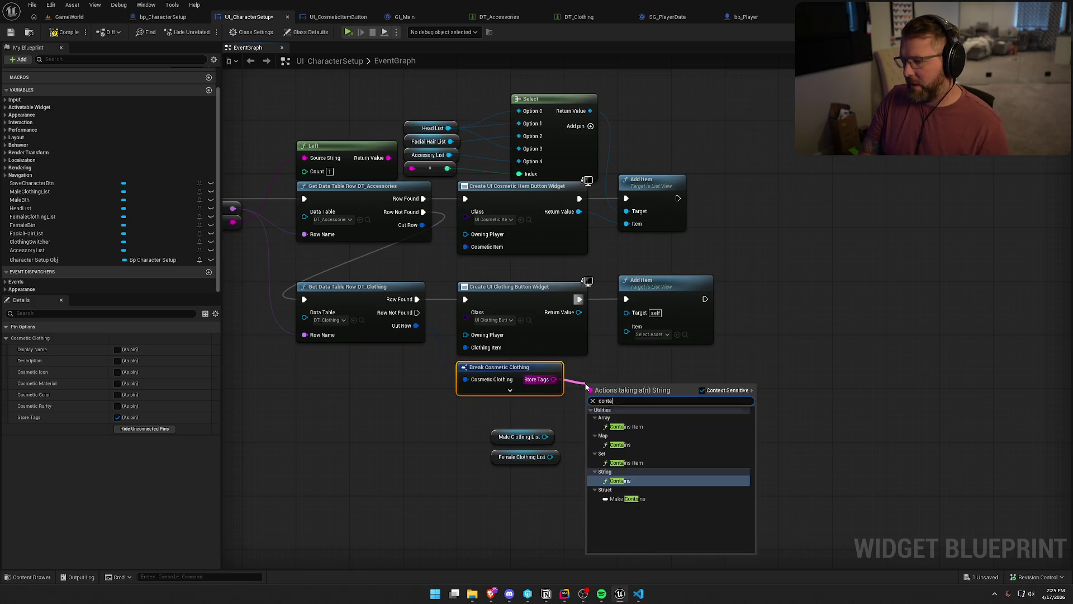
pyautogui.press('Return')
pyautogui.moveTo(629, 388)
pyautogui.mouseDown()
pyautogui.moveTo(621, 364)
pyautogui.moveTo(626, 386)
pyautogui.mouseUp()
# - Add a Select on the lower Add Item's Item, indexed by Contains with substring 'female'
pyautogui.moveTo(677, 298)
pyautogui.mouseDown()
pyautogui.moveTo(796, 296)
pyautogui.moveTo(782, 297)
pyautogui.mouseUp()
pyautogui.moveTo(734, 332); pyautogui.dragTo(743, 390)
pyautogui.write('select')
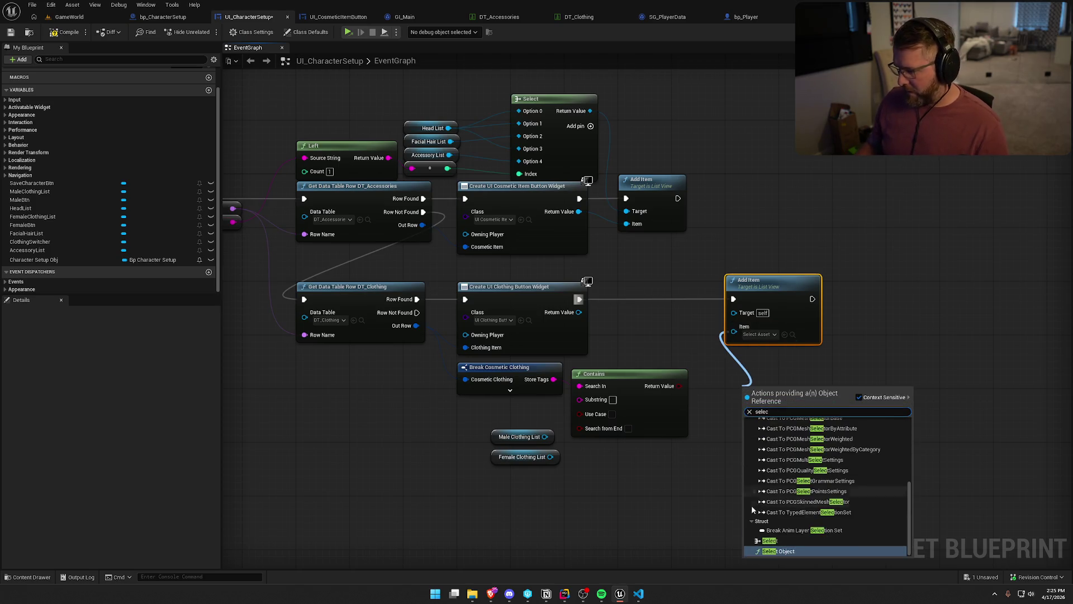
pyautogui.click(784, 539)
pyautogui.click(760, 452)
pyautogui.moveTo(706, 427); pyautogui.dragTo(679, 386)
pyautogui.moveTo(752, 390); pyautogui.dragTo(778, 344)
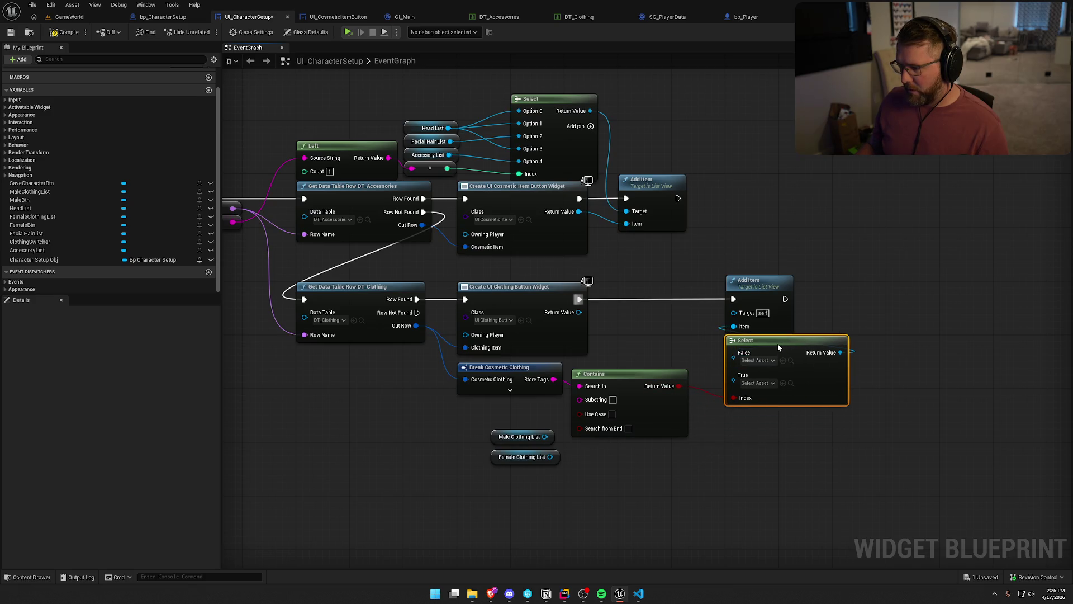
pyautogui.moveTo(641, 376); pyautogui.dragTo(655, 370)
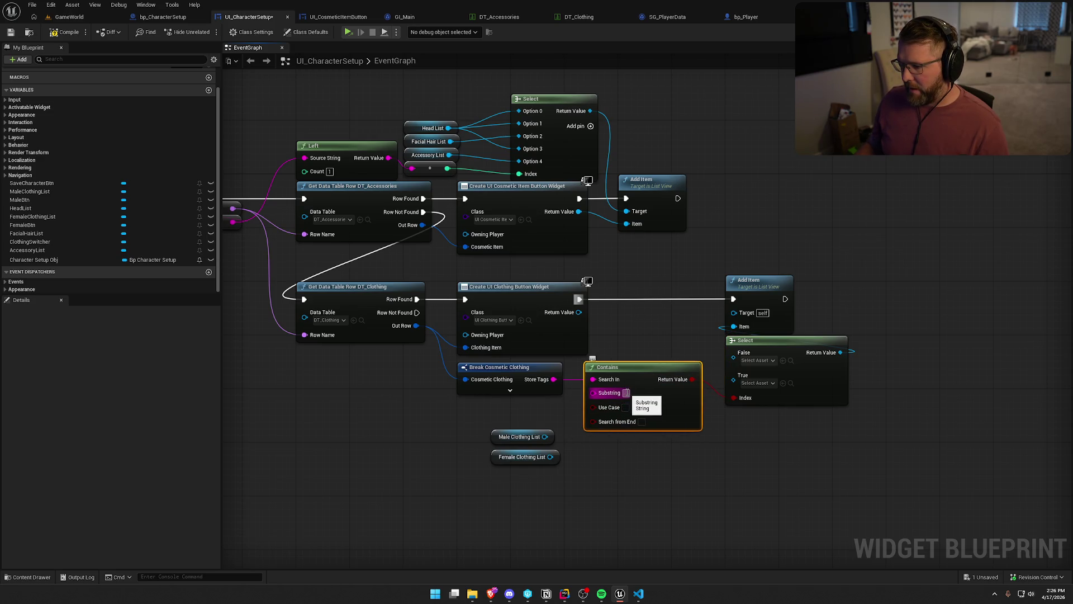
pyautogui.write('female')
pyautogui.click(743, 521)
# - Wire Female Clothing List to the Select's True pin and Male Clothing List to False
pyautogui.moveTo(550, 456); pyautogui.dragTo(733, 375)
pyautogui.moveTo(545, 437)
pyautogui.mouseDown()
pyautogui.moveTo(601, 425)
pyautogui.moveTo(733, 352)
pyautogui.mouseUp()
pyautogui.moveTo(596, 495)
pyautogui.mouseDown()
pyautogui.moveTo(500, 441)
pyautogui.moveTo(528, 486)
pyautogui.mouseUp()
pyautogui.moveTo(498, 441)
pyautogui.mouseDown()
pyautogui.moveTo(606, 338)
pyautogui.moveTo(625, 341)
pyautogui.mouseUp()
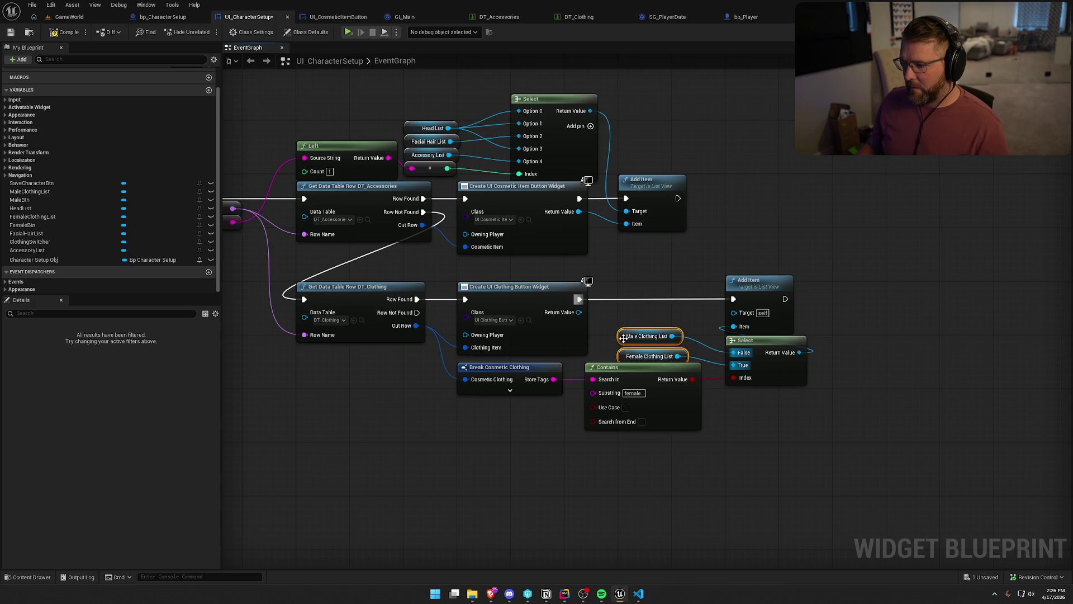
pyautogui.click(624, 337)
pyautogui.moveTo(628, 337)
pyautogui.mouseDown()
pyautogui.moveTo(671, 373)
pyautogui.moveTo(616, 378)
pyautogui.mouseUp()
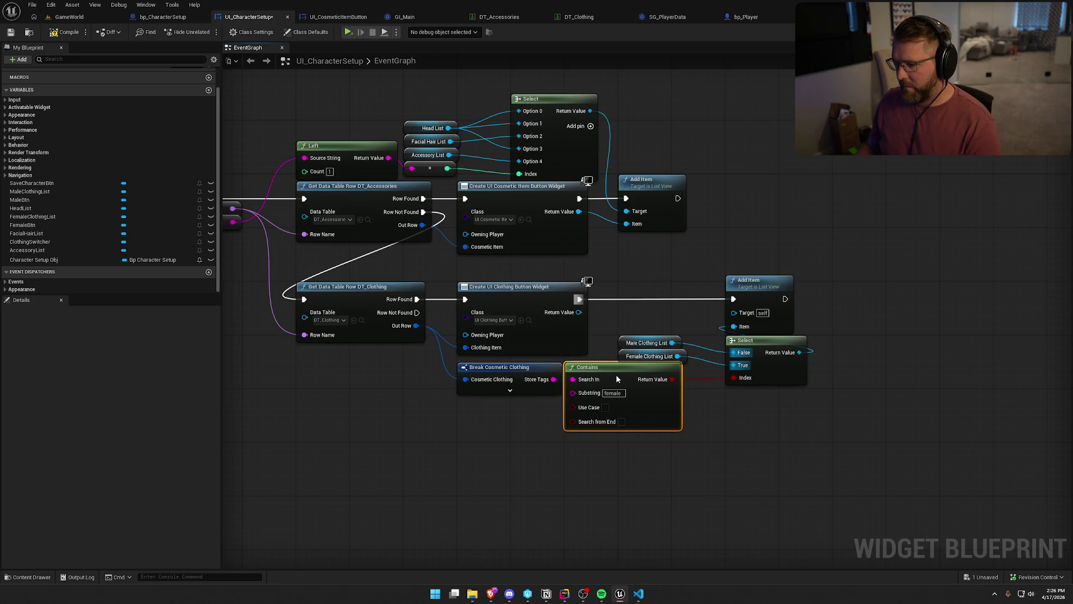
pyautogui.click(748, 450)
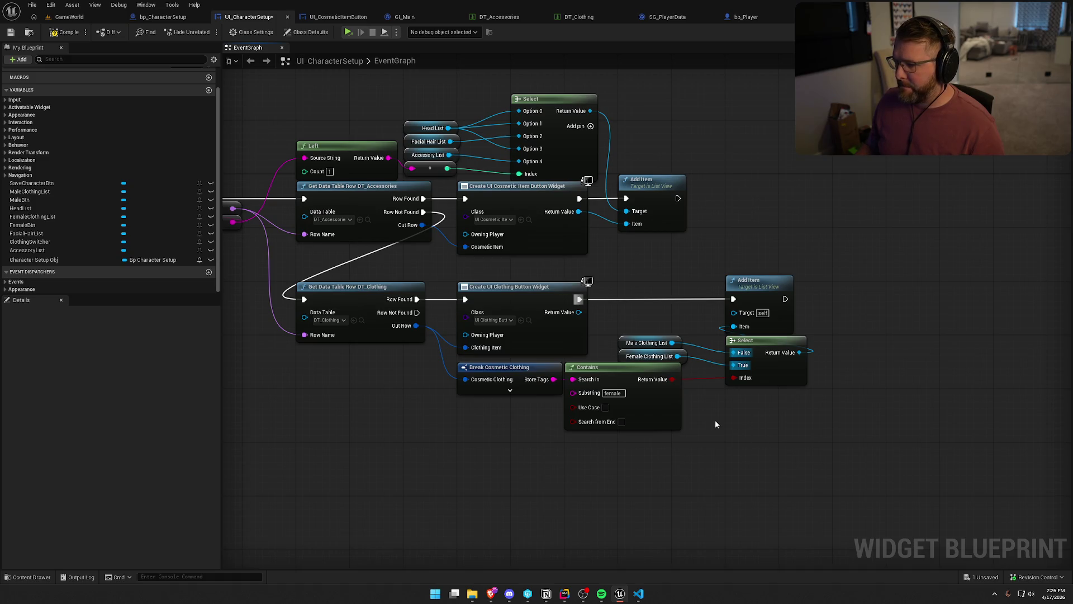
# - Attempt to connect the widget and Select outputs to Add Item's Target
pyautogui.moveTo(579, 312); pyautogui.dragTo(733, 313)
pyautogui.click(719, 252)
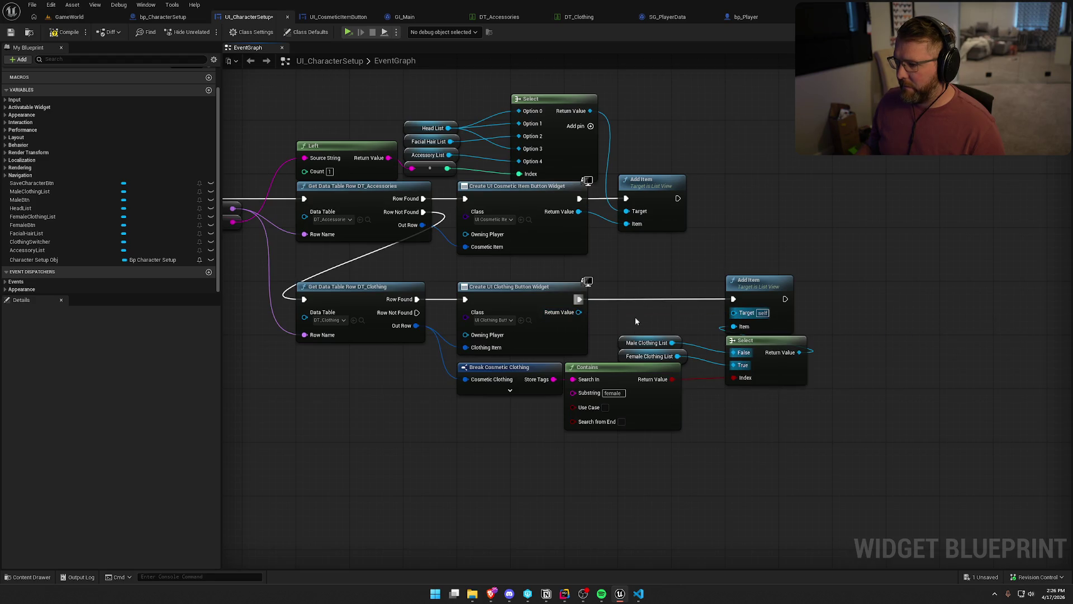
pyautogui.moveTo(579, 312)
pyautogui.mouseDown()
pyautogui.moveTo(734, 335)
pyautogui.moveTo(734, 327)
pyautogui.mouseUp()
pyautogui.moveTo(801, 352); pyautogui.dragTo(733, 312)
pyautogui.click(773, 257)
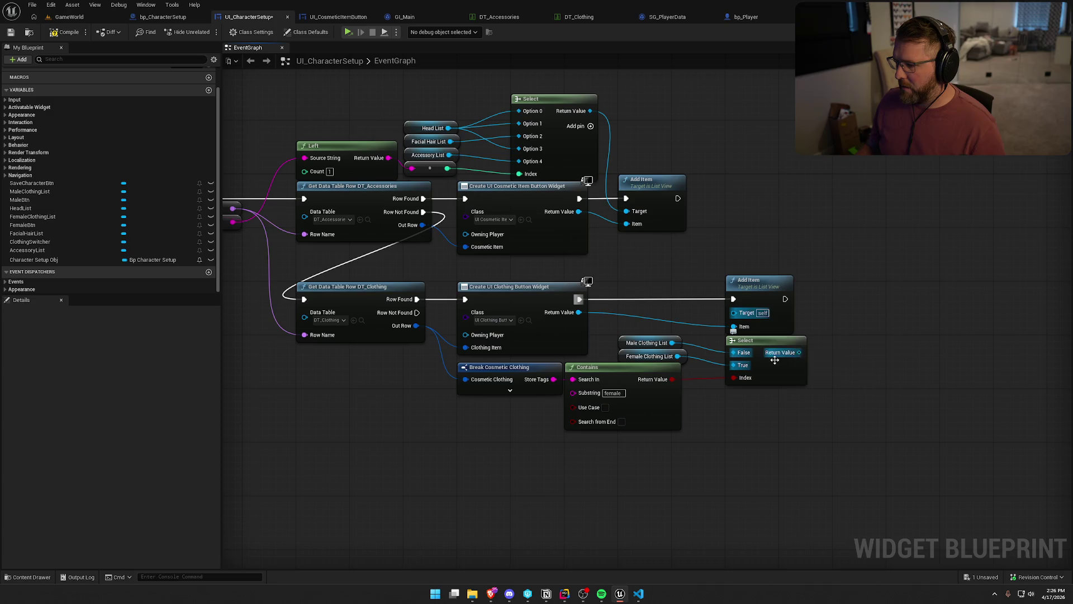
# - Feed Add Item's Target from a new Contains-driven Select of the clothing lists, delete the old Select, and save
pyautogui.moveTo(734, 313); pyautogui.dragTo(741, 397)
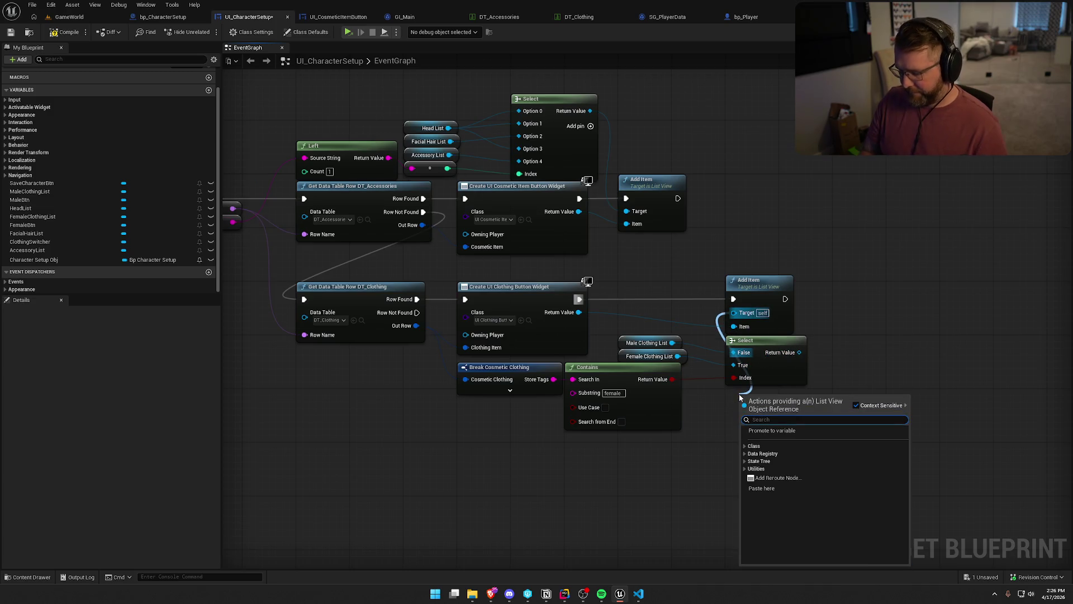
pyautogui.write('select')
pyautogui.press('Return')
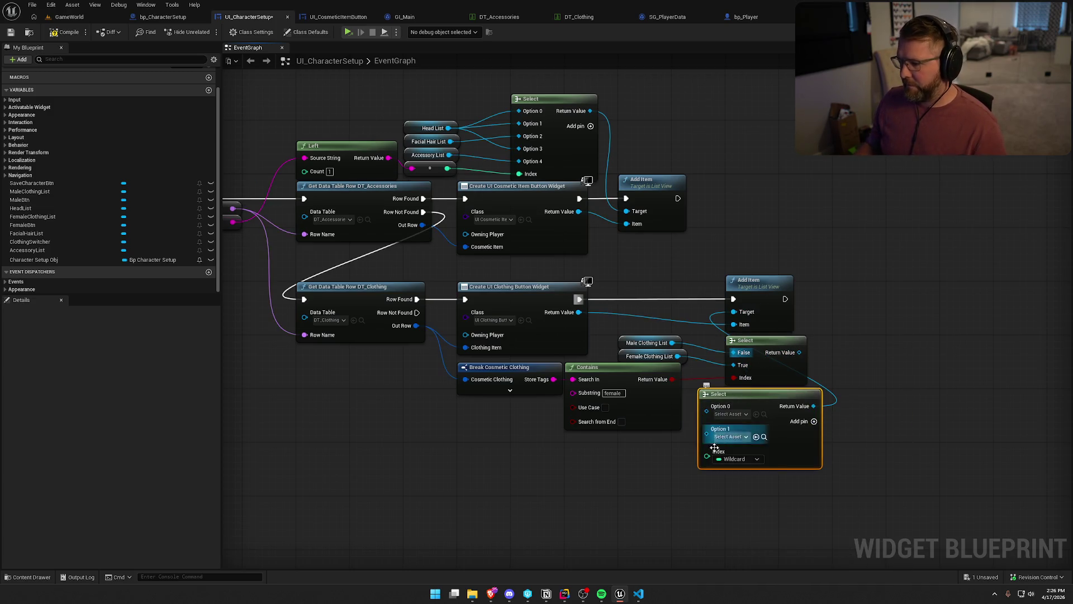
pyautogui.moveTo(705, 459)
pyautogui.mouseDown()
pyautogui.moveTo(672, 379)
pyautogui.moveTo(707, 429)
pyautogui.mouseUp()
pyautogui.moveTo(672, 342)
pyautogui.mouseDown()
pyautogui.moveTo(706, 406)
pyautogui.moveTo(772, 345)
pyautogui.mouseUp()
pyautogui.click(781, 366)
pyautogui.press('Delete')
pyautogui.click(759, 230)
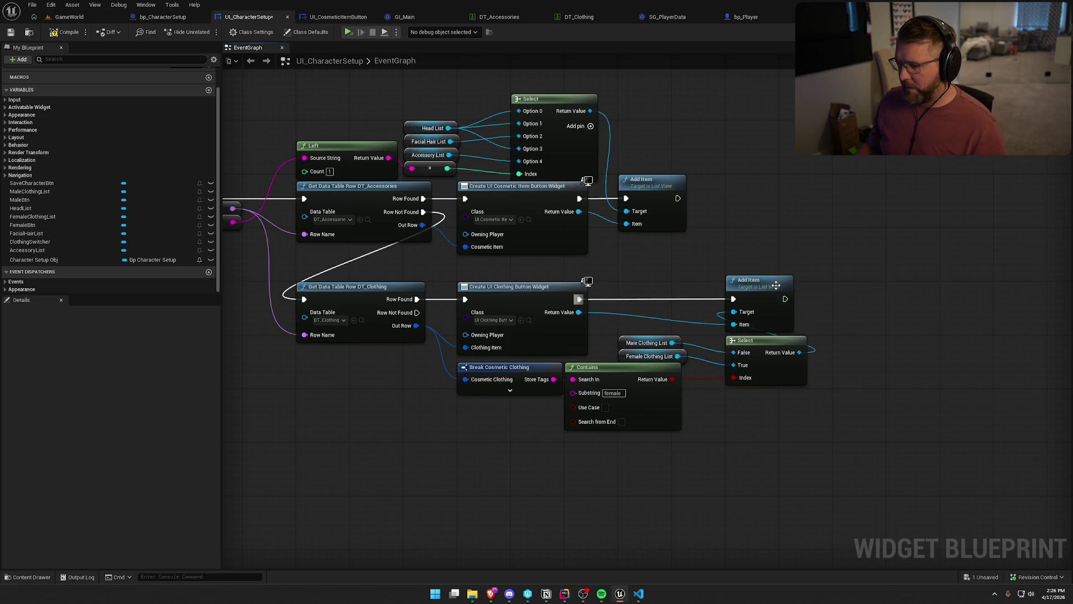
pyautogui.hotkey('ctrl', 's')
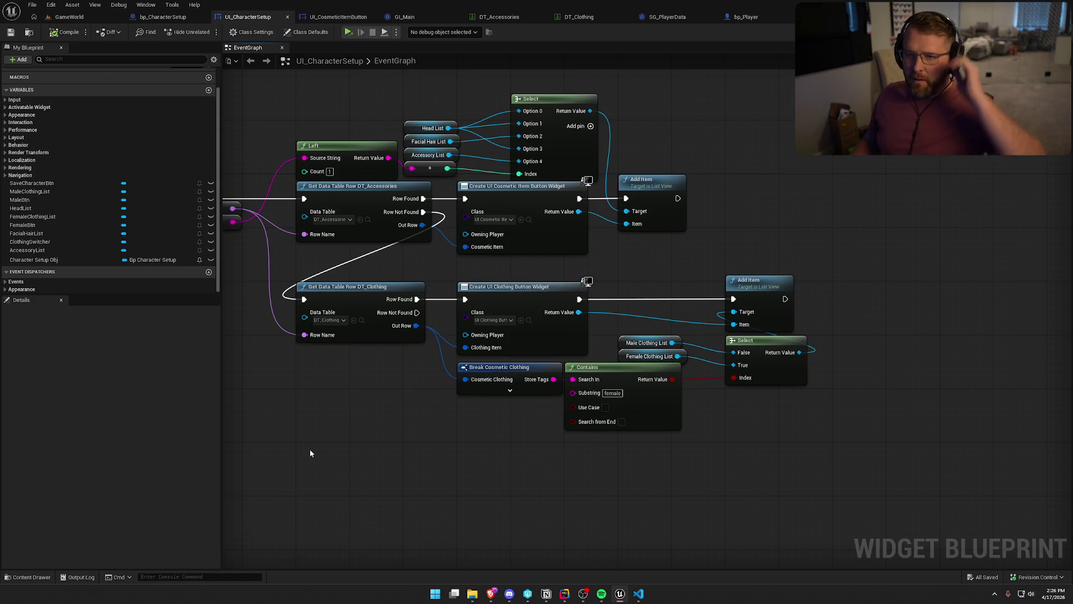
# - Collapse the loop and list-populating nodes into a new function named UpdateOwnedItems
pyautogui.moveTo(312, 447); pyautogui.dragTo(480, 468)
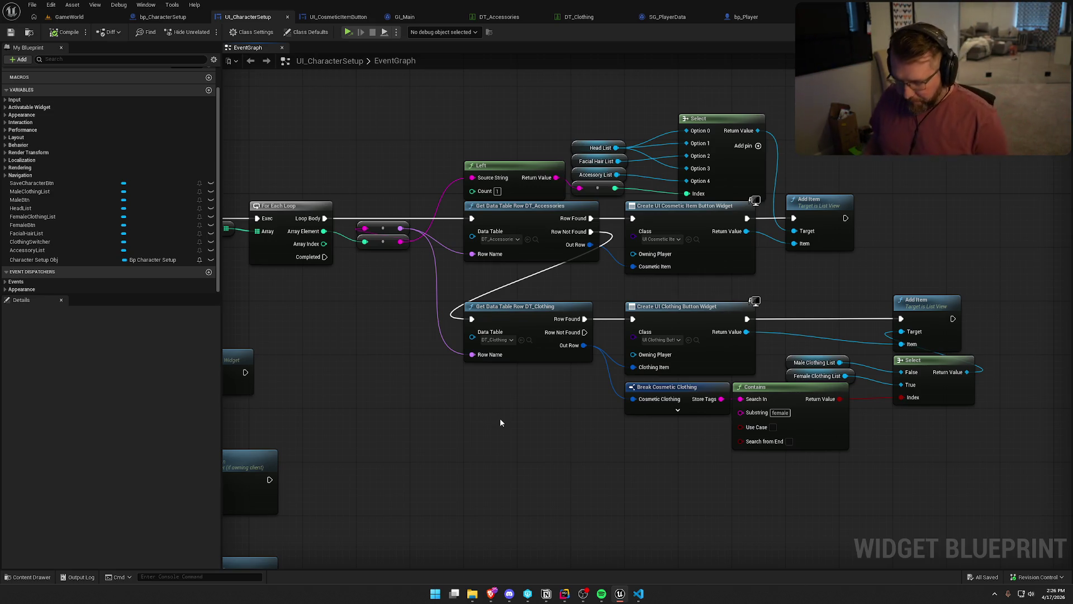
pyautogui.moveTo(408, 408)
pyautogui.mouseDown()
pyautogui.moveTo(565, 370)
pyautogui.moveTo(520, 367)
pyautogui.mouseUp()
pyautogui.scroll(-1, 522, 367)
pyautogui.moveTo(360, 290)
pyautogui.mouseDown()
pyautogui.moveTo(301, 215)
pyautogui.moveTo(433, 265)
pyautogui.mouseUp()
pyautogui.moveTo(436, 113)
pyautogui.mouseDown()
pyautogui.moveTo(971, 421)
pyautogui.moveTo(1030, 413)
pyautogui.mouseUp()
pyautogui.rightClick(438, 202)
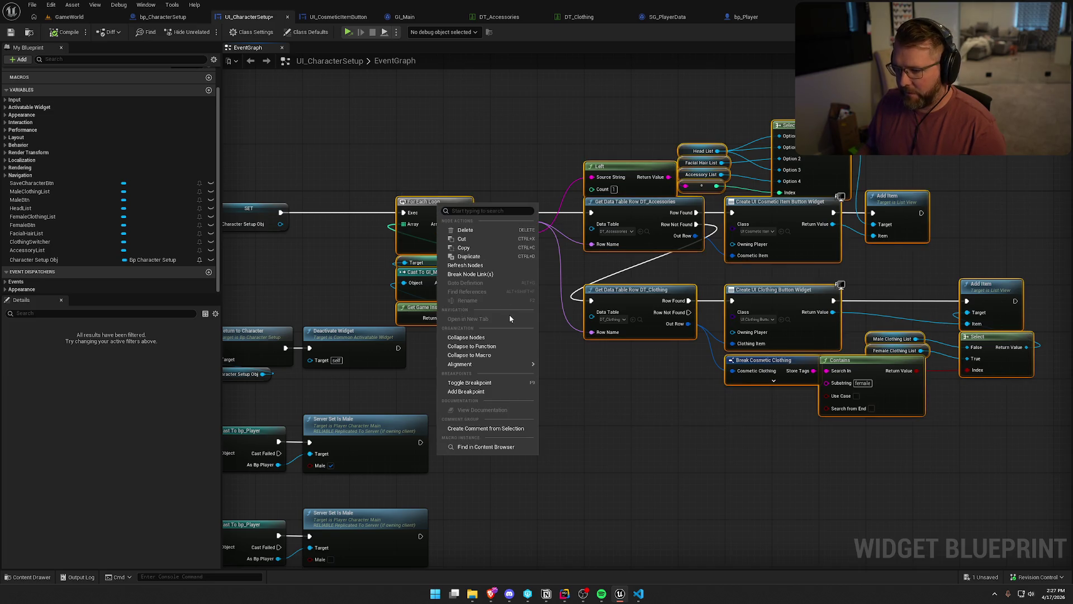
pyautogui.click(507, 347)
pyautogui.write('UpdateOwne')
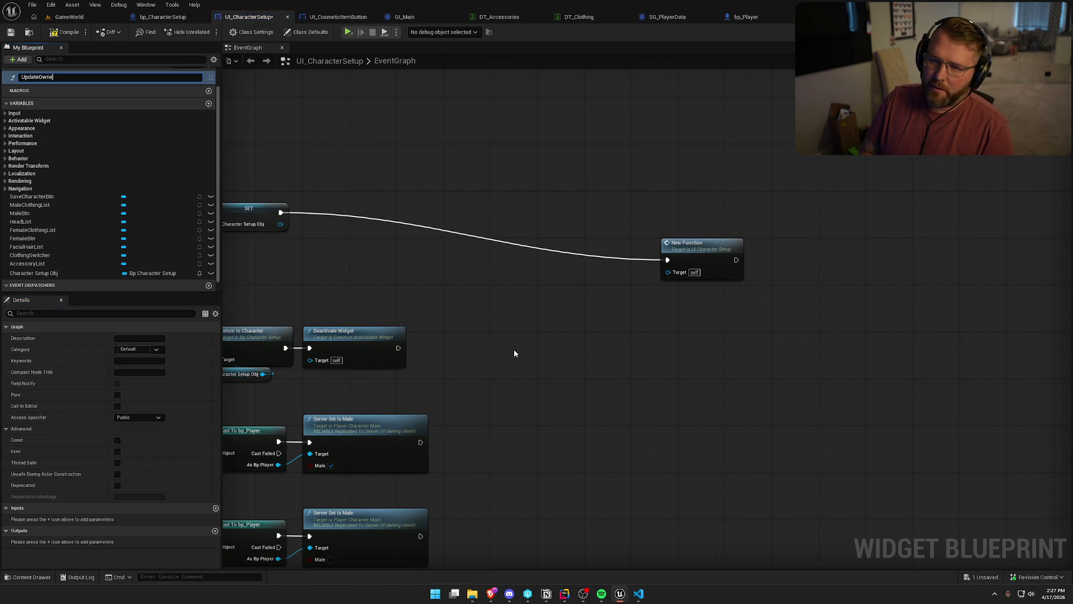
pyautogui.write('ms')
pyautogui.press('Return')
pyautogui.moveTo(684, 245)
pyautogui.mouseDown()
pyautogui.moveTo(537, 210)
pyautogui.moveTo(334, 210)
pyautogui.mouseUp()
pyautogui.scroll(-1, 470, 163)
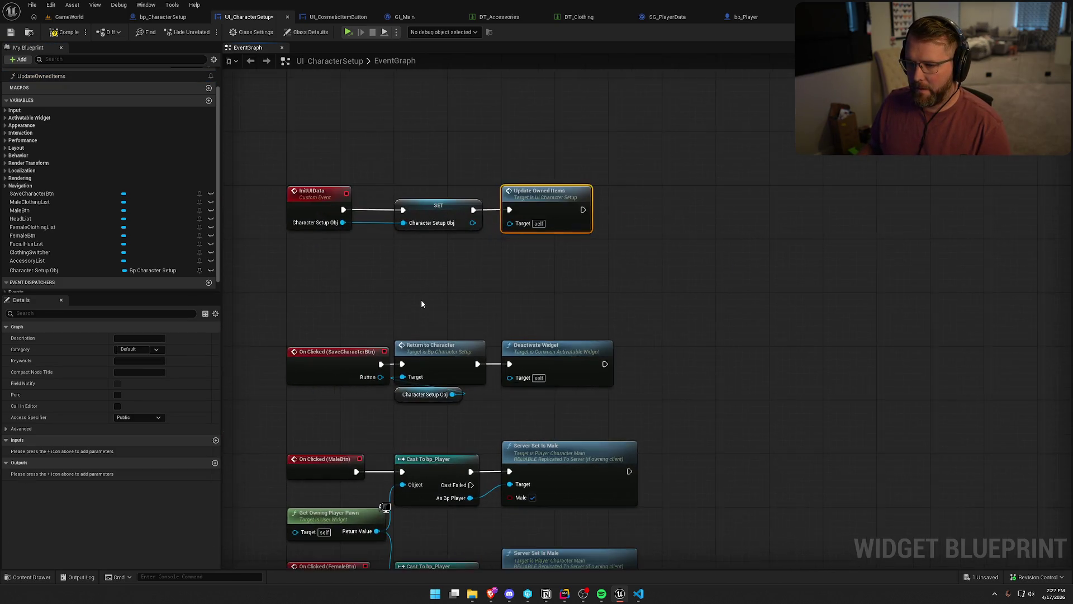
pyautogui.scroll(1, 425, 305)
pyautogui.click(429, 310)
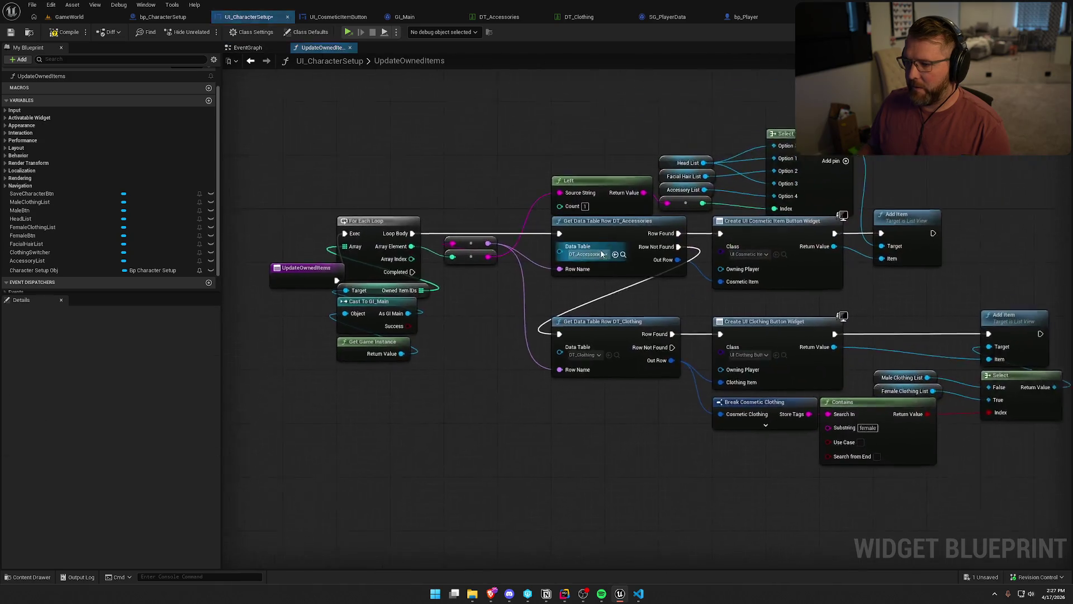
# - Inside UpdateOwnedItems, compile and shift the nodes right to make room after the entry
pyautogui.doubleClick(576, 215)
pyautogui.scroll(2, 520, 268)
pyautogui.moveTo(520, 268)
pyautogui.mouseDown()
pyautogui.moveTo(475, 242)
pyautogui.moveTo(470, 222)
pyautogui.mouseUp()
pyautogui.scroll(-8, 470, 217)
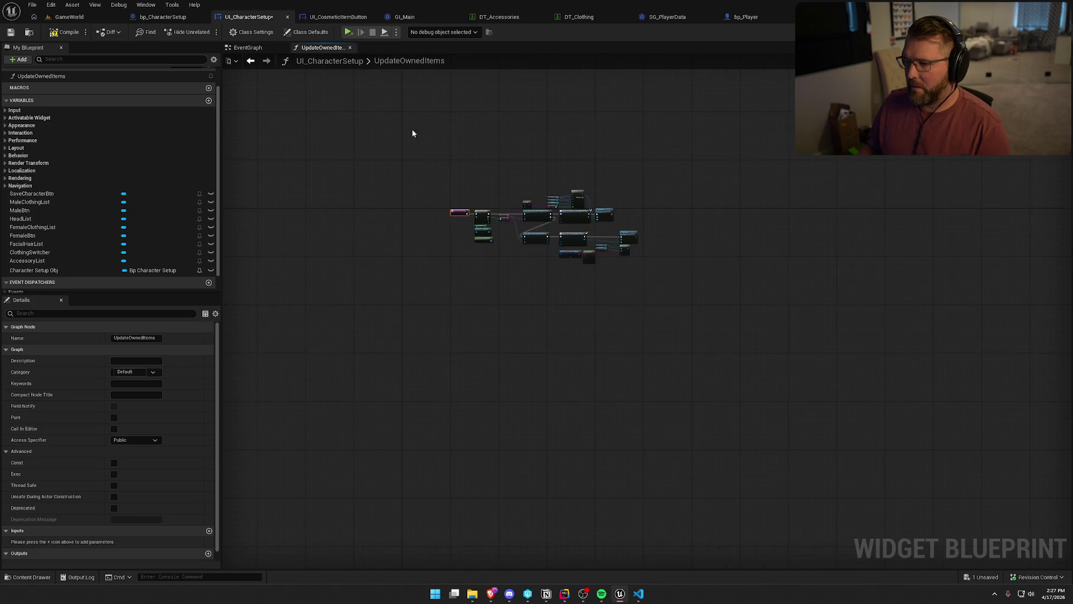
pyautogui.hotkey('ctrl', 'a')
pyautogui.click(454, 213)
pyautogui.moveTo(405, 212); pyautogui.dragTo(689, 323)
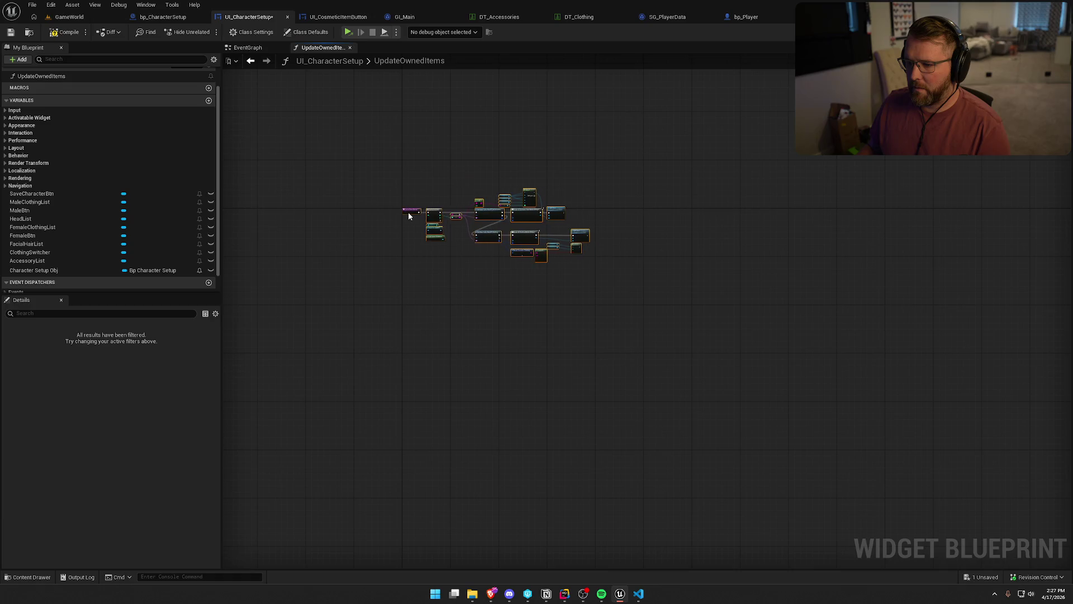
pyautogui.scroll(7, 406, 226)
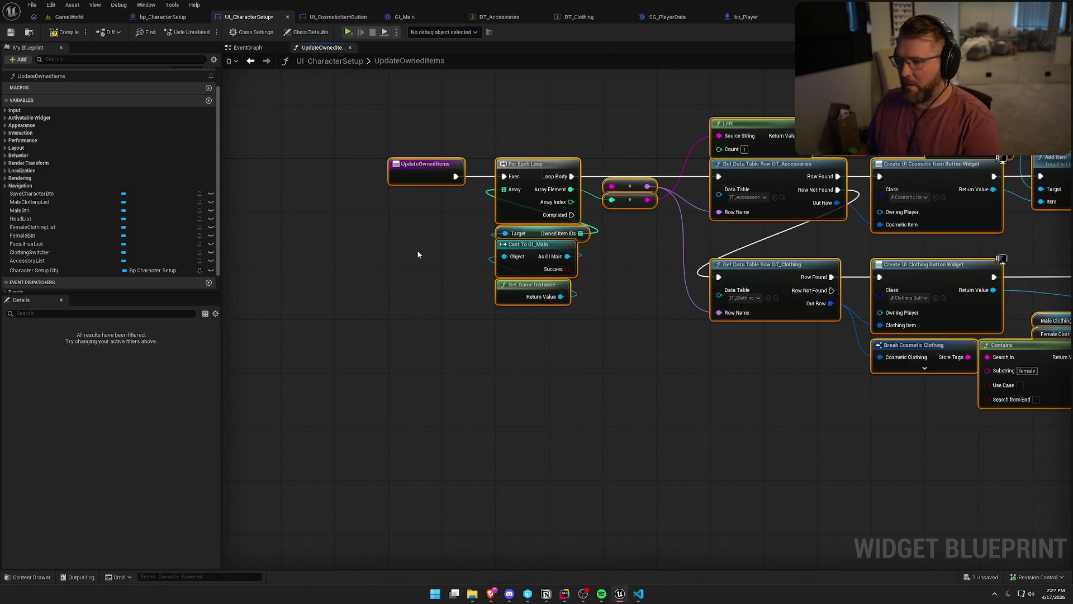
pyautogui.click(414, 243)
pyautogui.scroll(-3, 270, 367)
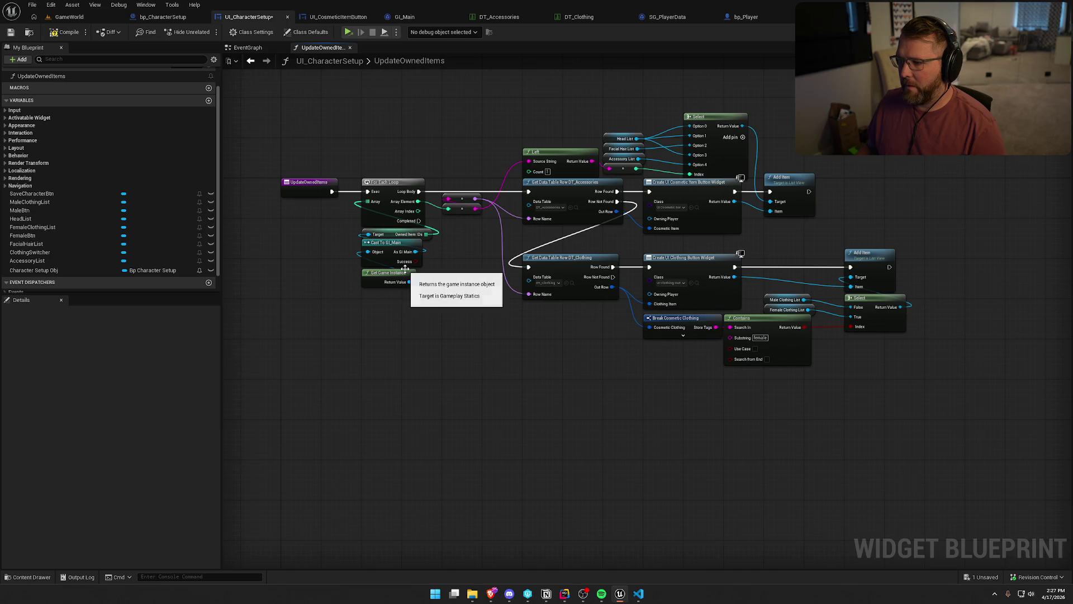
pyautogui.click(62, 33)
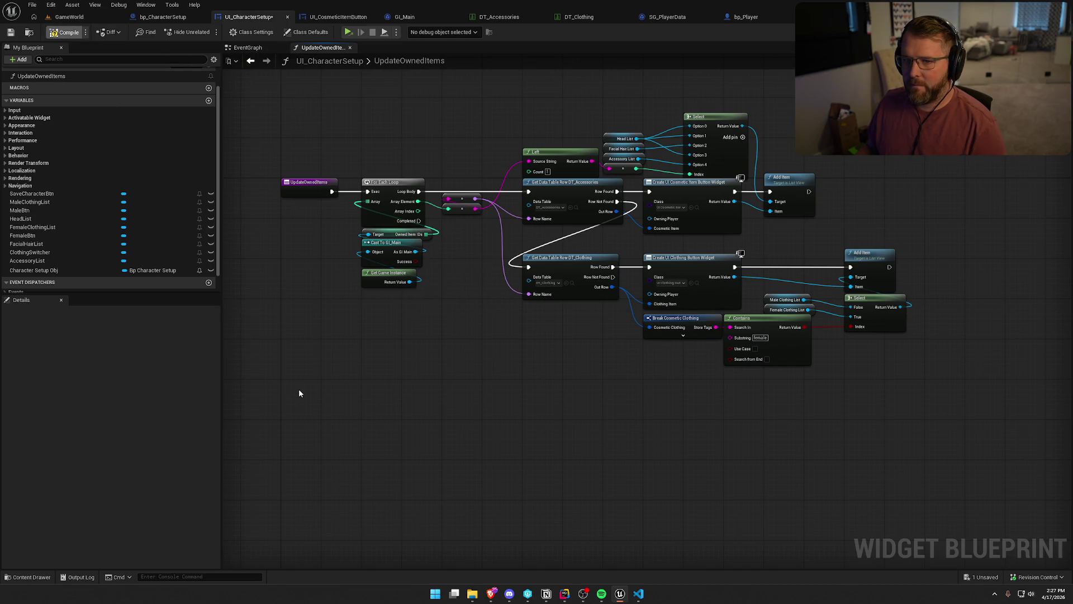
pyautogui.moveTo(390, 119); pyautogui.dragTo(941, 436)
pyautogui.moveTo(391, 185); pyautogui.dragTo(512, 185)
pyautogui.click(538, 128)
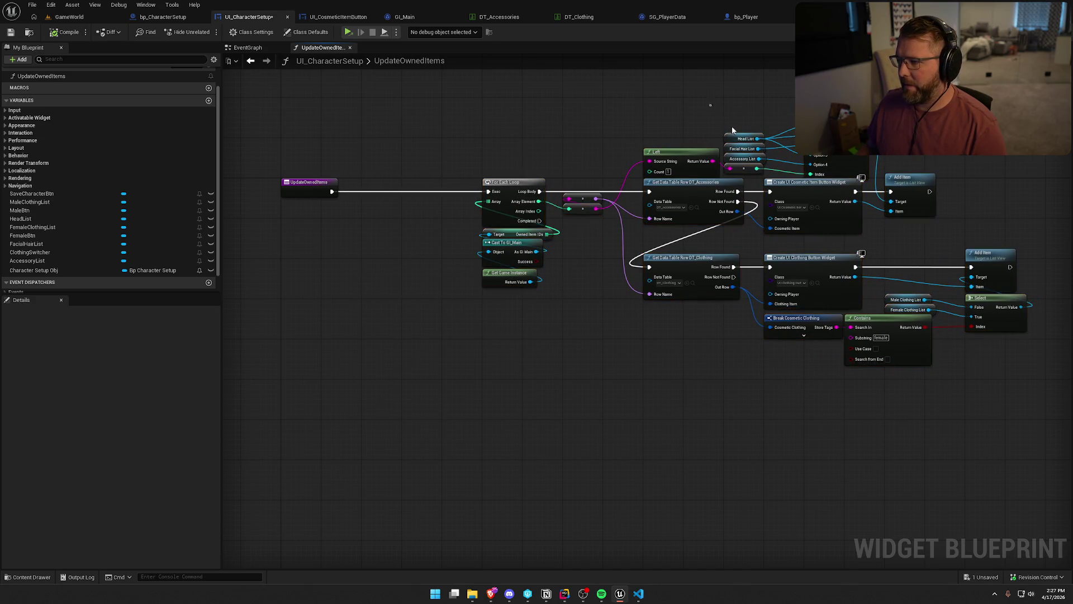
# - Add a Clear List Items node from the Head List variable ahead of the loop
pyautogui.moveTo(752, 144); pyautogui.dragTo(744, 163)
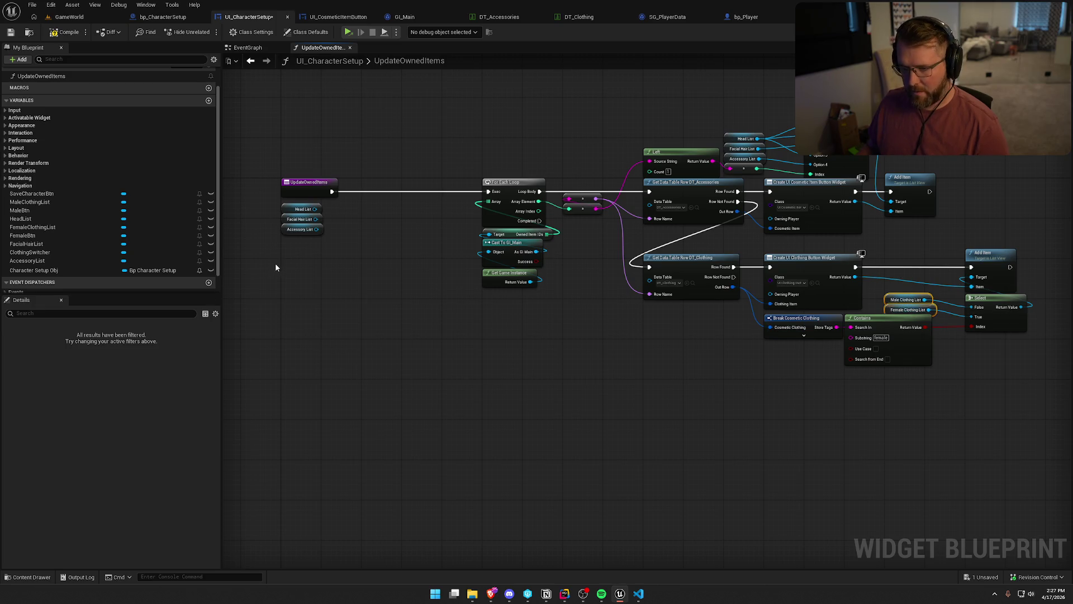
pyautogui.scroll(2, 383, 302)
pyautogui.moveTo(364, 266); pyautogui.dragTo(375, 253)
pyautogui.moveTo(370, 198)
pyautogui.mouseDown()
pyautogui.moveTo(423, 205)
pyautogui.moveTo(394, 190)
pyautogui.moveTo(476, 174)
pyautogui.moveTo(465, 151)
pyautogui.moveTo(464, 160)
pyautogui.mouseUp()
pyautogui.write('clear')
pyautogui.press('Return')
# - Wire Facial Hair, Accessory, Male and Female Clothing lists into the clear target, then save
pyautogui.click(462, 243)
pyautogui.moveTo(371, 211)
pyautogui.mouseDown()
pyautogui.moveTo(440, 187)
pyautogui.moveTo(371, 225)
pyautogui.mouseUp()
pyautogui.moveTo(440, 187)
pyautogui.mouseDown()
pyautogui.moveTo(379, 238)
pyautogui.moveTo(436, 193)
pyautogui.moveTo(384, 251)
pyautogui.mouseUp()
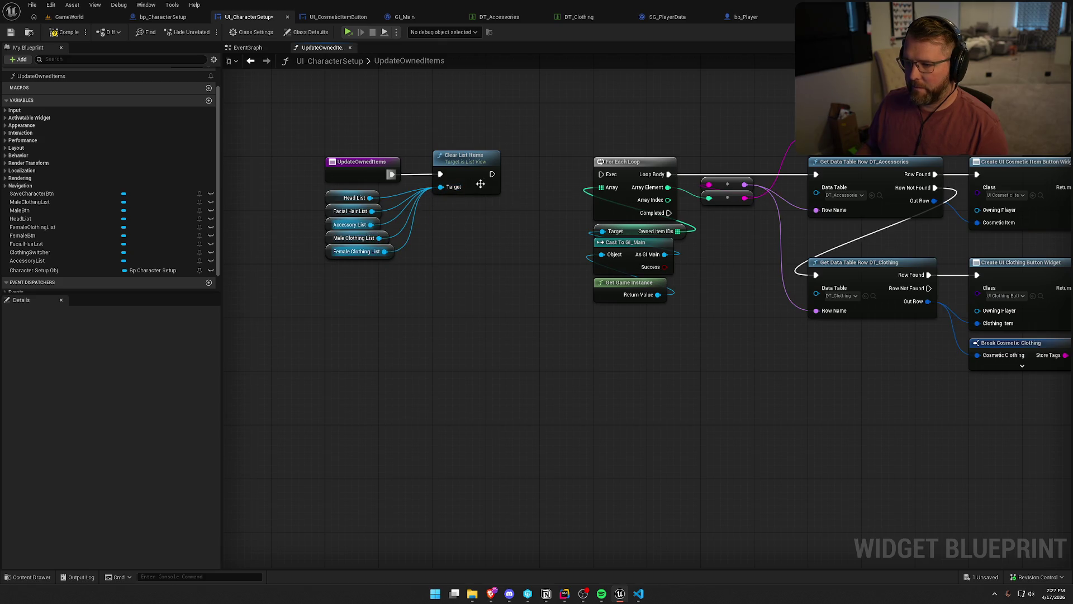
pyautogui.moveTo(492, 174)
pyautogui.mouseDown()
pyautogui.moveTo(601, 174)
pyautogui.moveTo(798, 281)
pyautogui.mouseUp()
pyautogui.scroll(-3, 607, 209)
pyautogui.scroll(-2, 607, 209)
pyautogui.scroll(5, 720, 399)
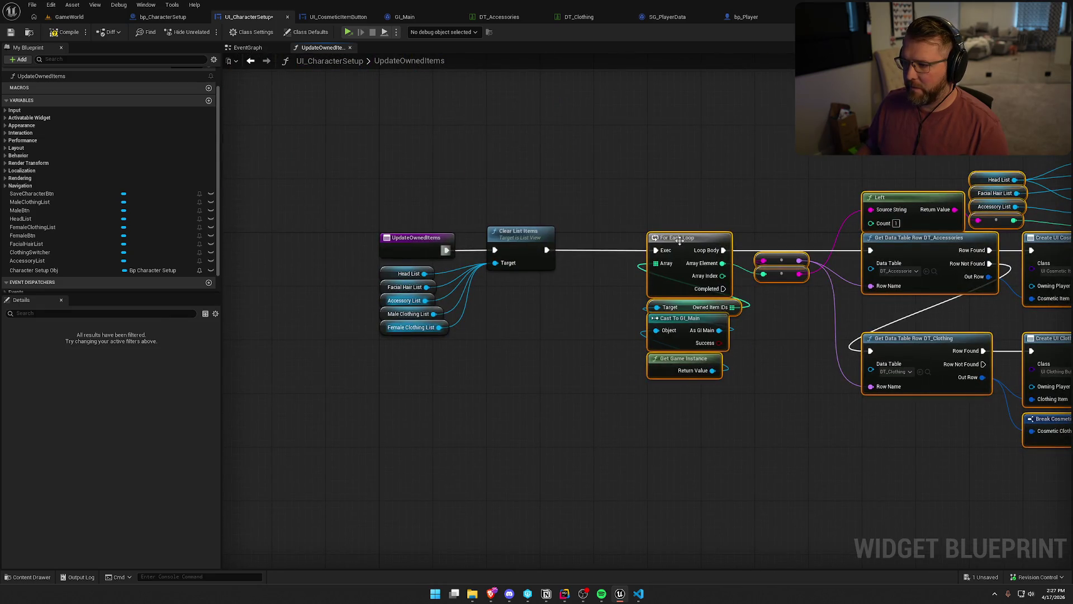
pyautogui.moveTo(680, 241); pyautogui.dragTo(627, 242)
pyautogui.click(625, 206)
pyautogui.hotkey('ctrl', 's')
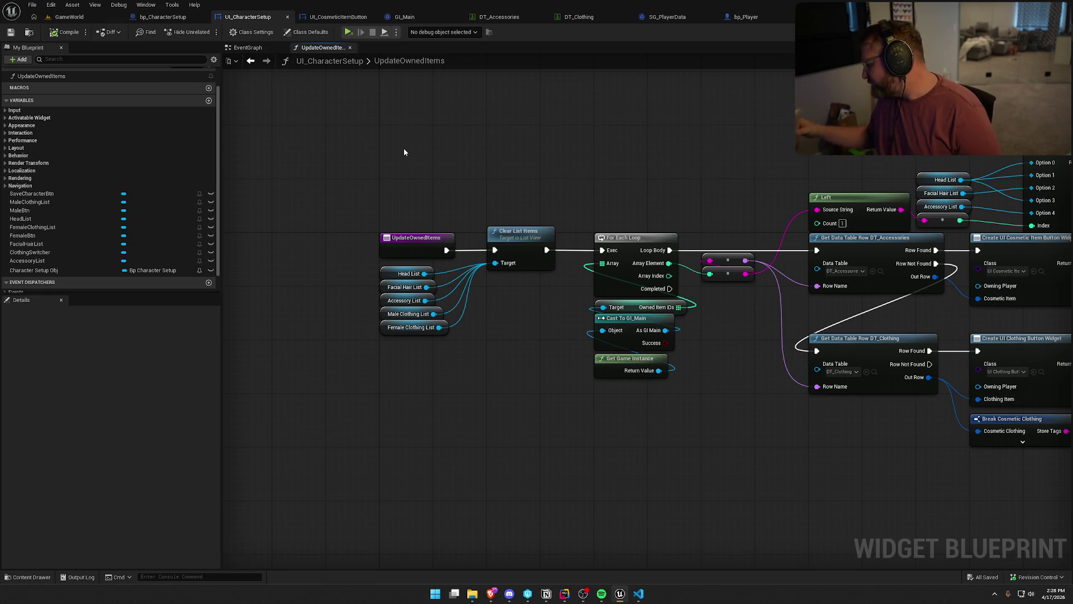
# - Add a Sort Integer Array on Owned Item IDs, connected after Clear List Items
pyautogui.moveTo(681, 307); pyautogui.dragTo(721, 364)
pyautogui.write('sor')
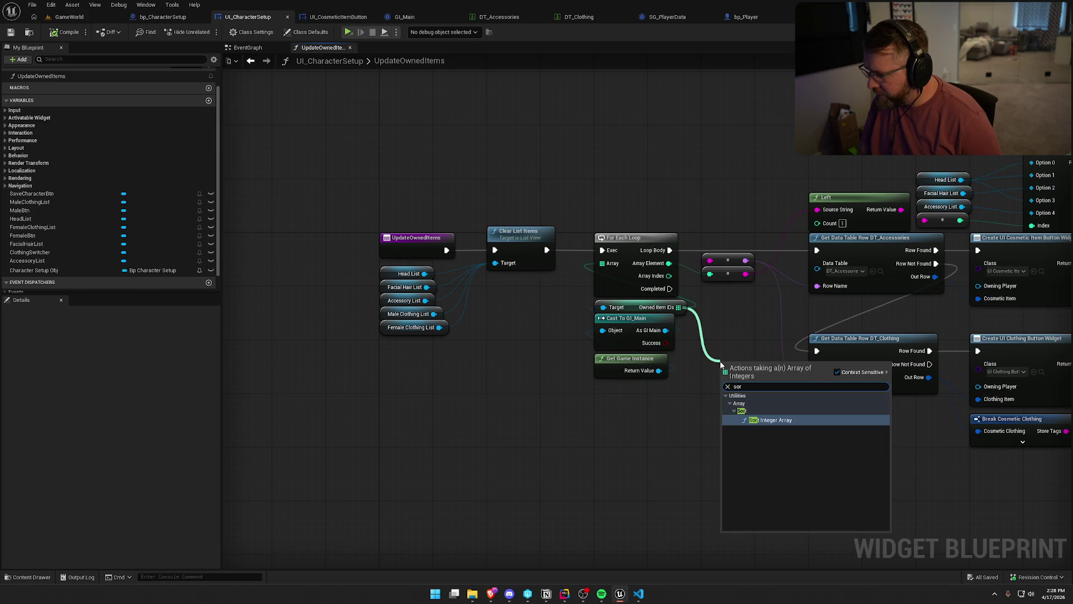
pyautogui.click(770, 419)
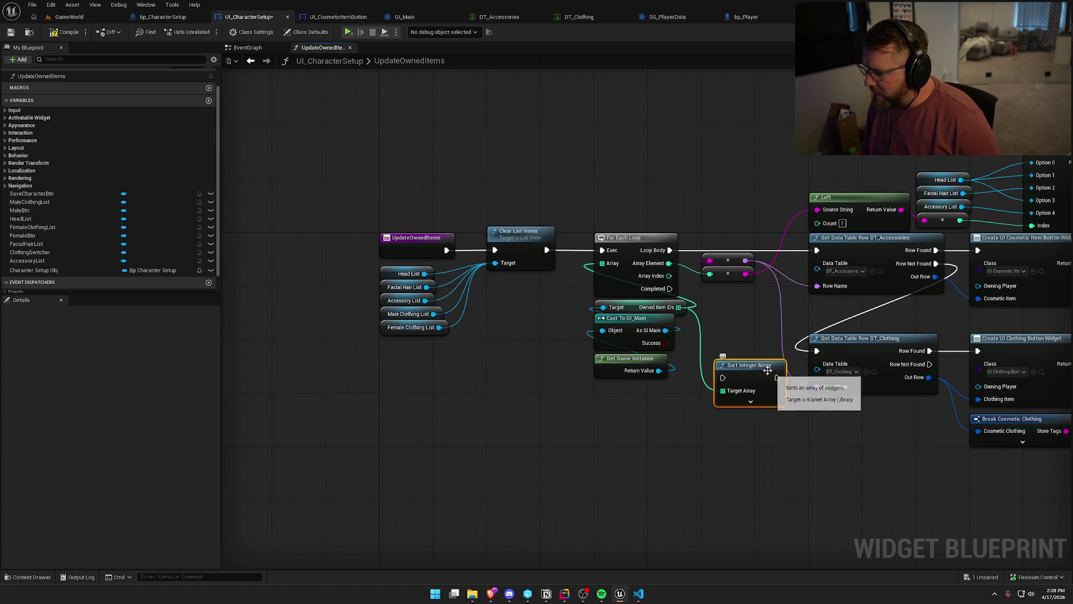
pyautogui.moveTo(654, 431)
pyautogui.mouseDown()
pyautogui.moveTo(589, 299)
pyautogui.moveTo(543, 300)
pyautogui.moveTo(516, 286)
pyautogui.mouseUp()
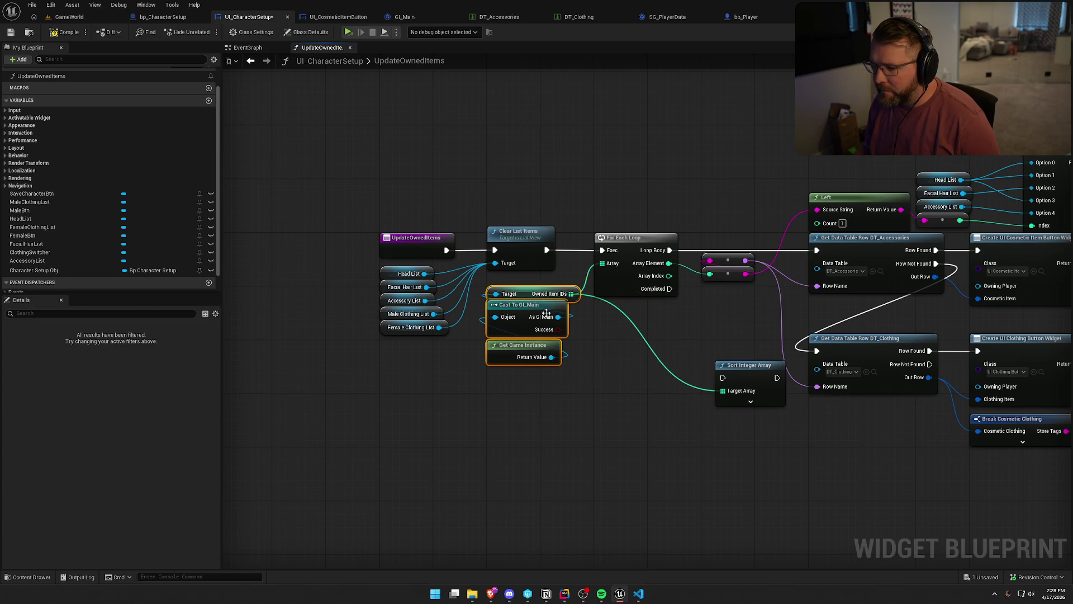
pyautogui.moveTo(745, 368); pyautogui.dragTo(627, 314)
pyautogui.moveTo(659, 207); pyautogui.dragTo(754, 298)
pyautogui.scroll(-4, 754, 302)
pyautogui.moveTo(781, 210); pyautogui.dragTo(1037, 459)
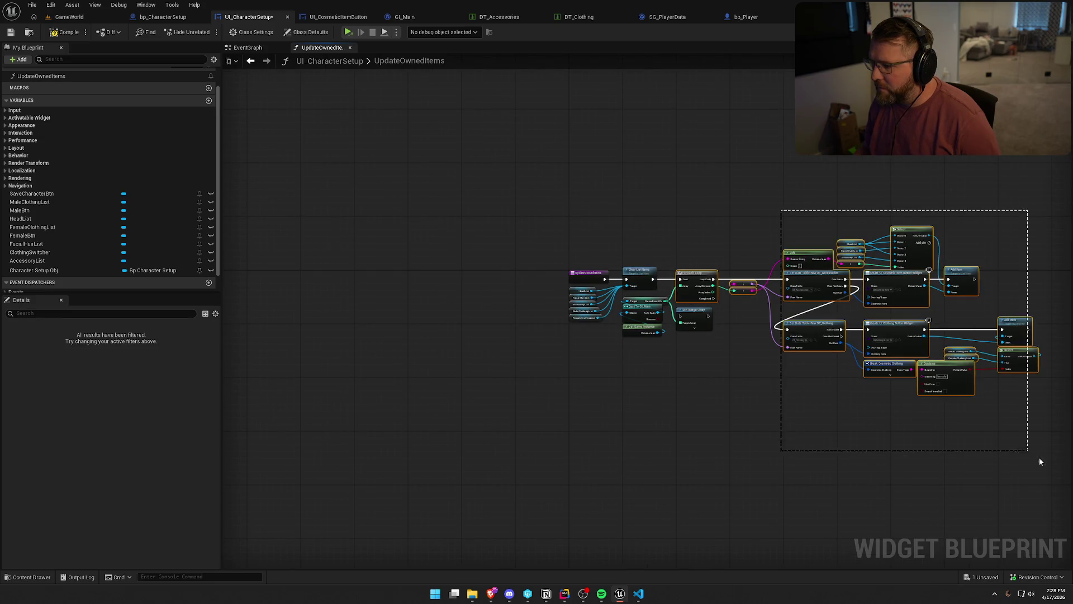
pyautogui.scroll(3, 658, 262)
pyautogui.moveTo(740, 289); pyautogui.dragTo(846, 288)
pyautogui.moveTo(701, 369); pyautogui.dragTo(646, 296)
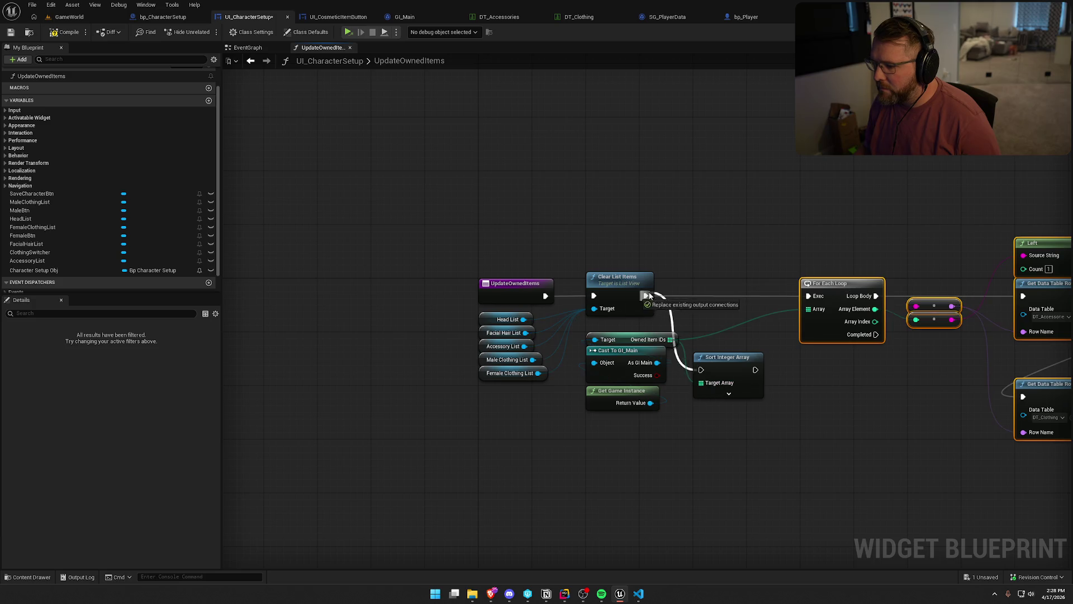
pyautogui.moveTo(717, 364)
pyautogui.mouseDown()
pyautogui.moveTo(716, 283)
pyautogui.moveTo(726, 303)
pyautogui.mouseUp()
# - Run the For Each Loop after the sort and compile the blueprint
pyautogui.click(728, 320)
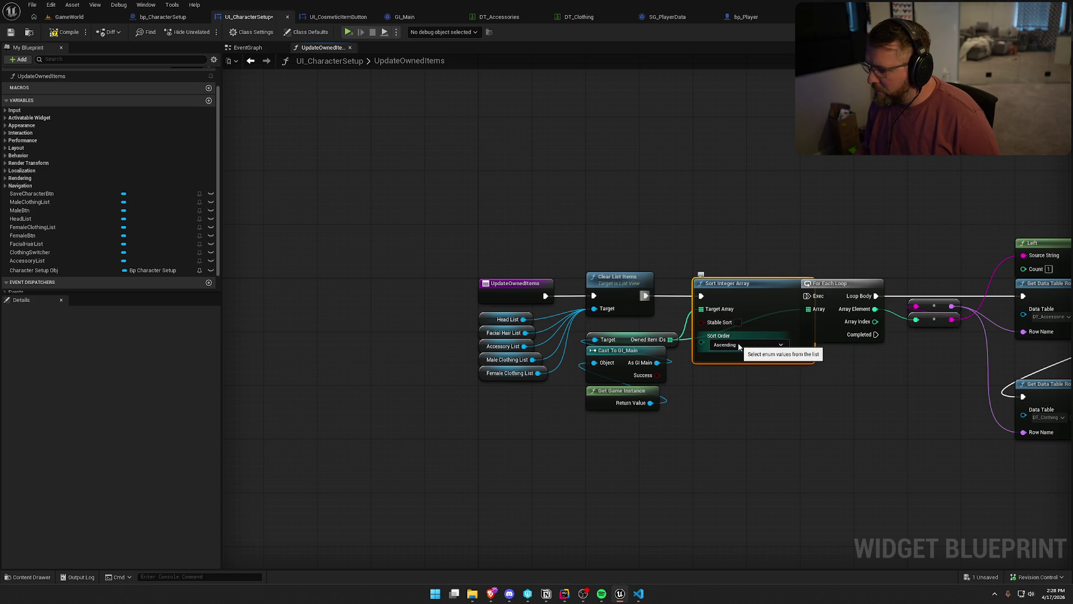
pyautogui.click(751, 360)
pyautogui.moveTo(755, 296); pyautogui.dragTo(809, 295)
pyautogui.moveTo(565, 421)
pyautogui.mouseDown()
pyautogui.moveTo(485, 342)
pyautogui.moveTo(485, 323)
pyautogui.moveTo(617, 327)
pyautogui.mouseUp()
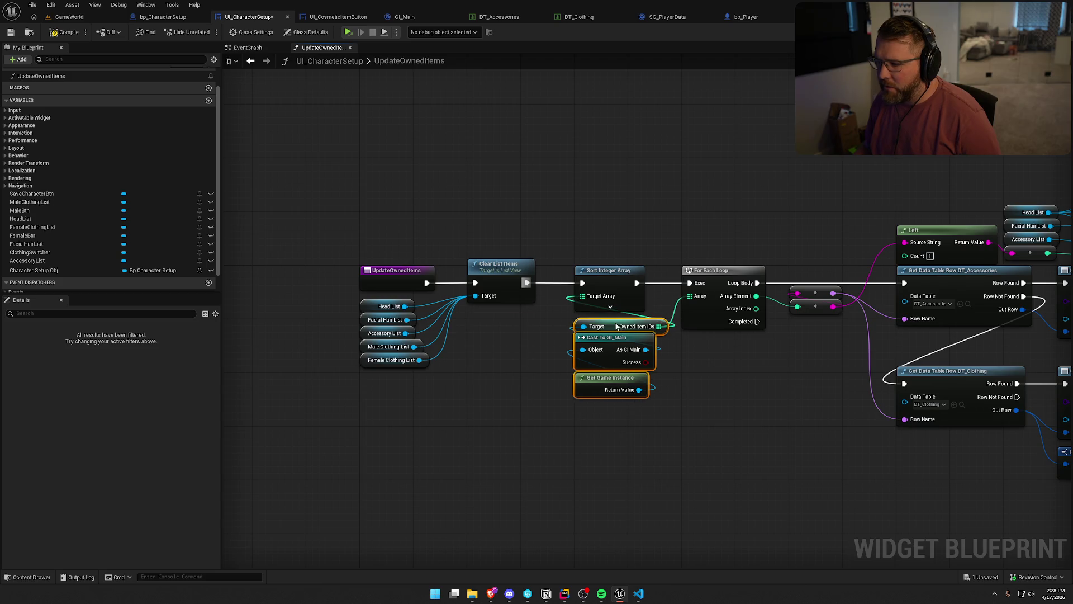
pyautogui.moveTo(679, 439)
pyautogui.mouseDown()
pyautogui.moveTo(642, 347)
pyautogui.moveTo(295, 210)
pyautogui.mouseUp()
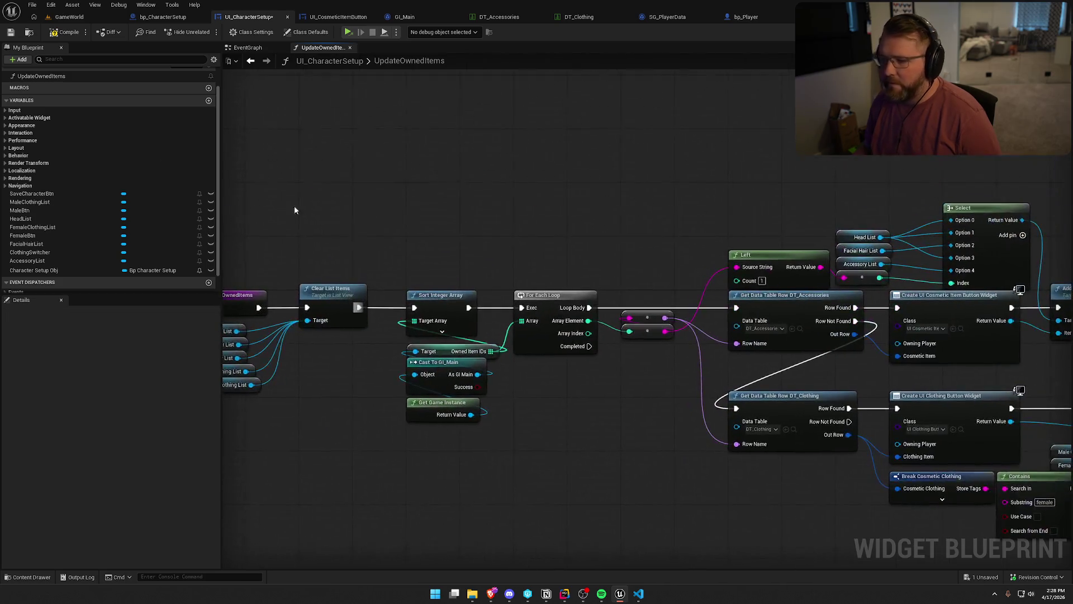
pyautogui.click(66, 33)
# - Review the function graph, then switch to the UI_CosmeticItemButton blueprint
pyautogui.moveTo(286, 112)
pyautogui.mouseDown()
pyautogui.moveTo(337, 167)
pyautogui.moveTo(461, 195)
pyautogui.moveTo(416, 212)
pyautogui.mouseUp()
pyautogui.scroll(-2, 506, 213)
pyautogui.moveTo(505, 213)
pyautogui.mouseDown()
pyautogui.moveTo(401, 129)
pyautogui.moveTo(496, 149)
pyautogui.moveTo(391, 127)
pyautogui.moveTo(447, 139)
pyautogui.mouseUp()
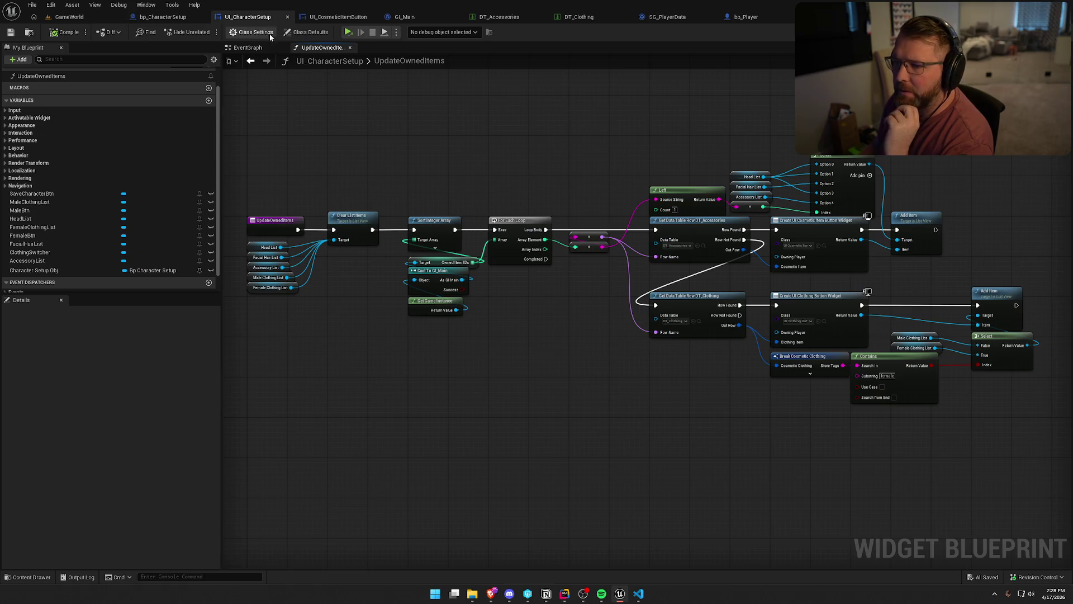
pyautogui.click(249, 48)
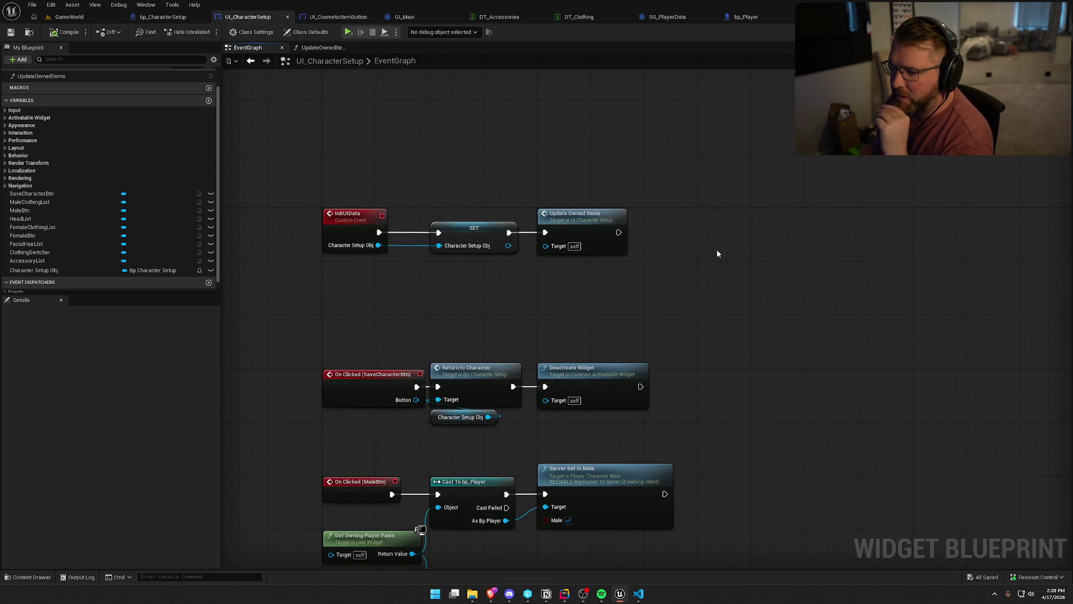
pyautogui.doubleClick(578, 218)
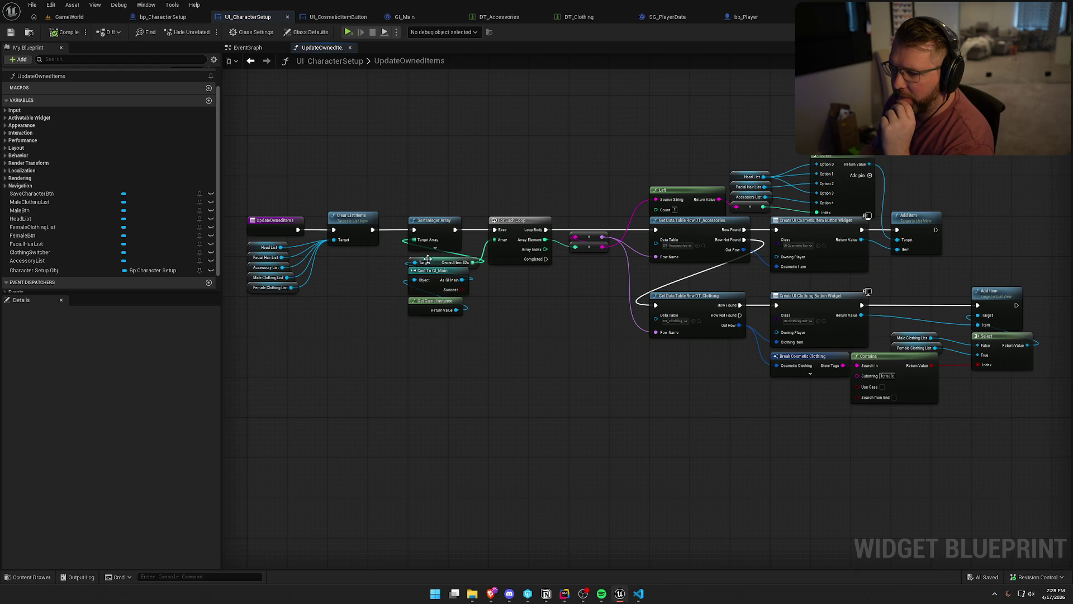
pyautogui.scroll(-1, 507, 202)
pyautogui.scroll(1, 456, 205)
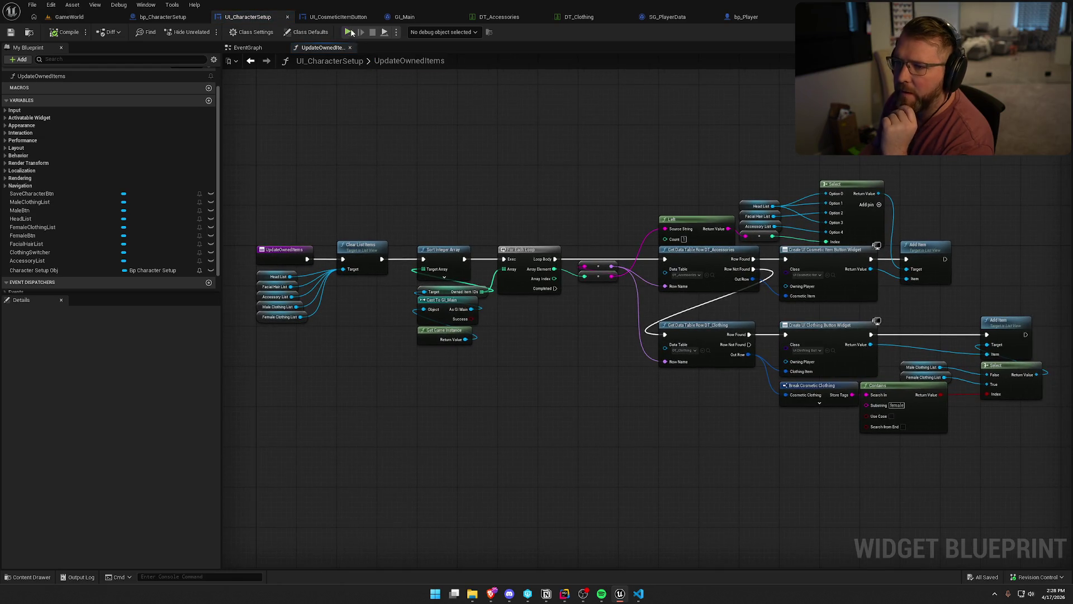
pyautogui.click(336, 17)
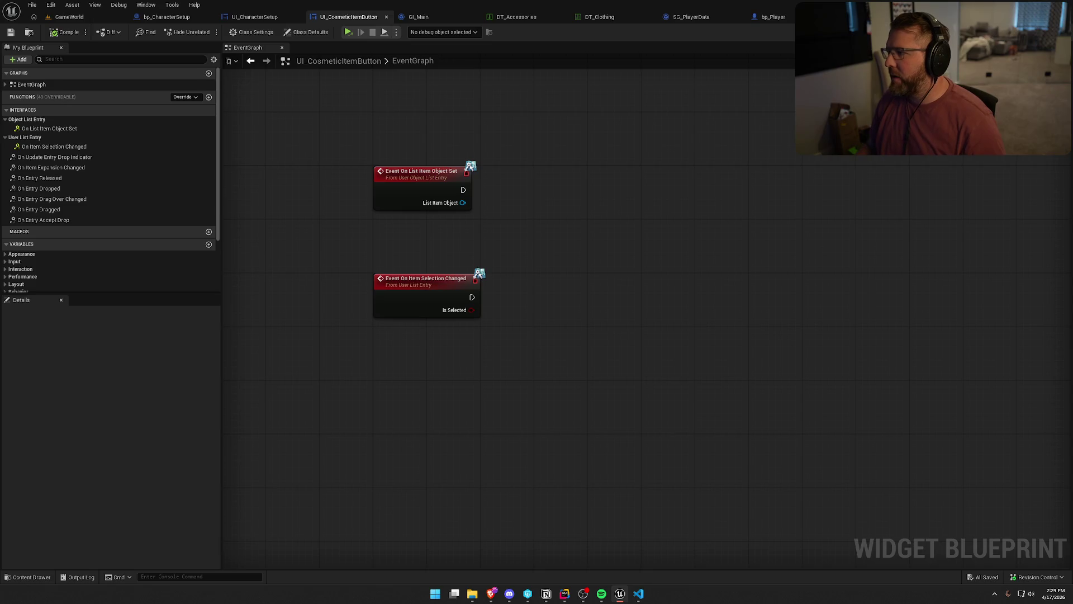
# - Add an Overlay to the button in Designer and preview at Desired size
pyautogui.click(1028, 32)
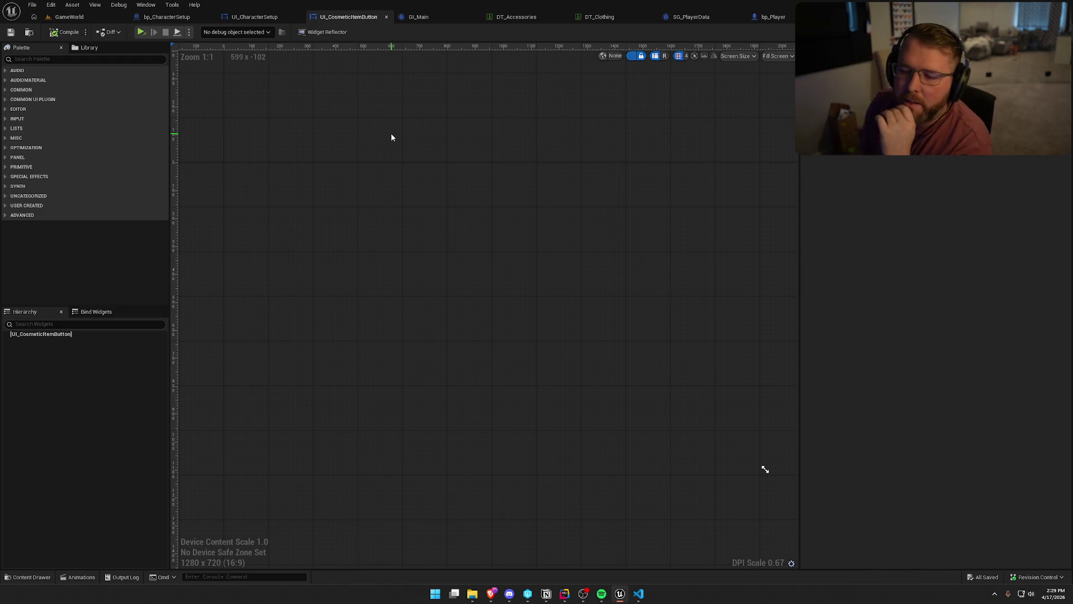
pyautogui.click(22, 59)
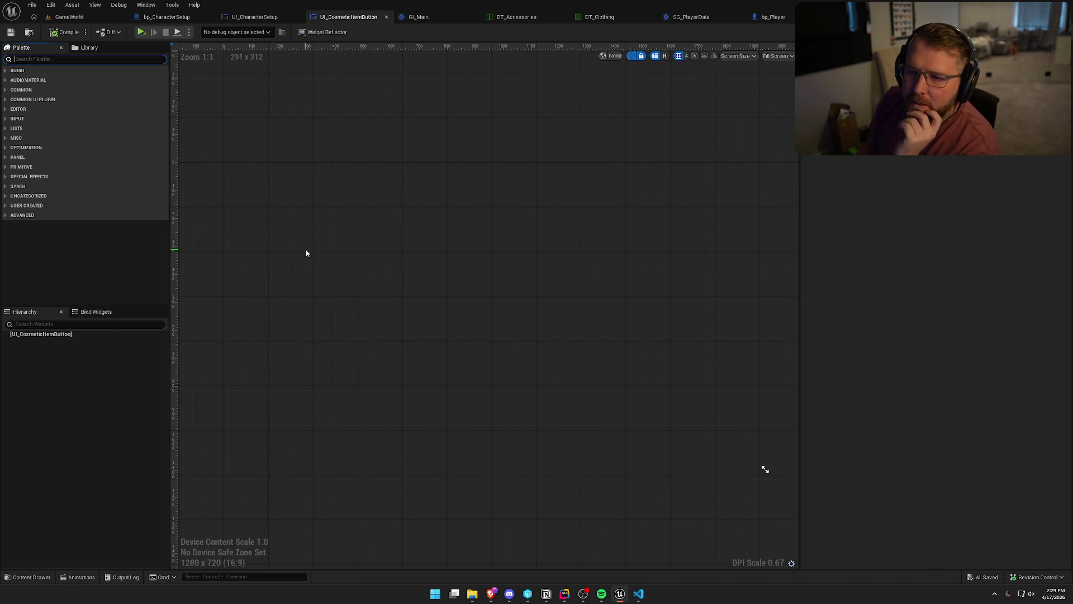
pyautogui.write('b')
pyautogui.moveTo(34, 80); pyautogui.dragTo(269, 246)
pyautogui.click(777, 56)
pyautogui.click(777, 100)
pyautogui.scroll(4, 281, 197)
pyautogui.scroll(8, 340, 211)
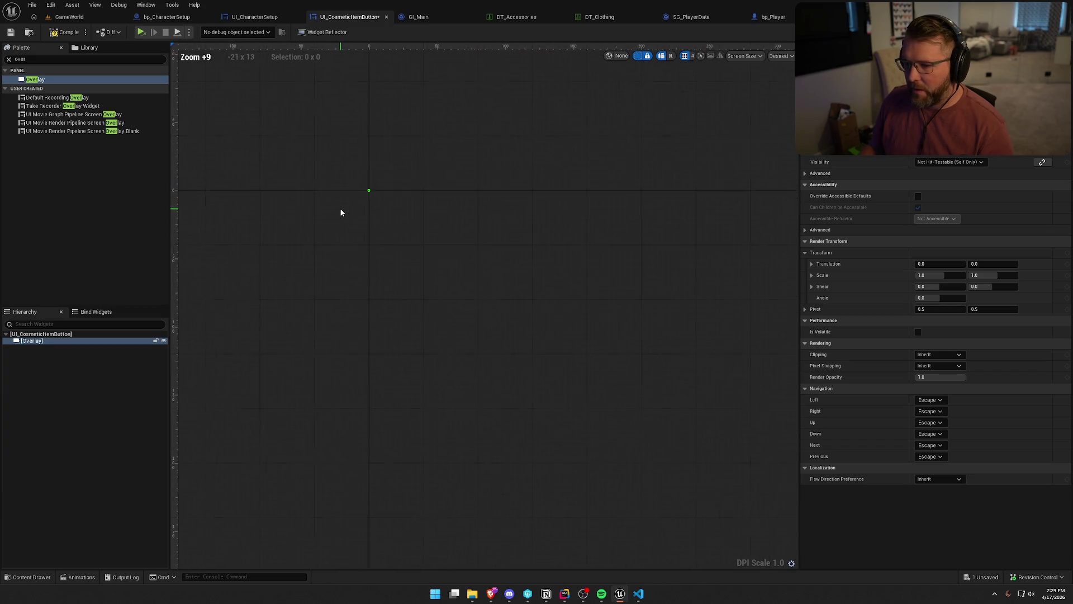
# - Place a vertically filling Border and a vertically centred Image inside the Overlay
pyautogui.click(84, 59)
pyautogui.write('b')
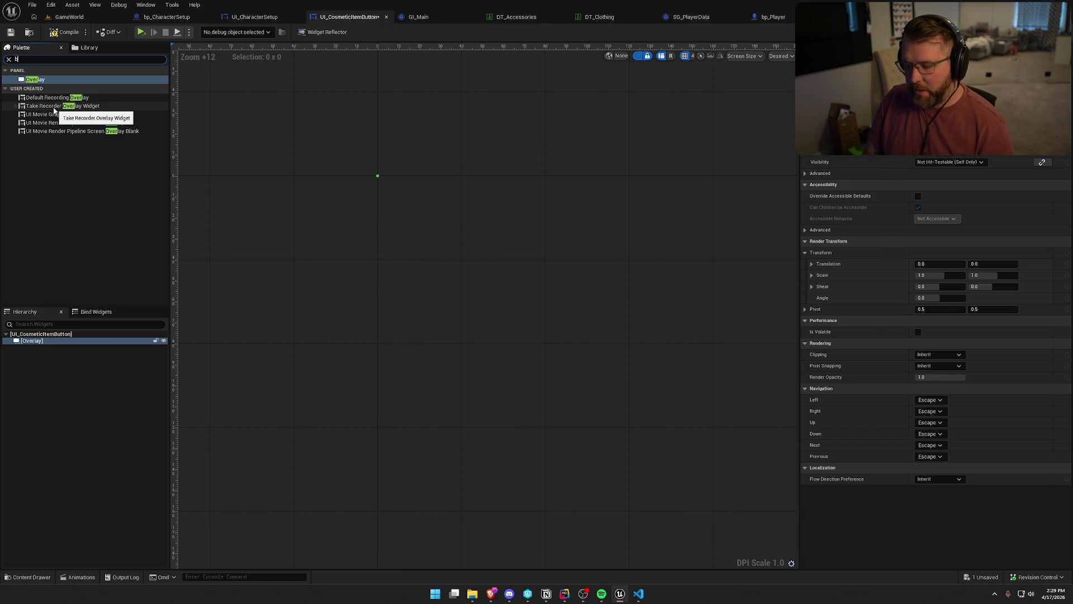
pyautogui.write('order')
pyautogui.moveTo(34, 80); pyautogui.dragTo(39, 347)
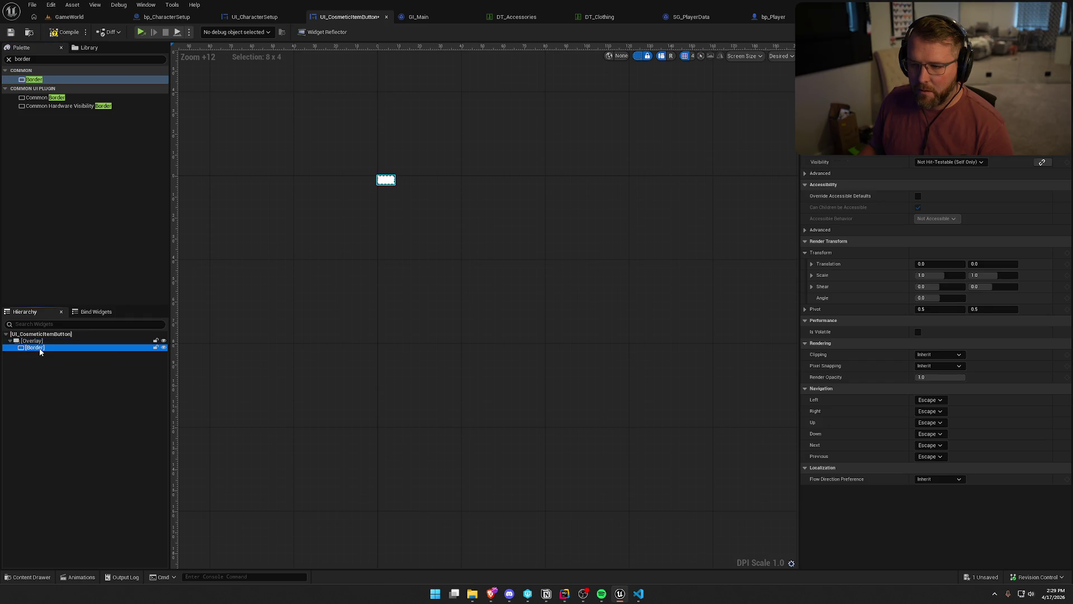
pyautogui.click(959, 163)
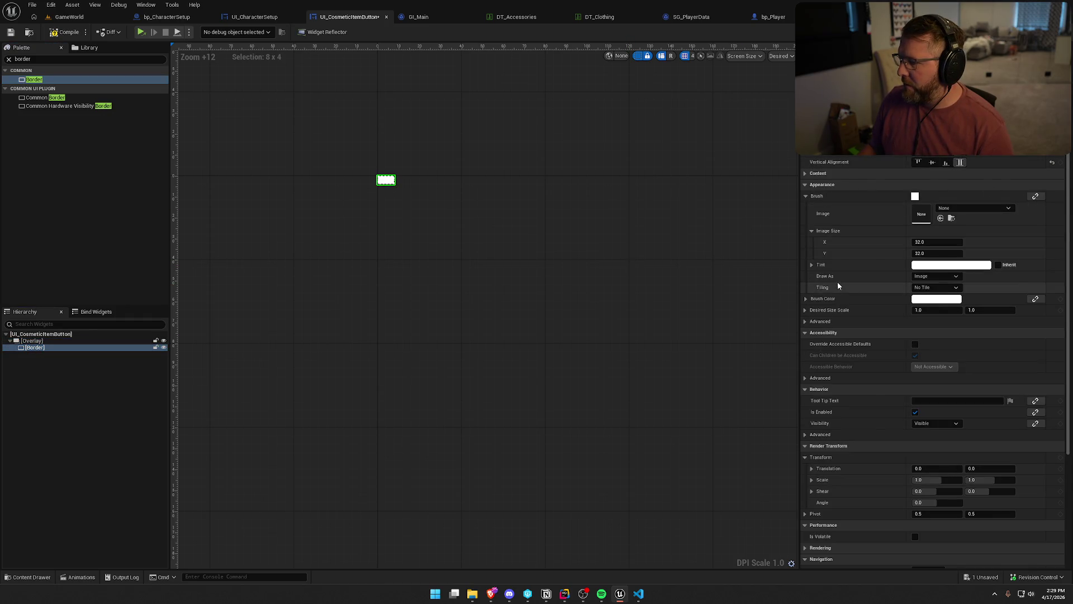
pyautogui.doubleClick(22, 58)
pyautogui.write('imag')
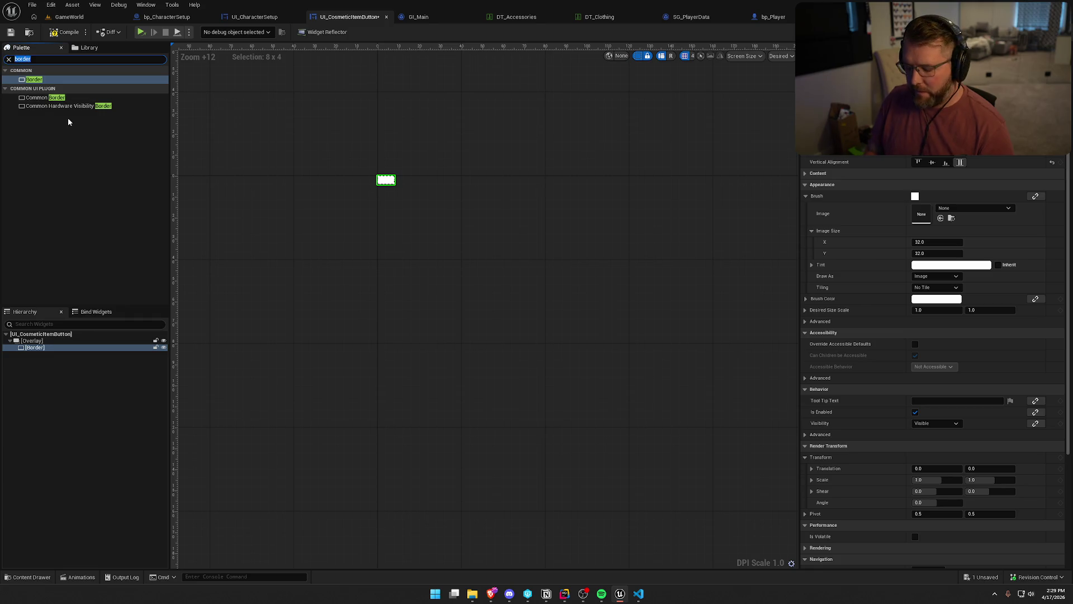
pyautogui.write('e')
pyautogui.moveTo(34, 80)
pyautogui.mouseDown()
pyautogui.moveTo(94, 293)
pyautogui.moveTo(35, 350)
pyautogui.mouseUp()
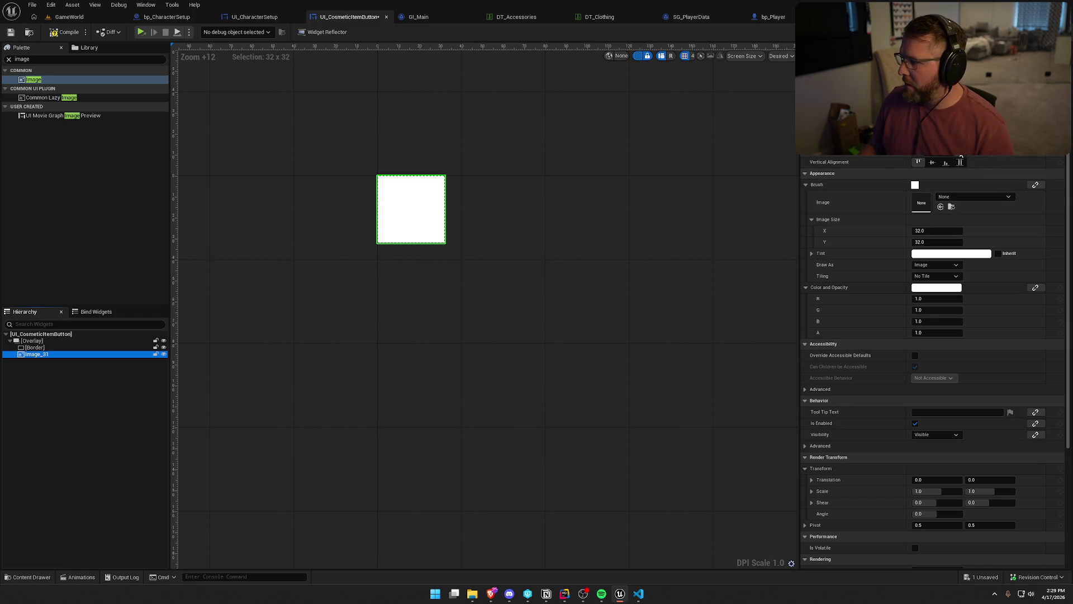
pyautogui.click(932, 162)
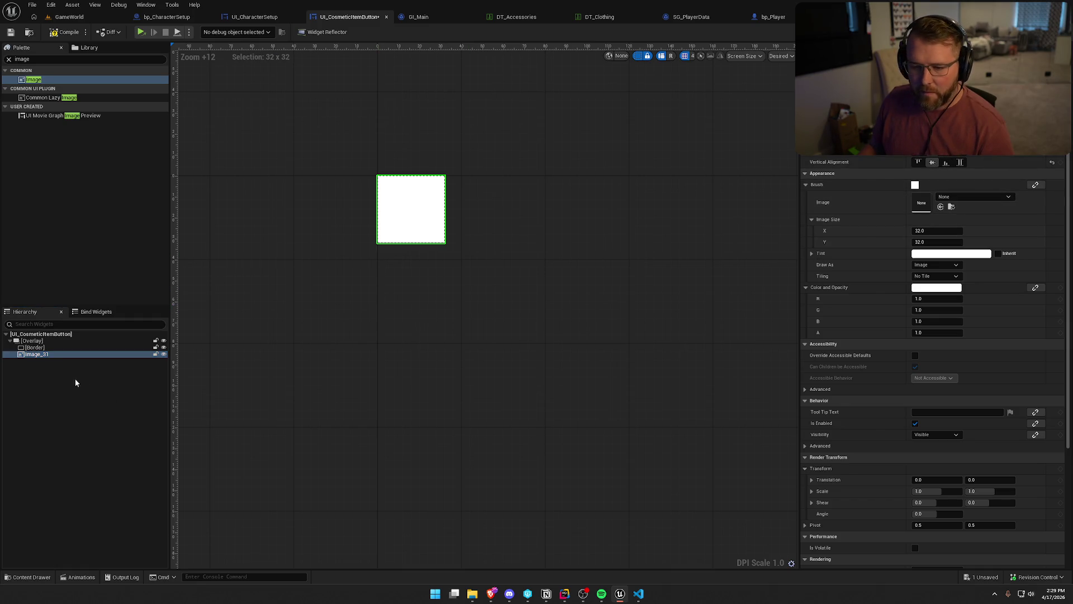
# - Rename the image to Icon and the border to SelectedBG, then open the content drawer
pyautogui.doubleClick(36, 354)
pyautogui.write('Icon')
pyautogui.press('Return')
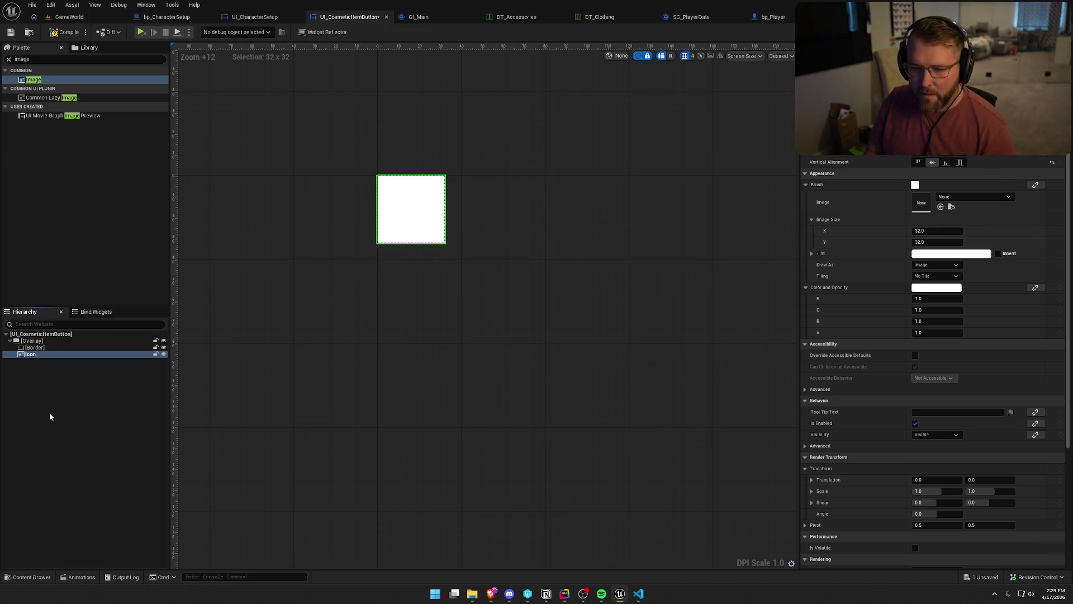
pyautogui.click(31, 340)
pyautogui.click(36, 348)
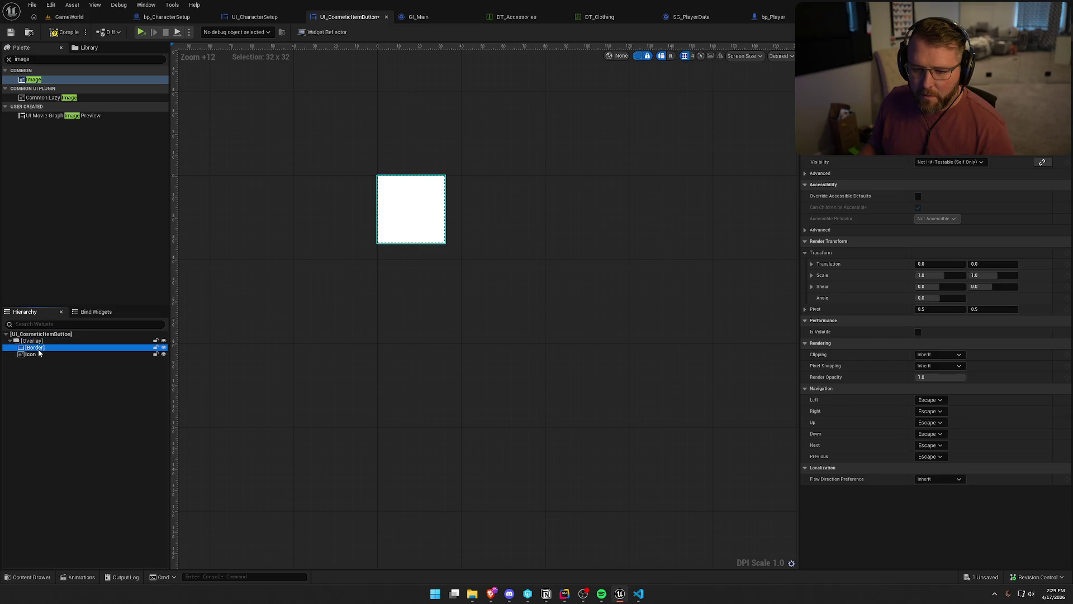
pyautogui.press('F2')
pyautogui.write('Sl')
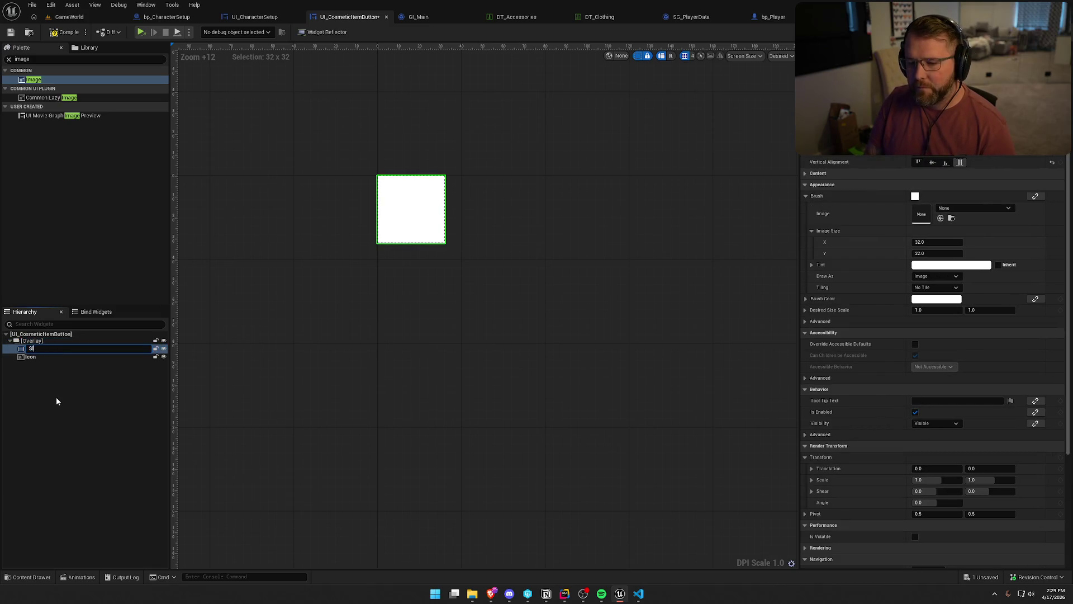
pyautogui.write('electedBG')
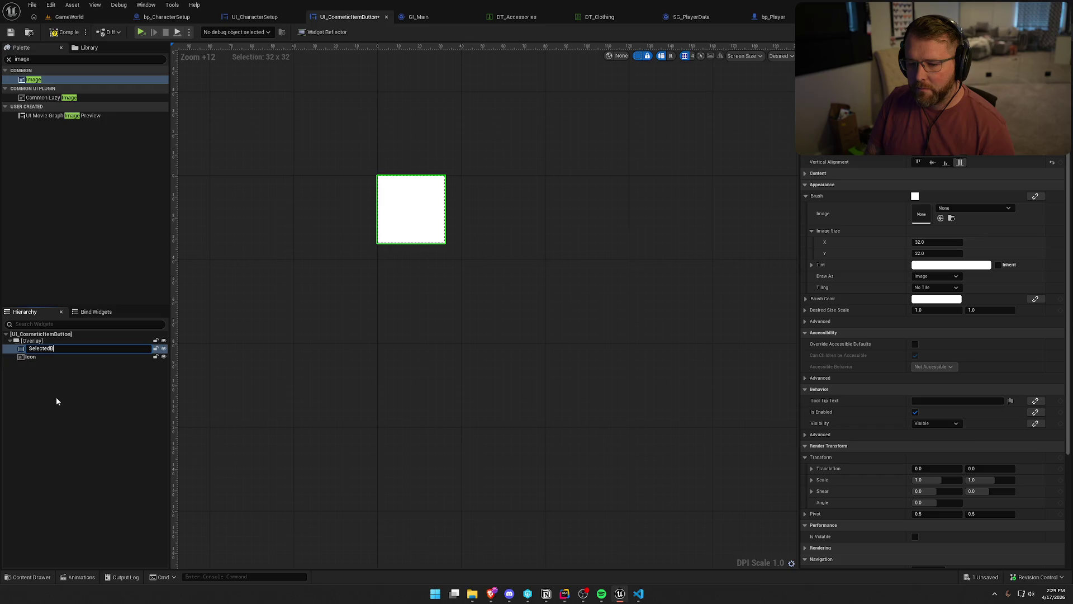
pyautogui.press('Return')
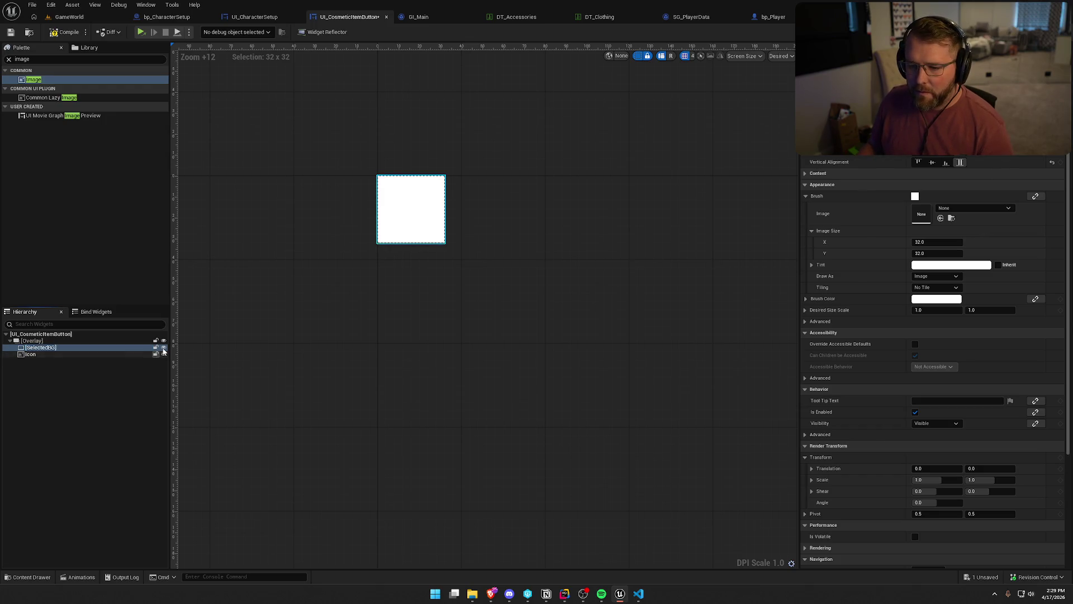
pyautogui.click(31, 354)
pyautogui.click(68, 409)
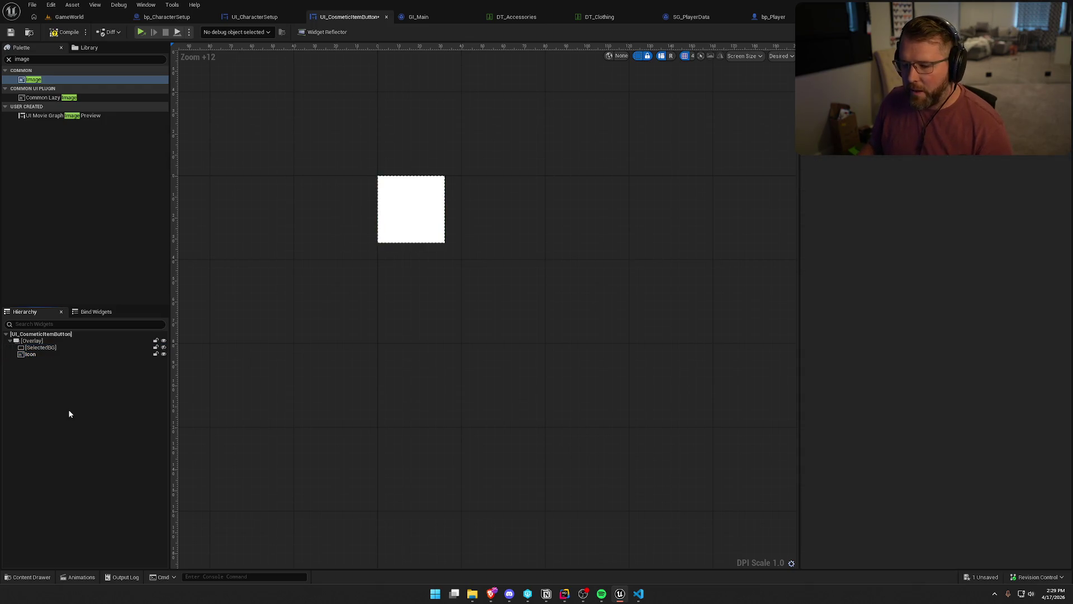
pyautogui.hotkey('ctrl', 'space')
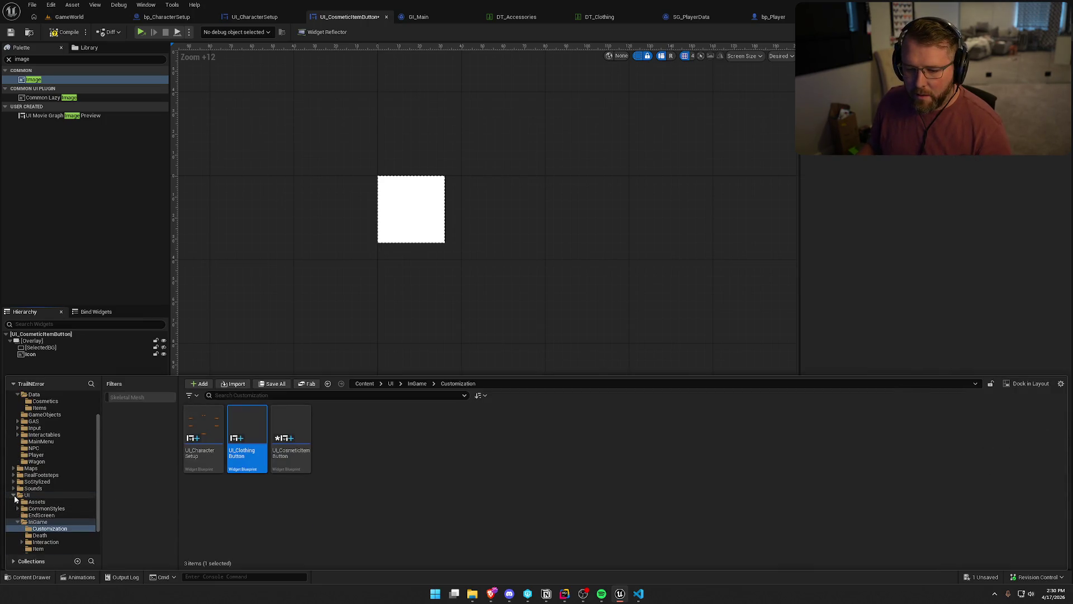
# - Create a Cosmetics folder inside UI/Assets/Icons and open it
pyautogui.click(35, 501)
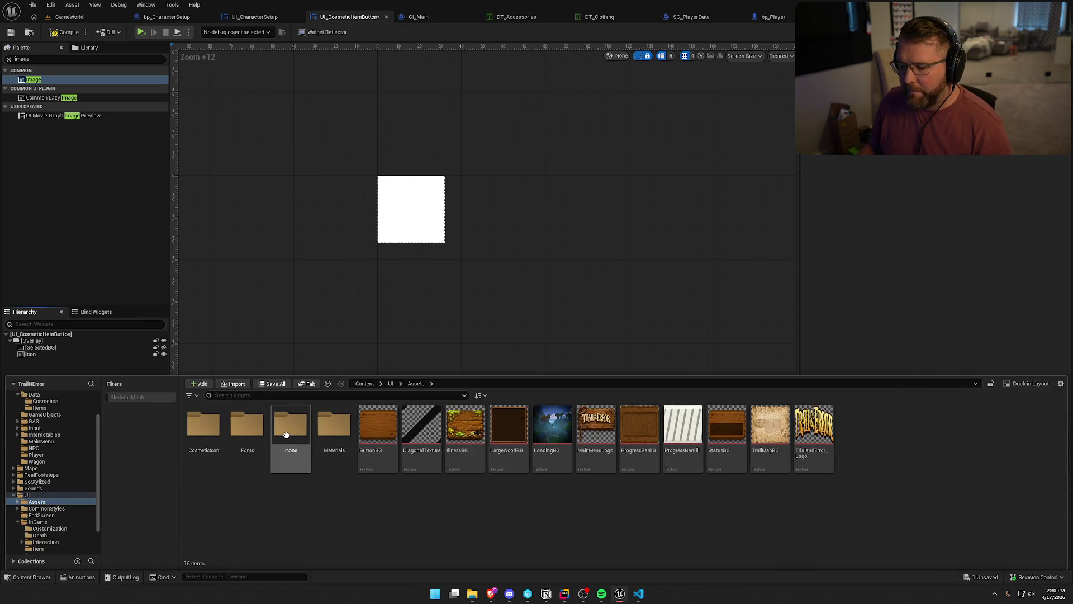
pyautogui.doubleClick(291, 428)
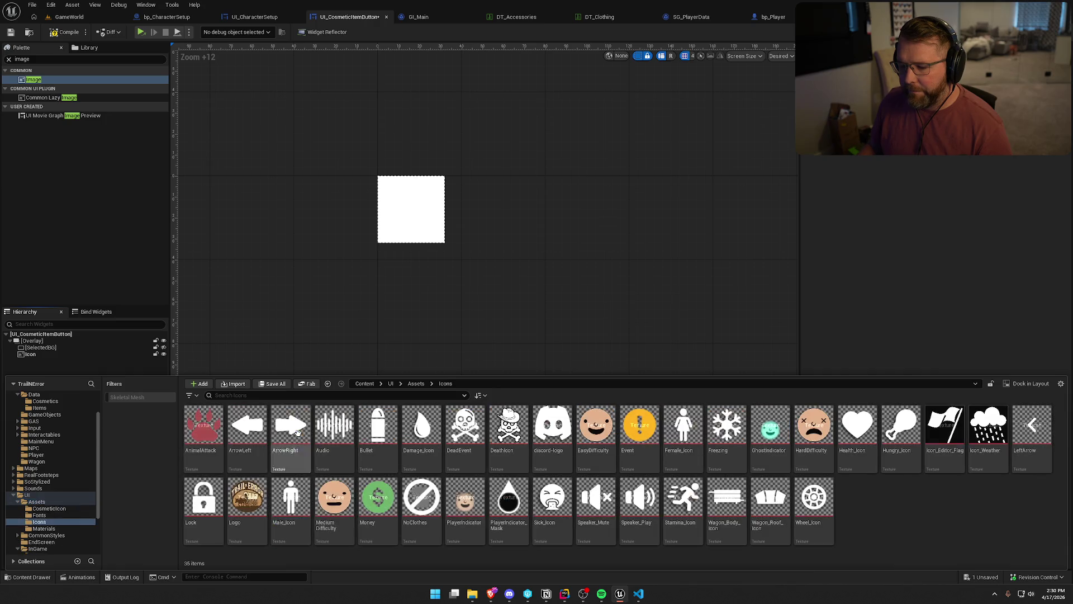
pyautogui.rightClick(873, 509)
pyautogui.click(915, 200)
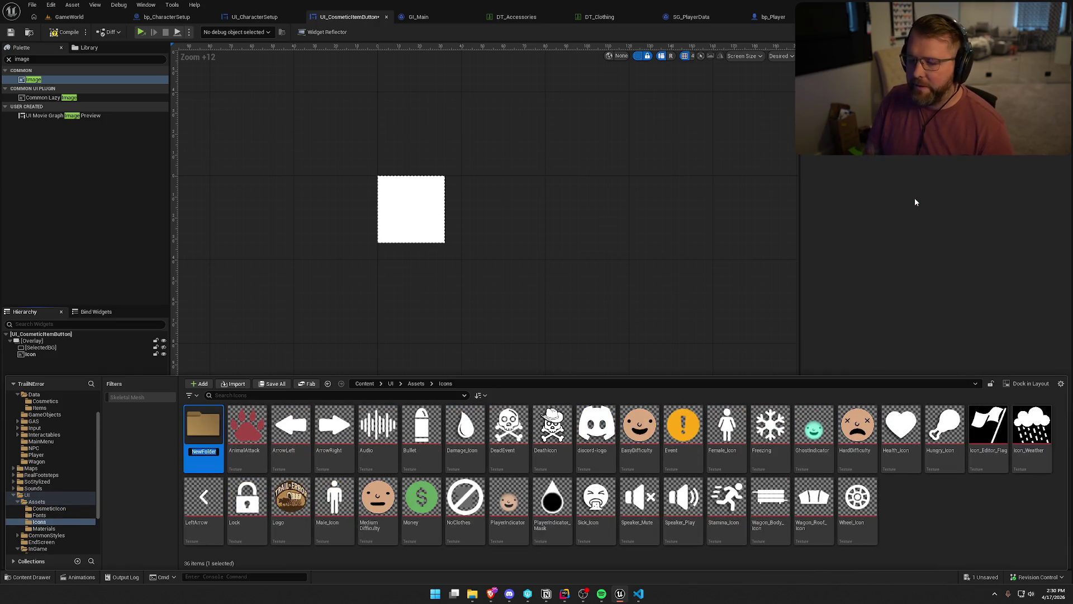
pyautogui.write('Cosmetics')
pyautogui.press('Return')
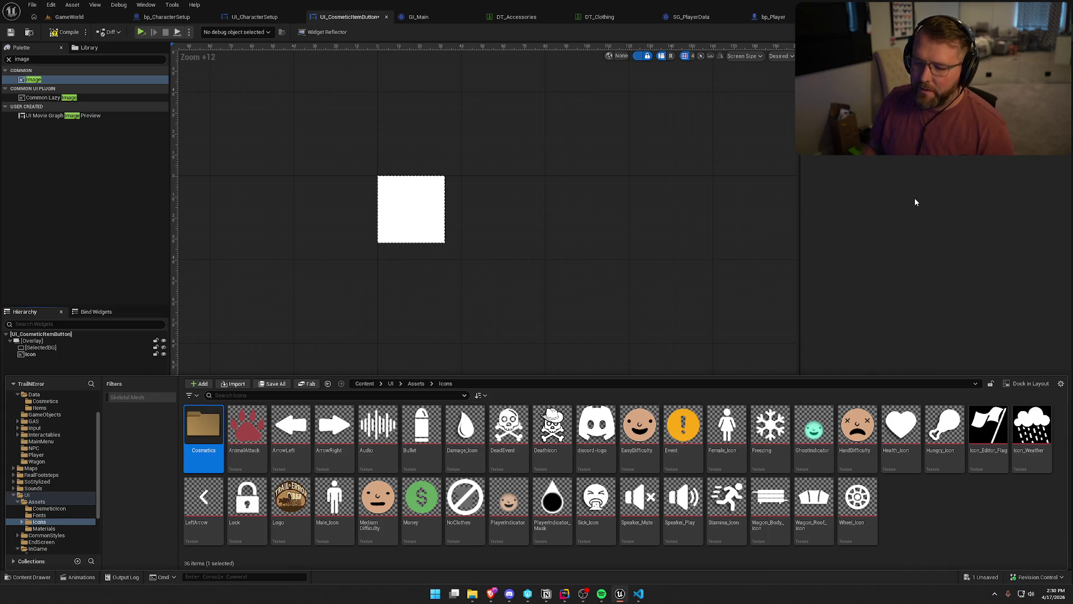
pyautogui.doubleClick(197, 420)
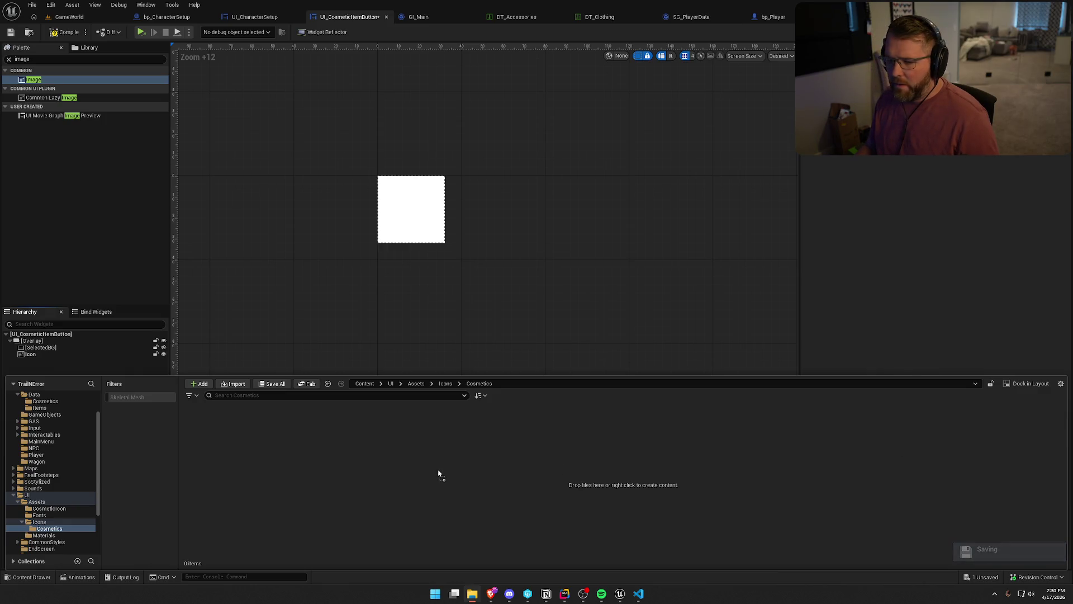
# - Import the cosmetic icon textures, save them, and select 1000_CowboyHat_200
pyautogui.moveTo(358, 447); pyautogui.dragTo(356, 440)
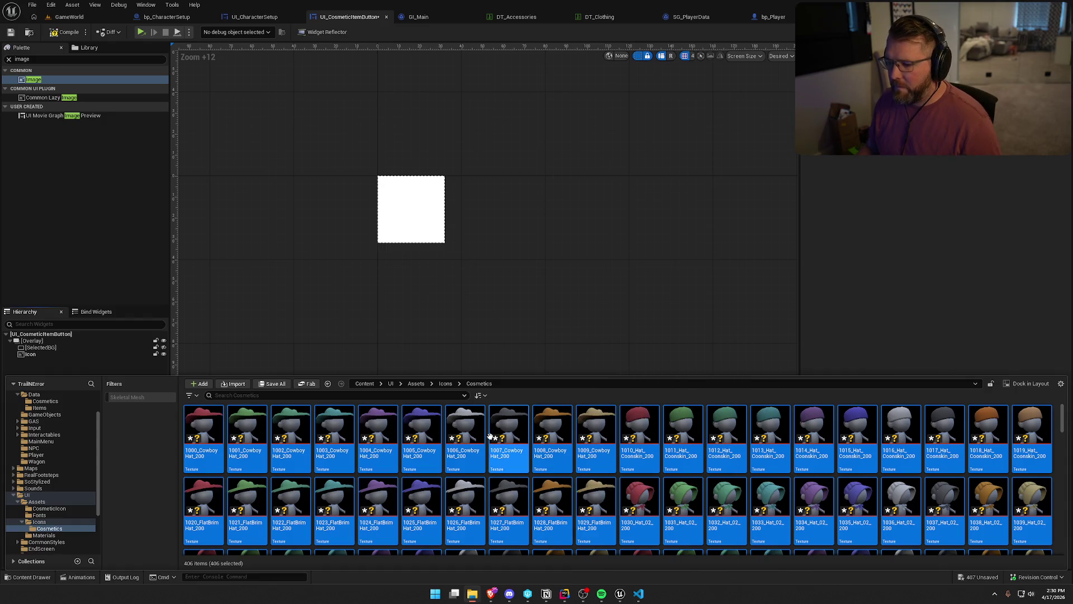
pyautogui.click(544, 439)
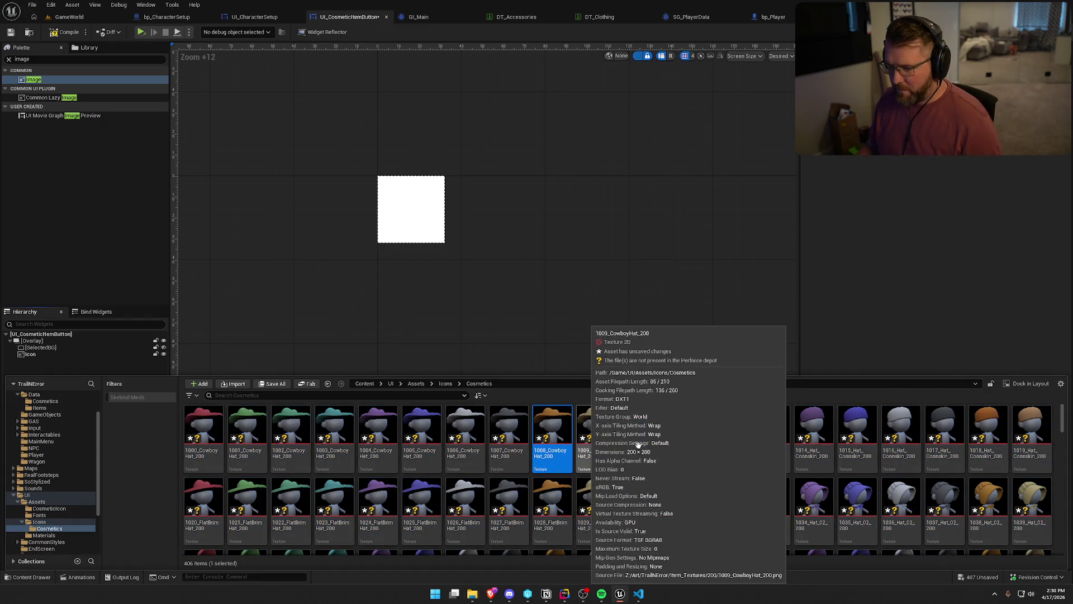
pyautogui.hotkey('ctrl', 's')
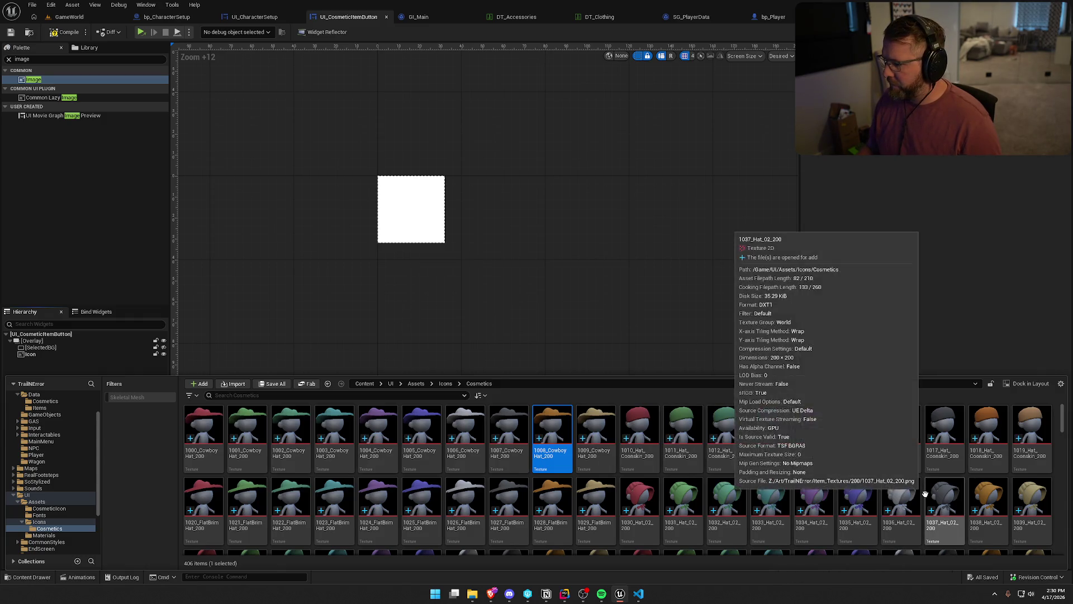
pyautogui.scroll(-2, 925, 494)
pyautogui.scroll(-2, 1064, 465)
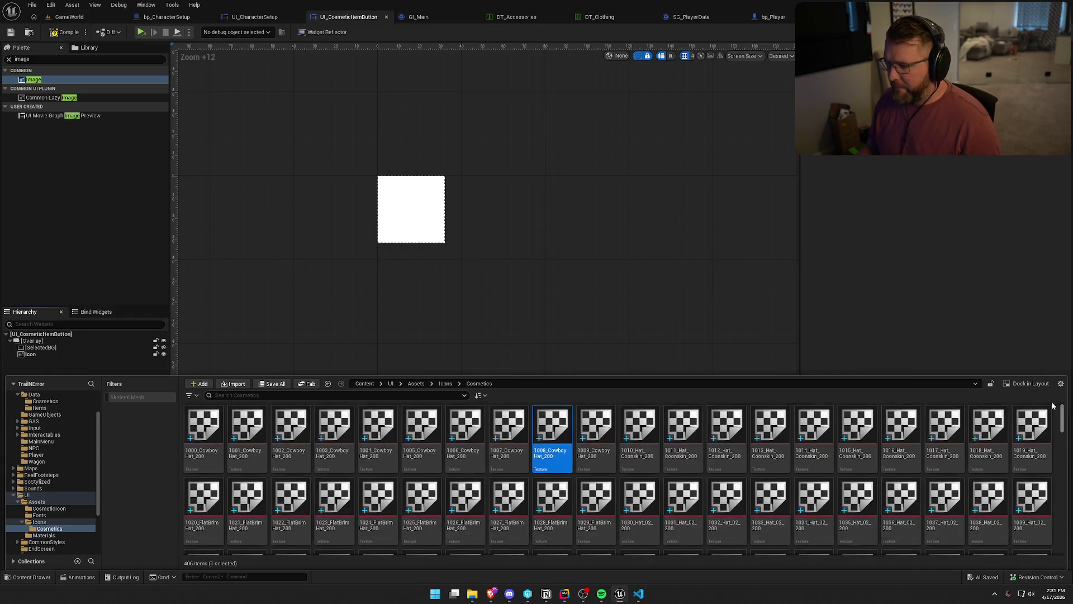
pyautogui.click(214, 436)
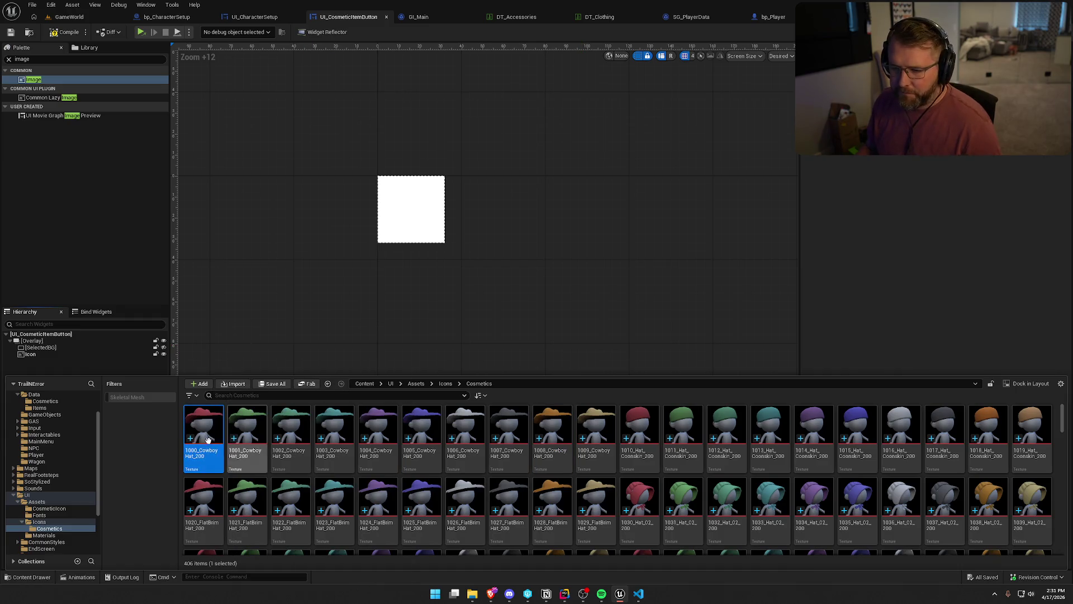
# - Set 1000_CowboyHat_200 as the Icon image's brush, then open and close that texture
pyautogui.click(412, 239)
pyautogui.hotkey('ctrl', 'space')
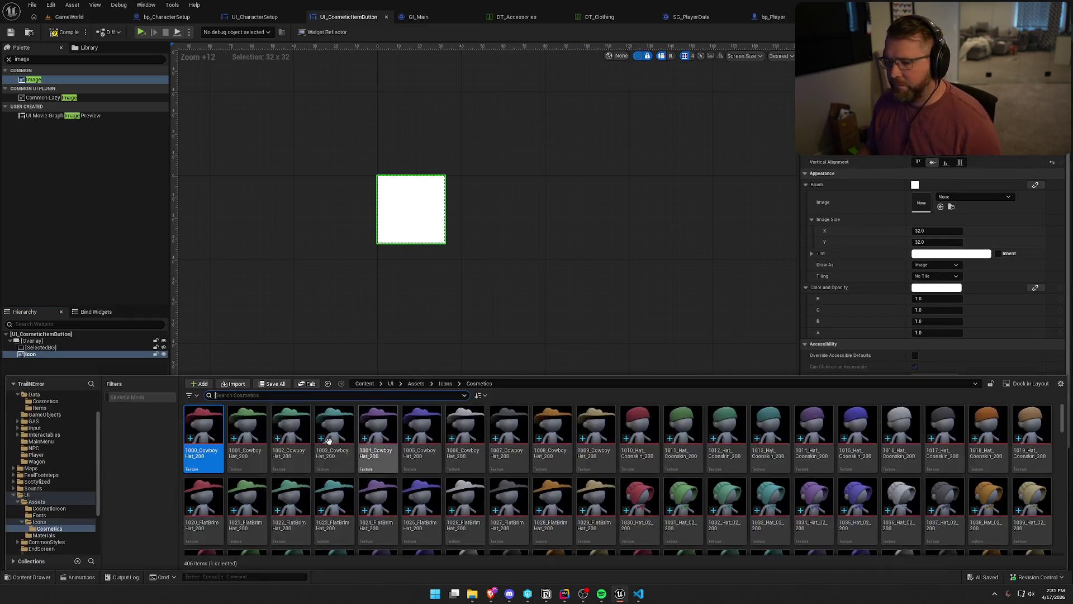
pyautogui.moveTo(203, 433); pyautogui.dragTo(951, 200)
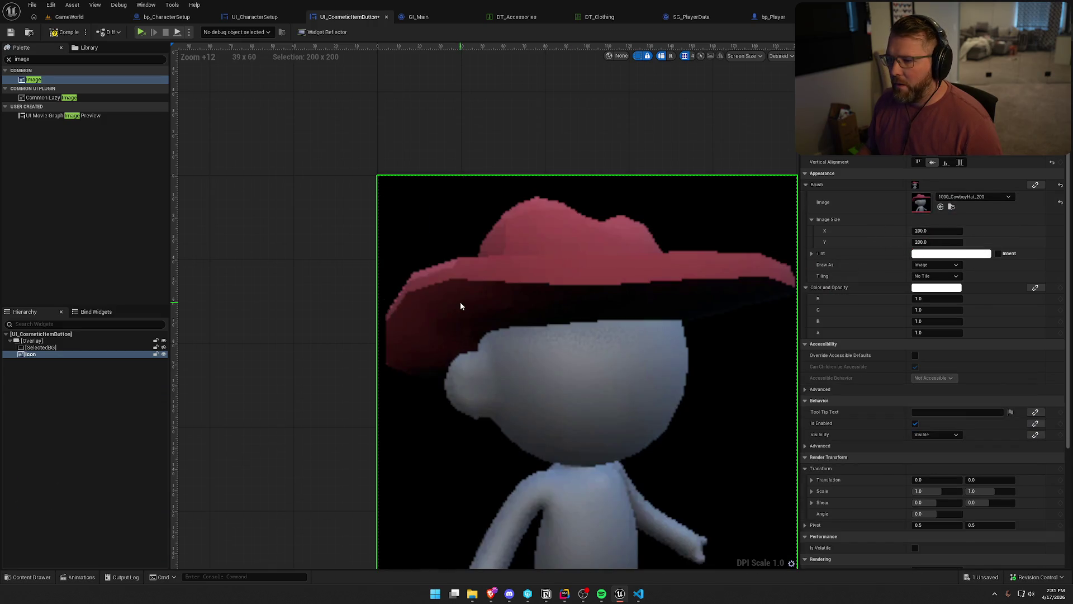
pyautogui.scroll(-3, 460, 306)
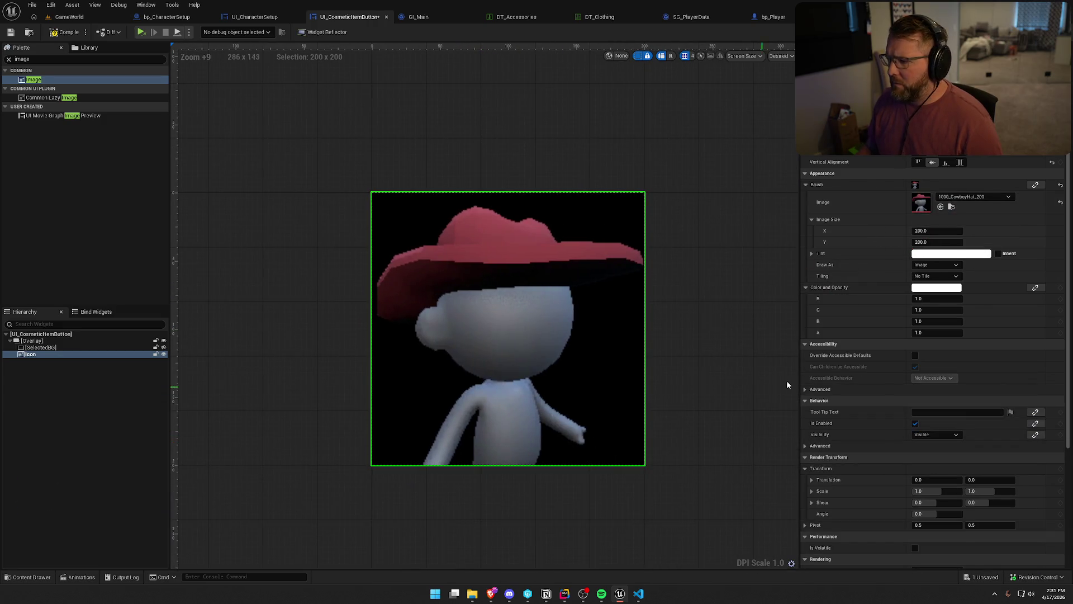
pyautogui.hotkey('ctrl', 'space')
pyautogui.doubleClick(203, 503)
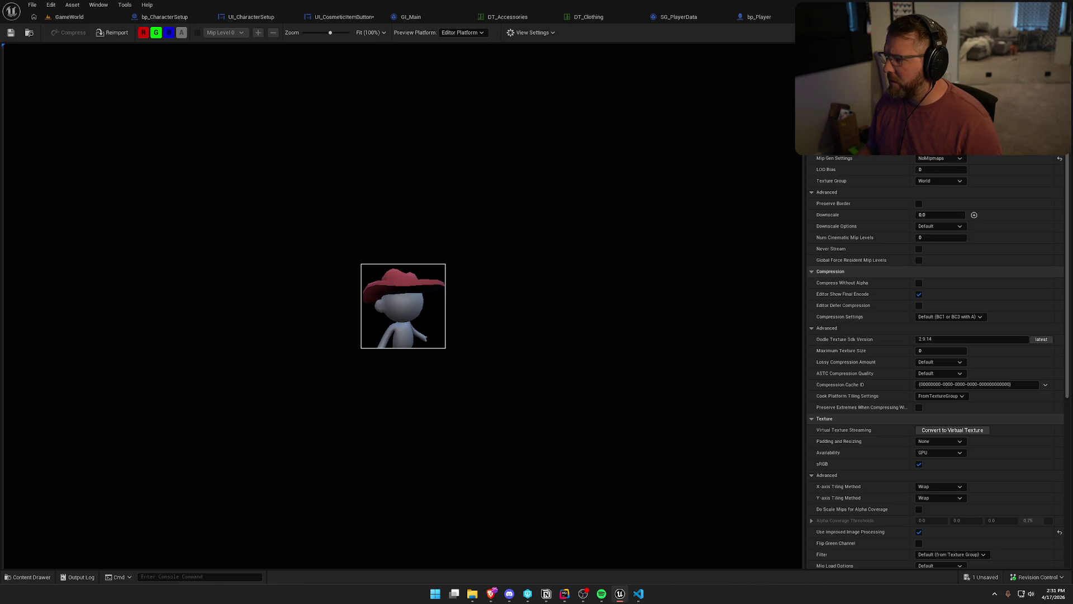
pyautogui.click(344, 16)
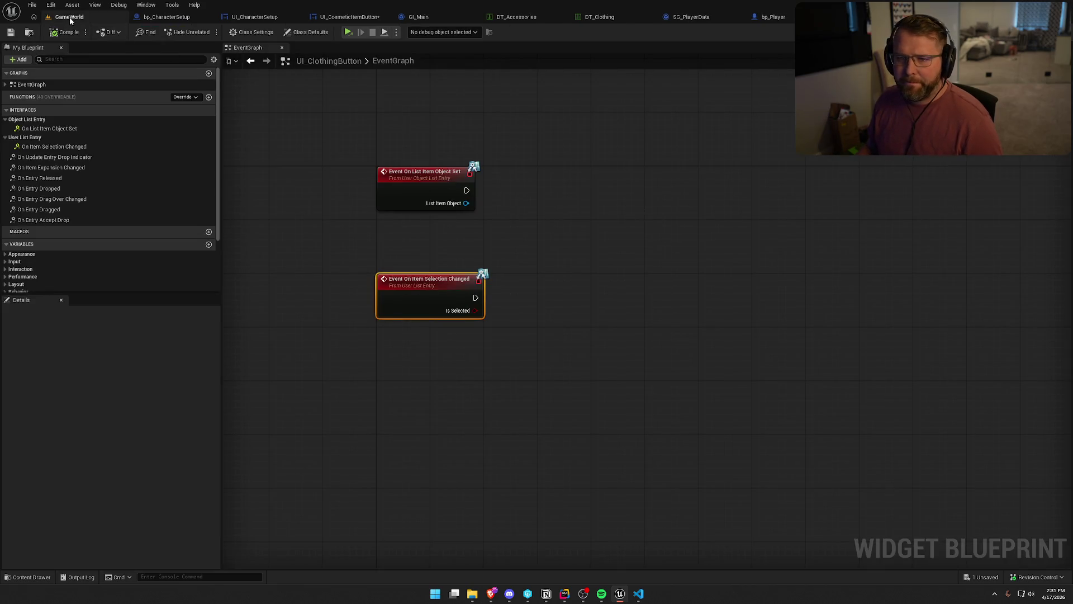
# - Select all Cosmetics textures and edit them together in the Property Matrix
pyautogui.click(69, 17)
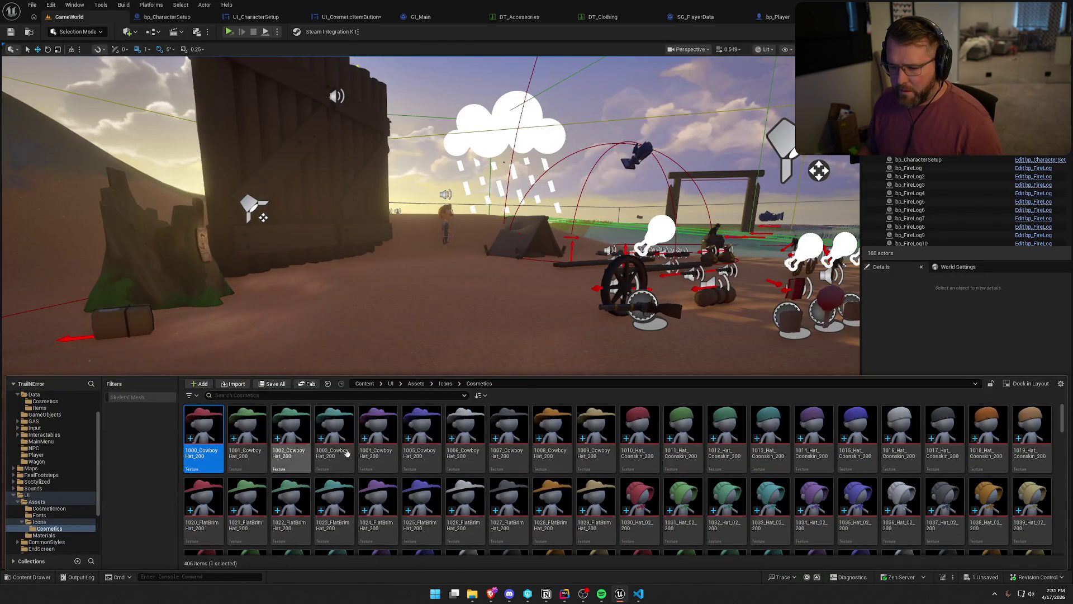
pyautogui.scroll(-1, 733, 510)
pyautogui.scroll(-10, 733, 510)
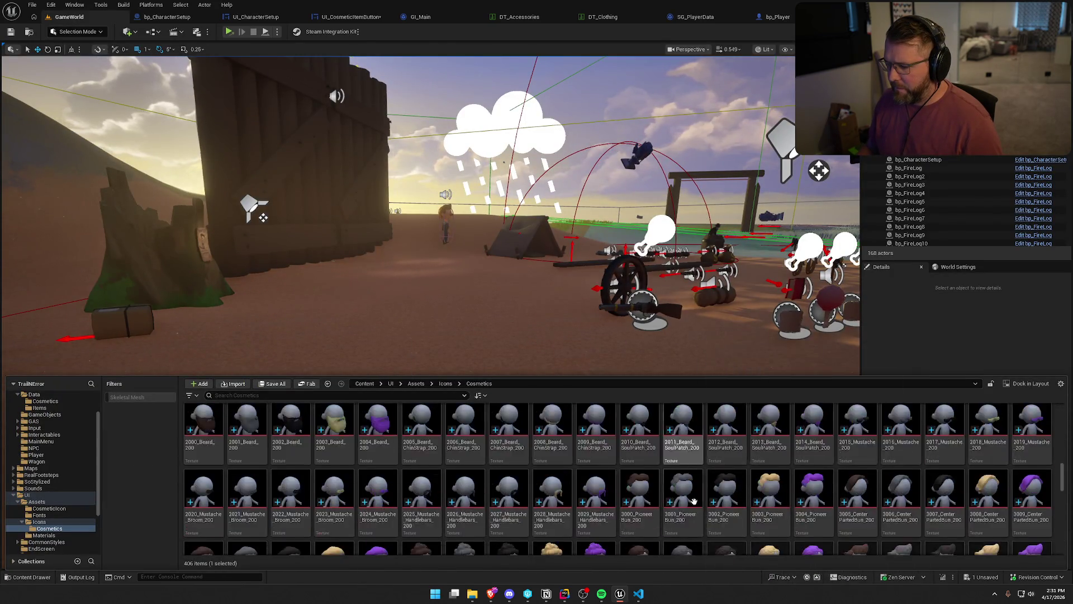
pyautogui.scroll(-8, 693, 502)
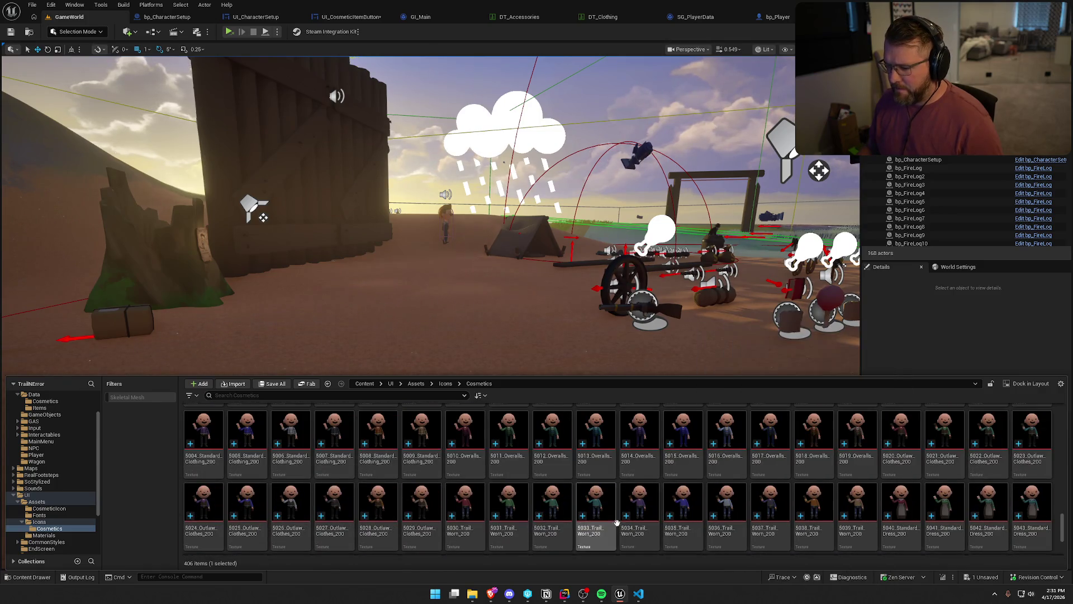
pyautogui.hotkey('ctrl', 'a')
pyautogui.rightClick(480, 439)
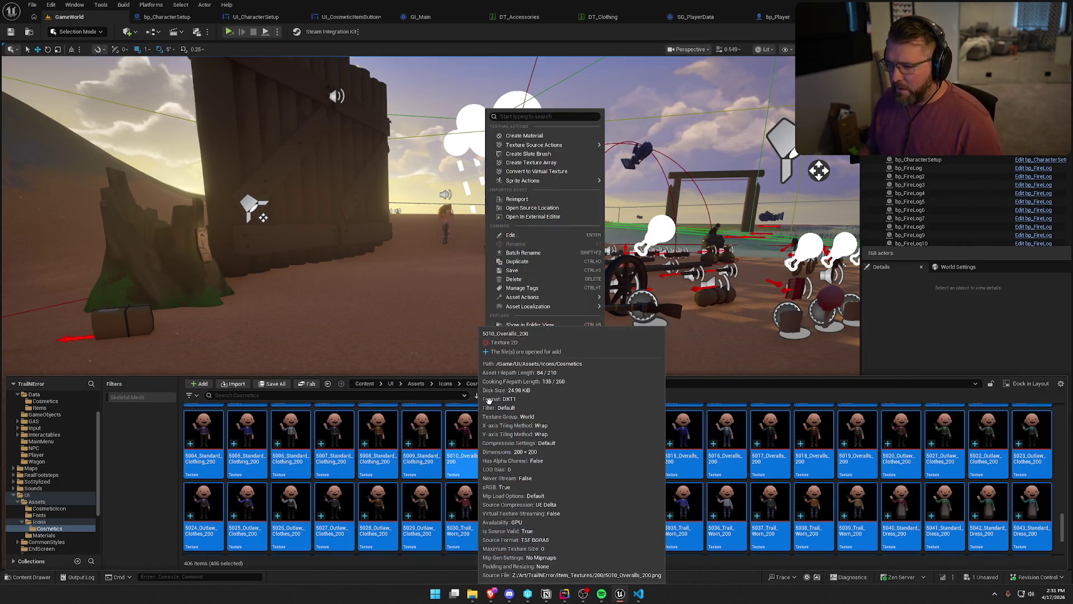
pyautogui.moveTo(555, 307)
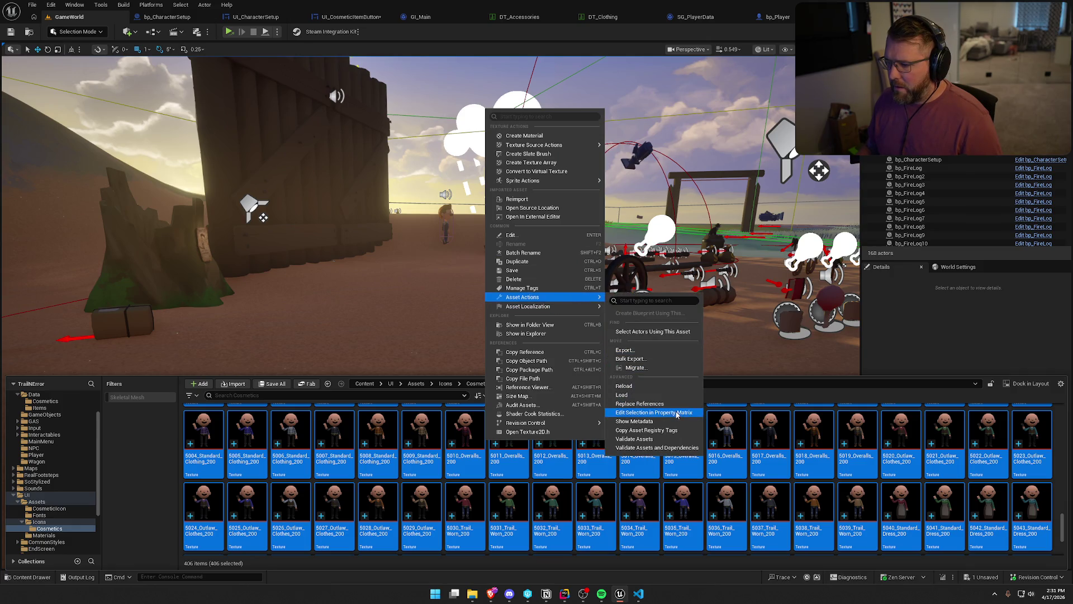
pyautogui.click(680, 414)
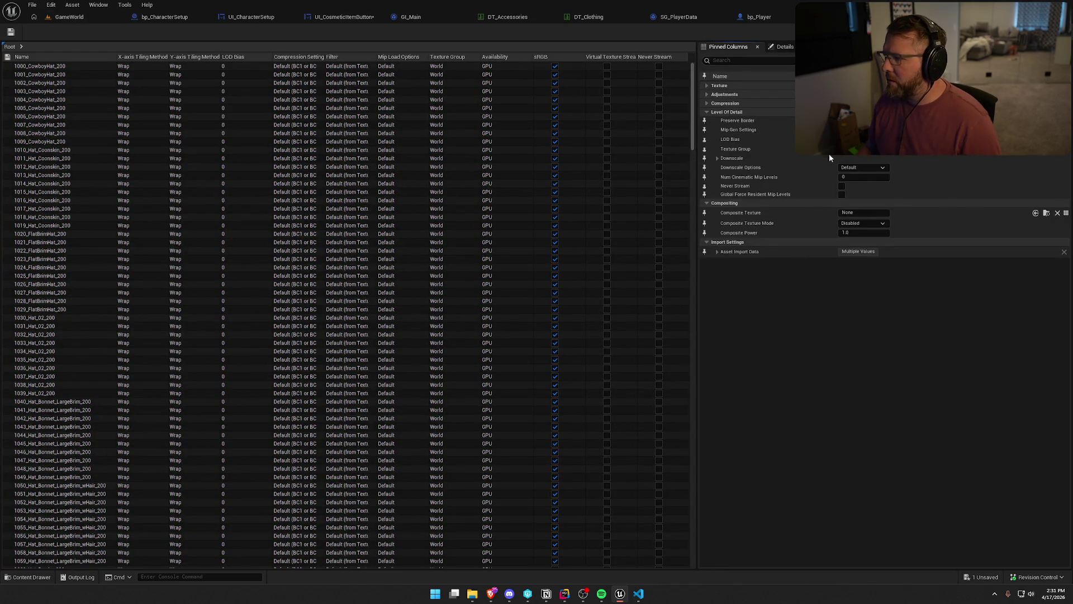
# - Set Mip Gen Settings and Texture Group to UI for all textures, save, and return to the designer
pyautogui.click(860, 130)
pyautogui.click(870, 248)
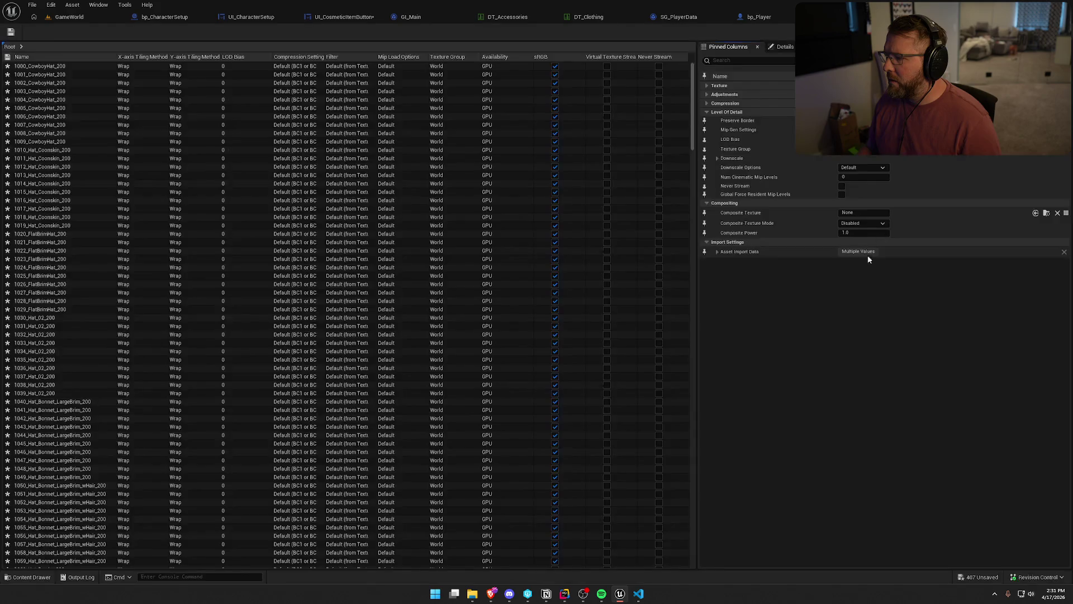
pyautogui.click(861, 151)
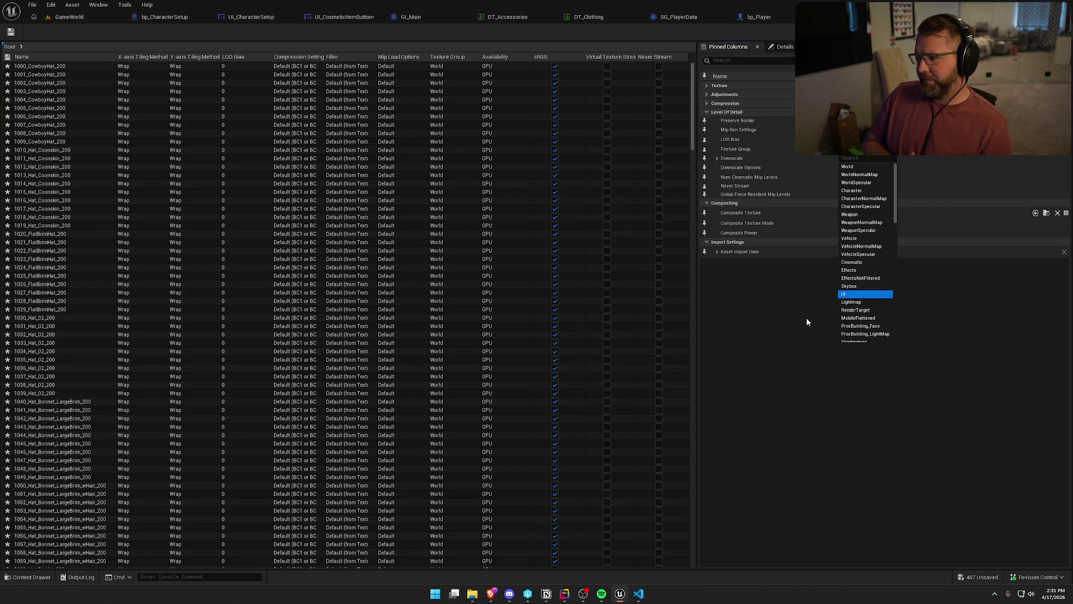
pyautogui.press('Return')
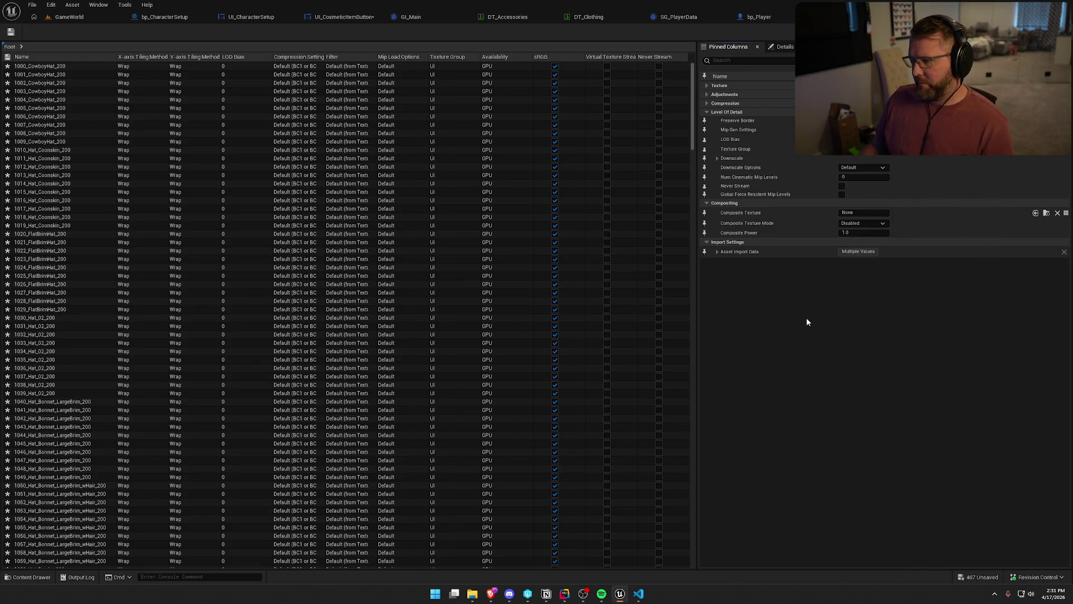
pyautogui.hotkey('ctrl', 's')
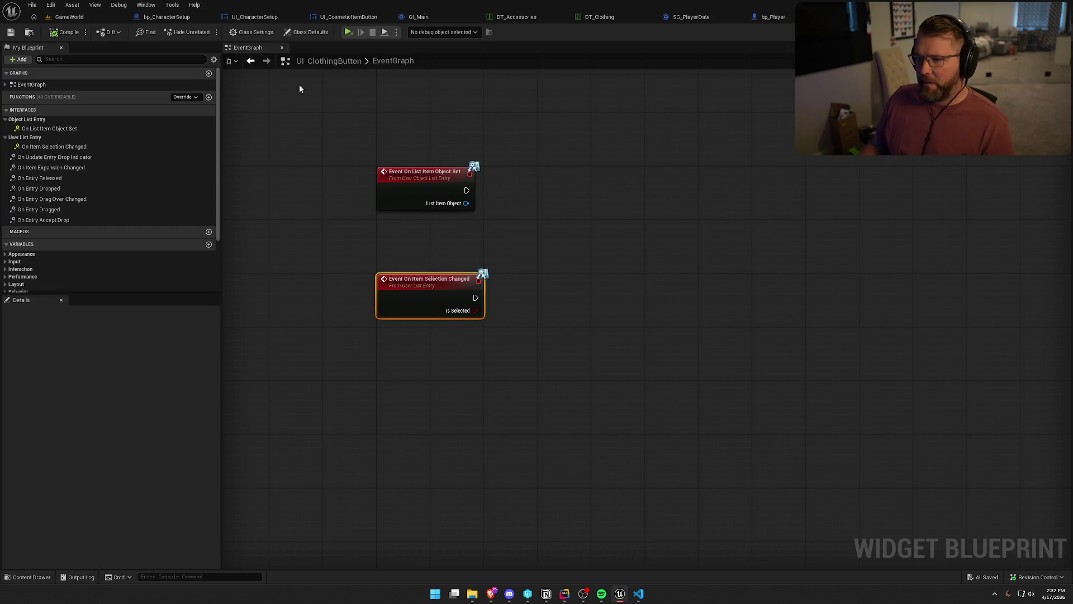
pyautogui.click(268, 16)
pyautogui.click(348, 17)
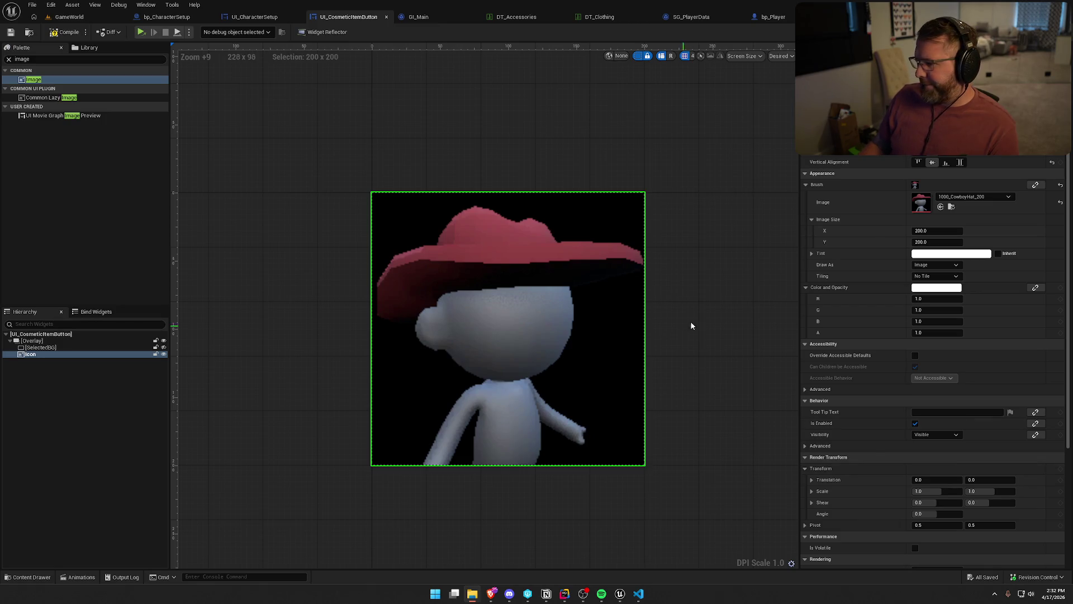
# - Set the cowboy-hat Icon's Brush Image Size to 25 × 25
pyautogui.scroll(-4, 685, 302)
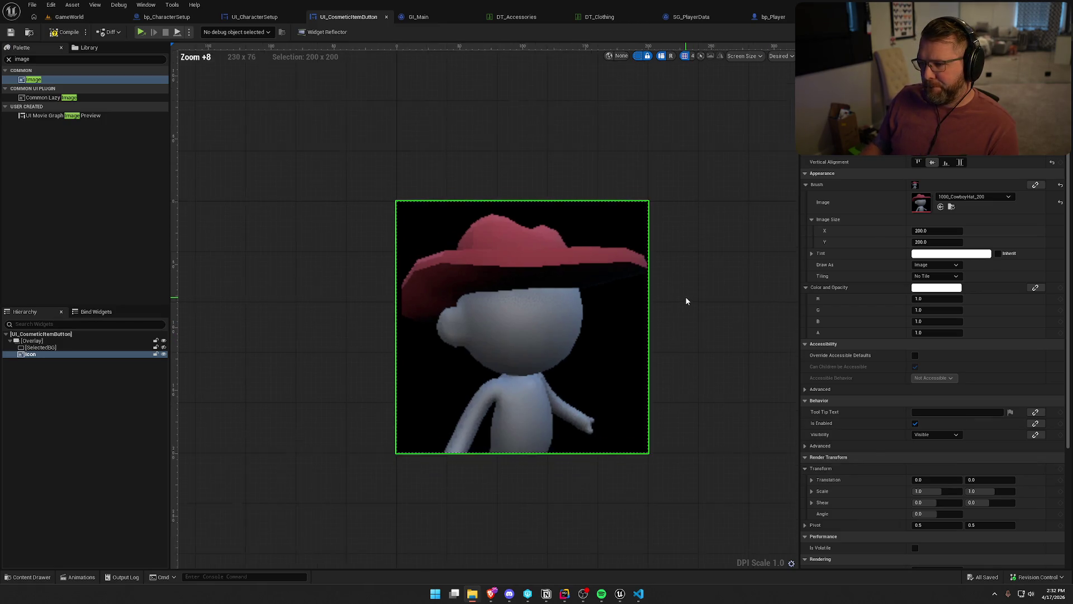
pyautogui.click(931, 230)
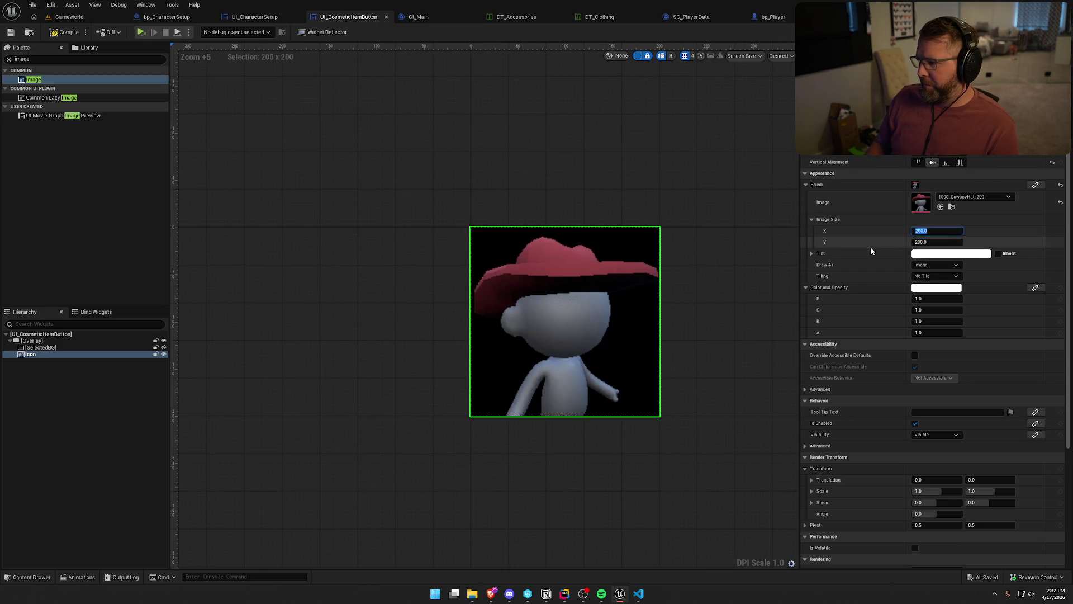
pyautogui.write('25')
pyautogui.press('Tab')
pyautogui.write('25')
pyautogui.press('Return')
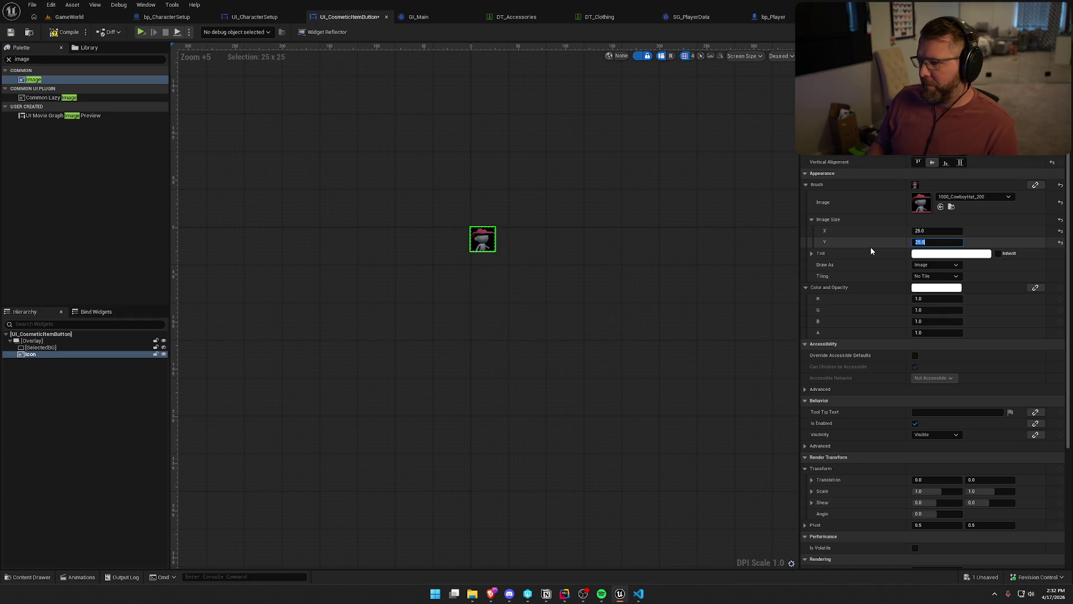
# - Hide the dashed widget outlines and reselect the cowboy-hat Icon image
pyautogui.scroll(7, 515, 313)
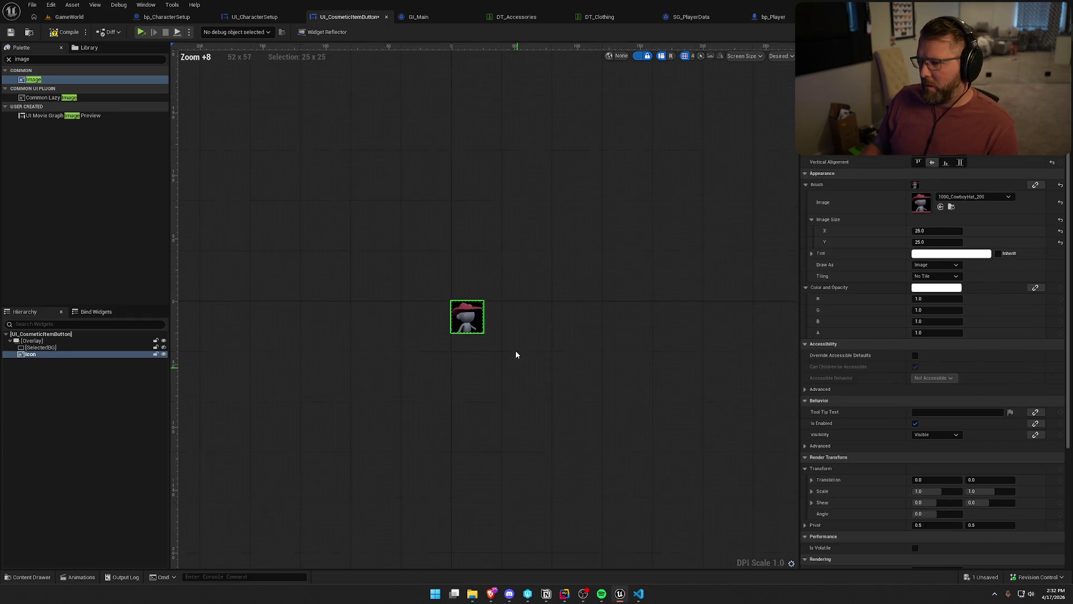
pyautogui.click(511, 311)
pyautogui.click(638, 56)
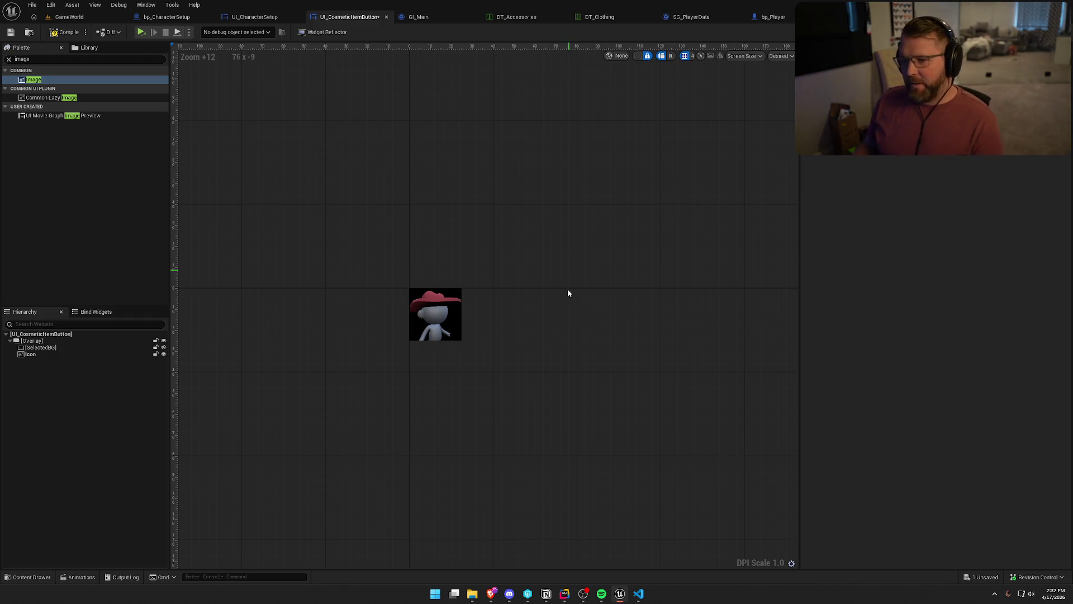
pyautogui.click(421, 316)
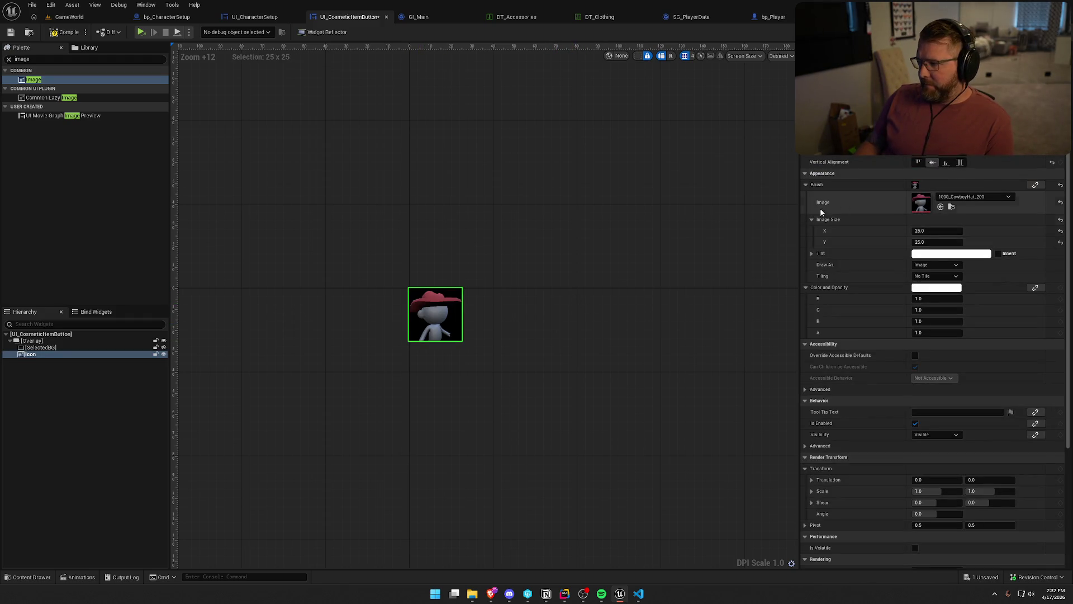
# - Enable chroma keying on the cowboy hat texture with black as the key colour
pyautogui.doubleClick(921, 202)
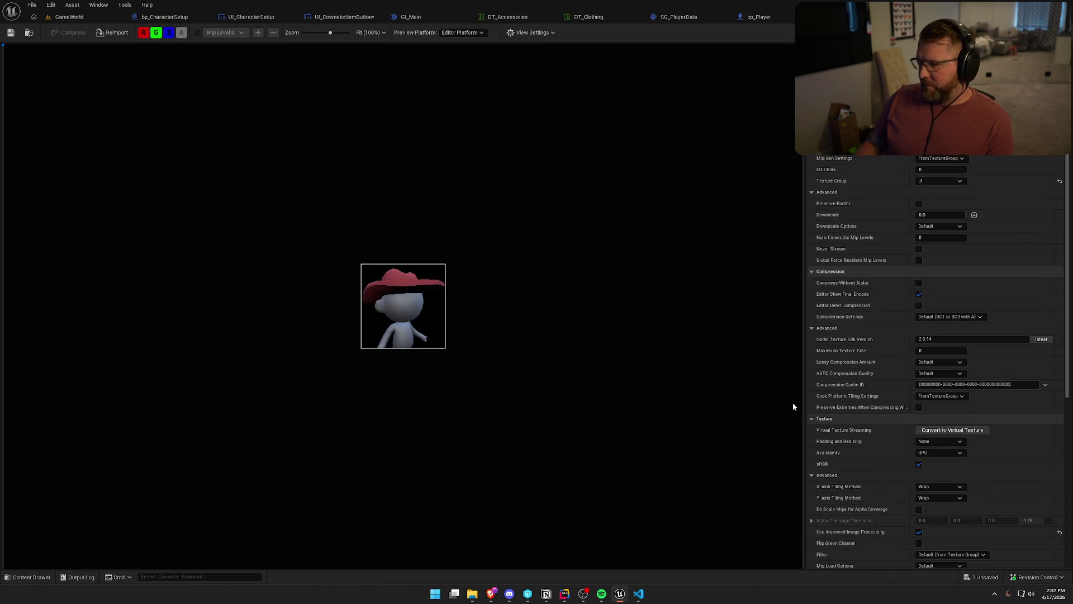
pyautogui.scroll(-5, 866, 418)
pyautogui.scroll(-5, 866, 418)
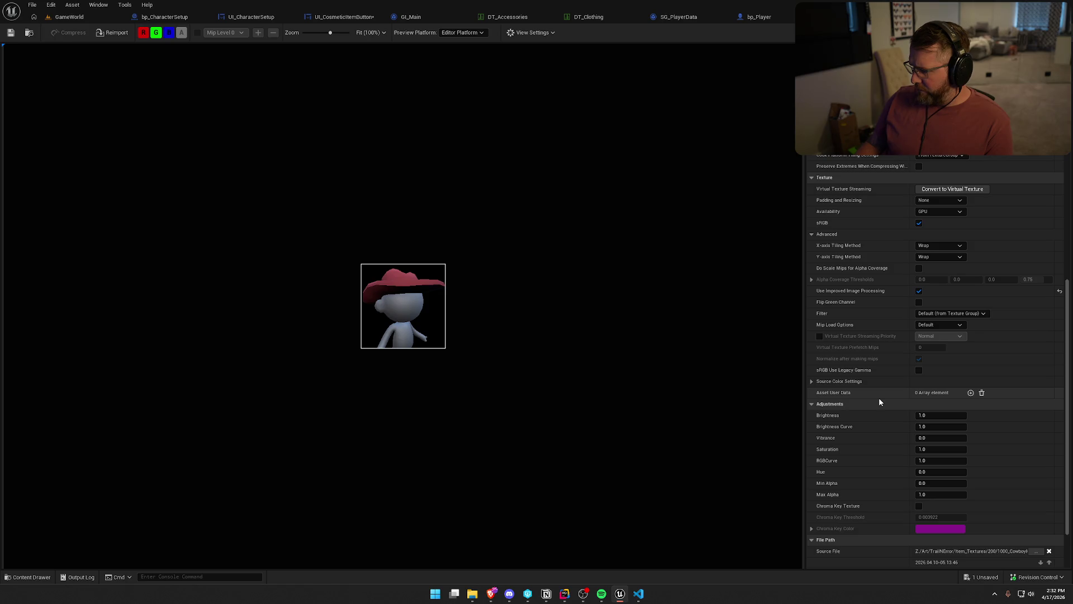
pyautogui.scroll(-3, 881, 403)
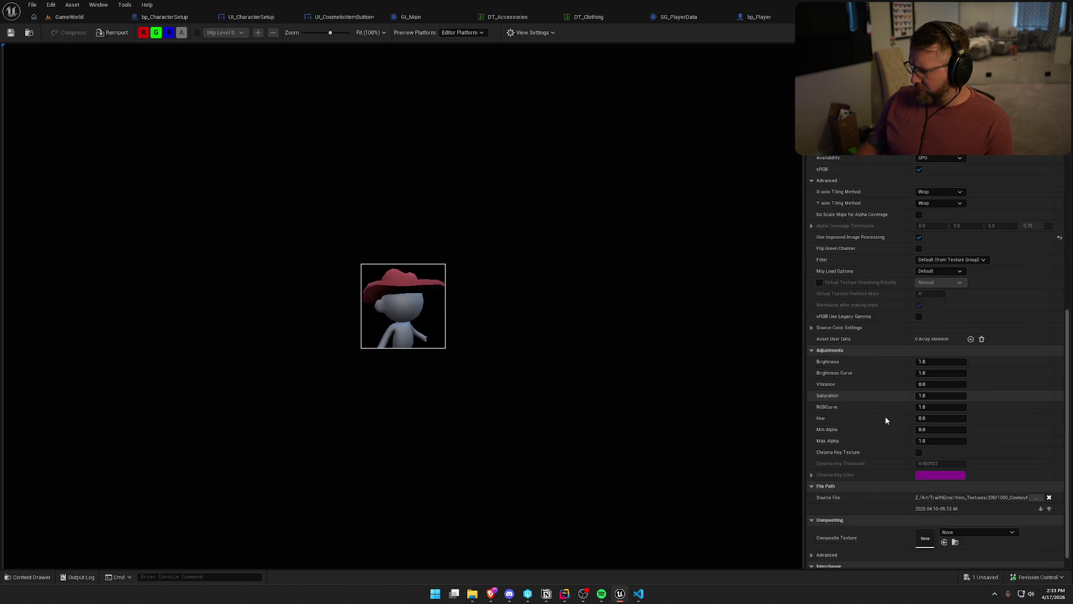
pyautogui.click(919, 437)
pyautogui.click(938, 460)
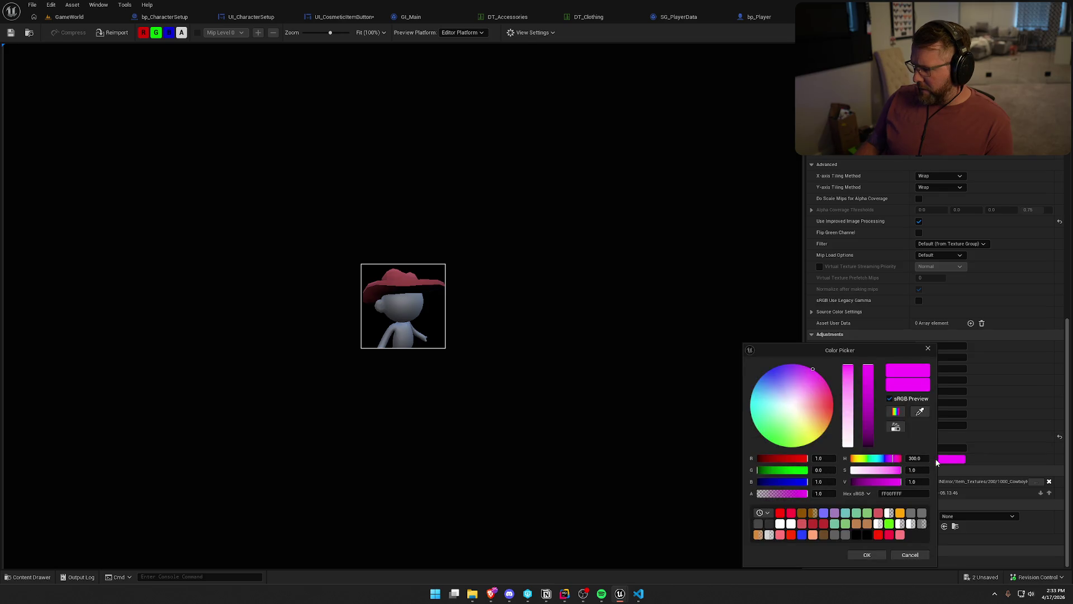
pyautogui.moveTo(868, 398); pyautogui.dragTo(846, 462)
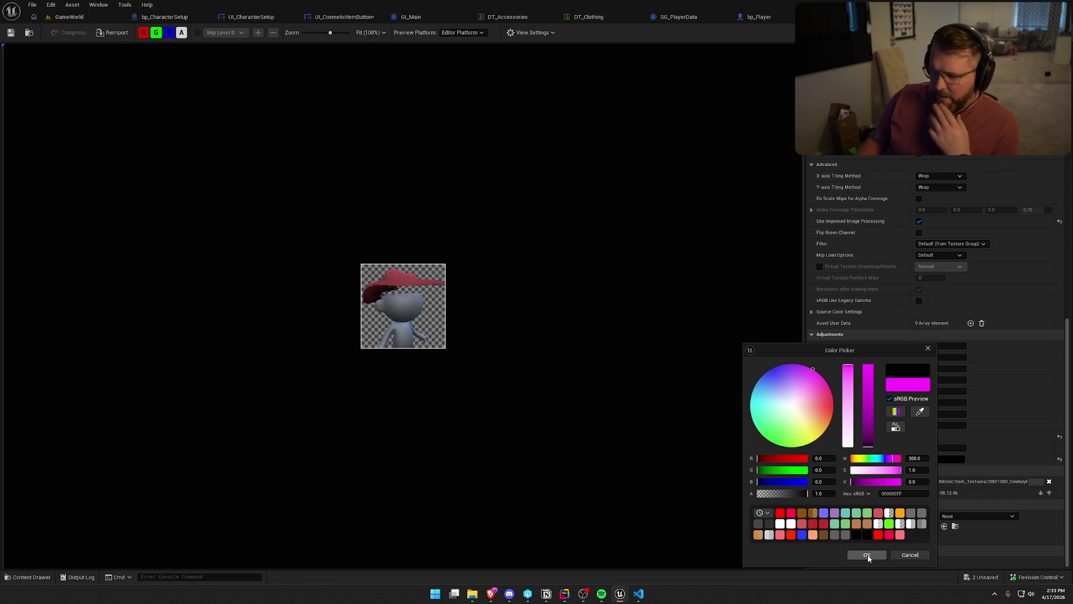
pyautogui.click(867, 555)
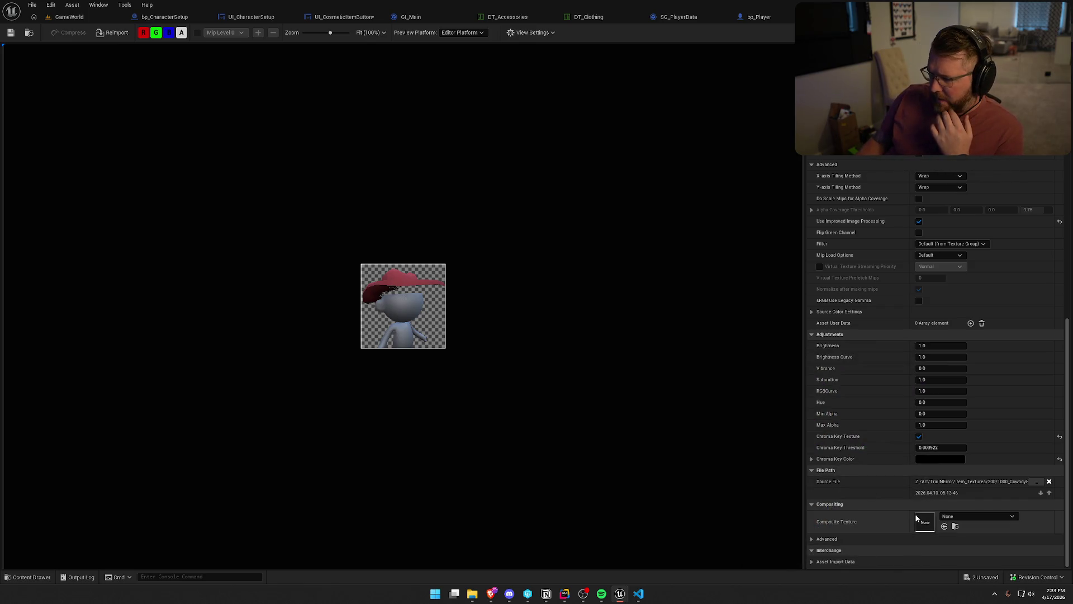
# - Set the chroma key threshold to 0.0, save the texture, and bring up DT_Accessories
pyautogui.moveTo(941, 447); pyautogui.dragTo(975, 447)
pyautogui.write('0')
pyautogui.press('Return')
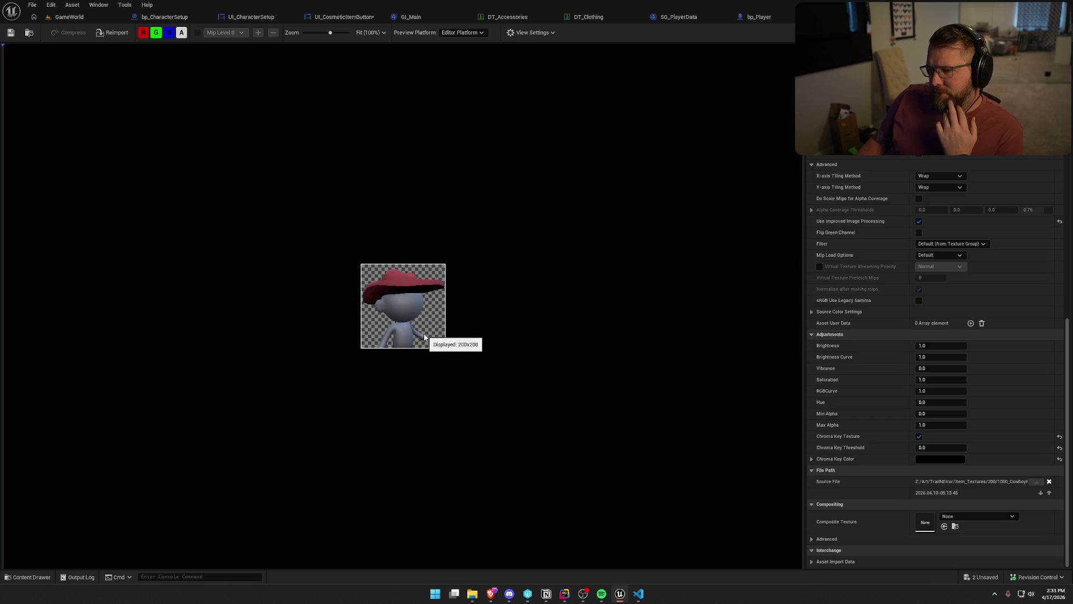
pyautogui.click(11, 32)
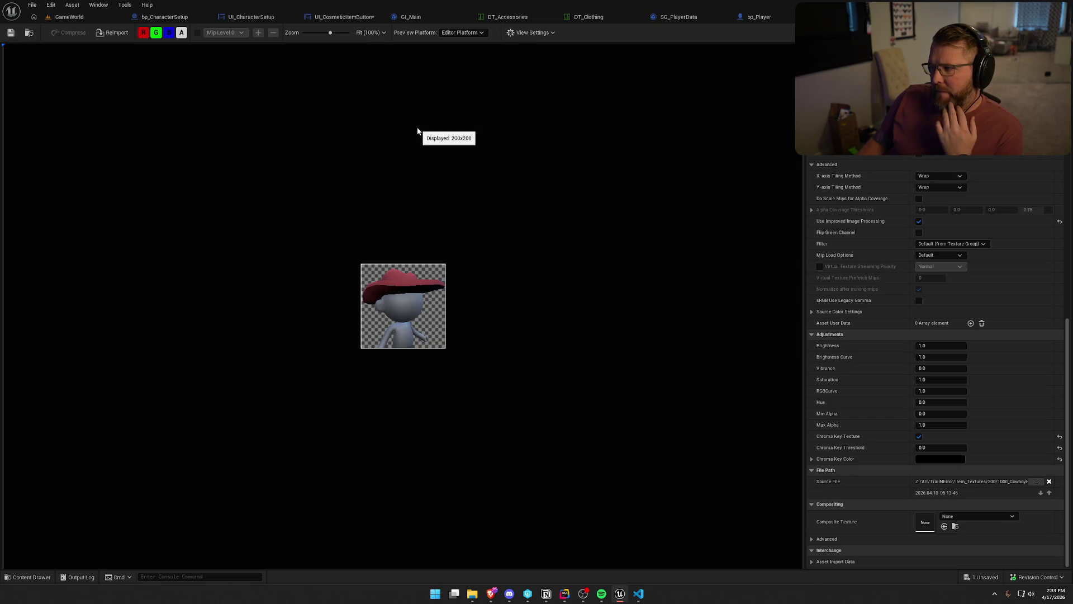
pyautogui.click(520, 16)
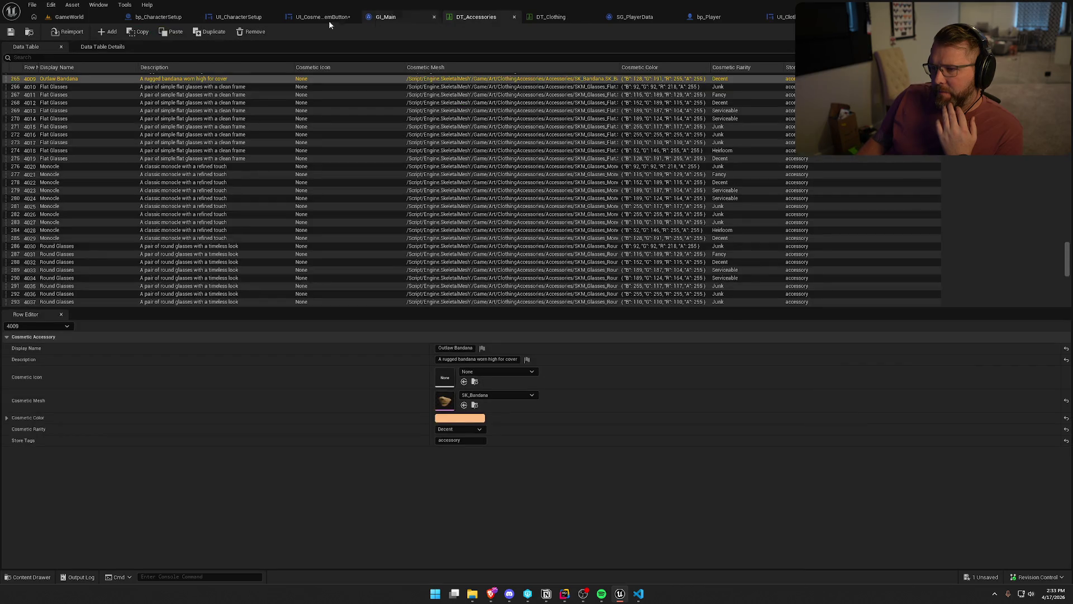
# - Return to UI_CosmeticItemButton and zoom and pan the designer to inspect the hat icon
pyautogui.click(313, 17)
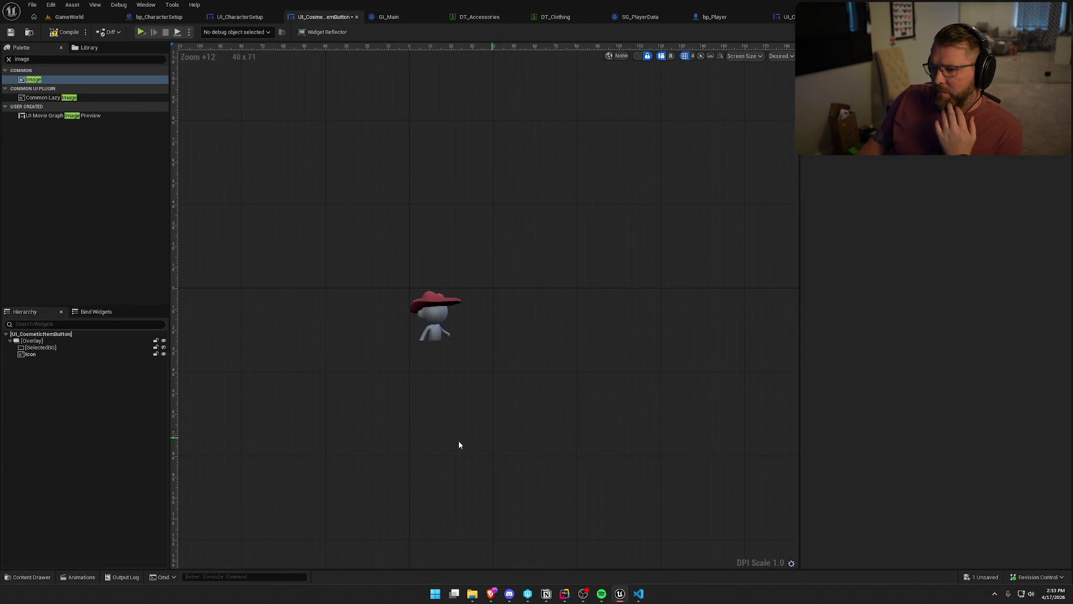
pyautogui.scroll(4, 323, 361)
pyautogui.scroll(4, 545, 380)
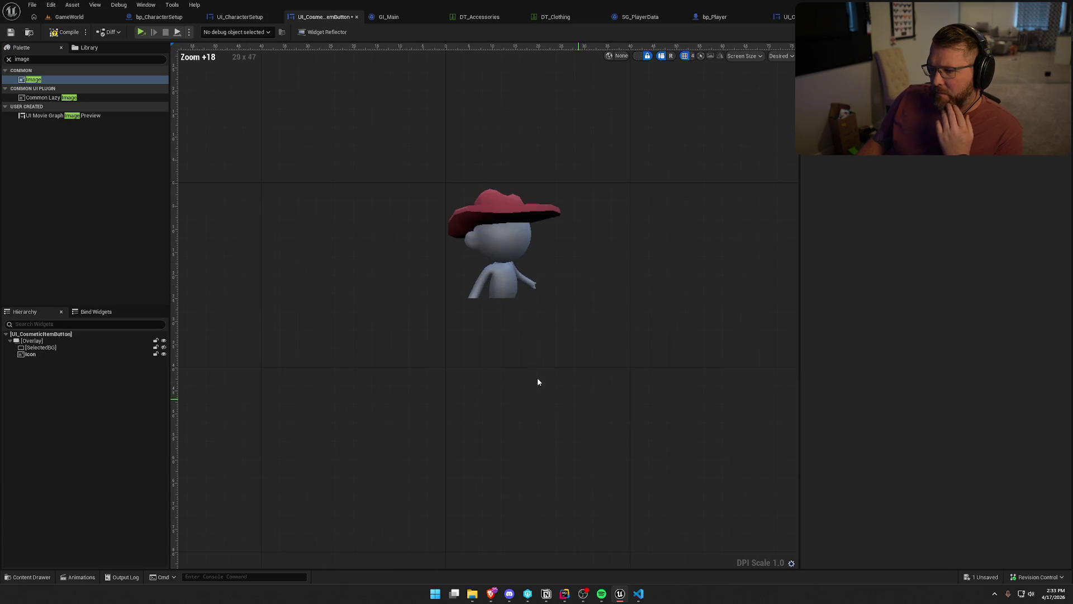
pyautogui.scroll(-6, 559, 331)
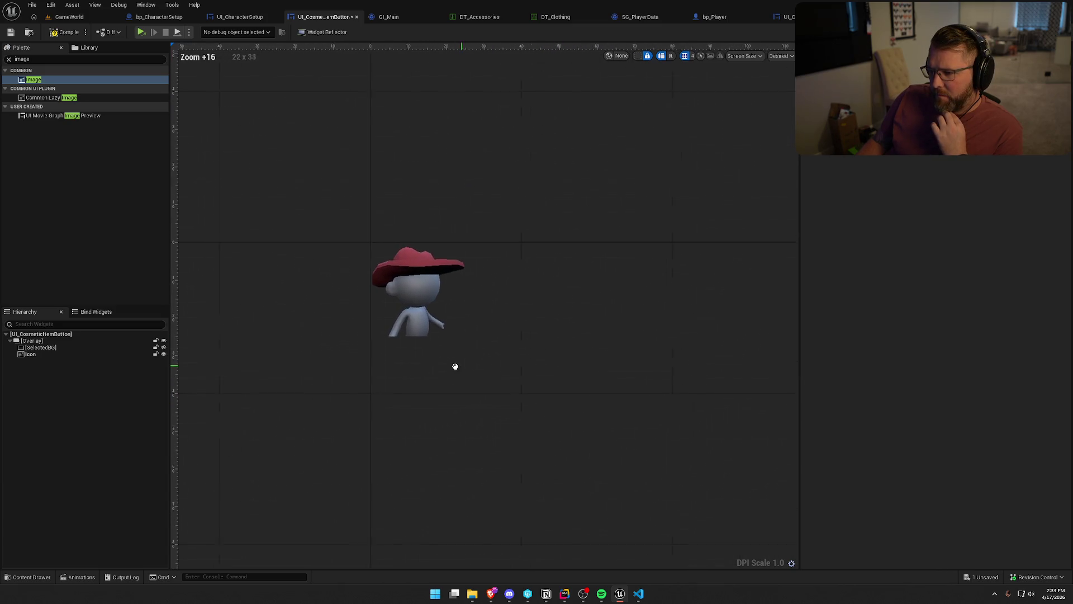
pyautogui.moveTo(453, 371); pyautogui.dragTo(455, 376)
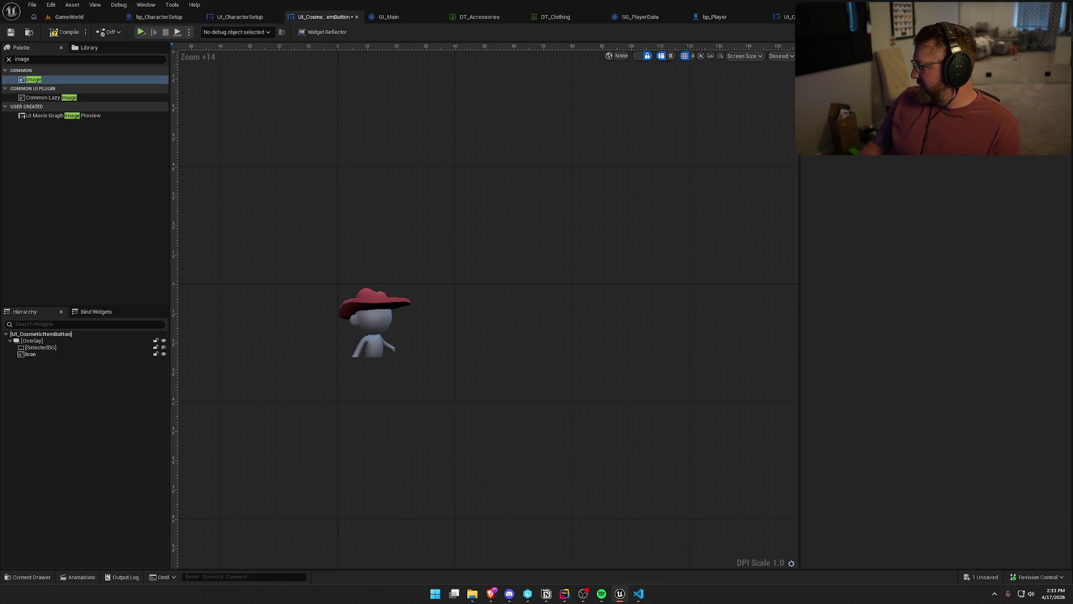
pyautogui.press('super+e')
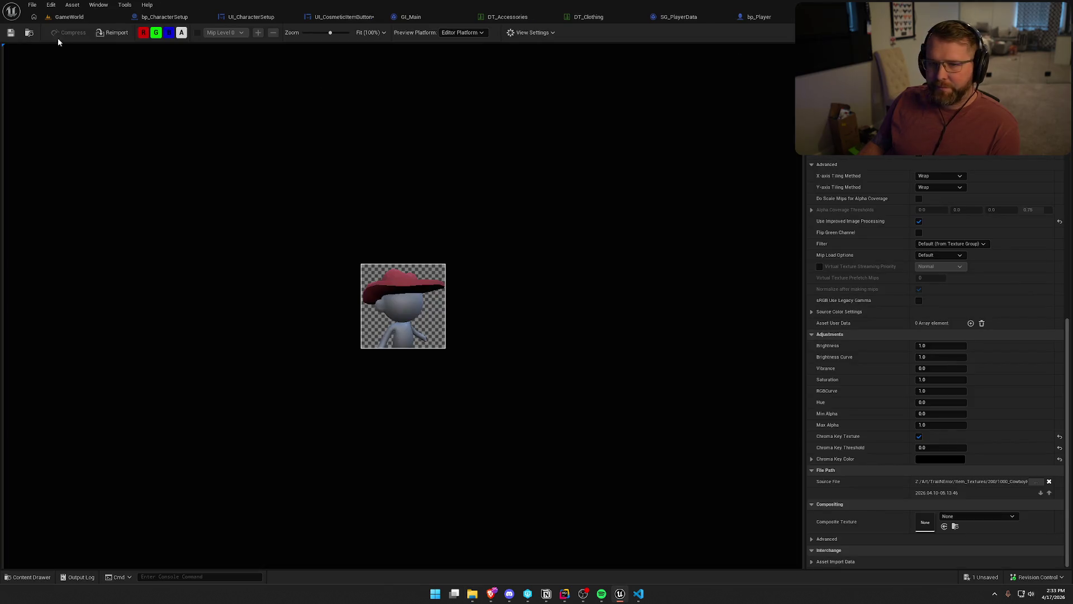
# - Select all cosmetic icon textures except 1000_CowboyHat_200 and edit them in the Property Matrix
pyautogui.click(29, 33)
pyautogui.click(465, 439)
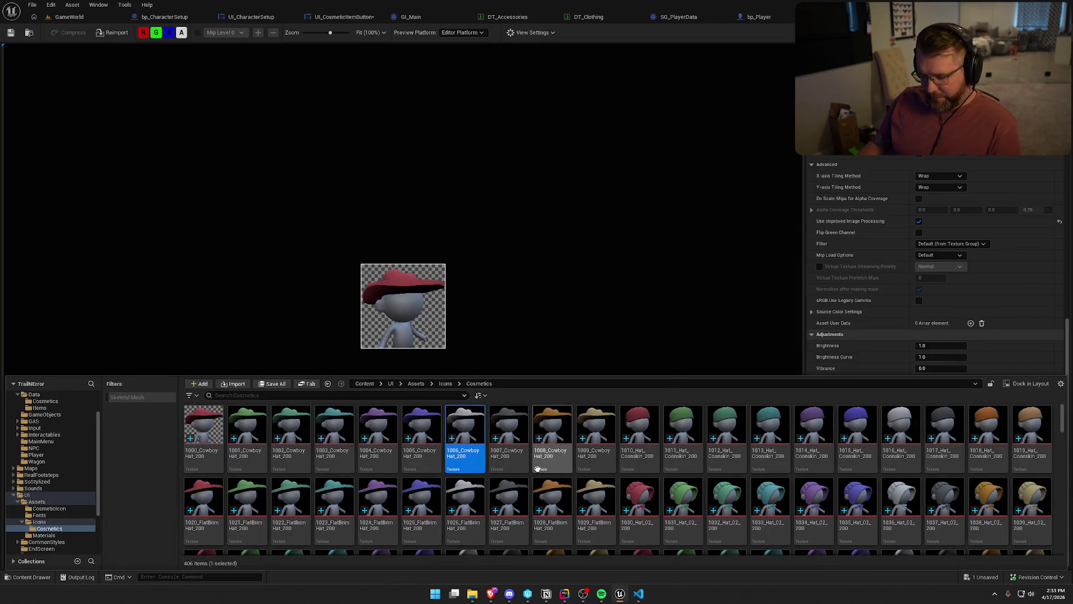
pyautogui.hotkey('ctrl', 'a')
pyautogui.keyDown('ctrl'); pyautogui.click(200, 427); pyautogui.keyUp('ctrl')
pyautogui.rightClick(246, 421)
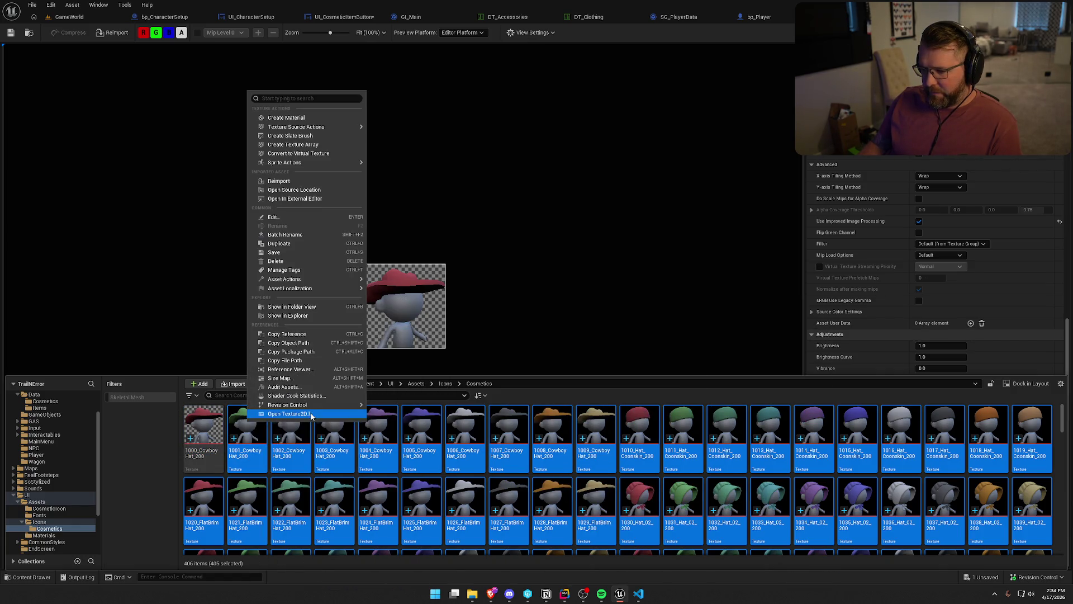
pyautogui.moveTo(315, 279)
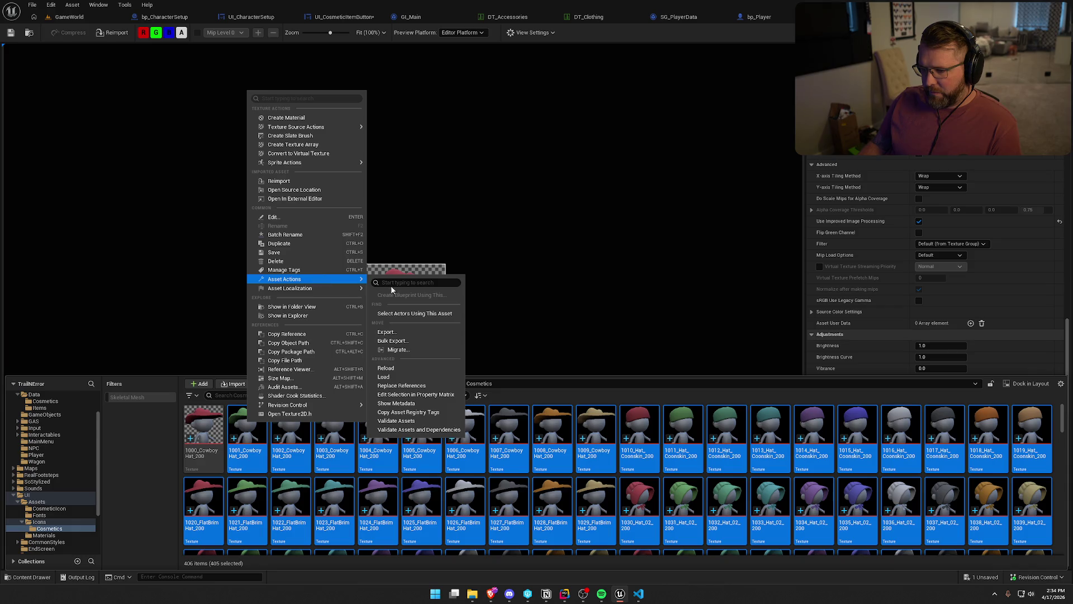
pyautogui.click(415, 394)
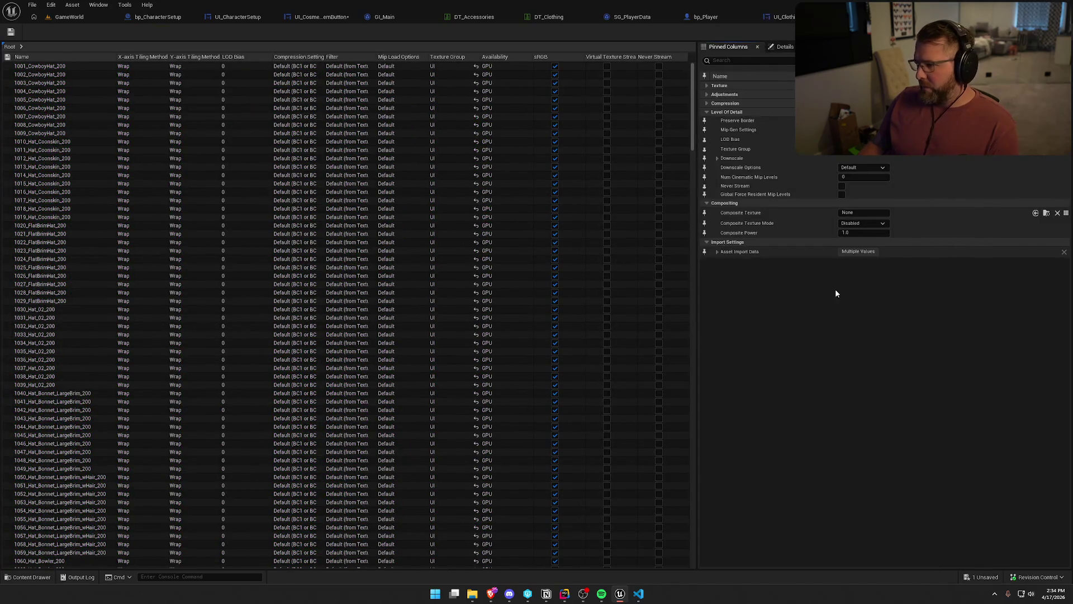
# - Give the selected textures a black chroma key at threshold 0.0, save, and close the editor
pyautogui.click(707, 94)
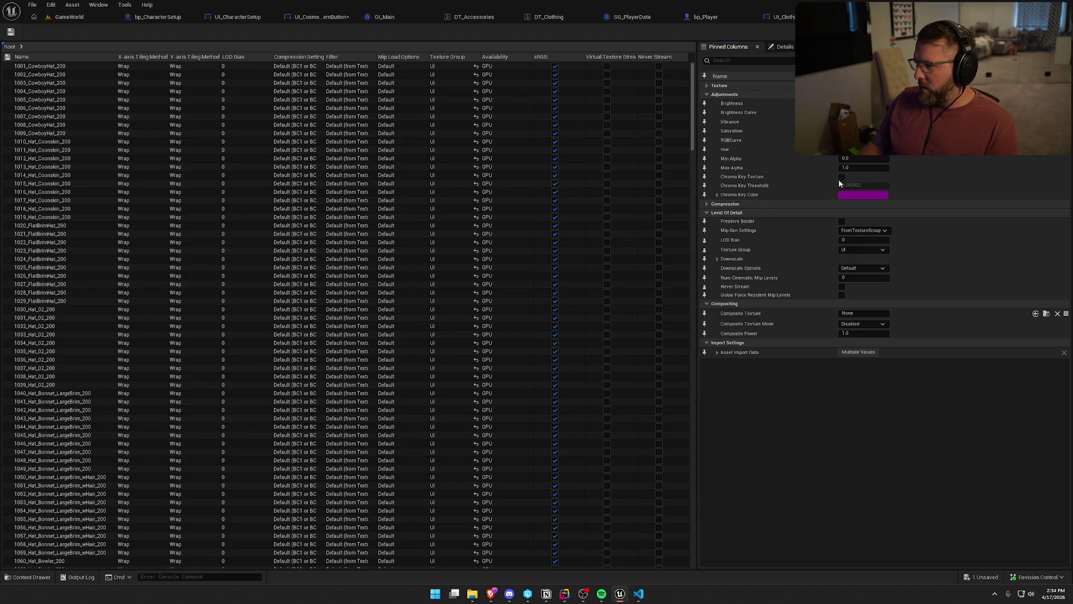
pyautogui.click(874, 199)
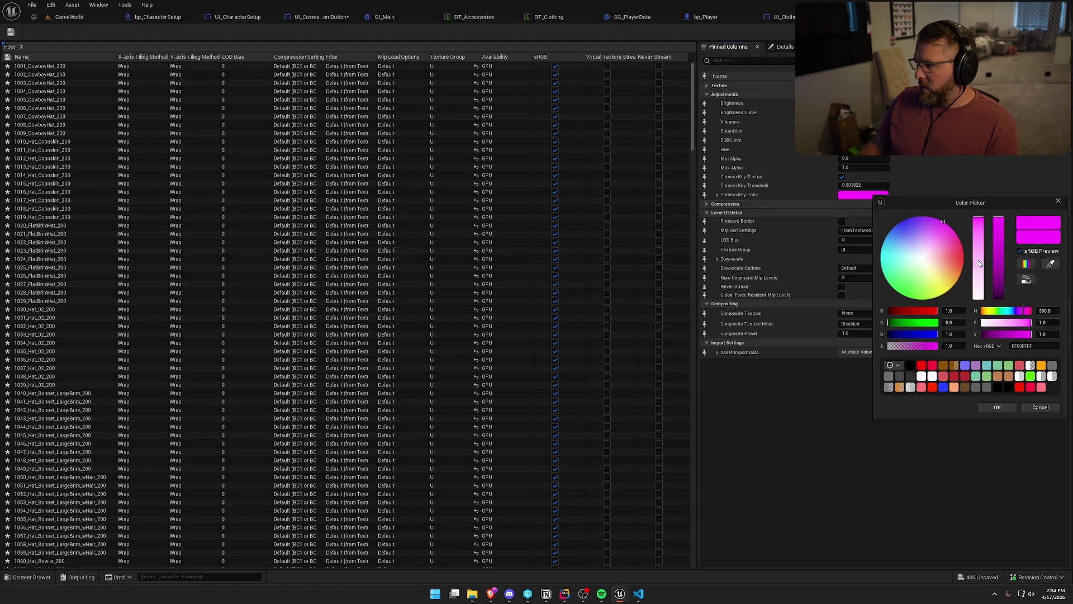
pyautogui.click(999, 407)
pyautogui.click(868, 186)
pyautogui.write('0.0')
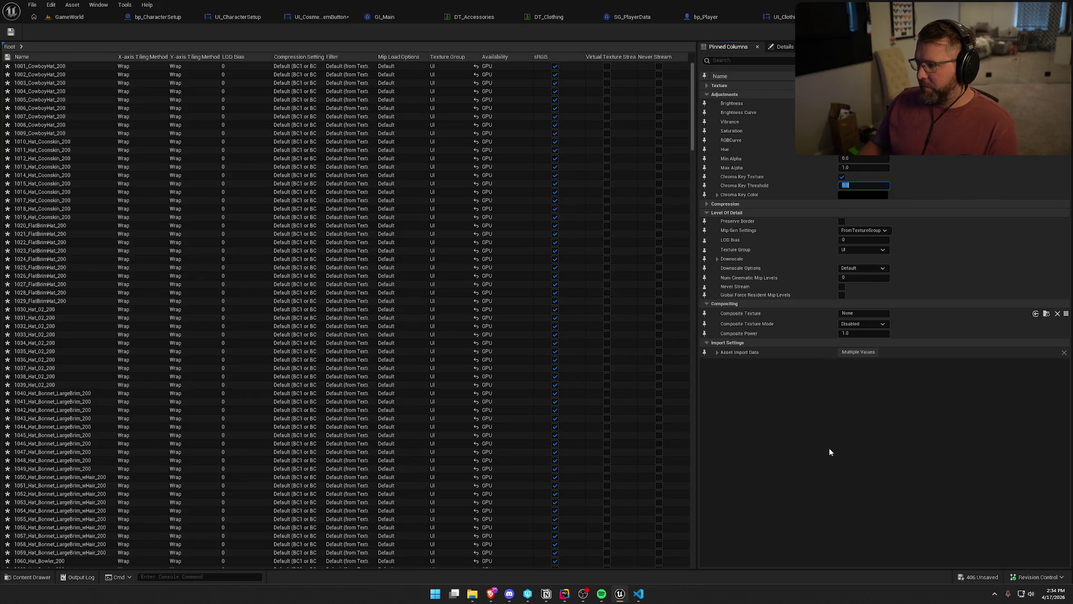
pyautogui.press('Return')
pyautogui.hotkey('ctrl', 's')
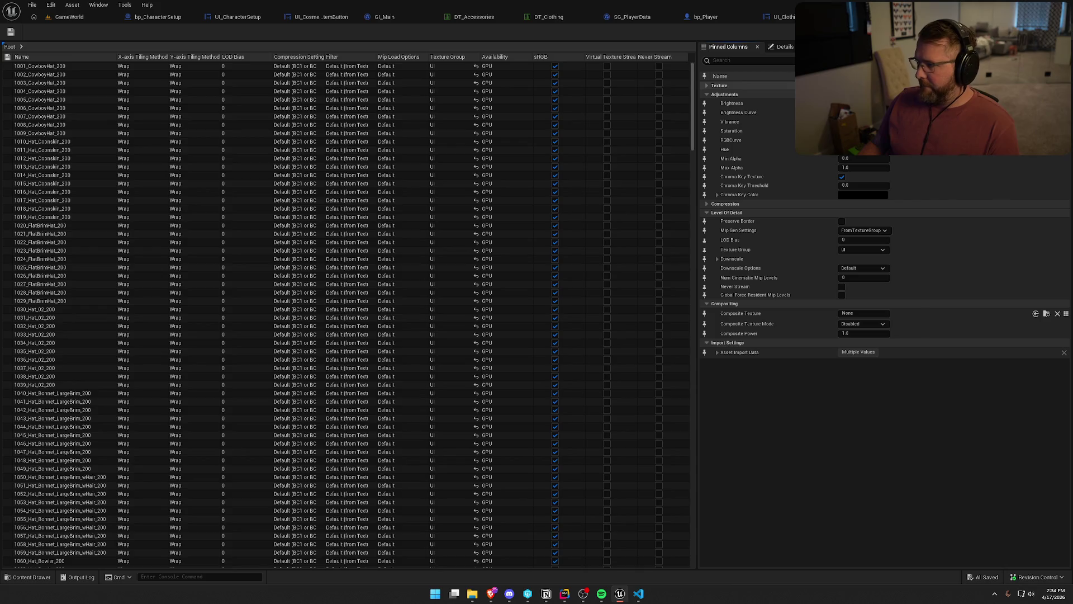
pyautogui.hotkey('ctrl', 'w')
pyautogui.hotkey('ctrl', 'w')
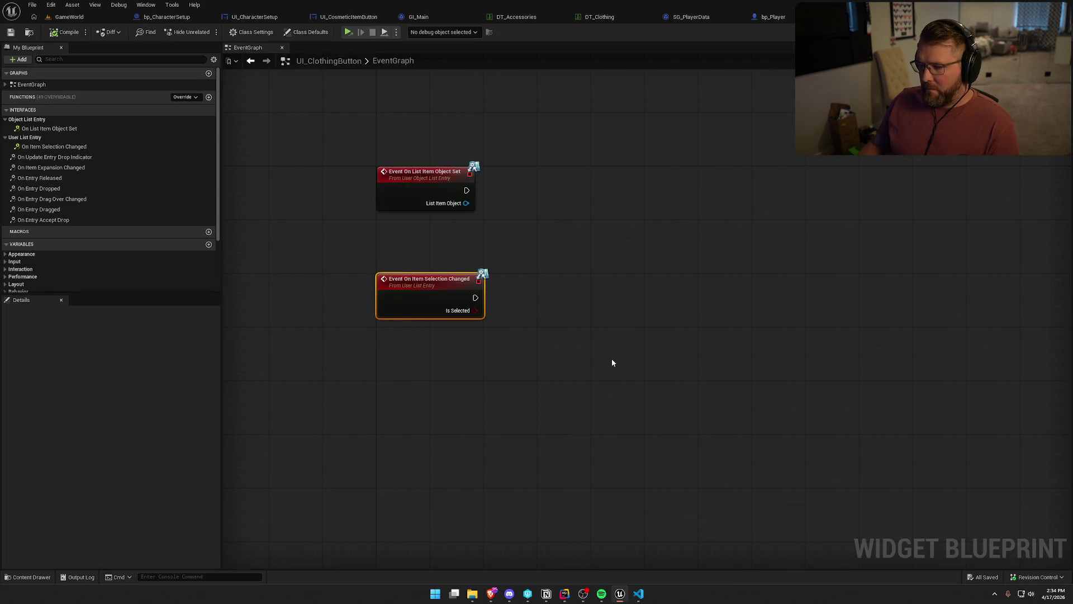
# - Find the 5029_Outlaw_Clothes_200 texture, open it to check its 200x200 size, then close it
pyautogui.hotkey('ctrl', 'space')
pyautogui.scroll(-2, 729, 486)
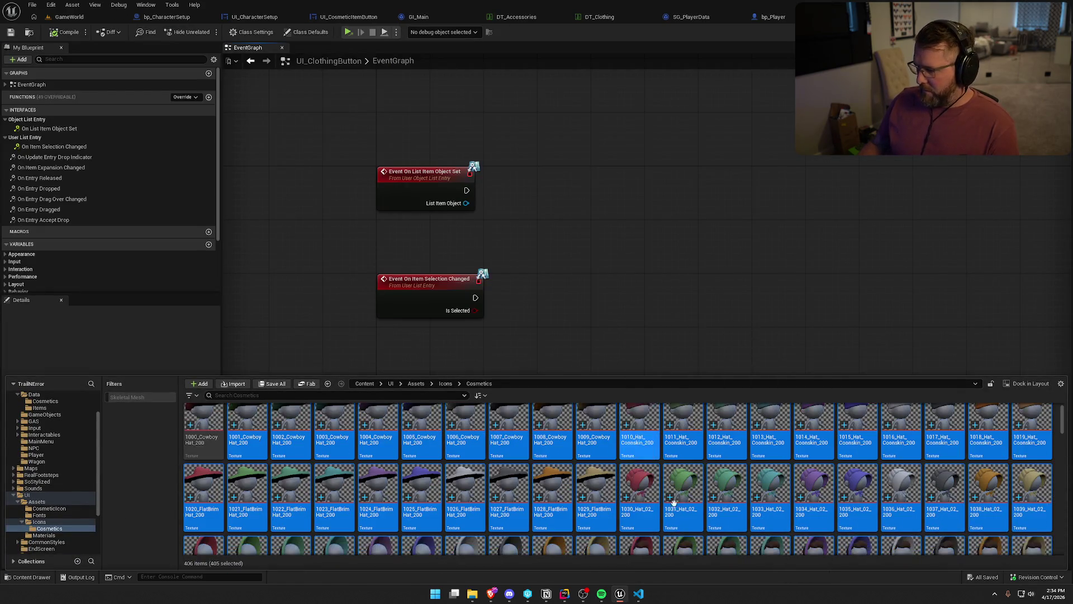
pyautogui.scroll(-2, 817, 424)
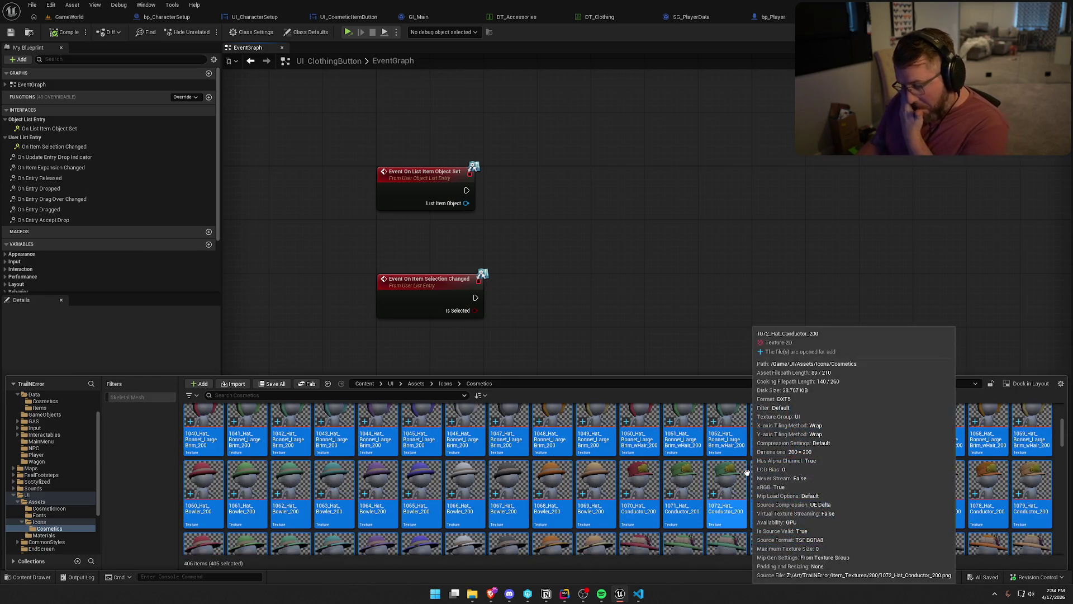
pyautogui.scroll(-2, 967, 481)
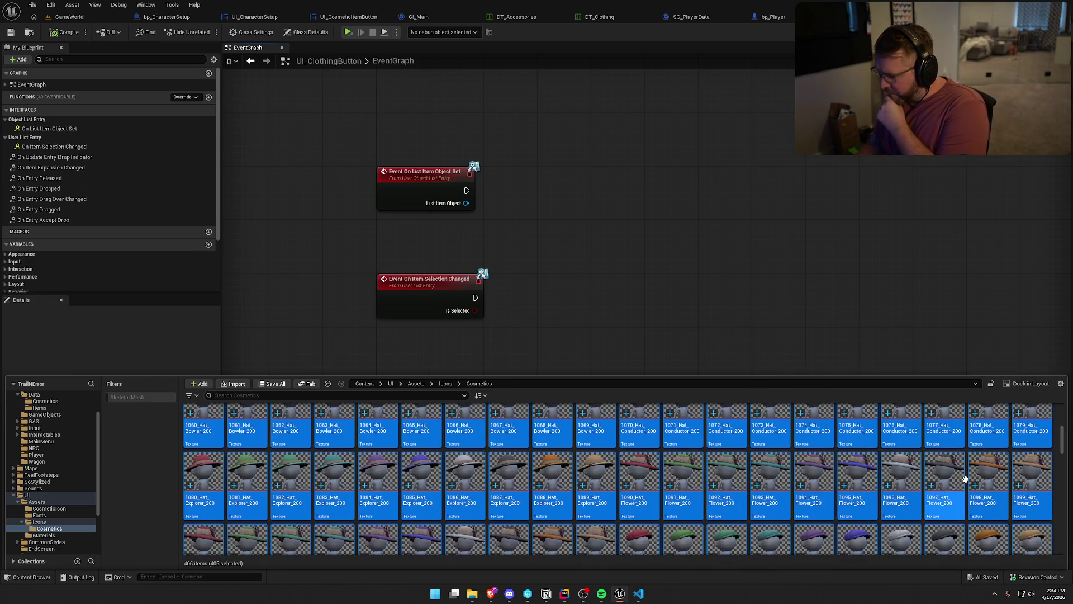
pyautogui.scroll(-2, 968, 482)
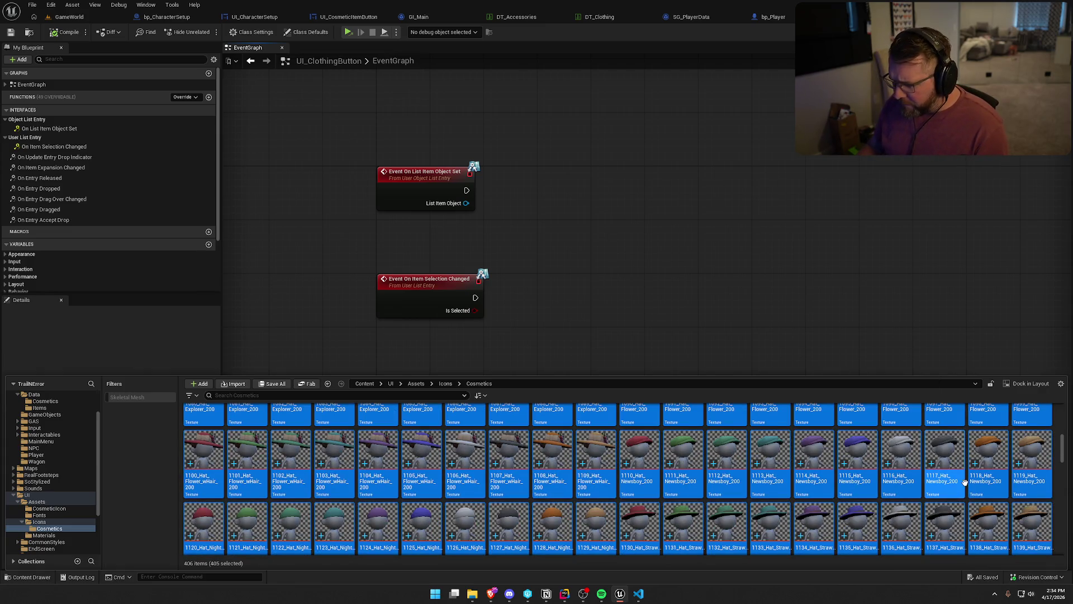
pyautogui.scroll(-2, 965, 482)
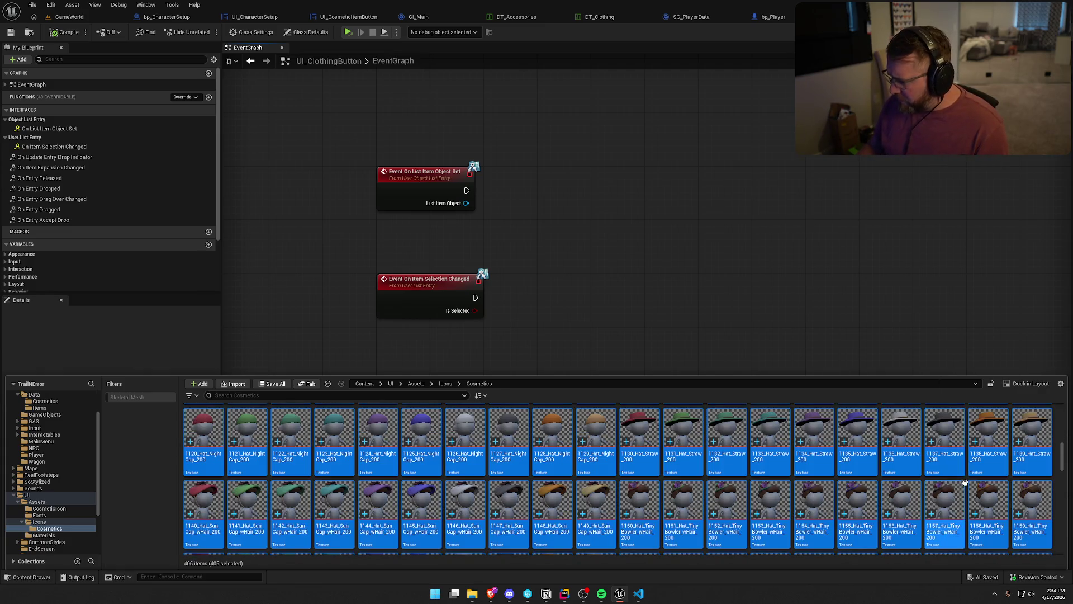
pyautogui.scroll(-2, 965, 481)
pyautogui.scroll(-2, 965, 482)
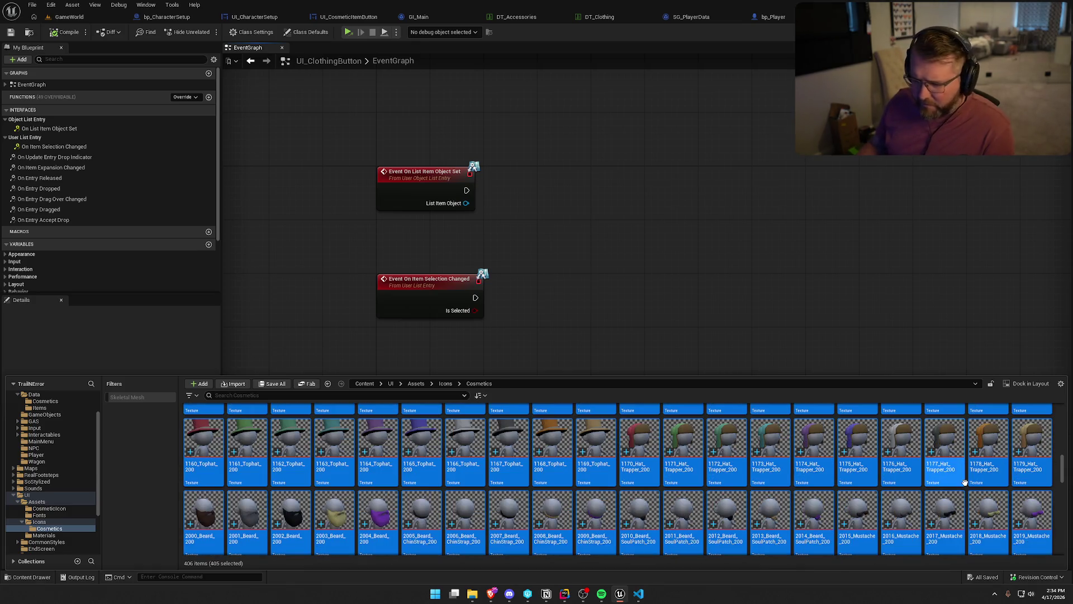
pyautogui.scroll(-1, 965, 482)
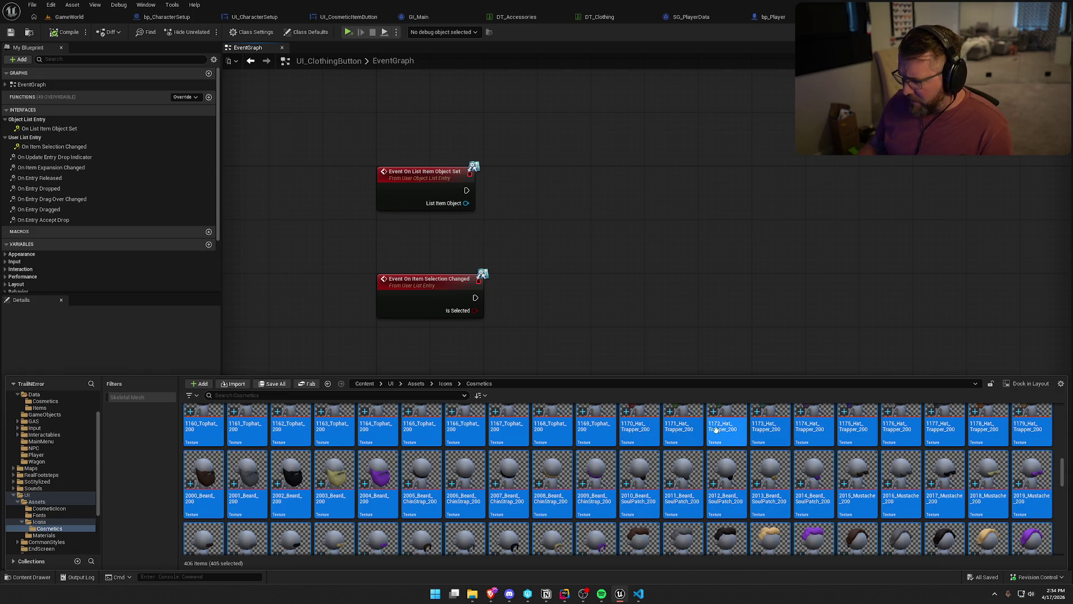
pyautogui.scroll(-2, 986, 462)
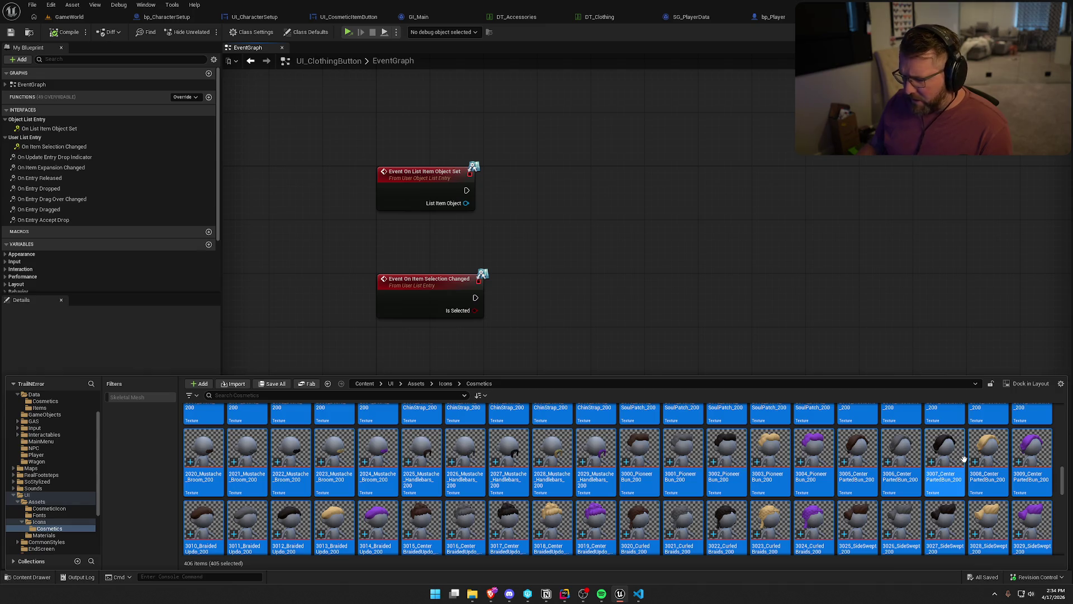
pyautogui.scroll(-3, 965, 462)
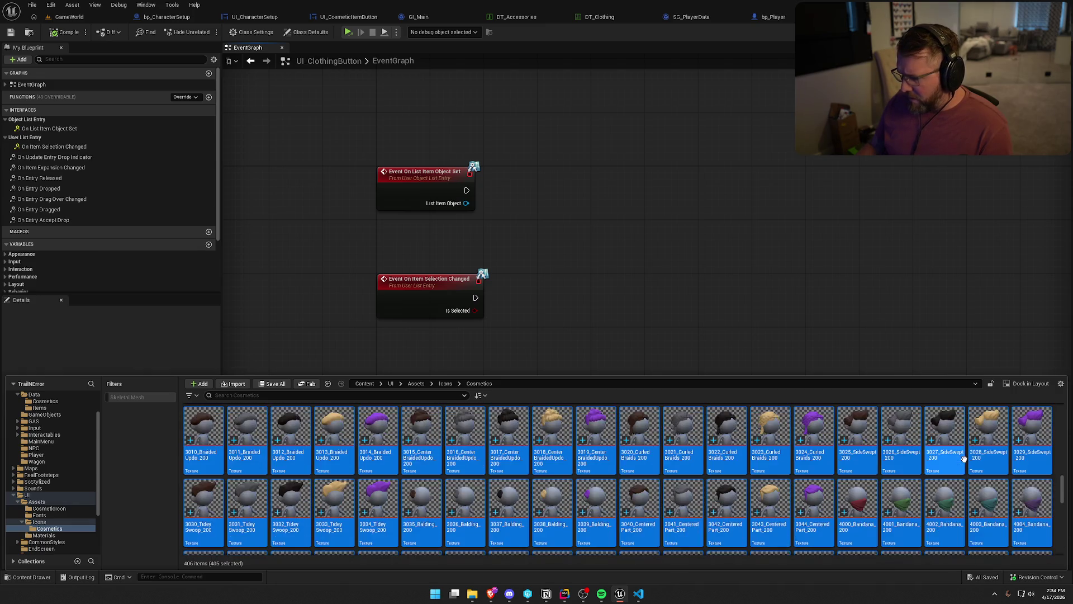
pyautogui.scroll(-3, 964, 459)
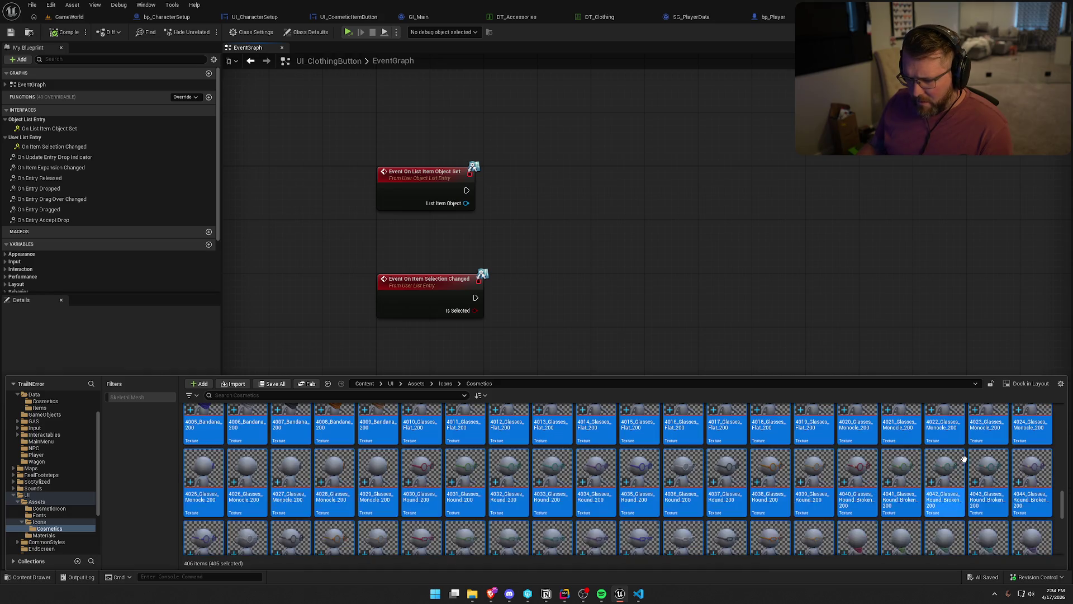
pyautogui.scroll(-5, 965, 462)
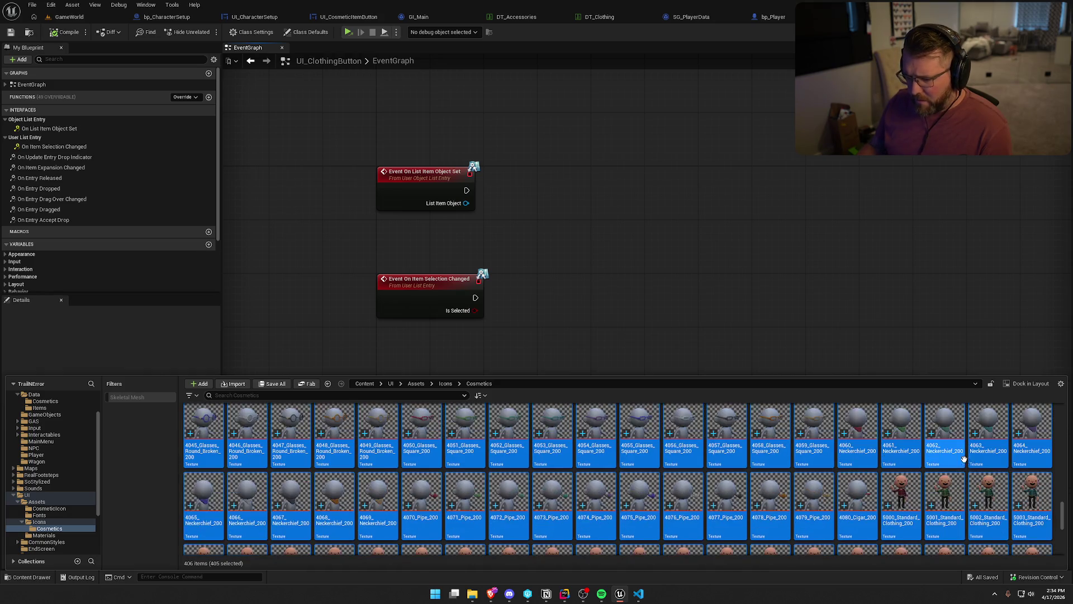
pyautogui.scroll(-1, 966, 463)
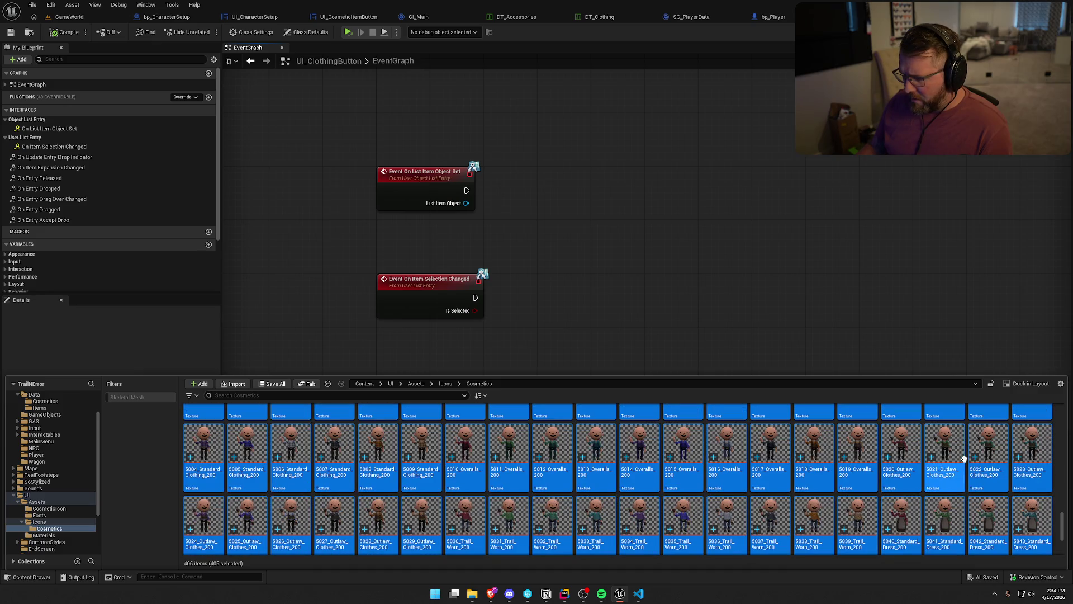
pyautogui.scroll(-1, 965, 459)
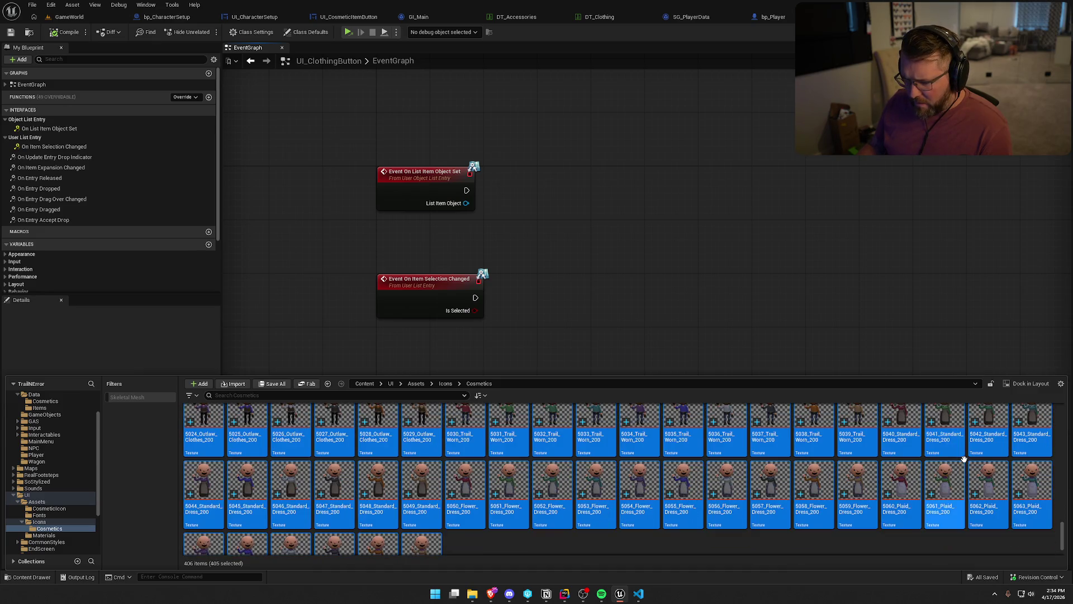
pyautogui.click(417, 441)
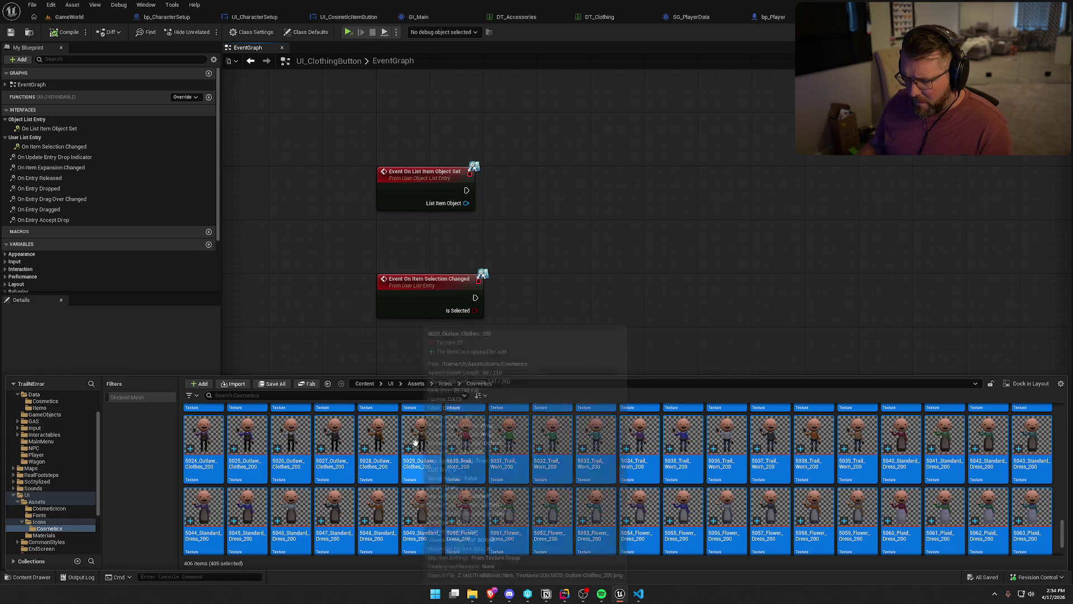
pyautogui.doubleClick(417, 441)
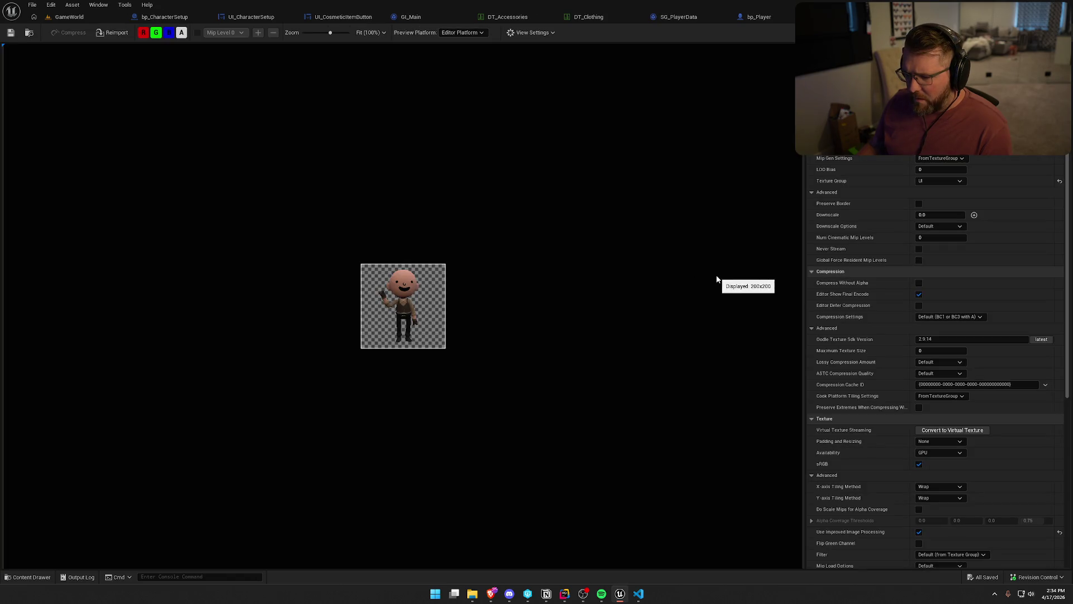
pyautogui.click(922, 17)
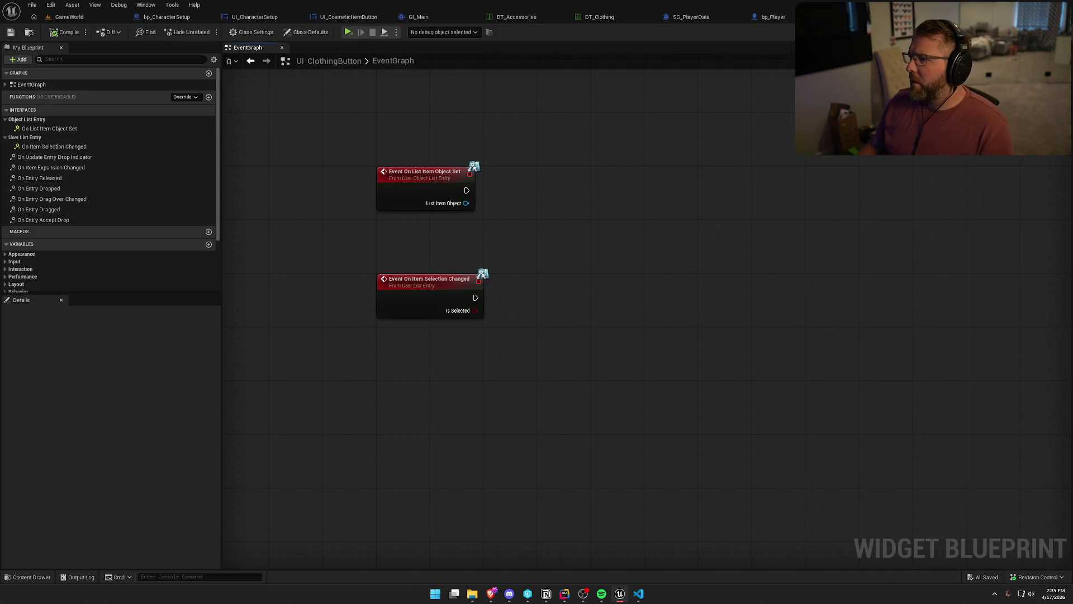
# - Glance at the UI_CosmeticItemButton designer, then switch to UI_CharacterSetup
pyautogui.click(349, 17)
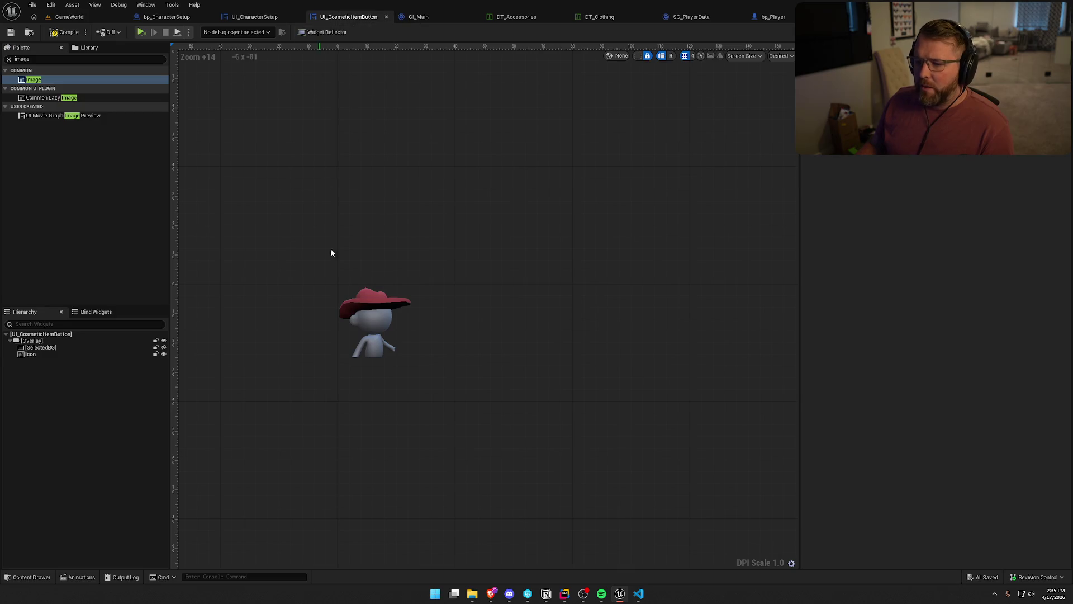
pyautogui.moveTo(403, 238); pyautogui.dragTo(485, 214)
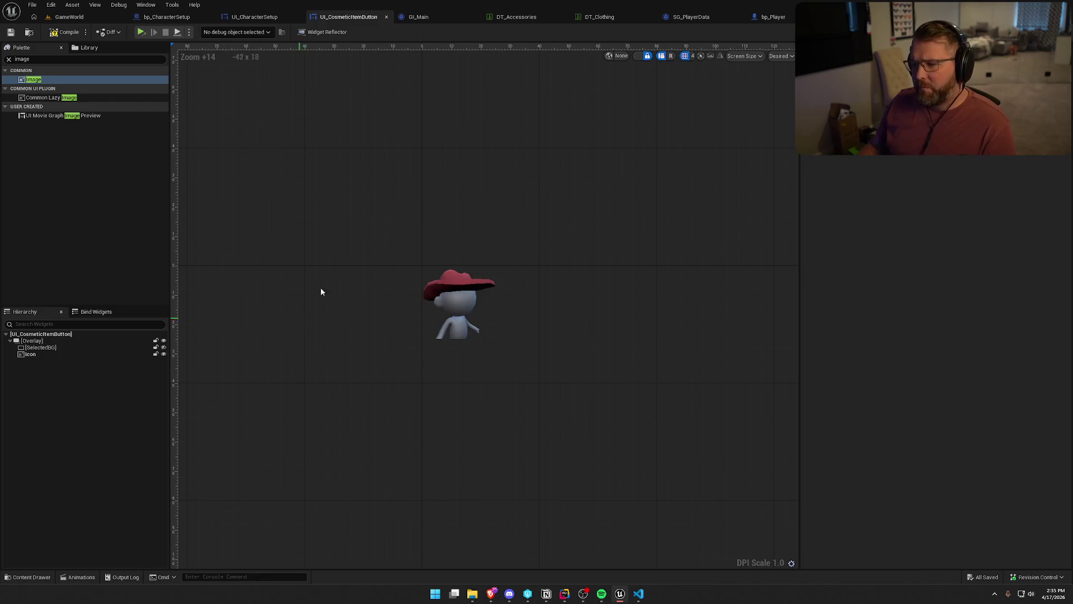
pyautogui.click(249, 17)
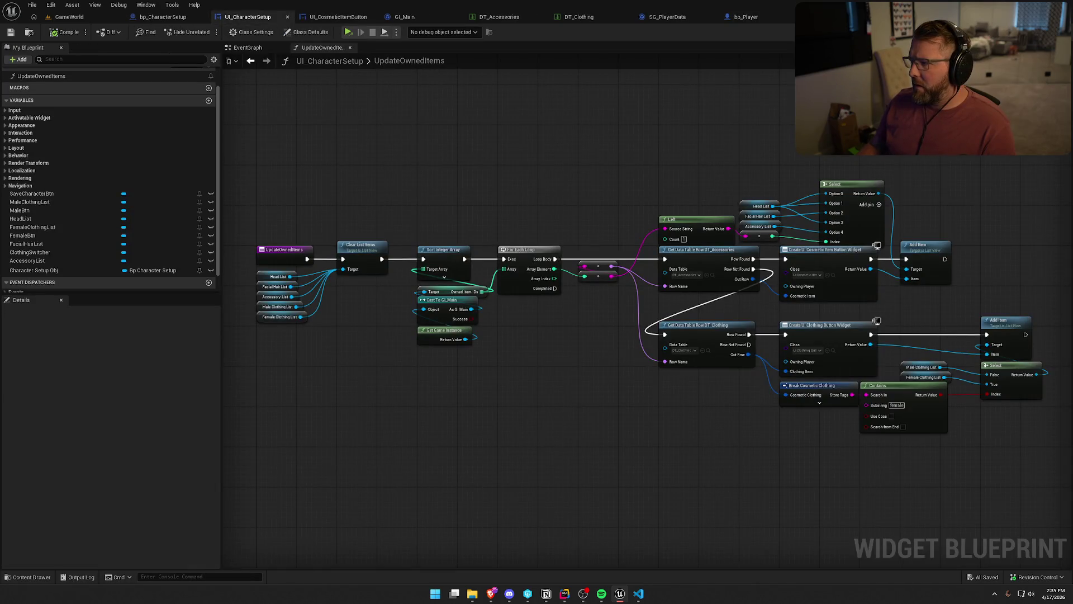
# - Wrap the HeadList's Size Box in a new Border in the UI_CharacterSetup designer
pyautogui.click(1037, 32)
pyautogui.click(417, 109)
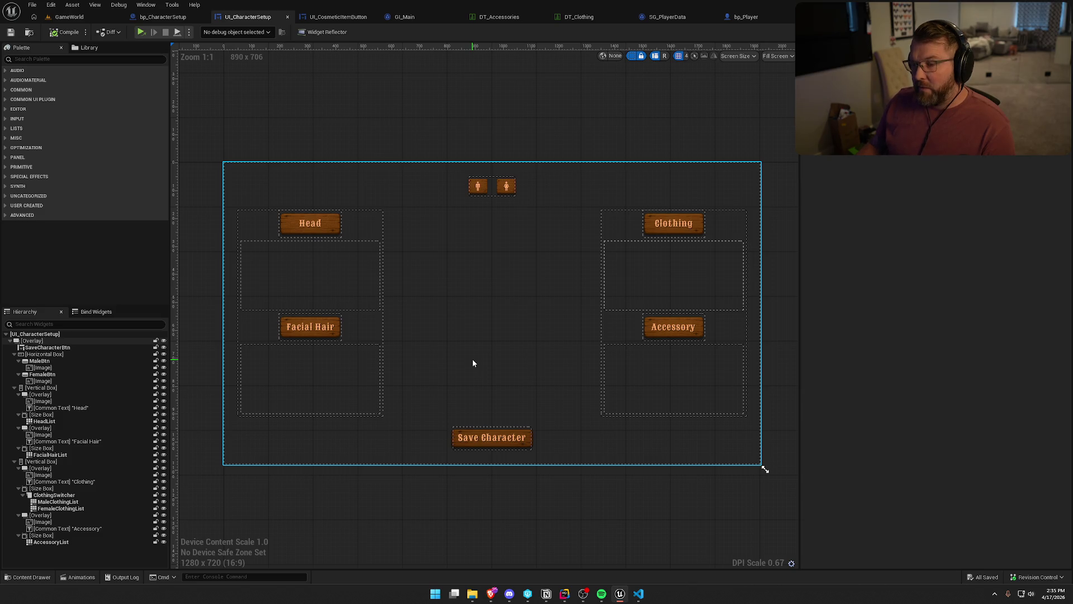
pyautogui.click(296, 296)
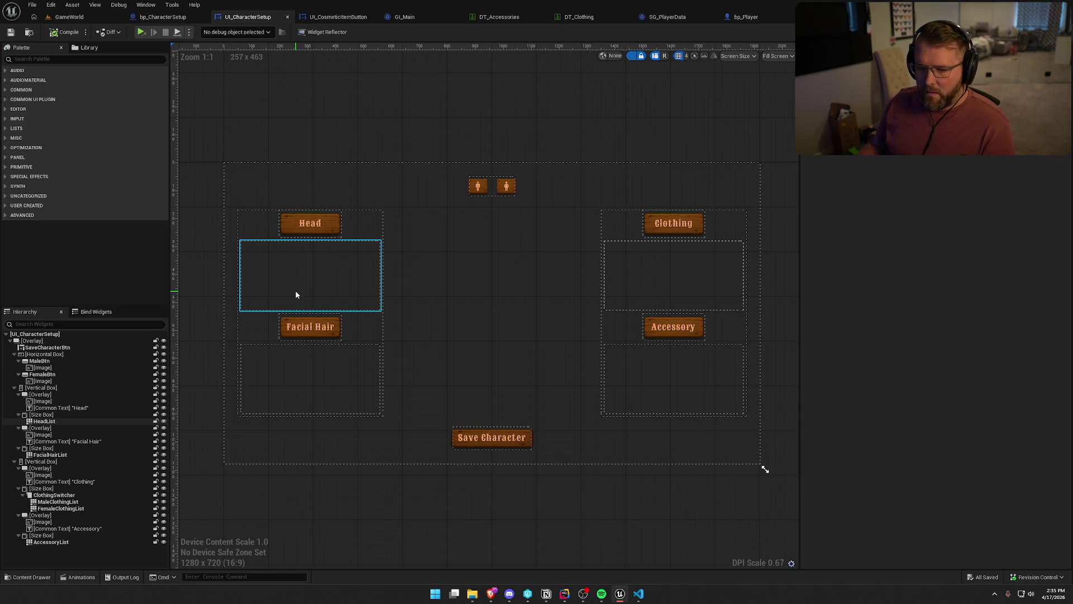
pyautogui.click(295, 290)
pyautogui.click(41, 415)
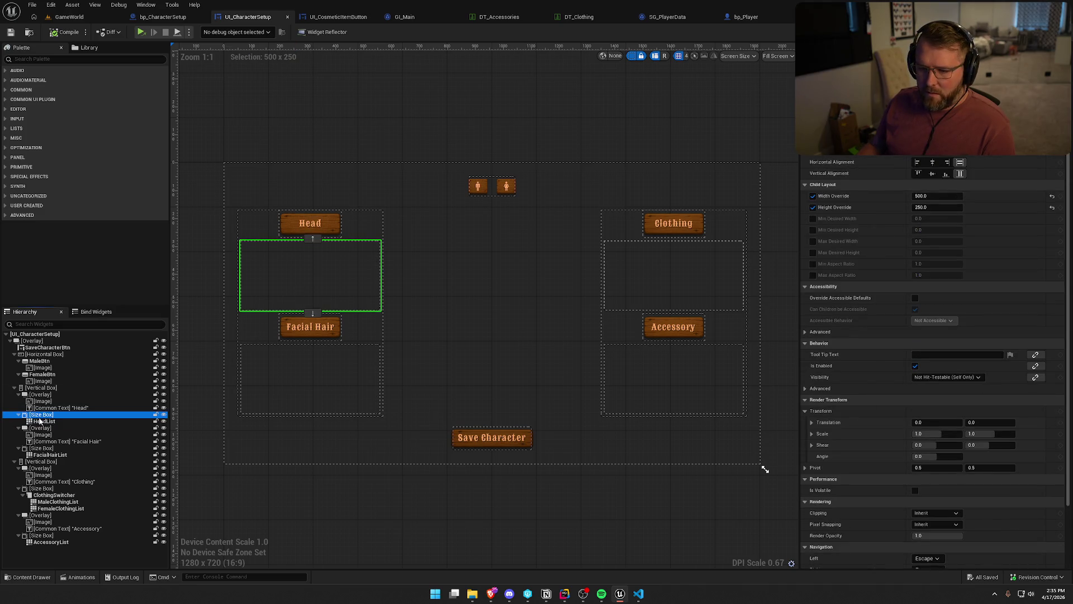
pyautogui.rightClick(40, 417)
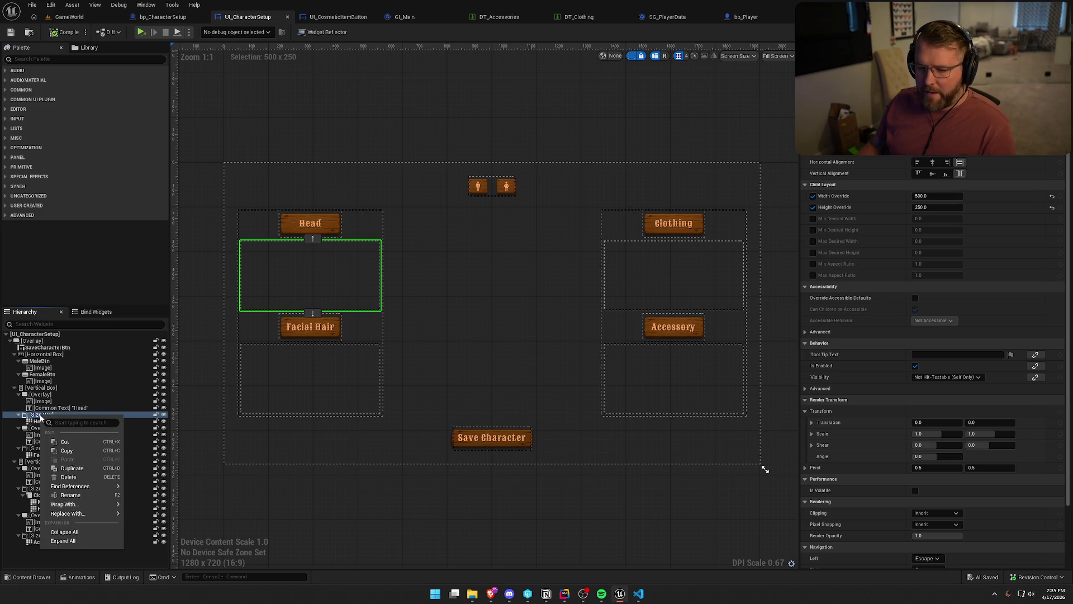
pyautogui.moveTo(84, 504)
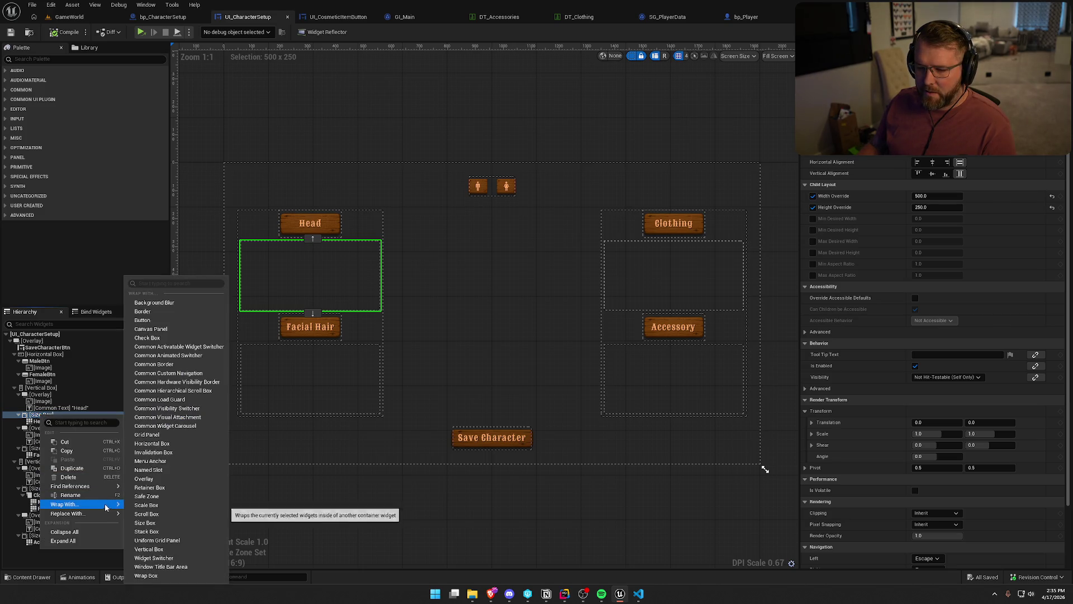
pyautogui.click(179, 316)
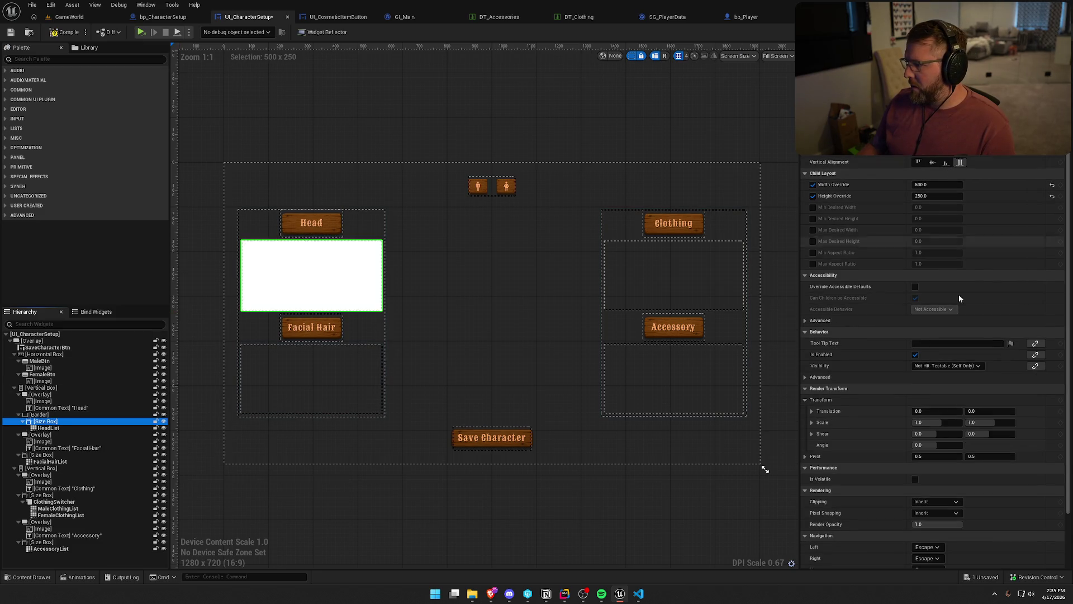
# - Set the Border's brush image to LargeWoodBG and center its content horizontally and vertically
pyautogui.click(40, 414)
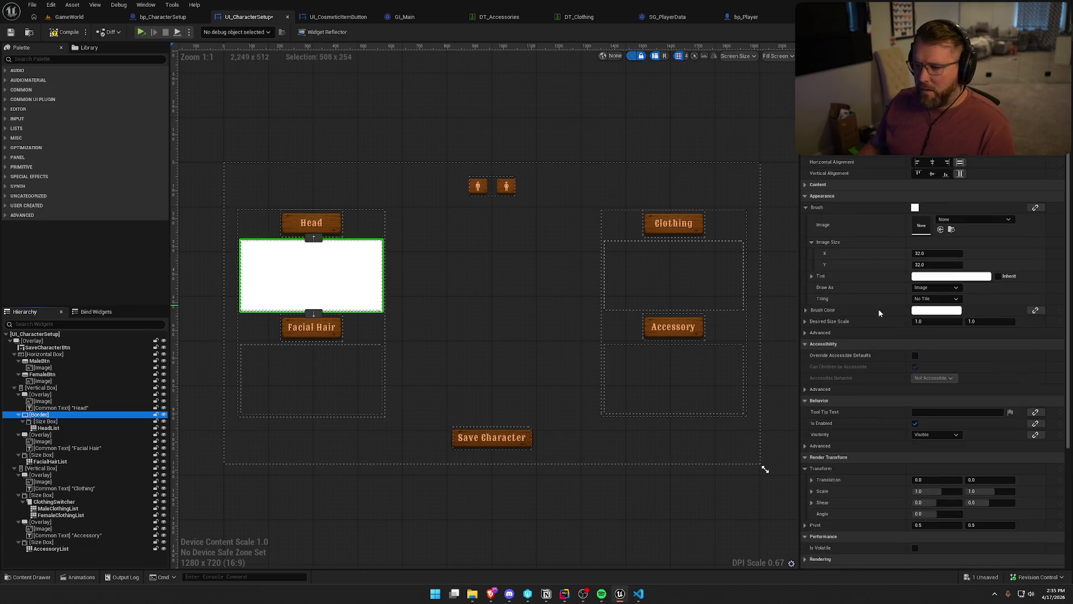
pyautogui.hotkey('ctrl', 'space')
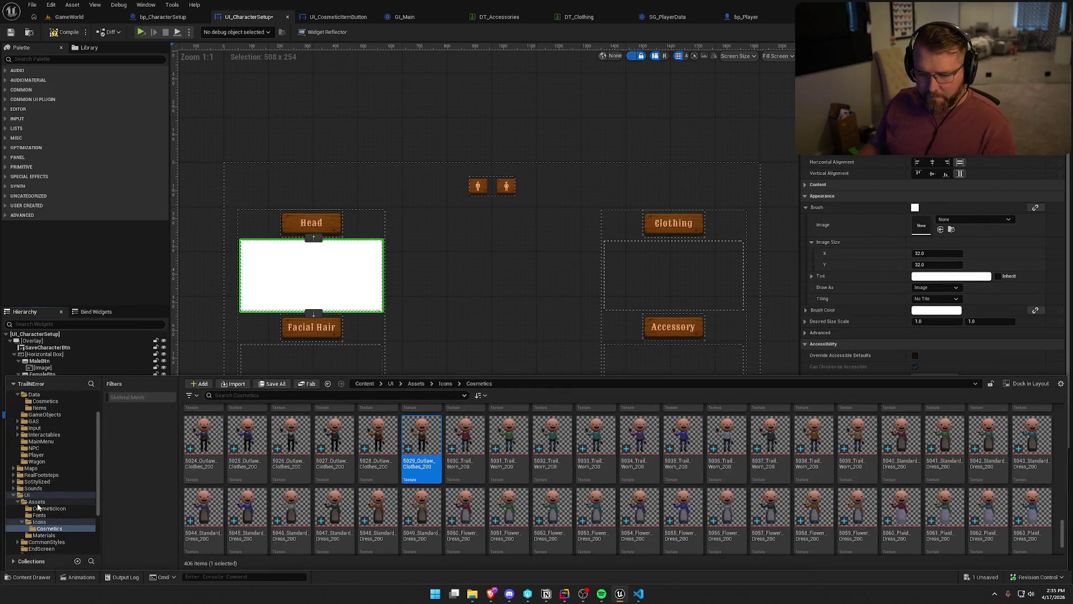
pyautogui.click(56, 502)
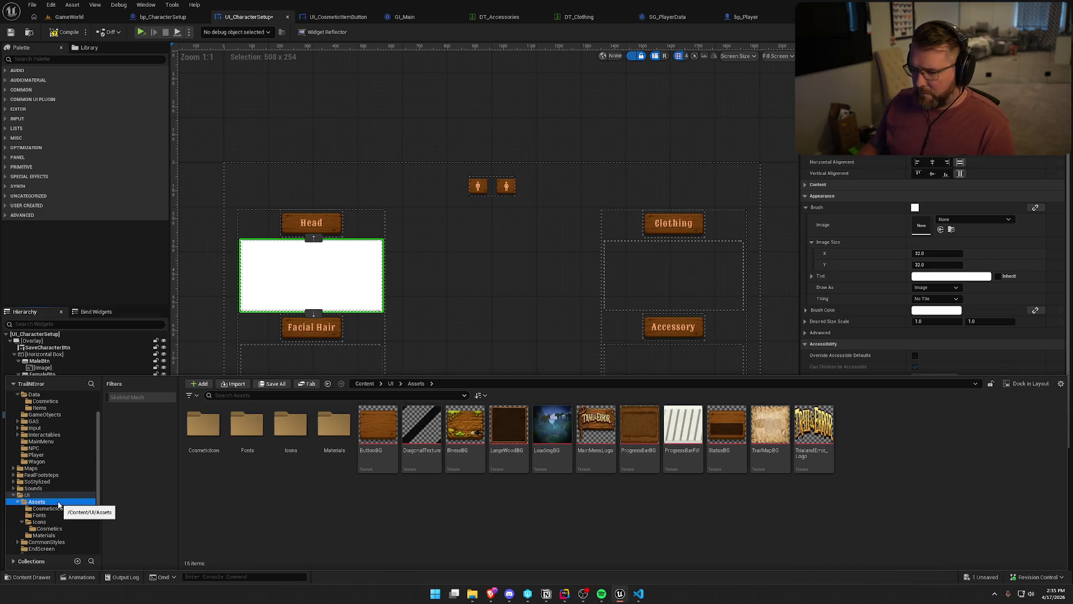
pyautogui.click(509, 433)
pyautogui.moveTo(531, 423); pyautogui.dragTo(921, 225)
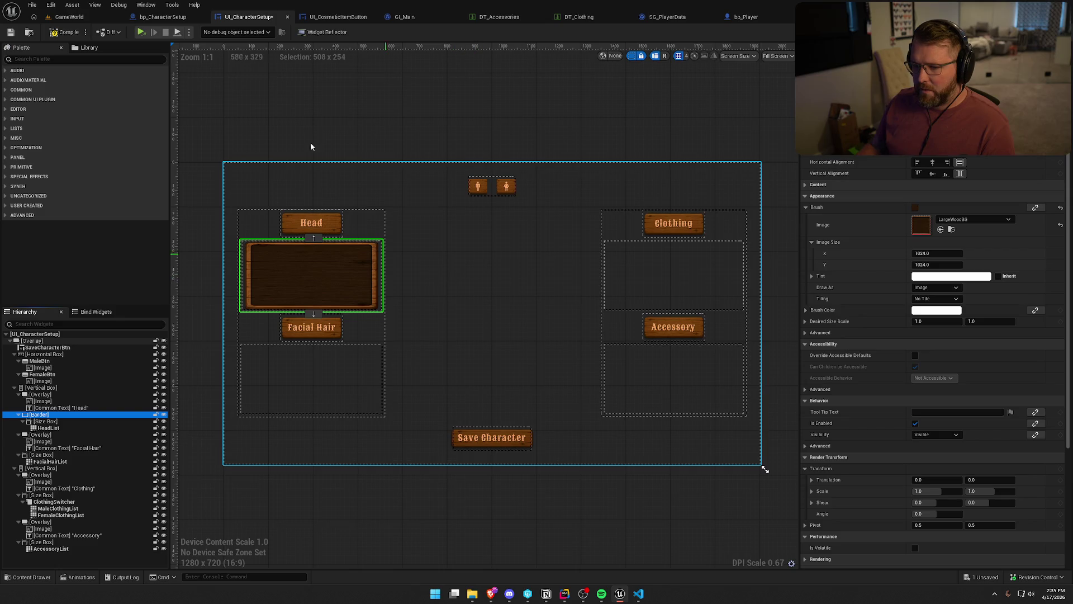
pyautogui.scroll(5, 352, 215)
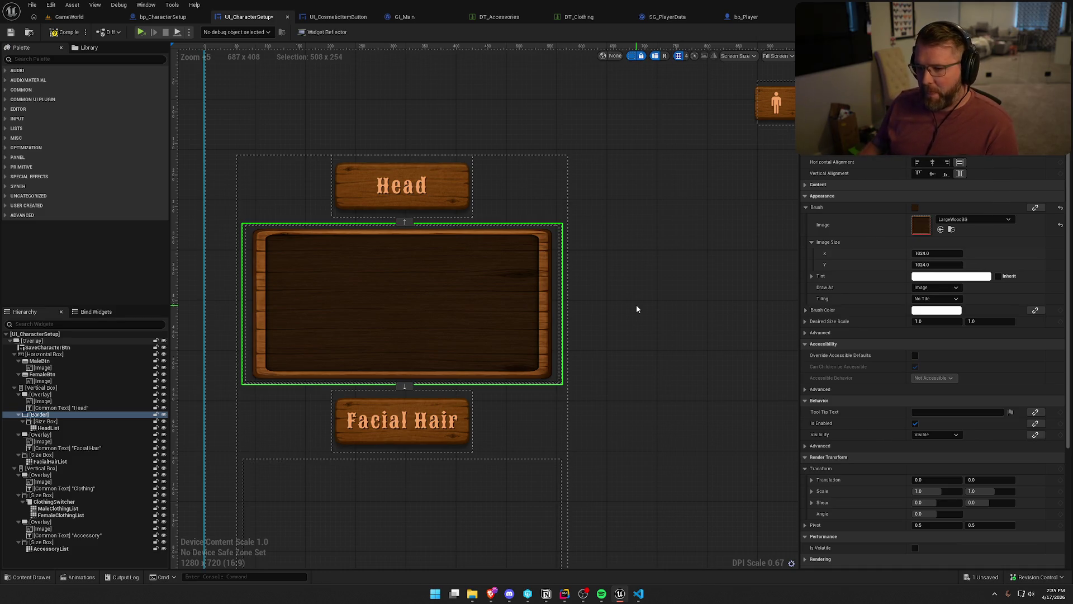
pyautogui.click(932, 162)
pyautogui.click(933, 173)
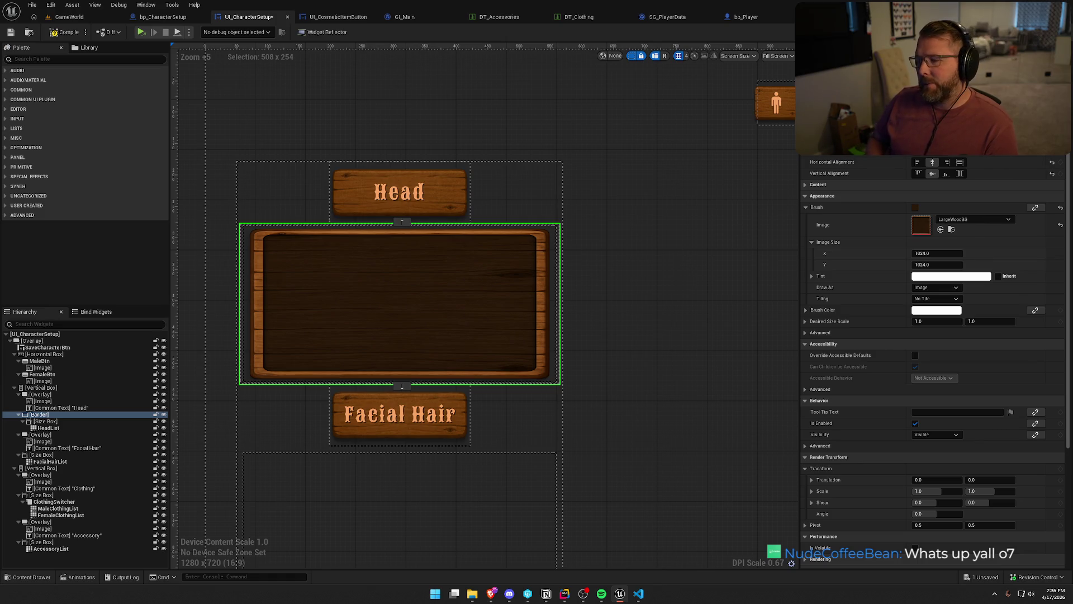
# - Hide widget outlines and reset the Head border's image size to 1024 × 1024
pyautogui.click(645, 283)
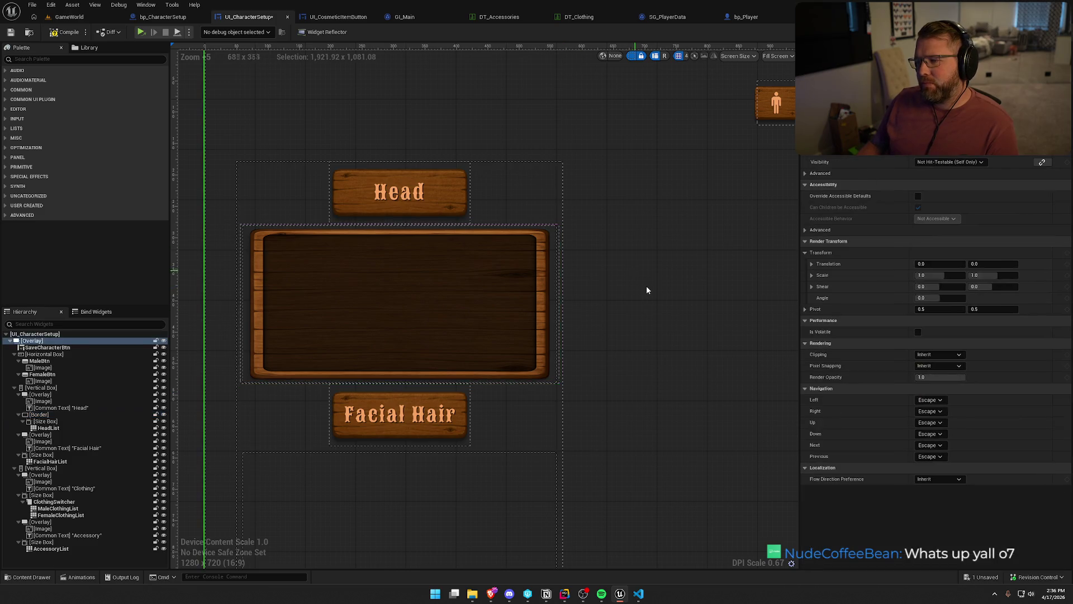
pyautogui.scroll(7, 688, 338)
pyautogui.moveTo(689, 337); pyautogui.dragTo(580, 350)
pyautogui.click(632, 56)
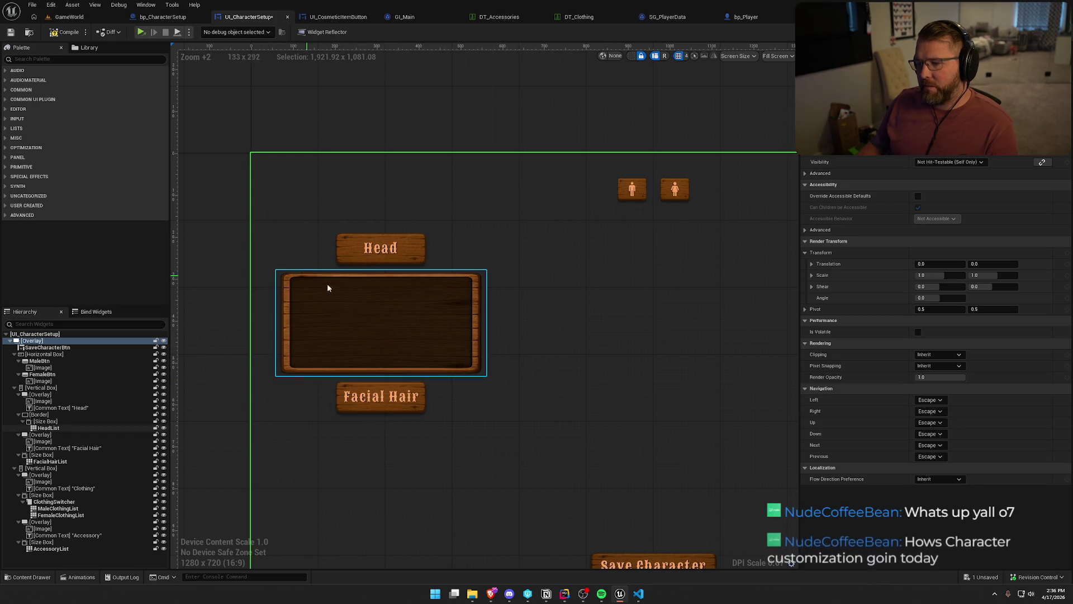
pyautogui.click(372, 299)
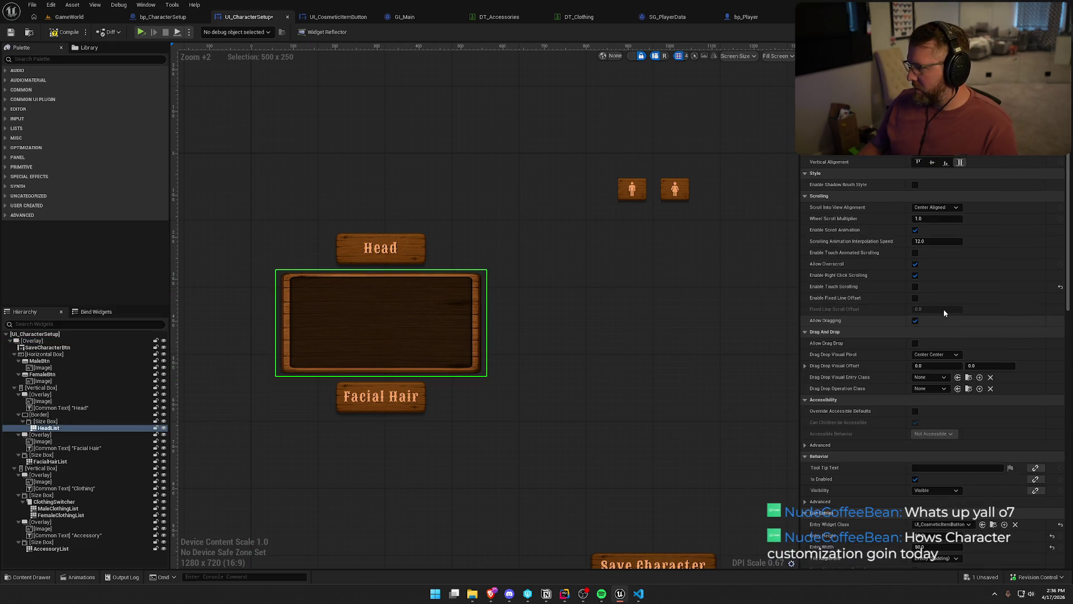
pyautogui.click(39, 414)
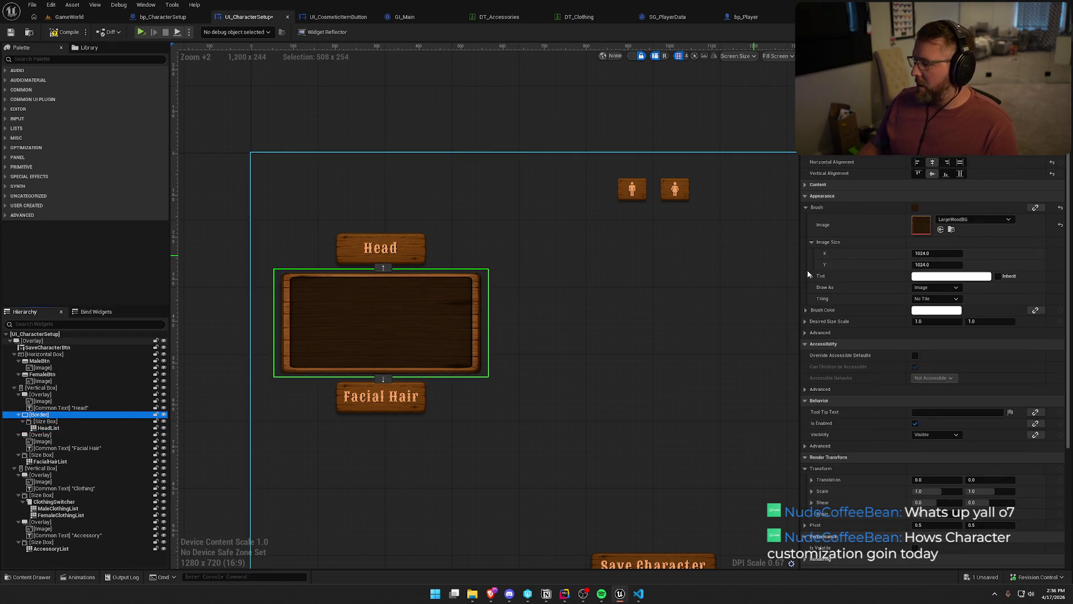
pyautogui.moveTo(934, 254); pyautogui.dragTo(906, 253)
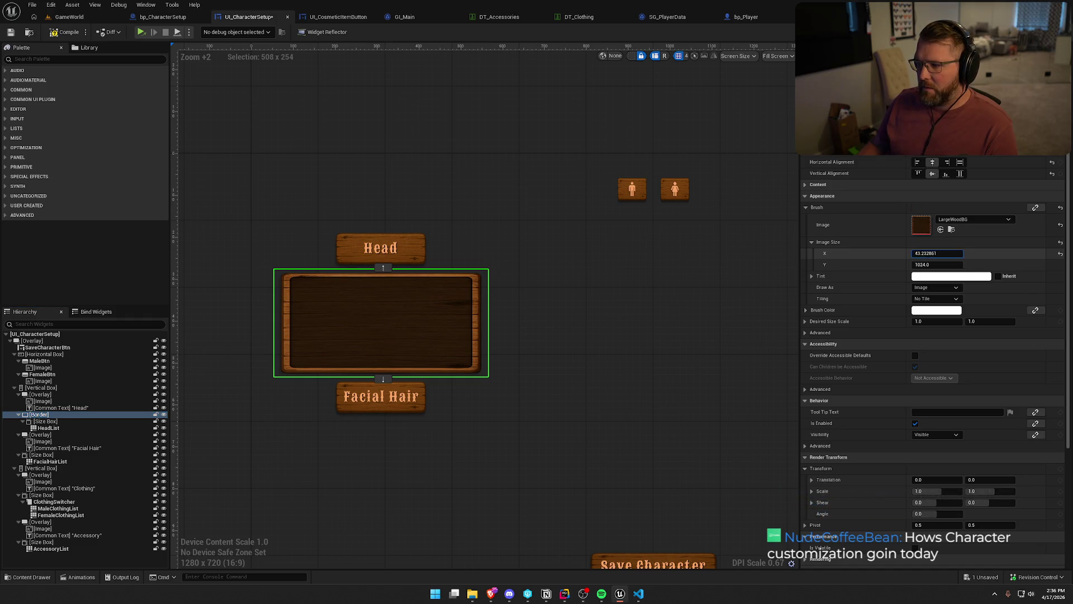
pyautogui.moveTo(938, 254); pyautogui.dragTo(962, 253)
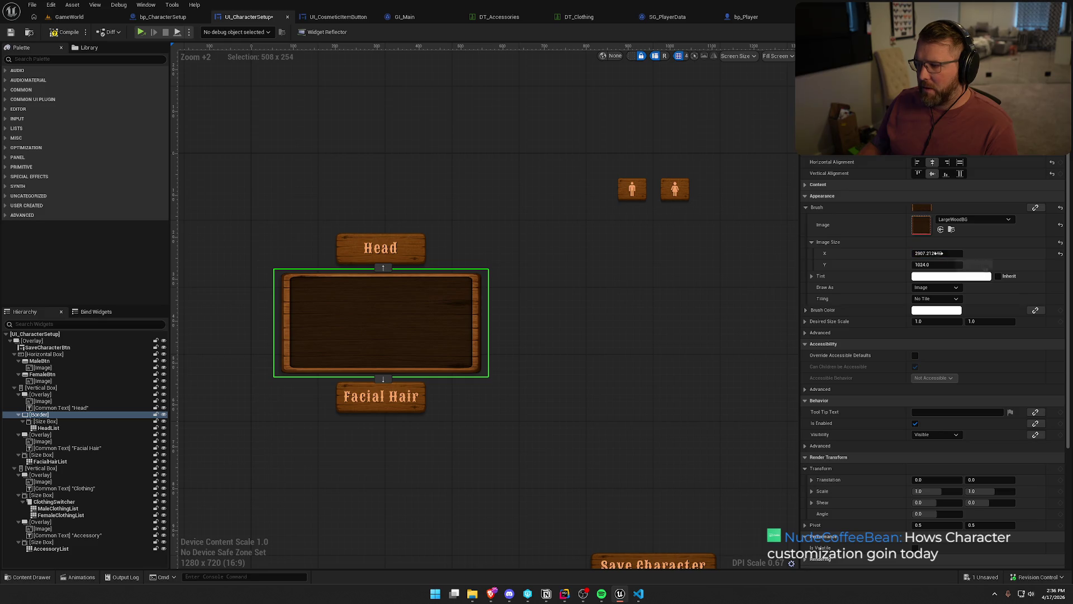
pyautogui.click(1060, 255)
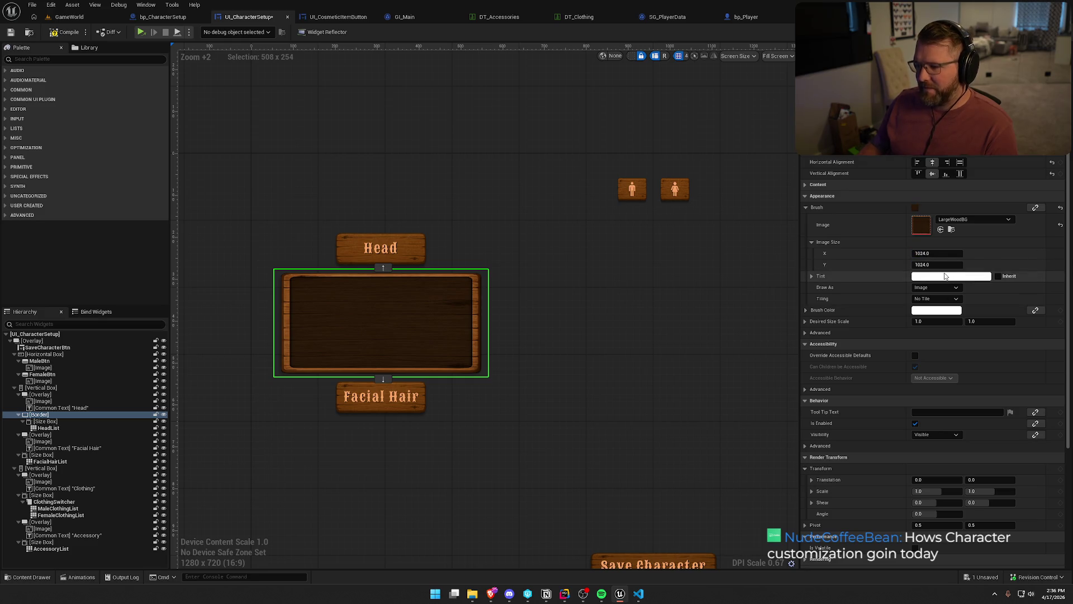
pyautogui.moveTo(935, 267); pyautogui.dragTo(889, 266)
pyautogui.click(1061, 265)
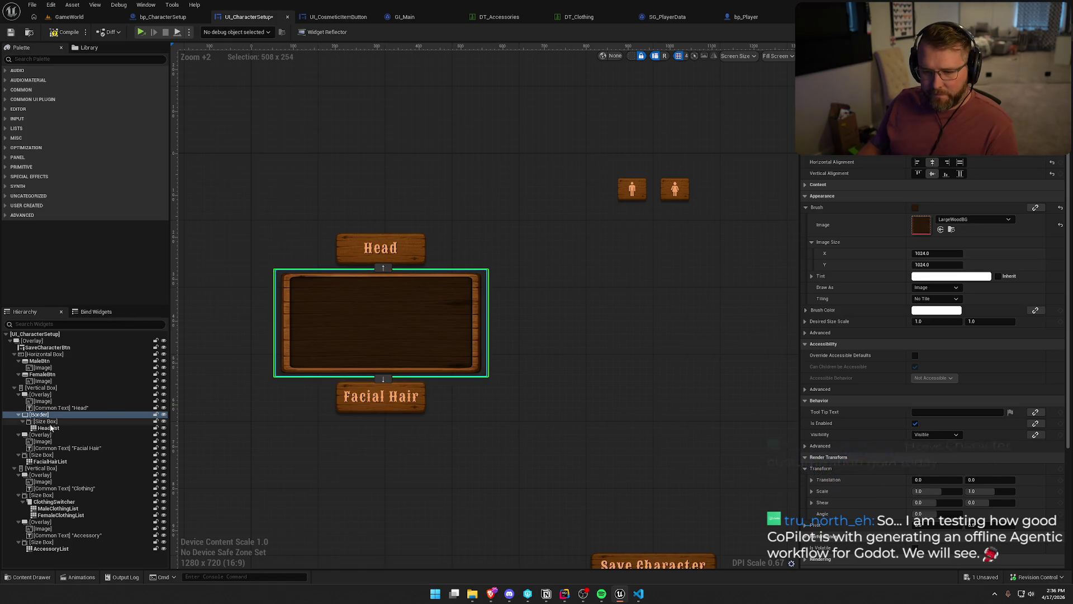
pyautogui.click(46, 421)
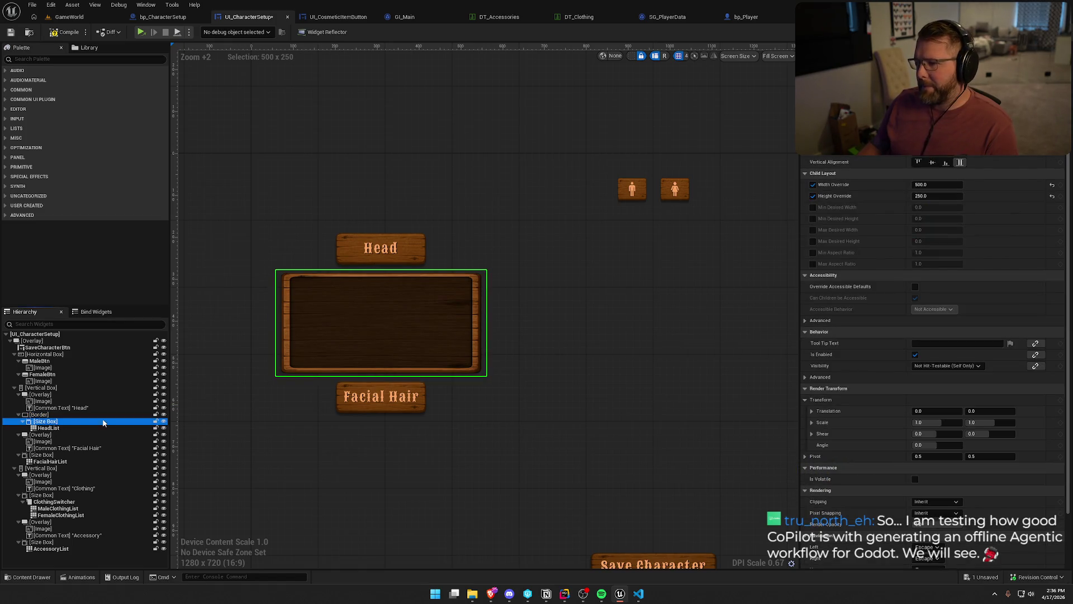
# - Set the HeadList Size Box width and height overrides to 350
pyautogui.scroll(-3, 668, 387)
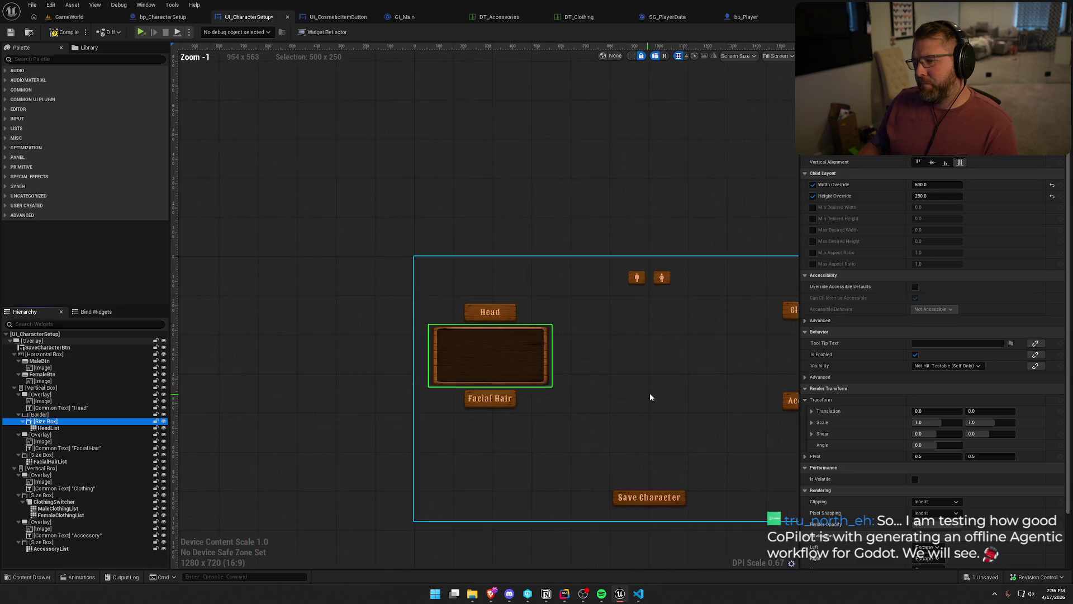
pyautogui.click(632, 56)
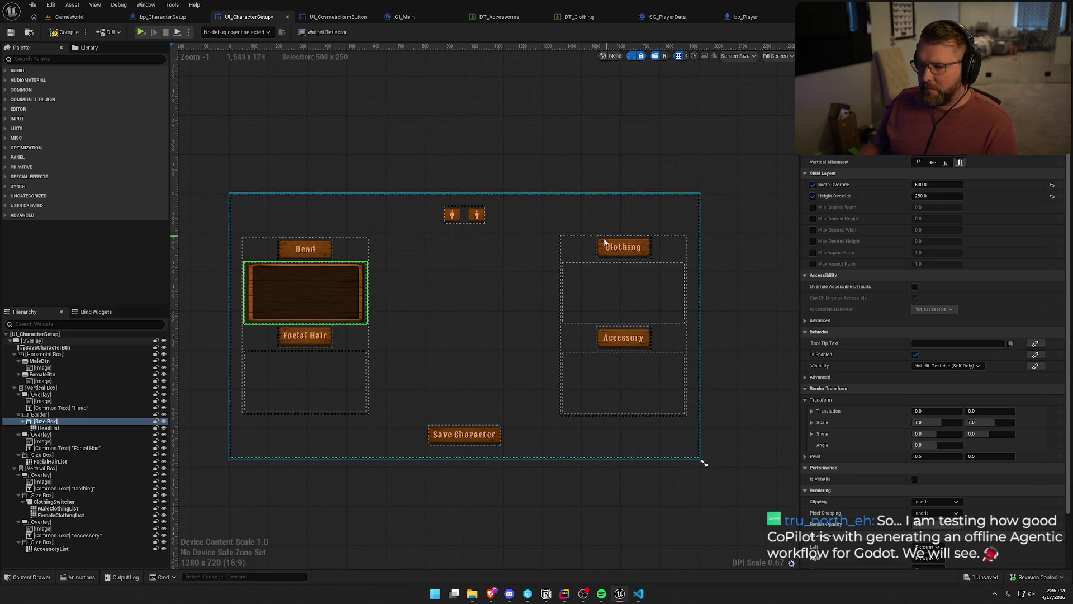
pyautogui.click(933, 196)
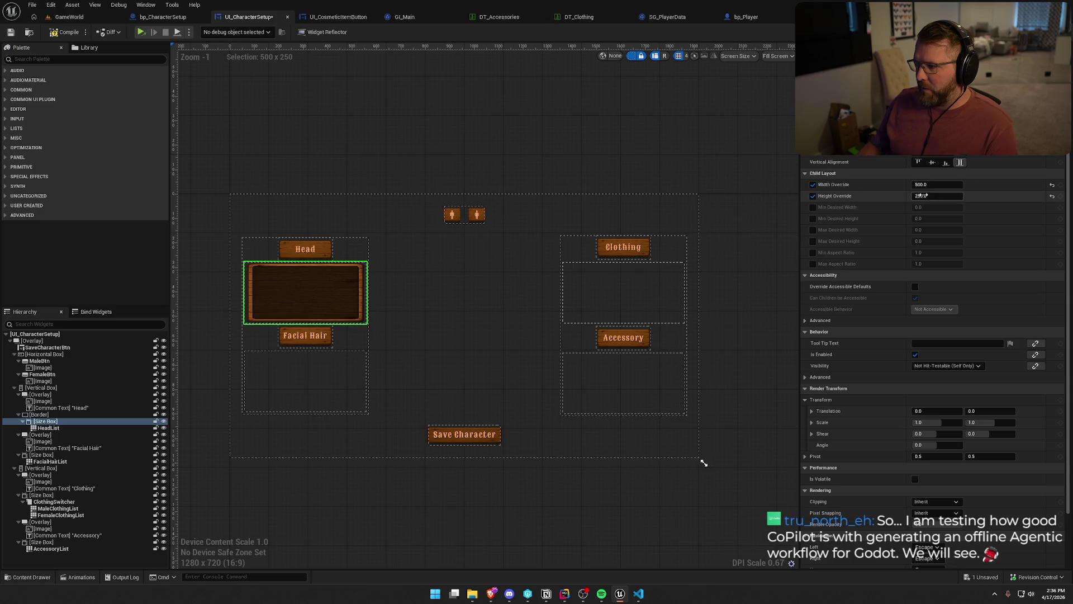
pyautogui.write('50')
pyautogui.press('Return')
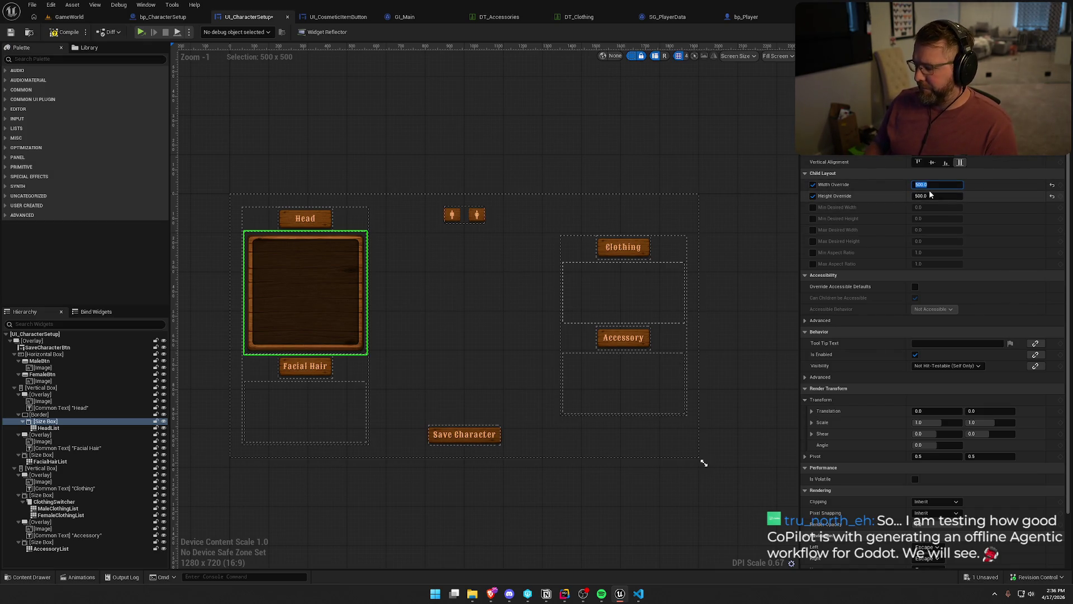
pyautogui.write('350')
pyautogui.press('Return')
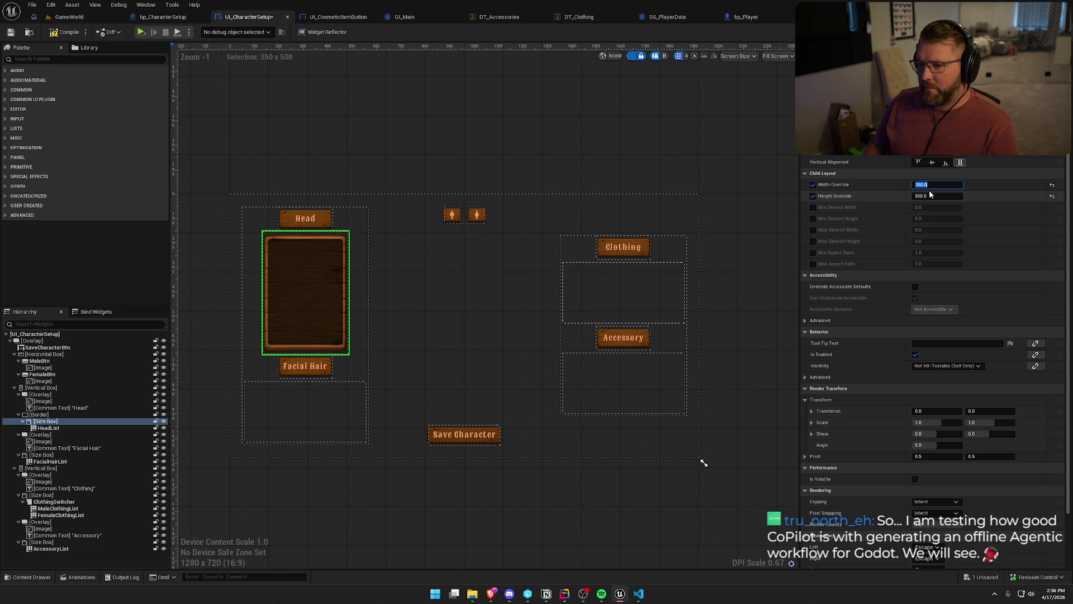
pyautogui.click(930, 196)
pyautogui.write('3560')
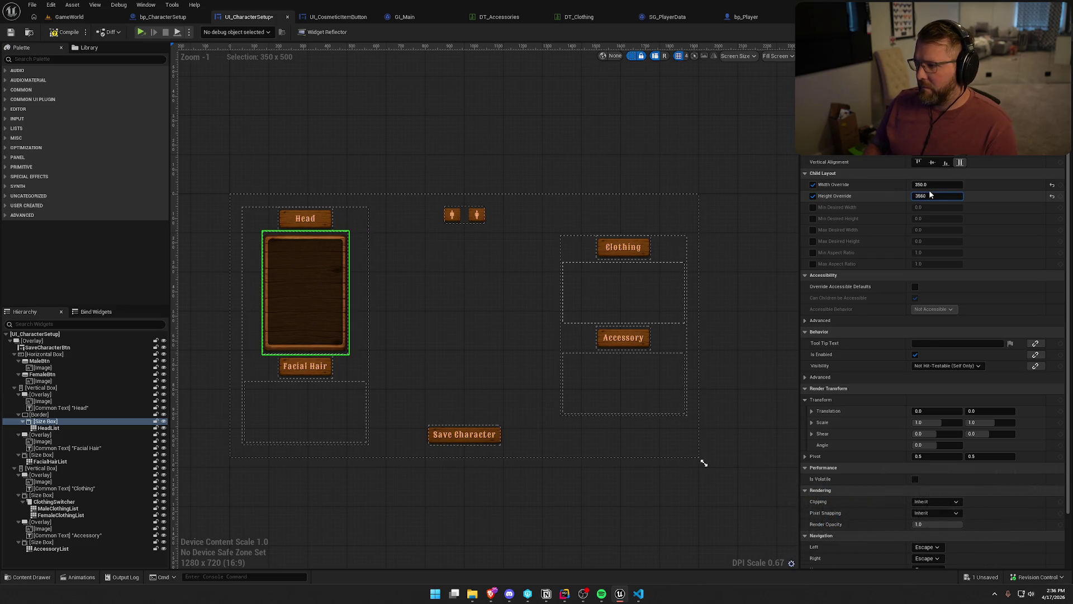
pyautogui.press('BackSpace')
pyautogui.press('BackSpace')
pyautogui.write('0')
pyautogui.press('Return')
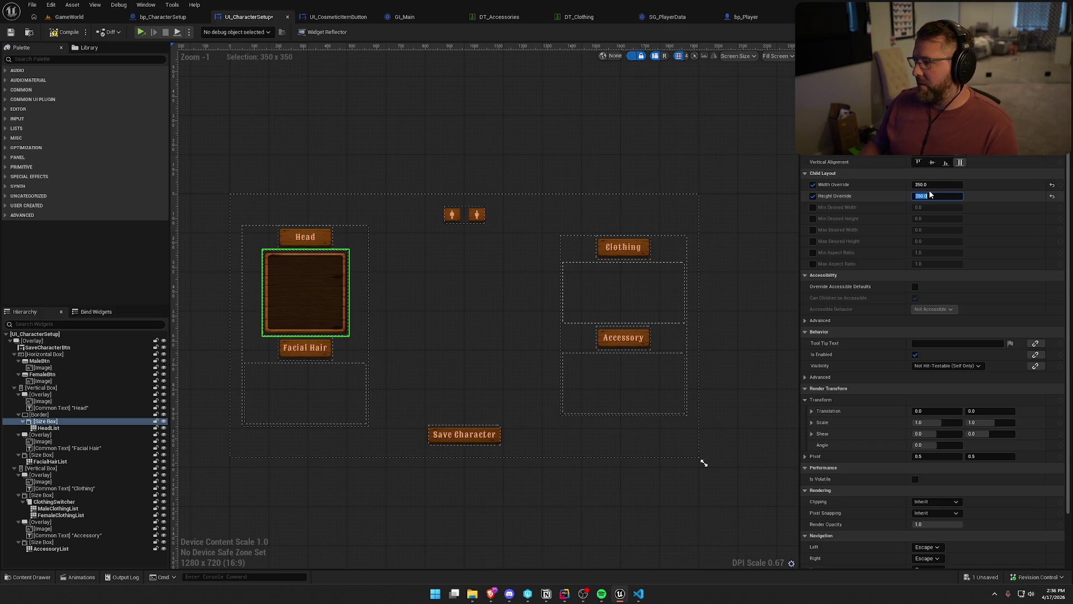
# - Change the HeadList Size Box overrides to 400 × 400 for a square frame
pyautogui.click(926, 188)
pyautogui.write('400')
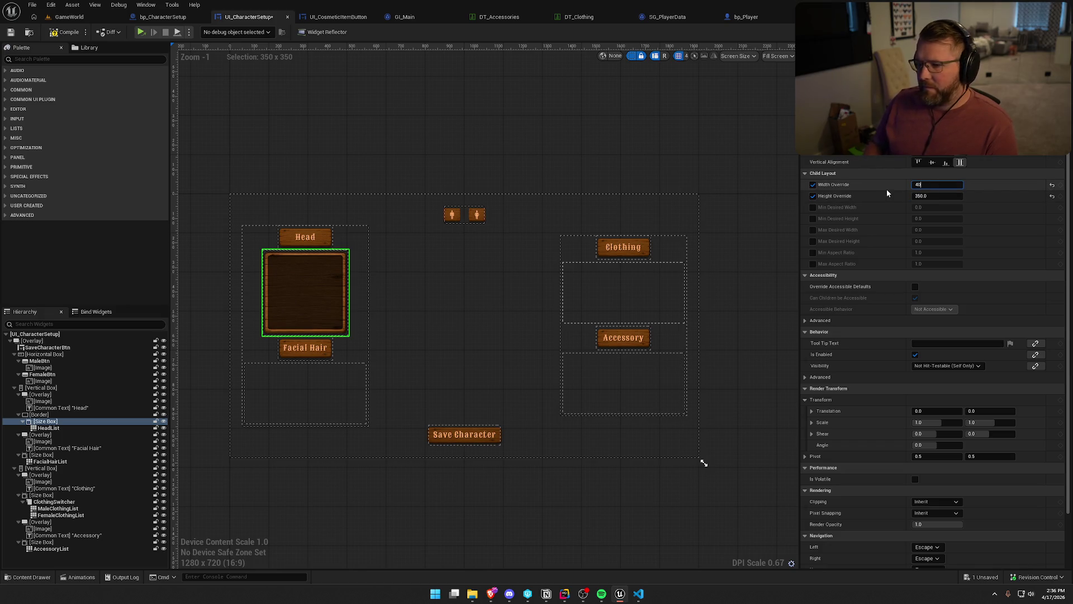
pyautogui.press('Return')
pyautogui.press('Tab')
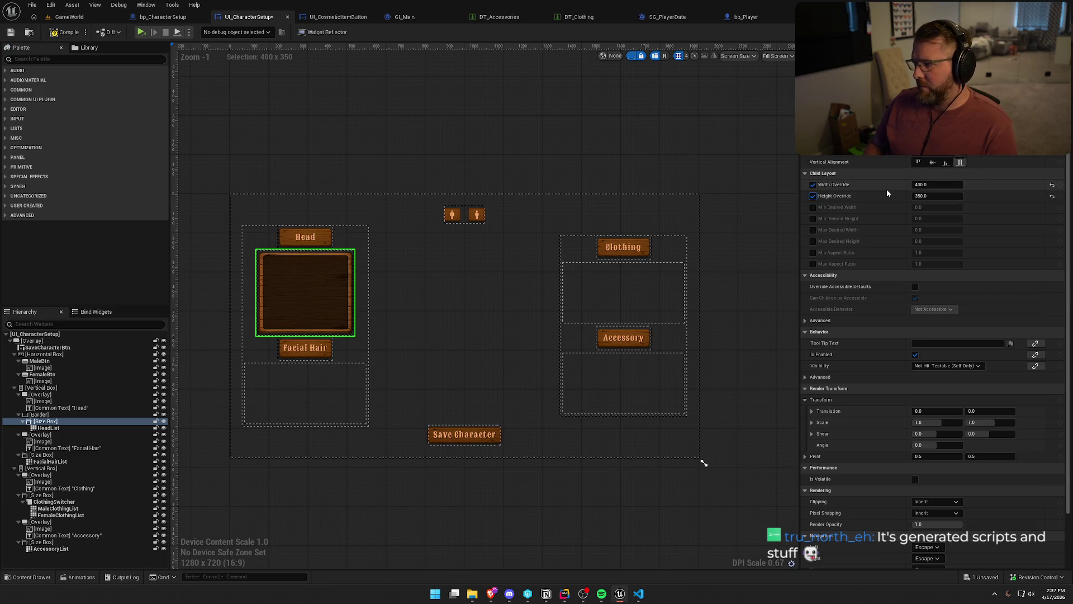
pyautogui.write('400')
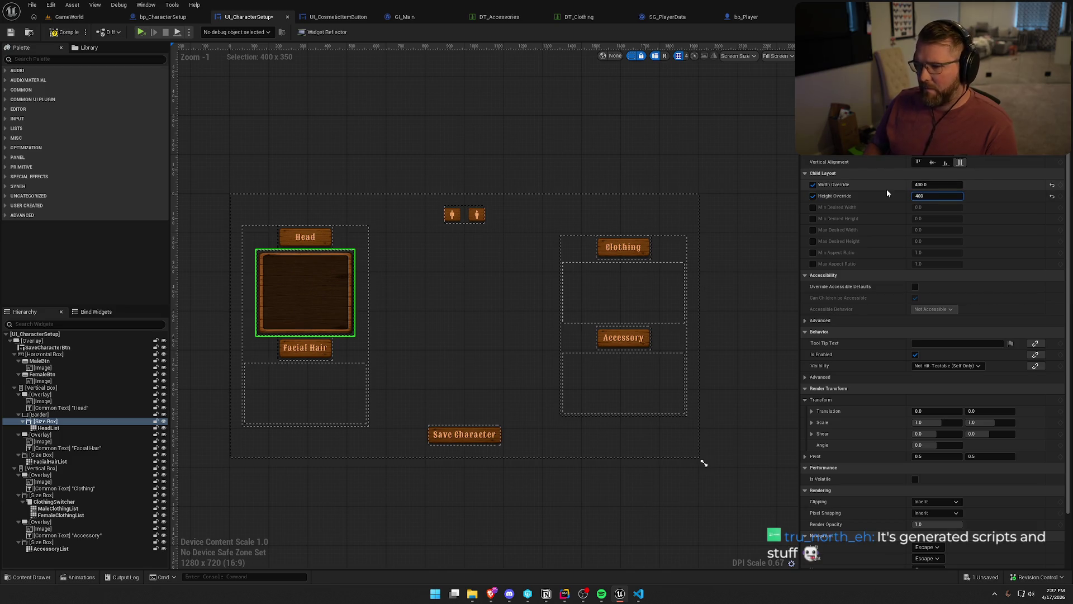
pyautogui.press('Return')
pyautogui.click(403, 161)
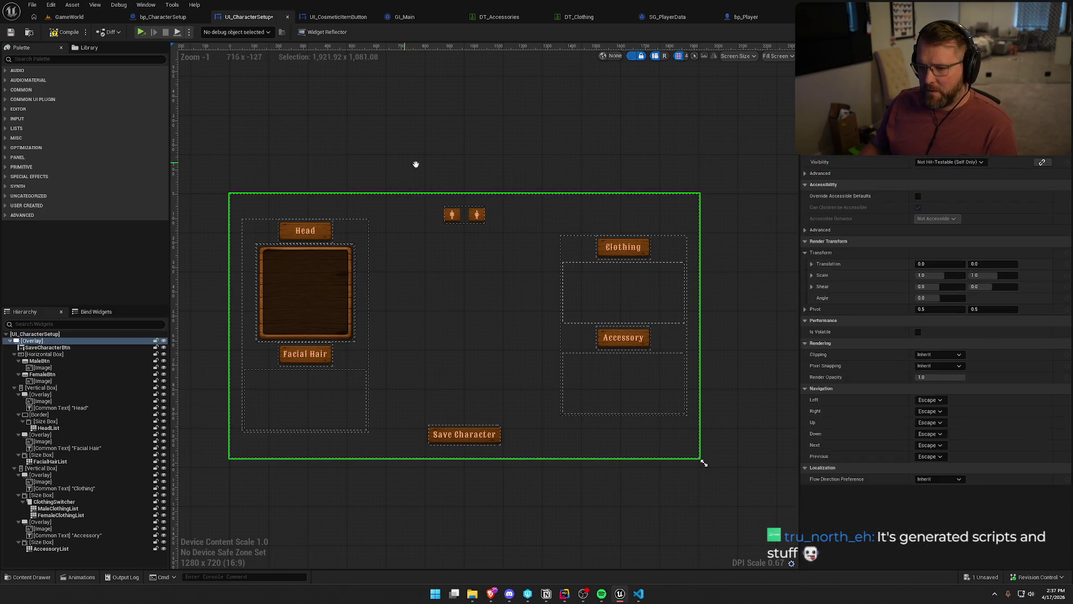
pyautogui.click(630, 57)
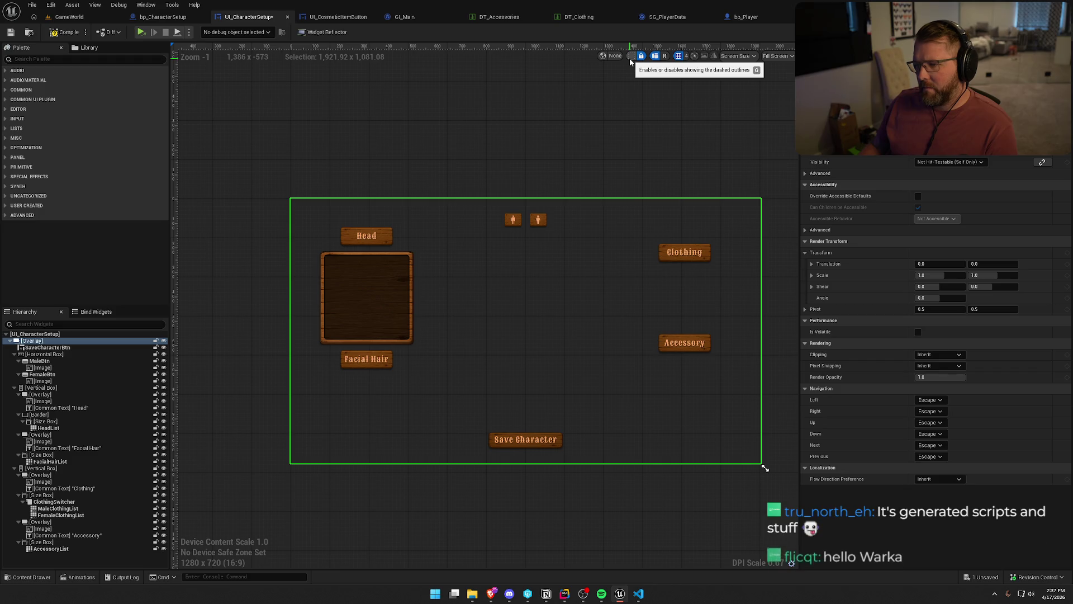
pyautogui.click(630, 58)
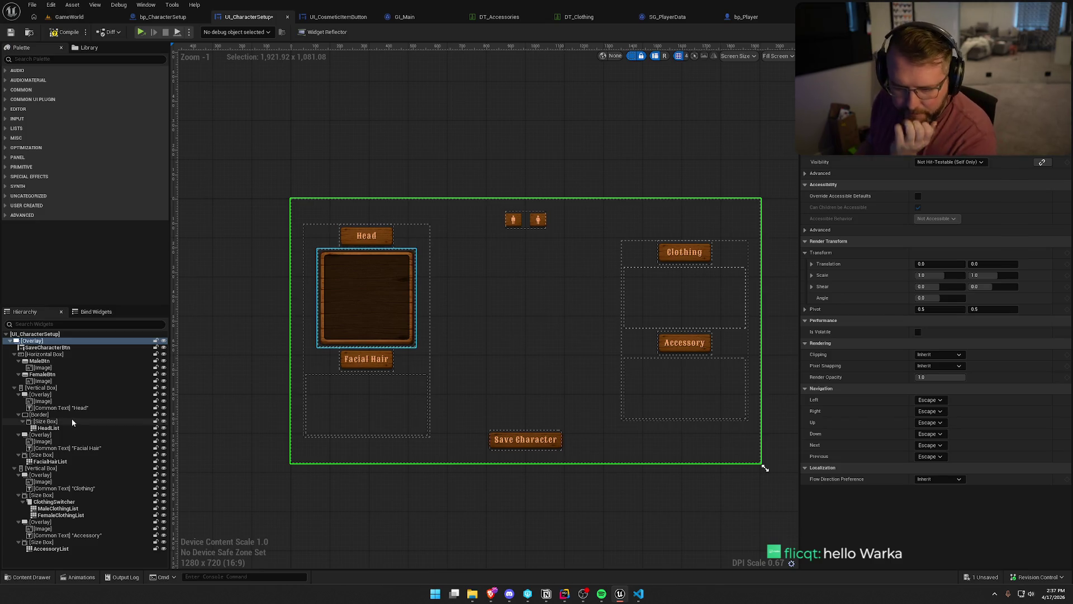
pyautogui.moveTo(509, 139); pyautogui.dragTo(494, 79)
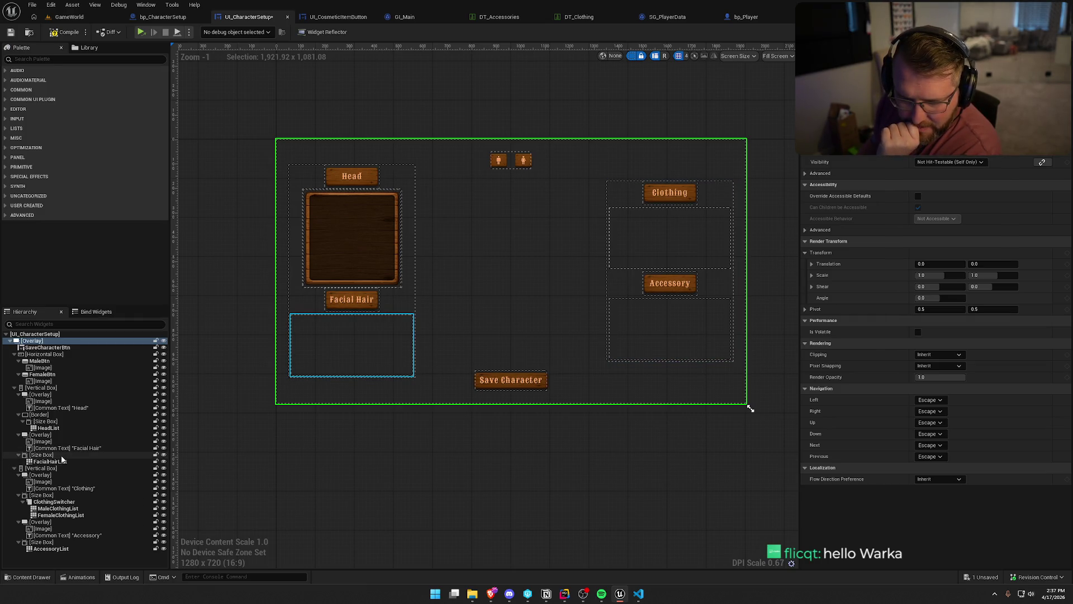
pyautogui.click(42, 455)
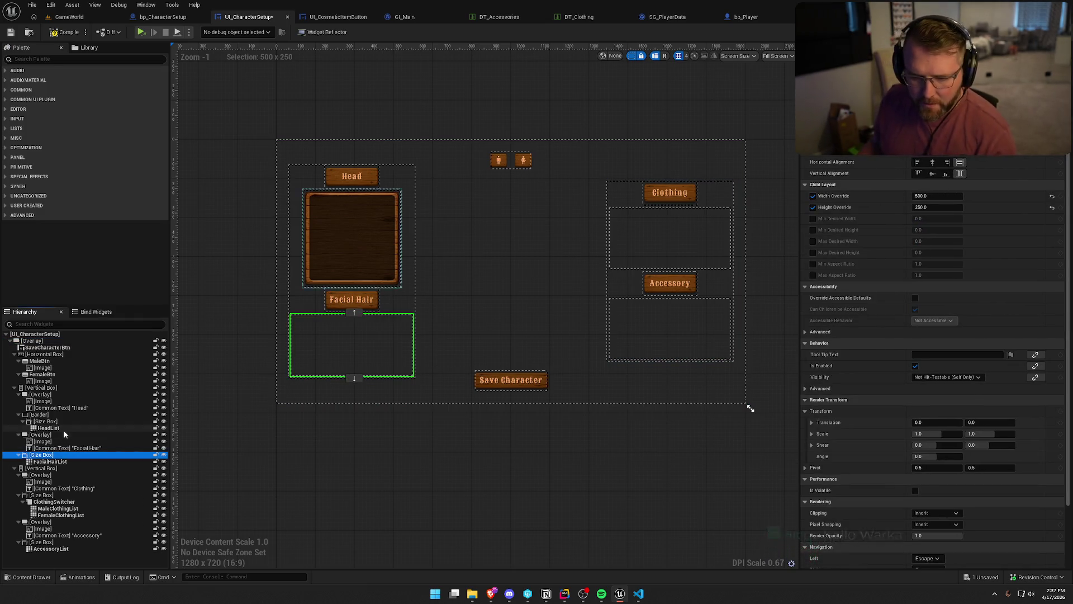
pyautogui.click(27, 428)
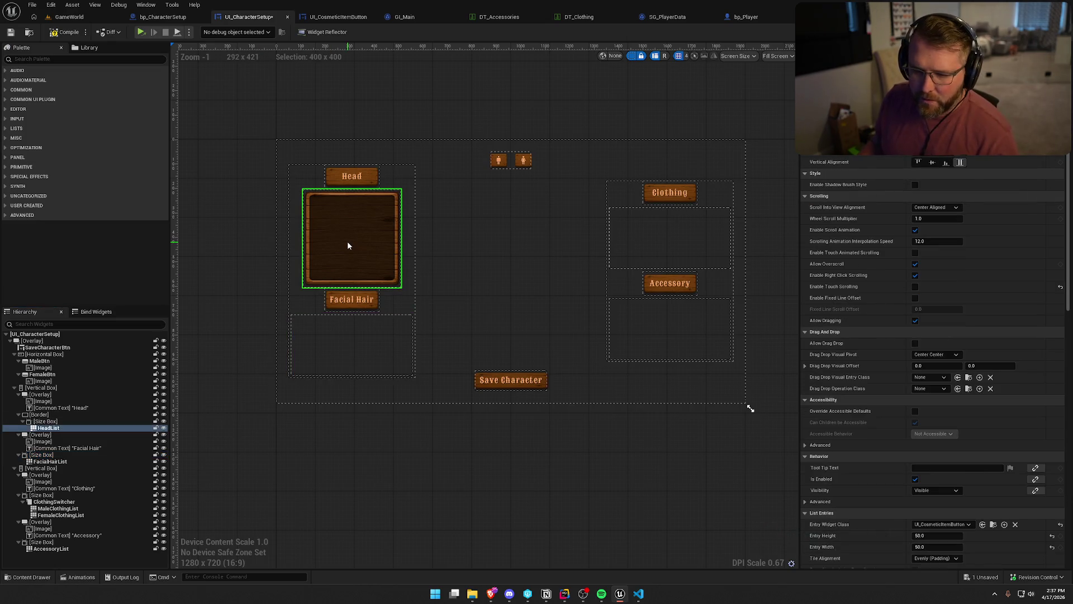
pyautogui.click(43, 415)
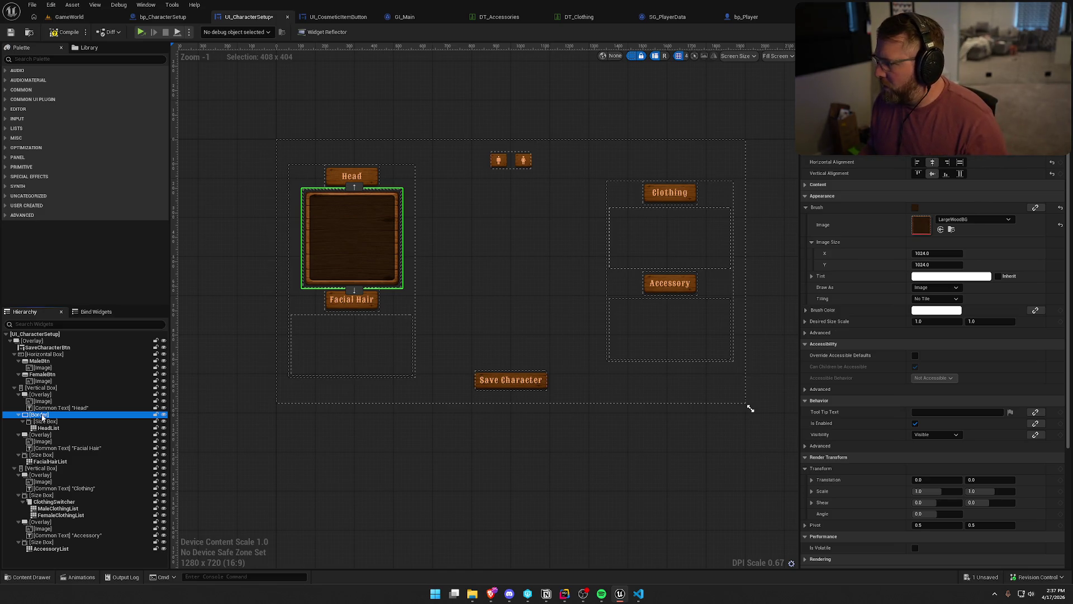
pyautogui.rightClick(43, 415)
# - Wrap the FacialHairList's Size Box in a new Border and select it
pyautogui.moveTo(81, 484)
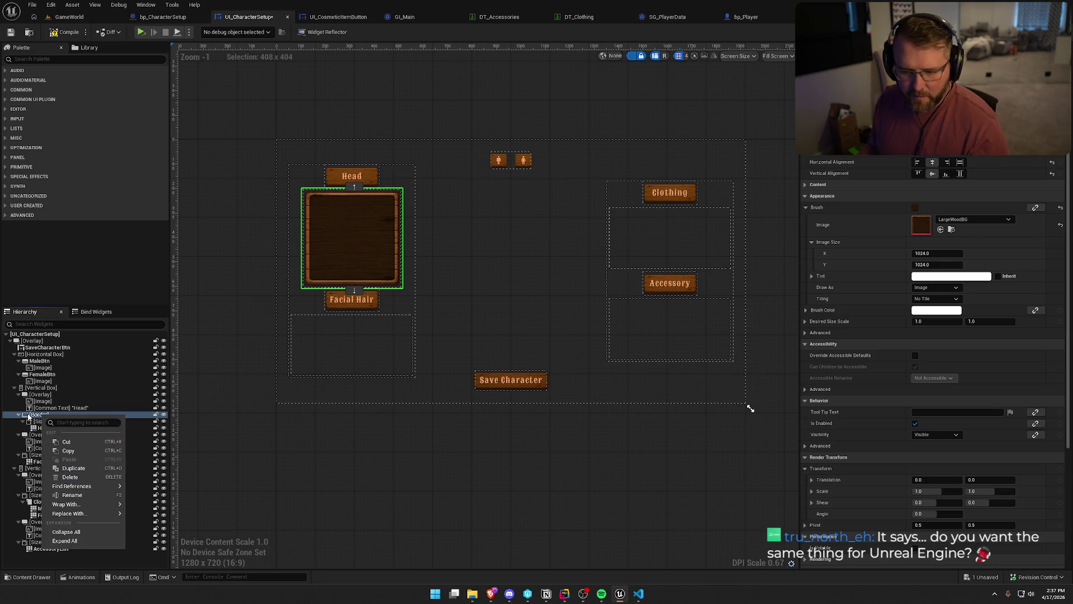
pyautogui.press('Escape')
pyautogui.click(350, 351)
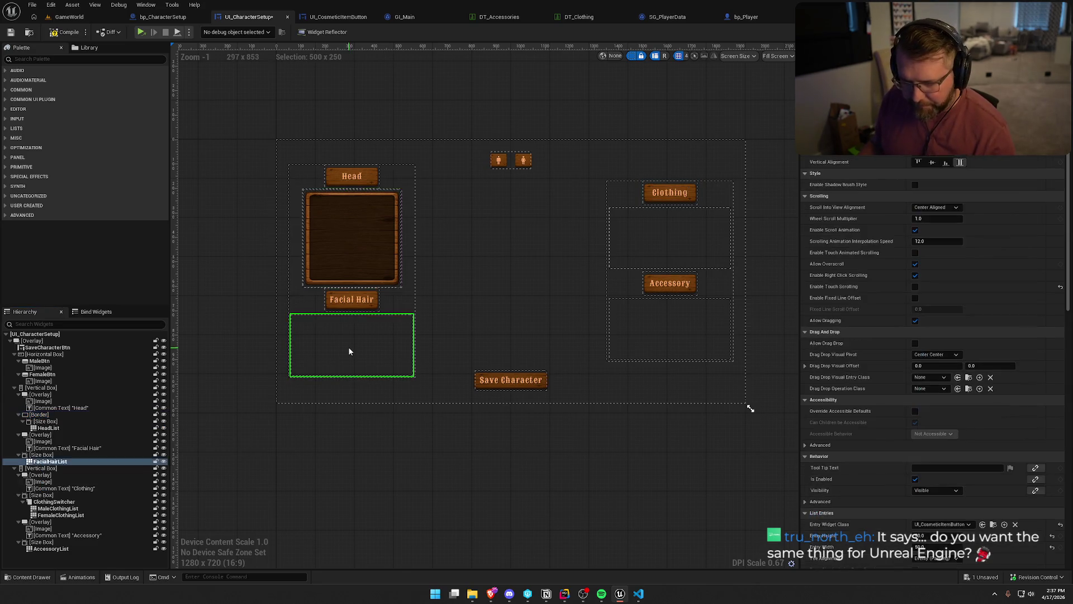
pyautogui.click(41, 455)
pyautogui.rightClick(54, 455)
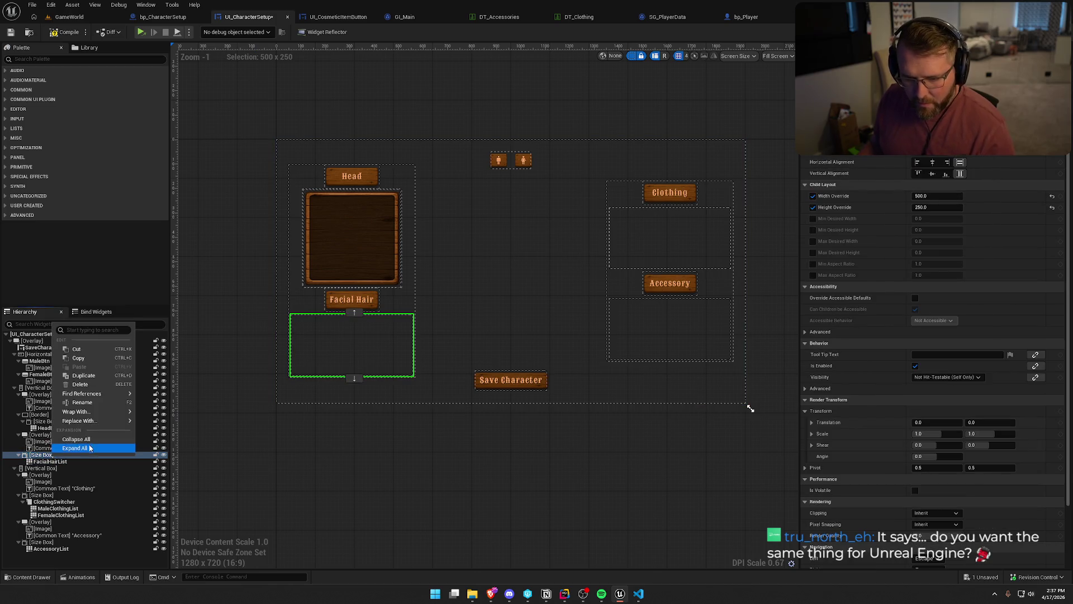
pyautogui.moveTo(104, 416)
pyautogui.click(155, 311)
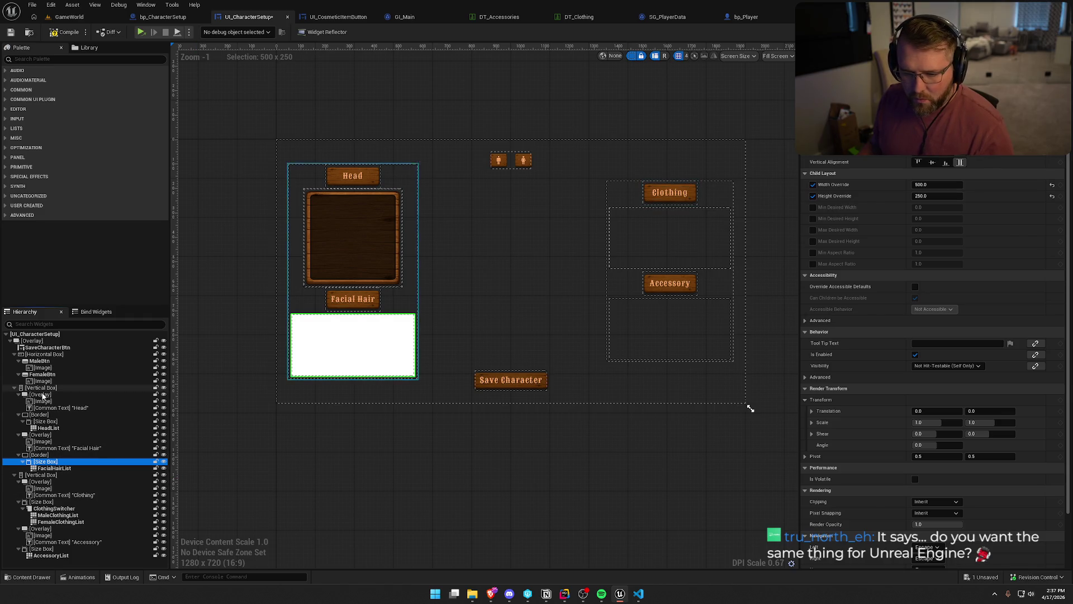
pyautogui.click(45, 415)
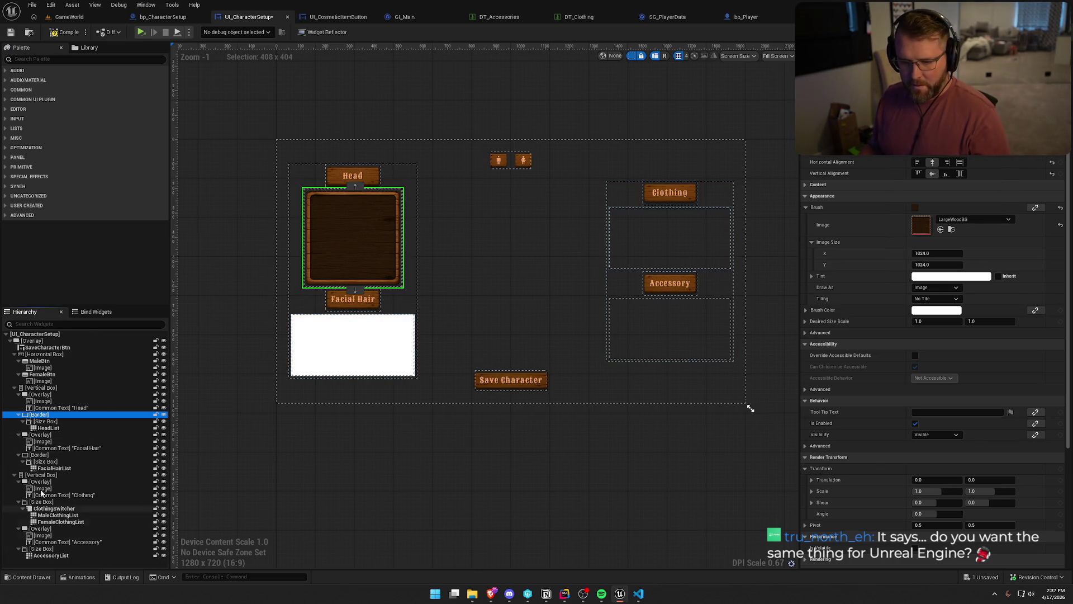
pyautogui.click(39, 455)
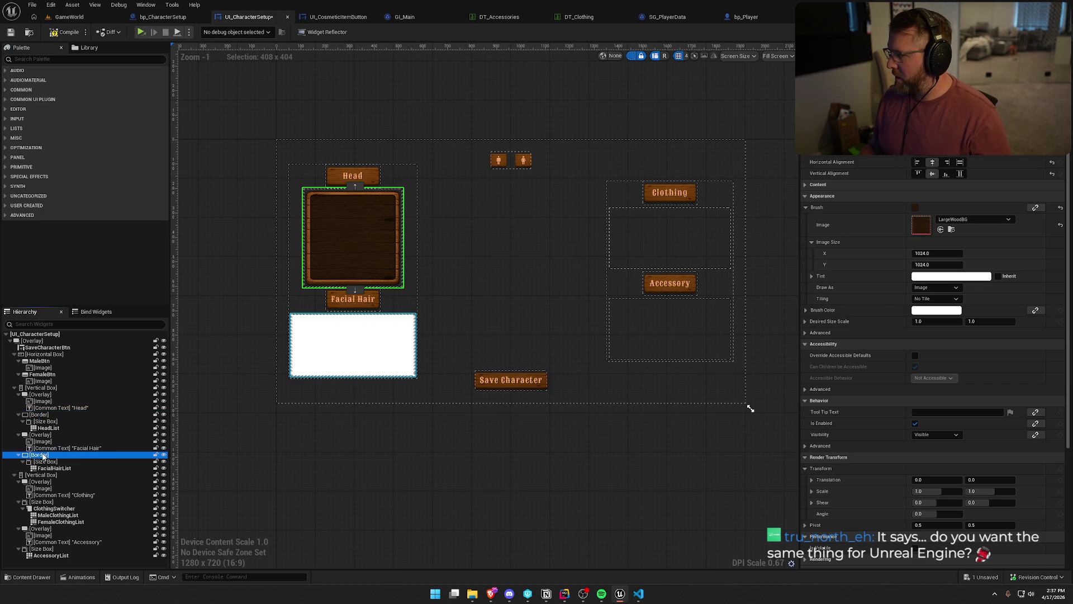
# - Set the Facial Hair border's brush image to LargeWoodBG
pyautogui.click(949, 220)
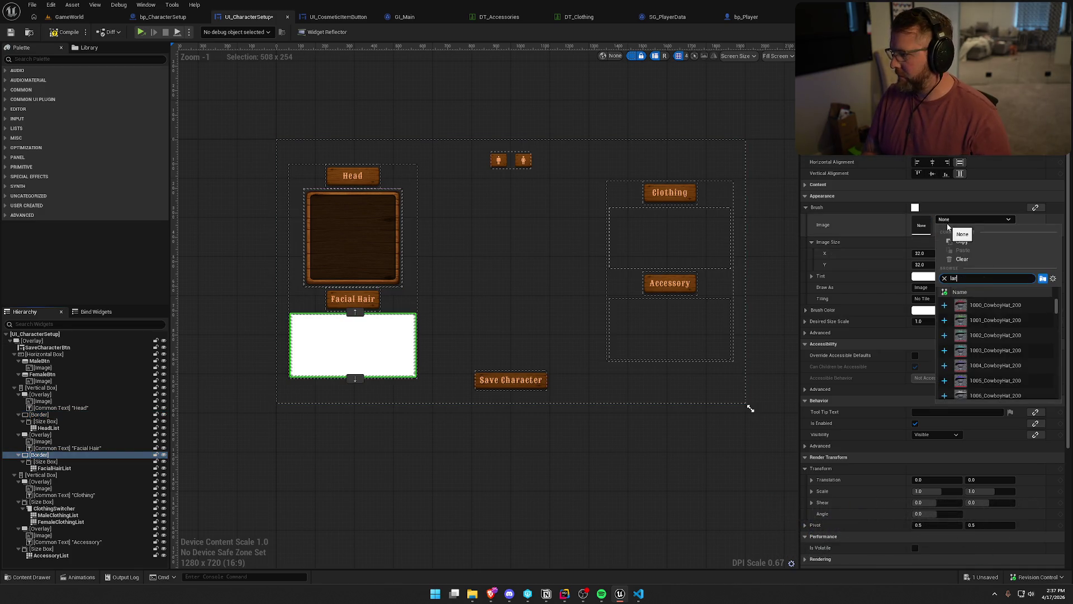
pyautogui.write('ge wood')
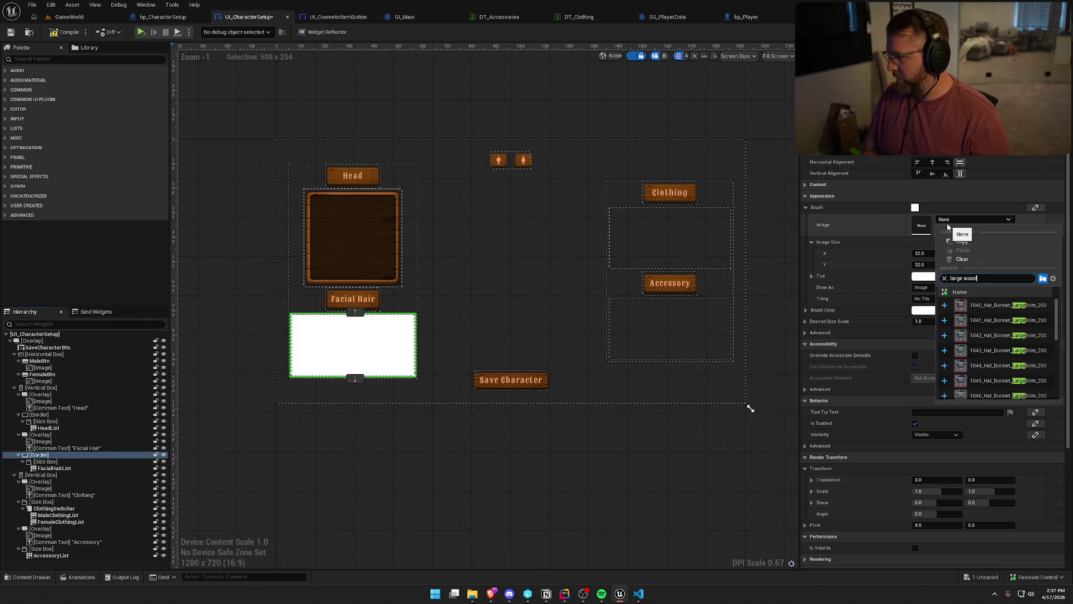
pyautogui.click(989, 305)
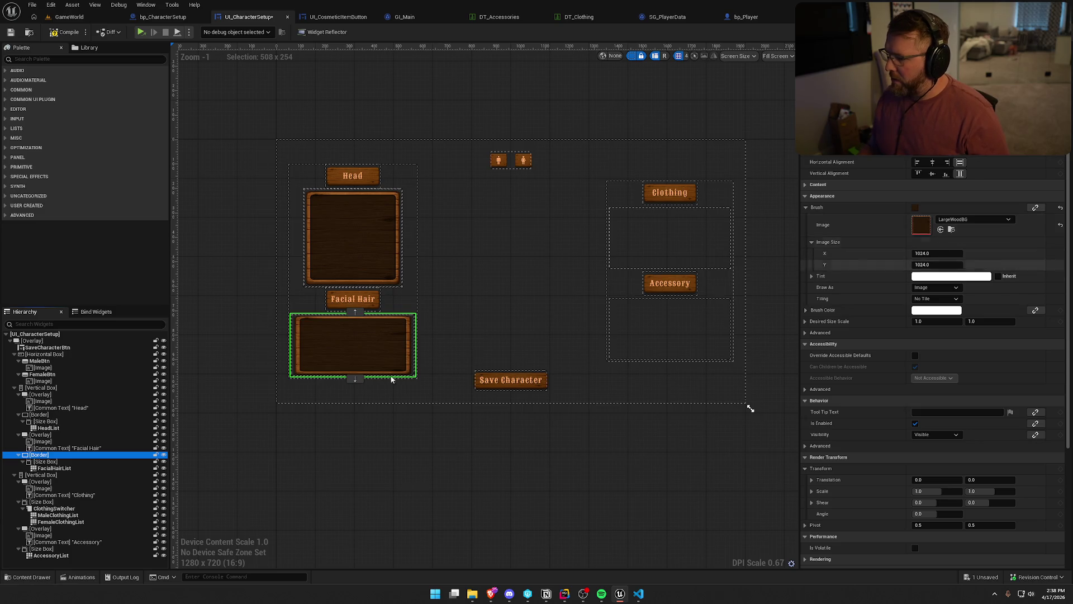
# - Set the Facial Hair Size Box width and height overrides to 400
pyautogui.click(352, 345)
pyautogui.click(936, 184)
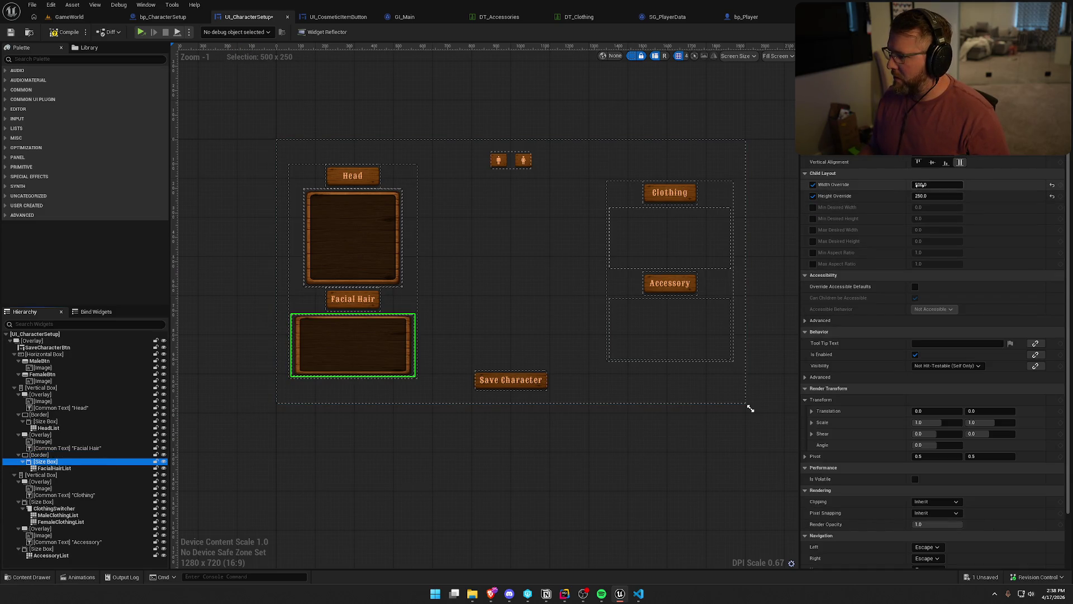
pyautogui.write('400')
pyautogui.press('Return')
pyautogui.press('Tab')
pyautogui.write('400')
pyautogui.press('Return')
pyautogui.click(388, 454)
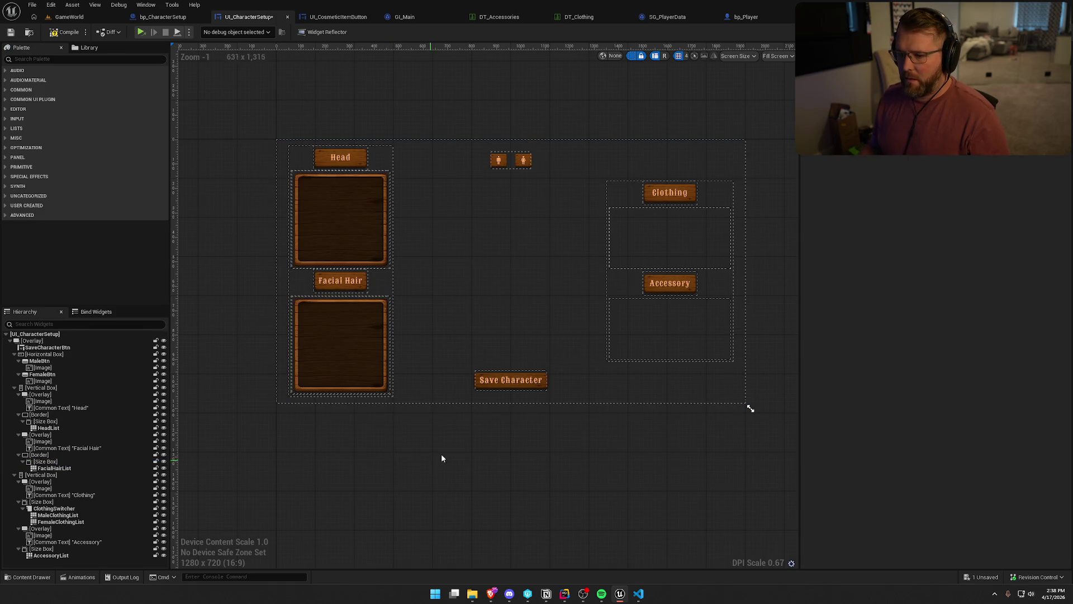
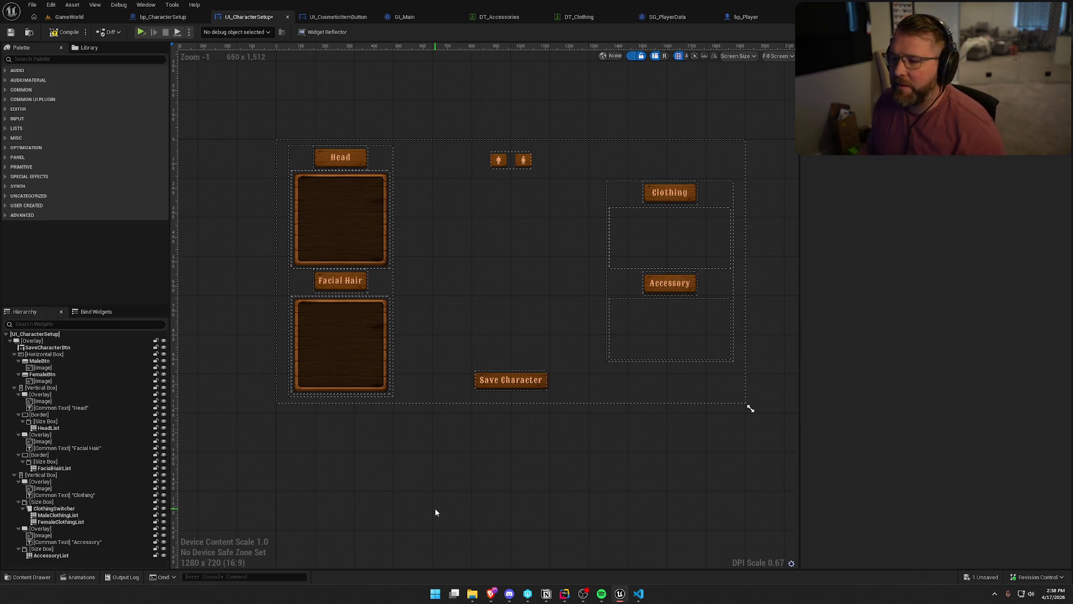
# - Inspect the Facial Hair border and the left column's vertical box with widget outlines toggled
pyautogui.click(634, 56)
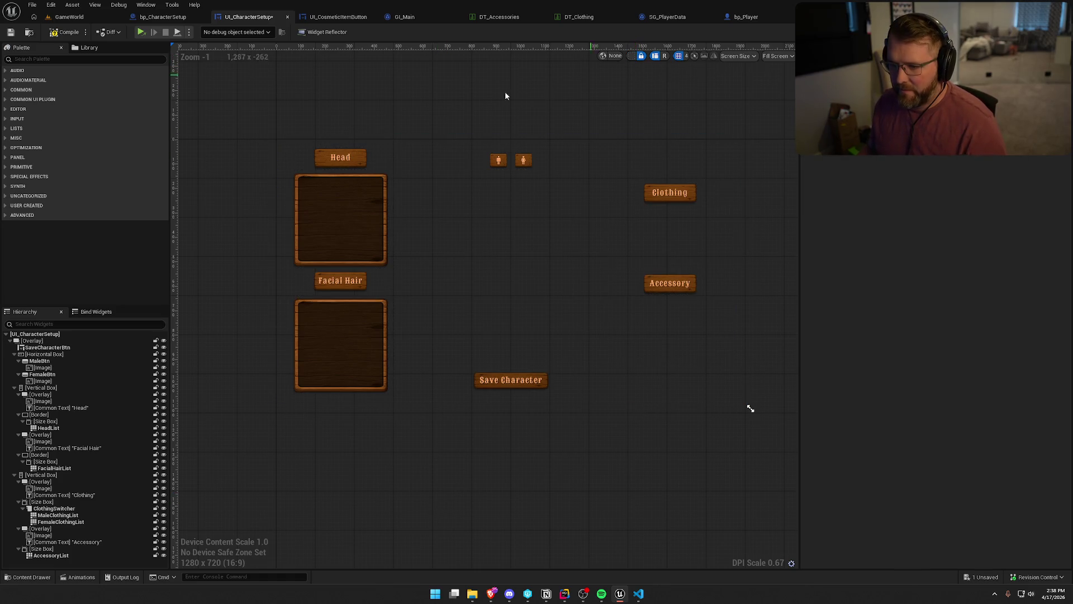
pyautogui.moveTo(491, 101); pyautogui.dragTo(456, 93)
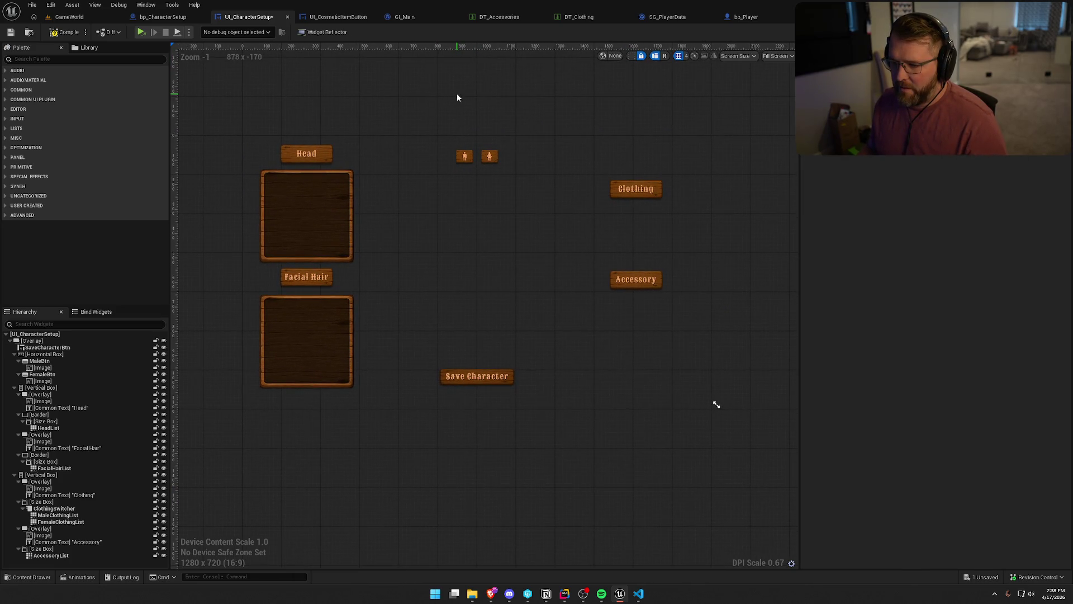
pyautogui.click(633, 57)
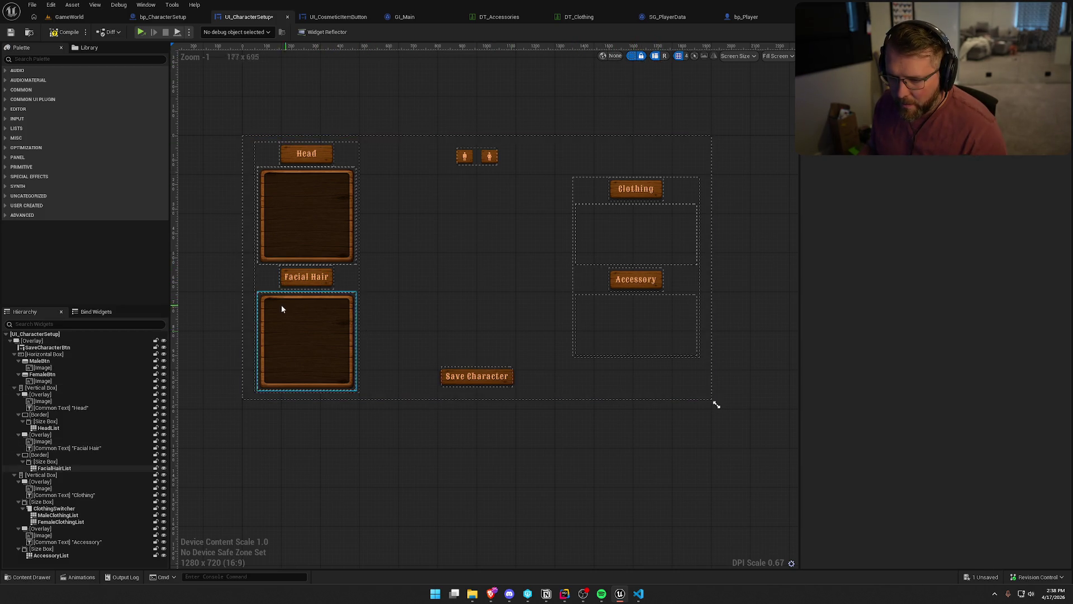
pyautogui.scroll(4, 282, 309)
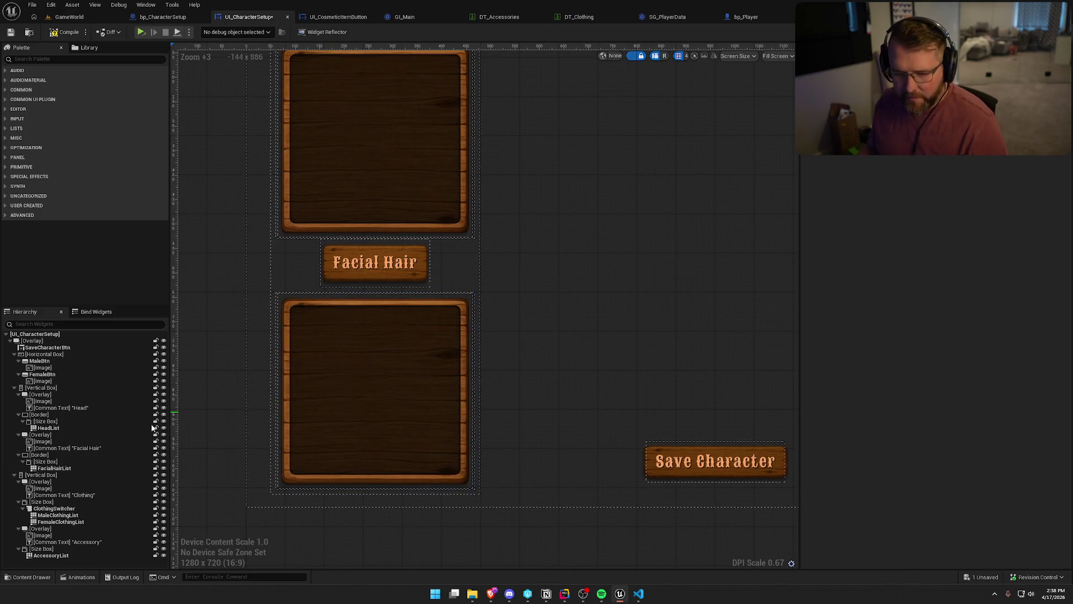
pyautogui.click(39, 454)
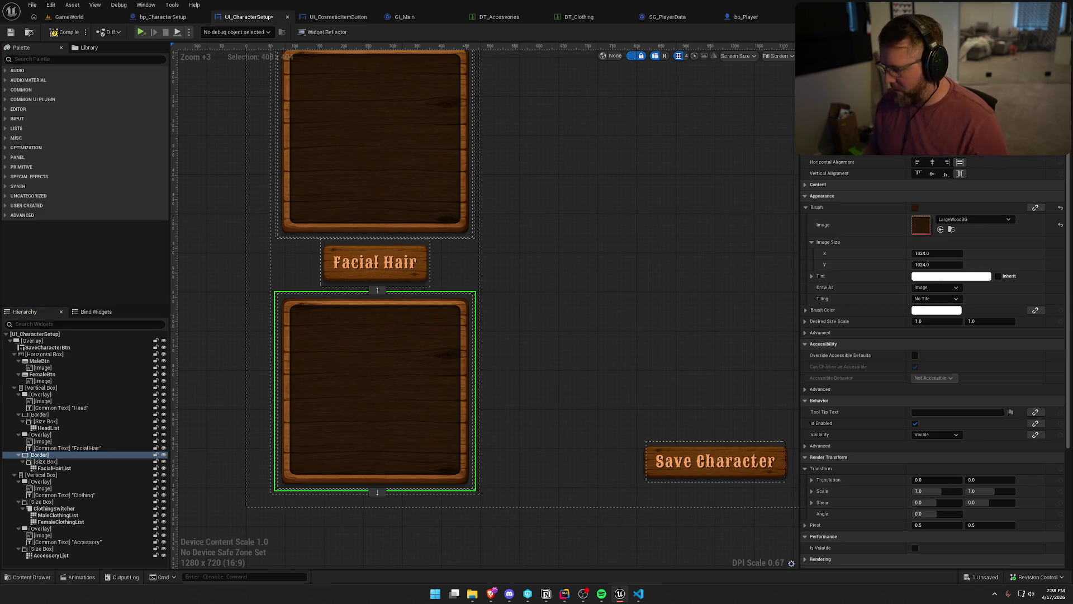
pyautogui.scroll(-1, 587, 265)
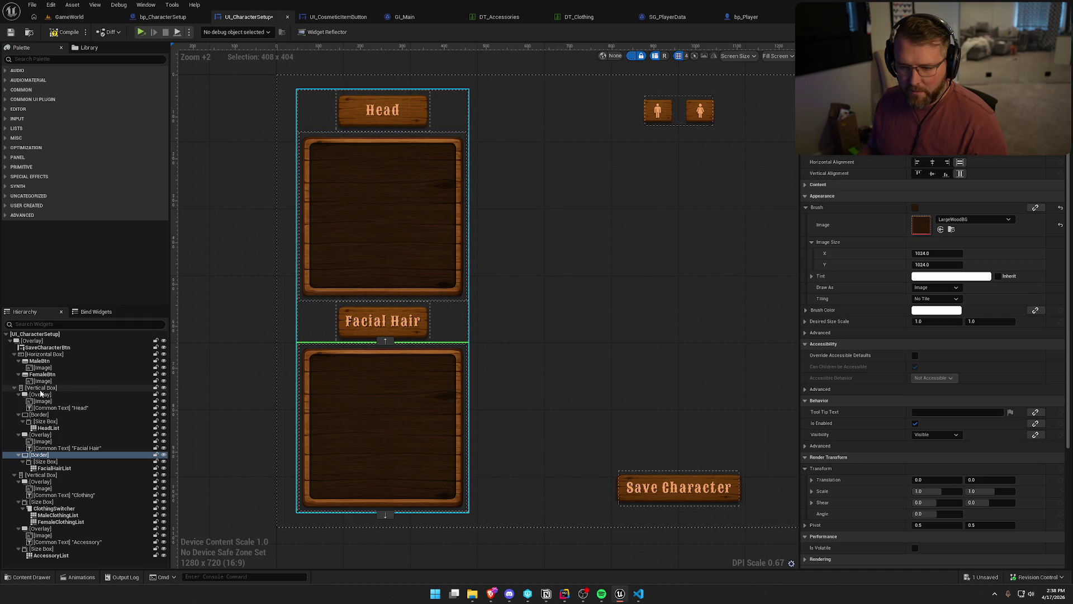
pyautogui.click(40, 387)
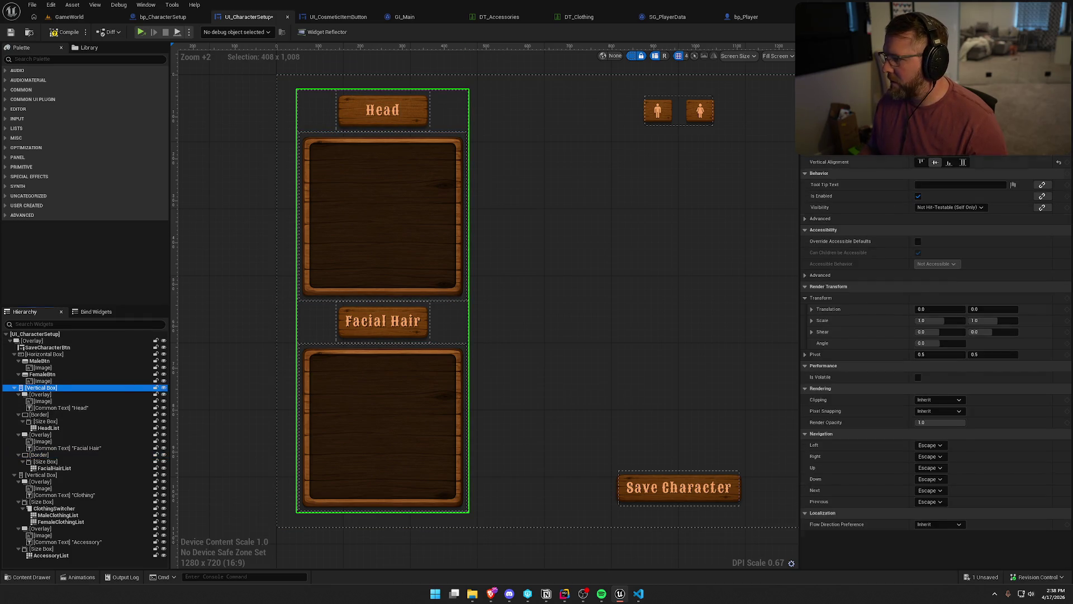
pyautogui.scroll(2, 853, 156)
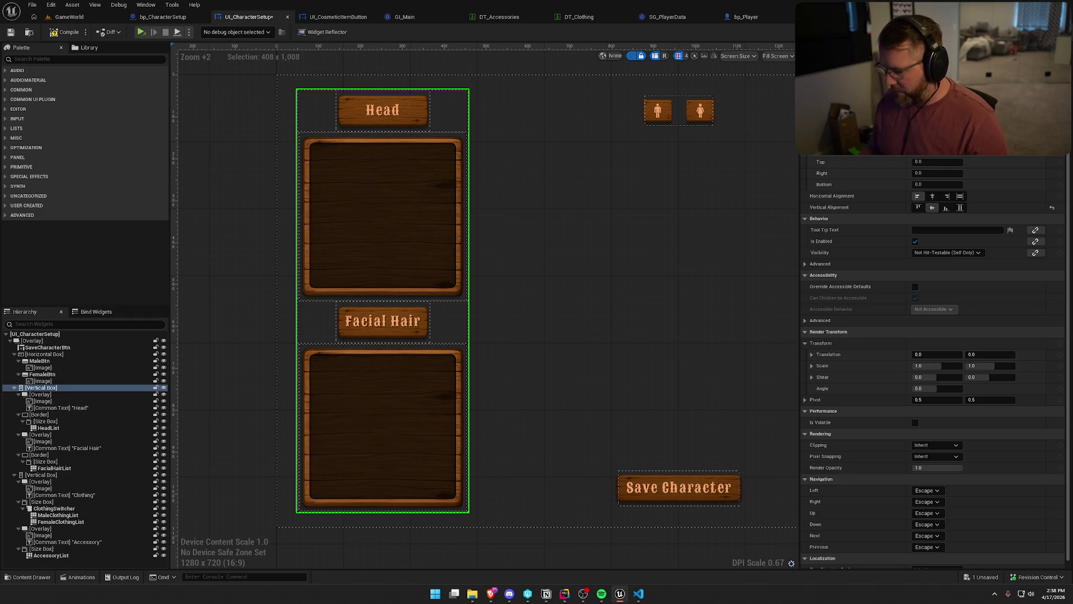
pyautogui.scroll(-4, 606, 455)
pyautogui.click(540, 474)
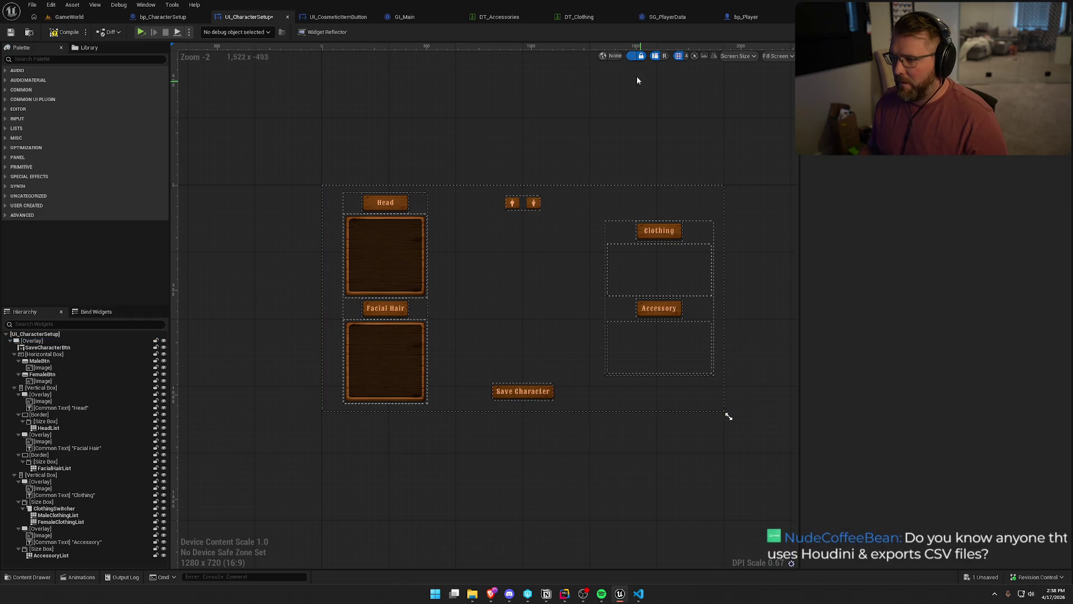
# - Set the right column vertical box's right padding to 100
pyautogui.click(631, 56)
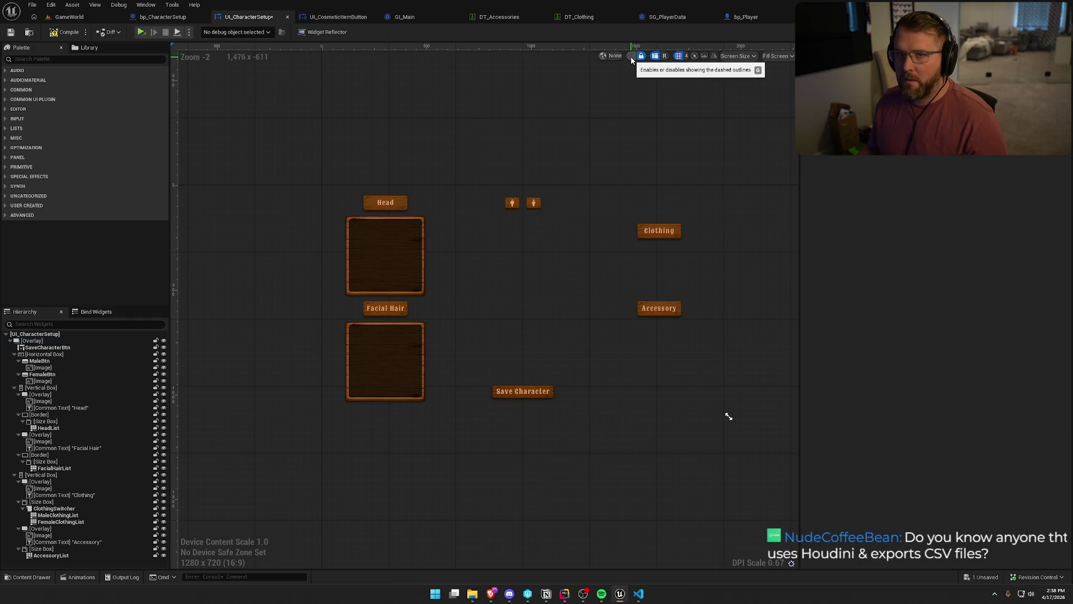
pyautogui.click(632, 58)
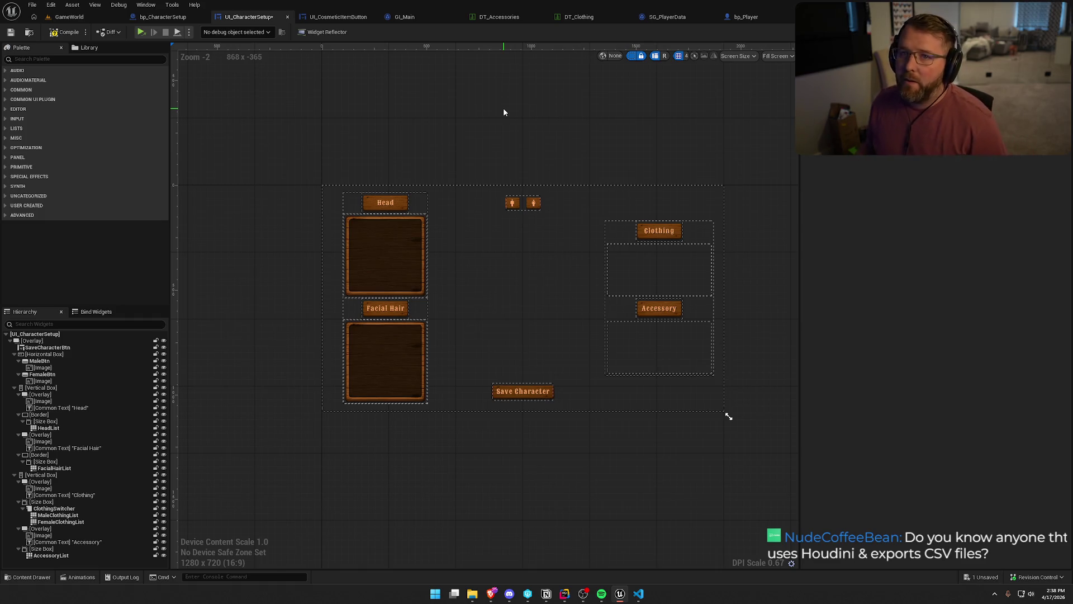
pyautogui.moveTo(569, 149); pyautogui.dragTo(569, 146)
pyautogui.scroll(2, 554, 397)
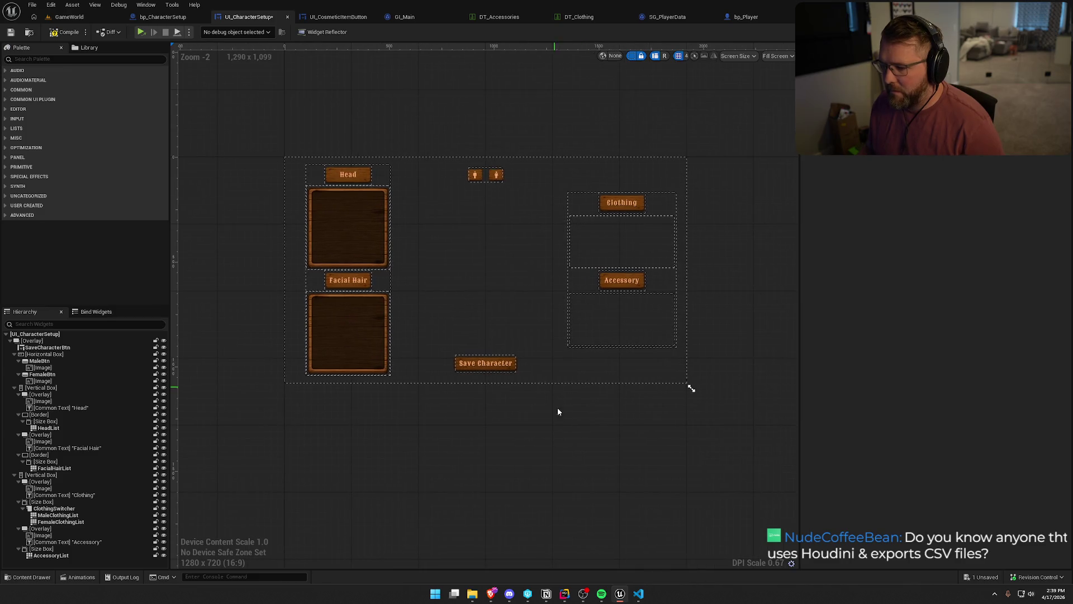
pyautogui.moveTo(546, 458); pyautogui.dragTo(575, 475)
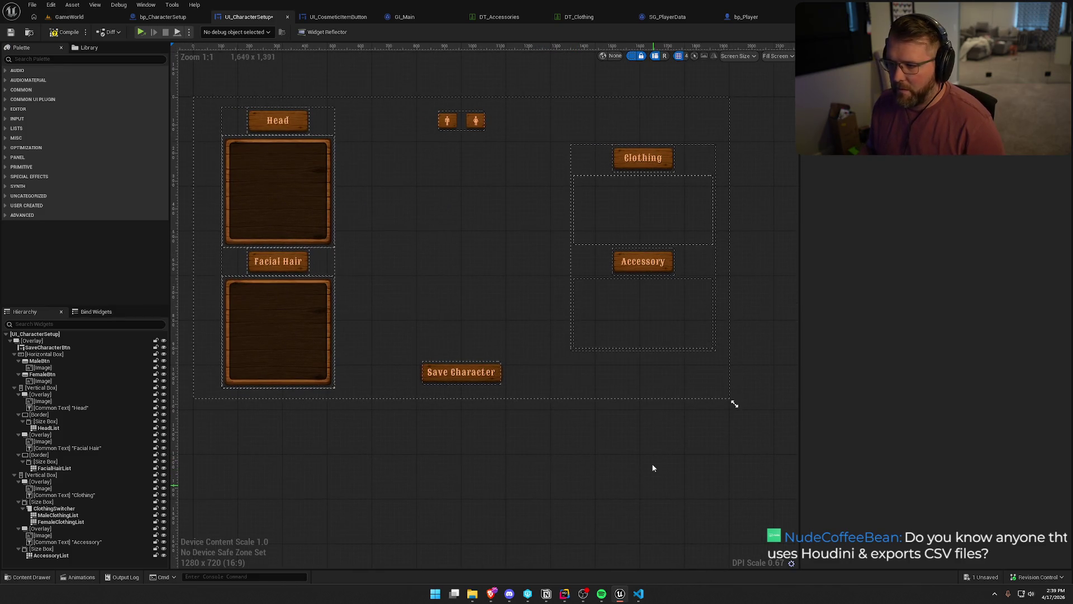
pyautogui.click(40, 434)
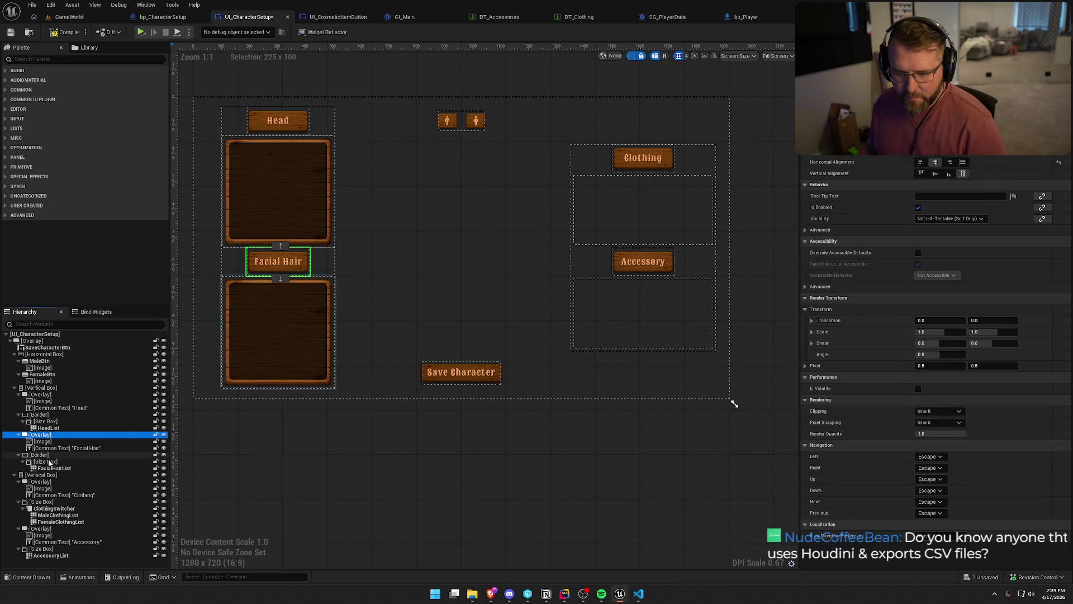
pyautogui.click(48, 476)
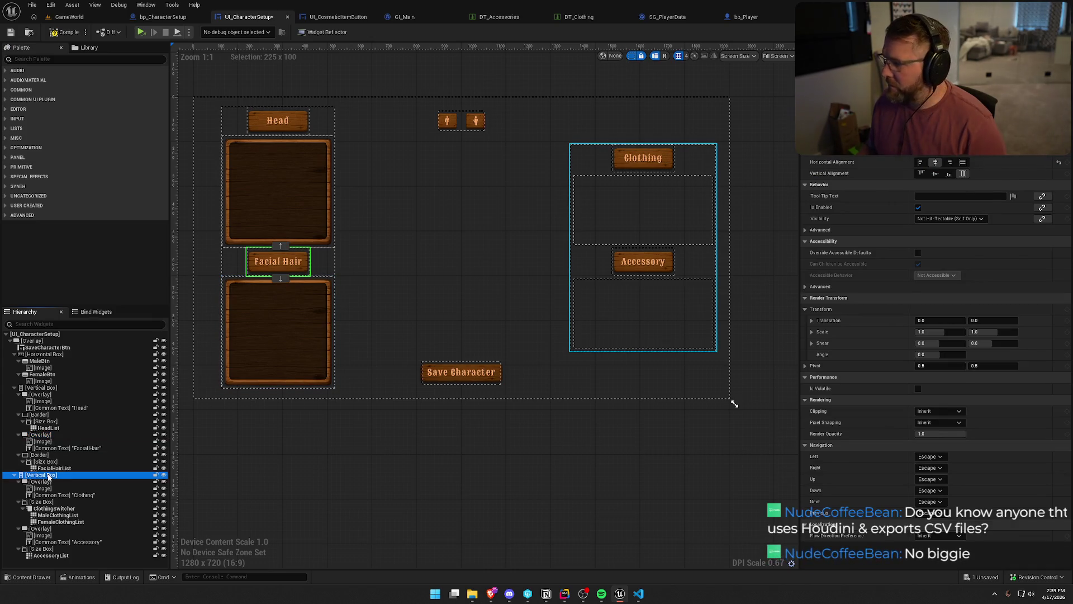
pyautogui.click(929, 173)
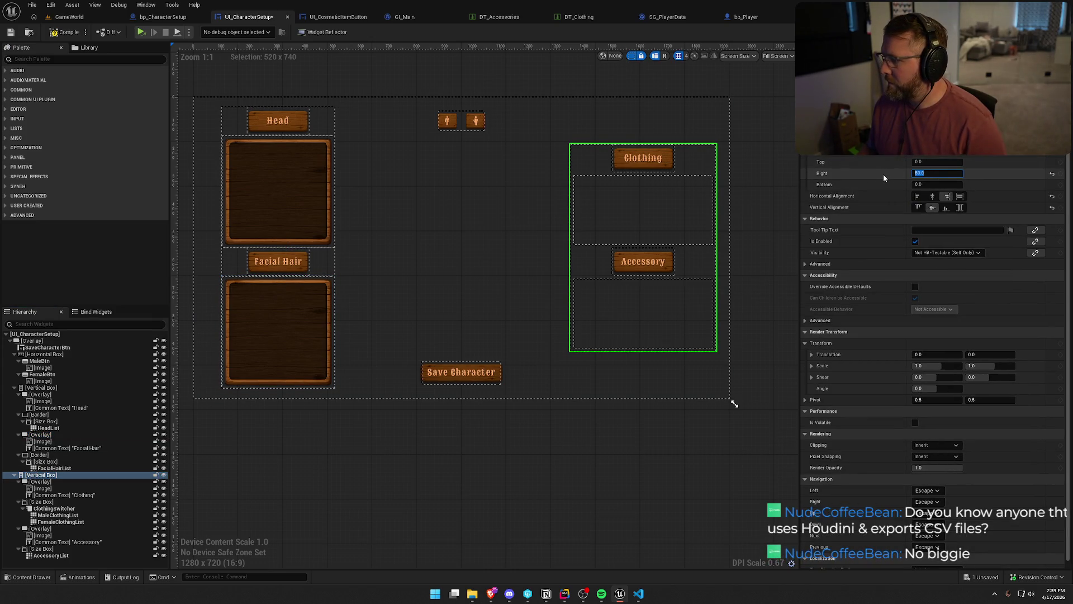
pyautogui.write('100')
pyautogui.press('Return')
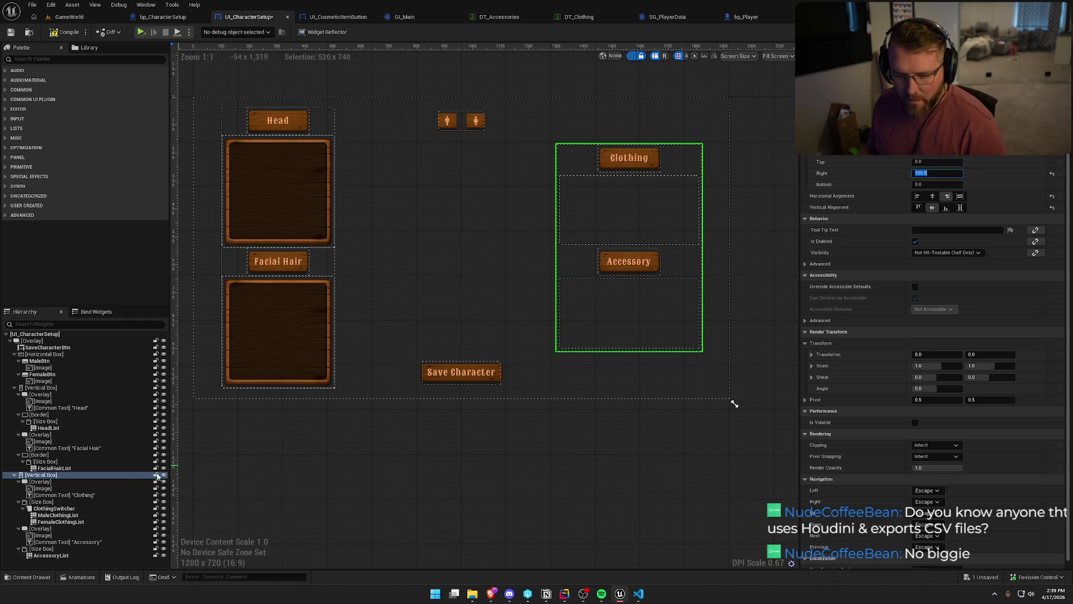
# - Wrap the Clothing size box in a Border with the LargeWoodBG brush image
pyautogui.click(49, 482)
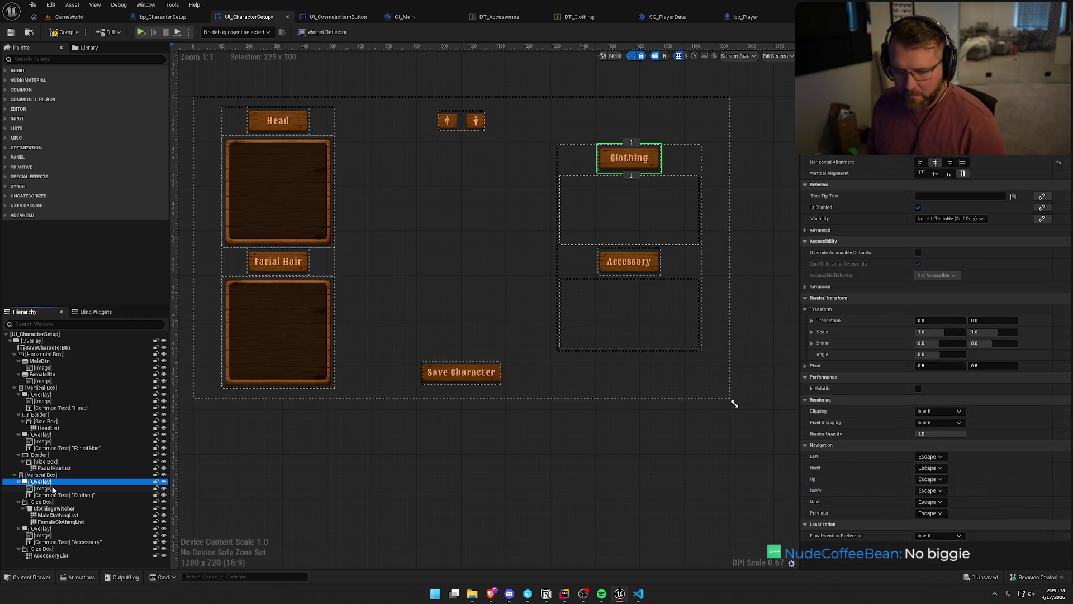
pyautogui.click(19, 482)
pyautogui.click(36, 488)
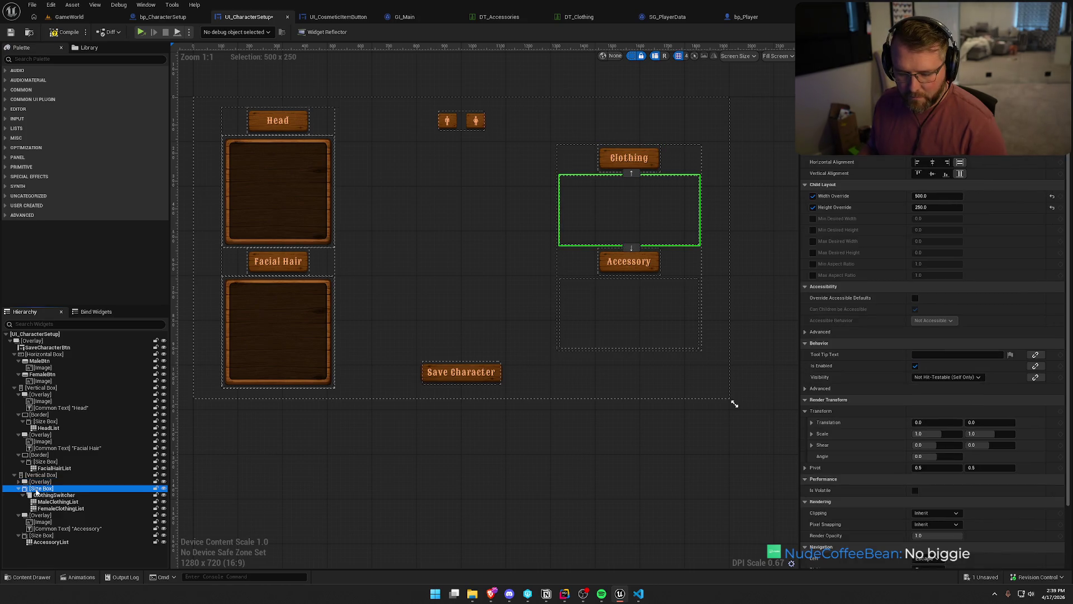
pyautogui.rightClick(36, 489)
pyautogui.moveTo(84, 444)
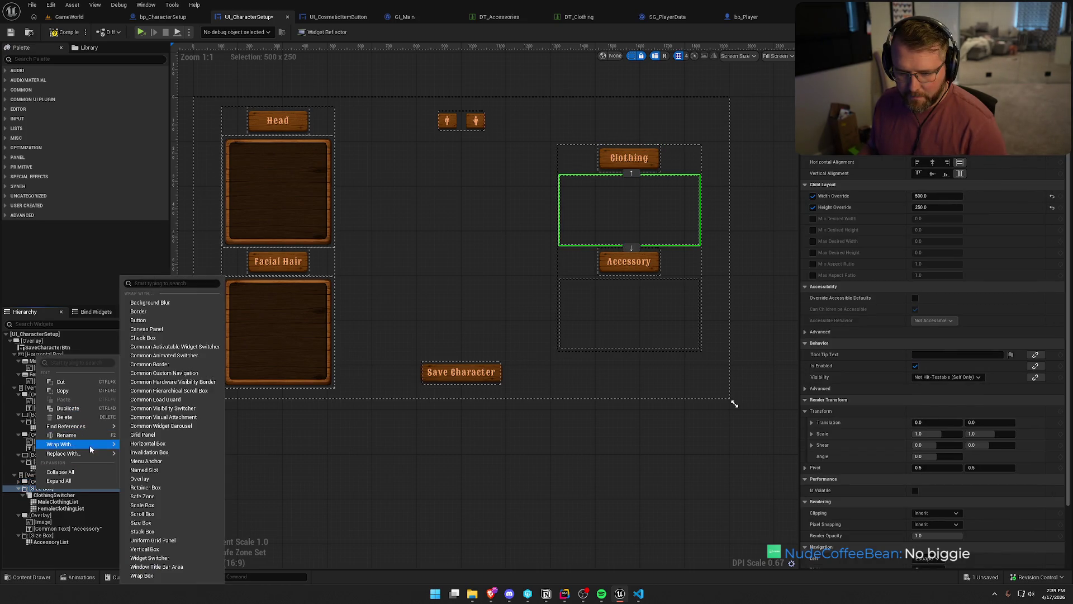
pyautogui.click(175, 314)
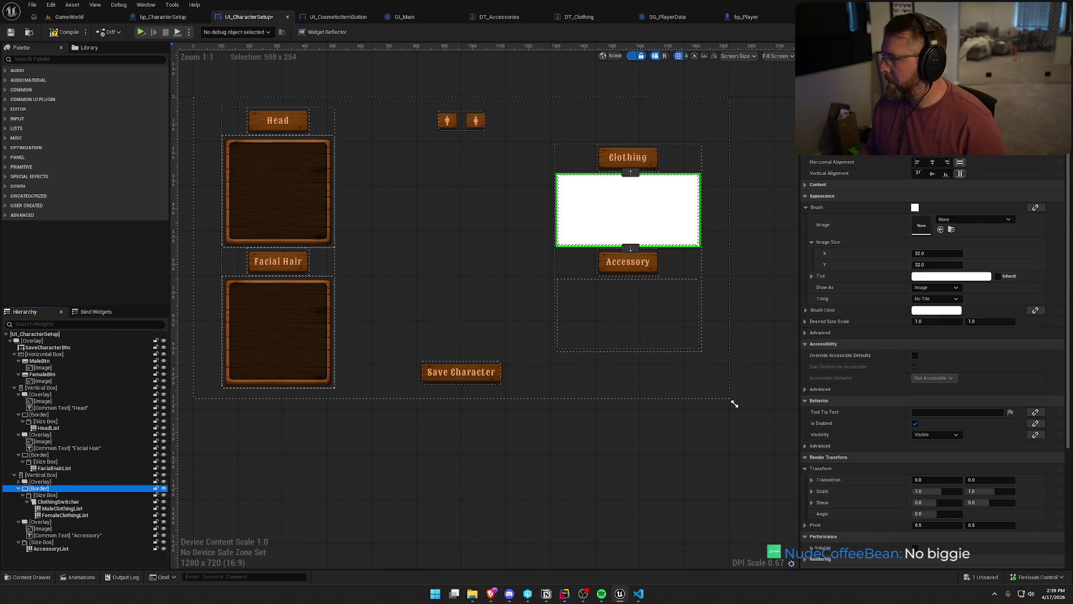
pyautogui.click(957, 221)
pyautogui.write('ge wood')
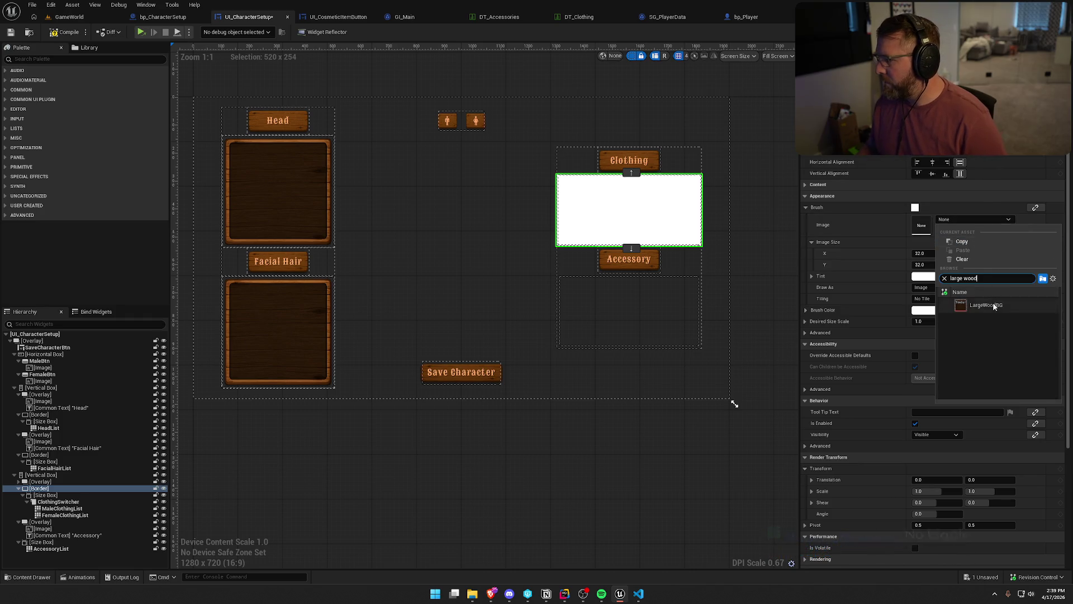
pyautogui.click(984, 305)
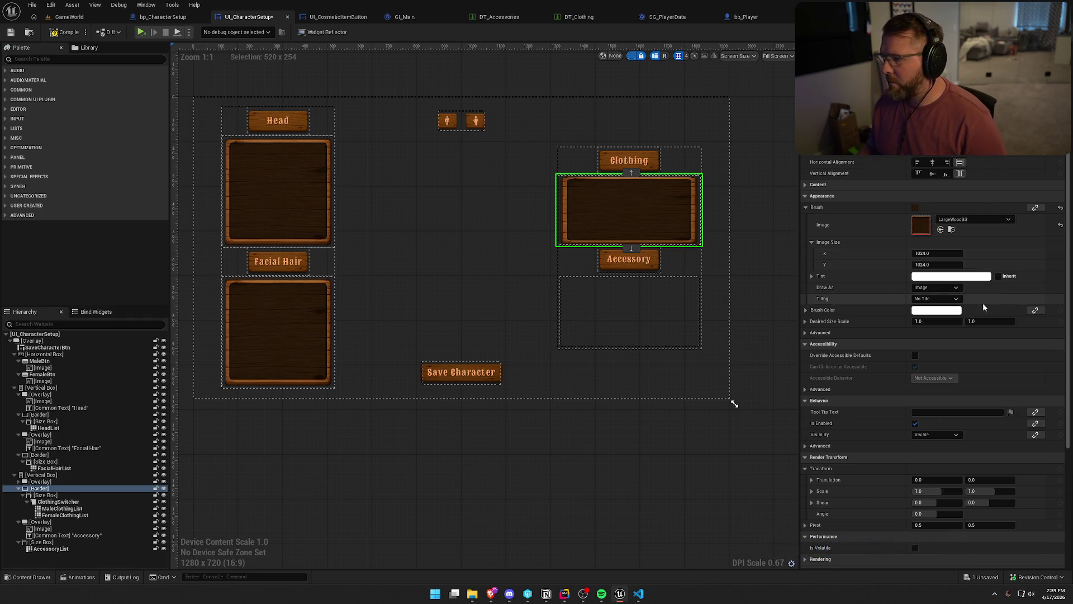
# - Give the Clothing size box a 400 override and center its border horizontally and vertically
pyautogui.click(64, 495)
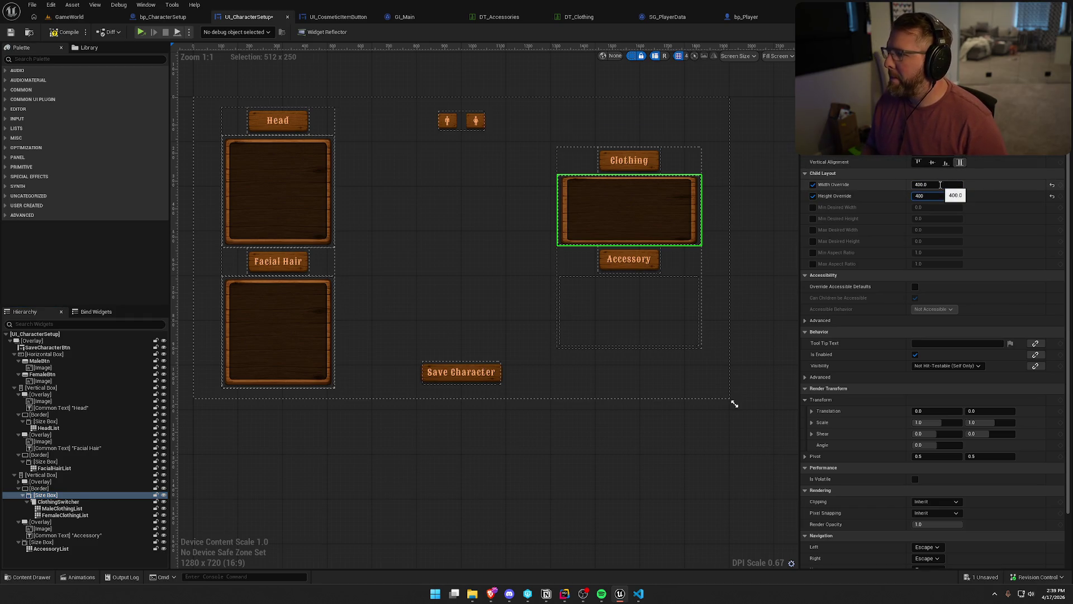
pyautogui.press('Return')
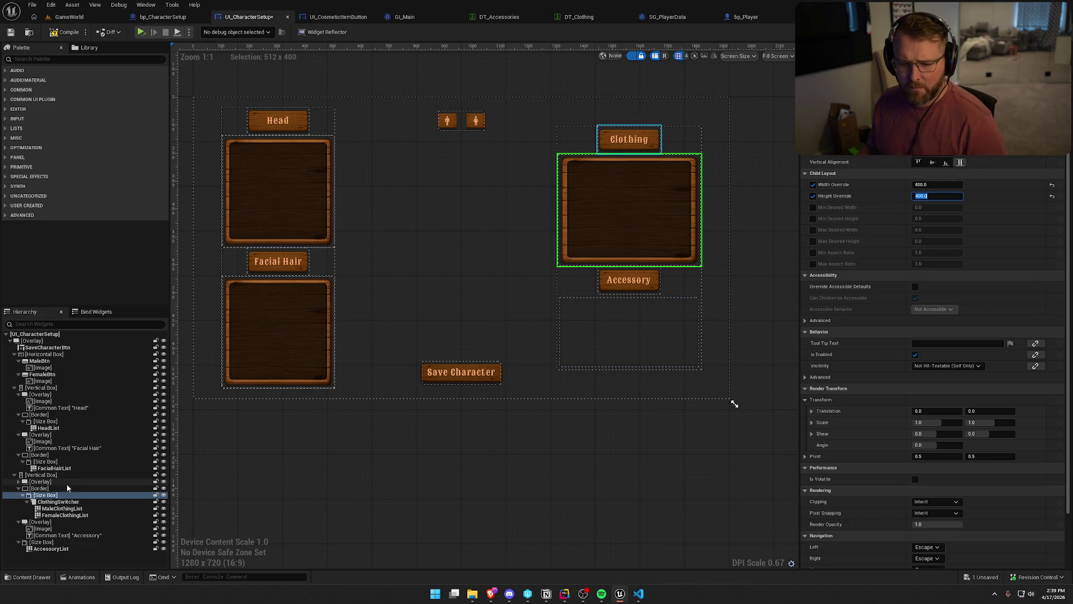
pyautogui.click(39, 489)
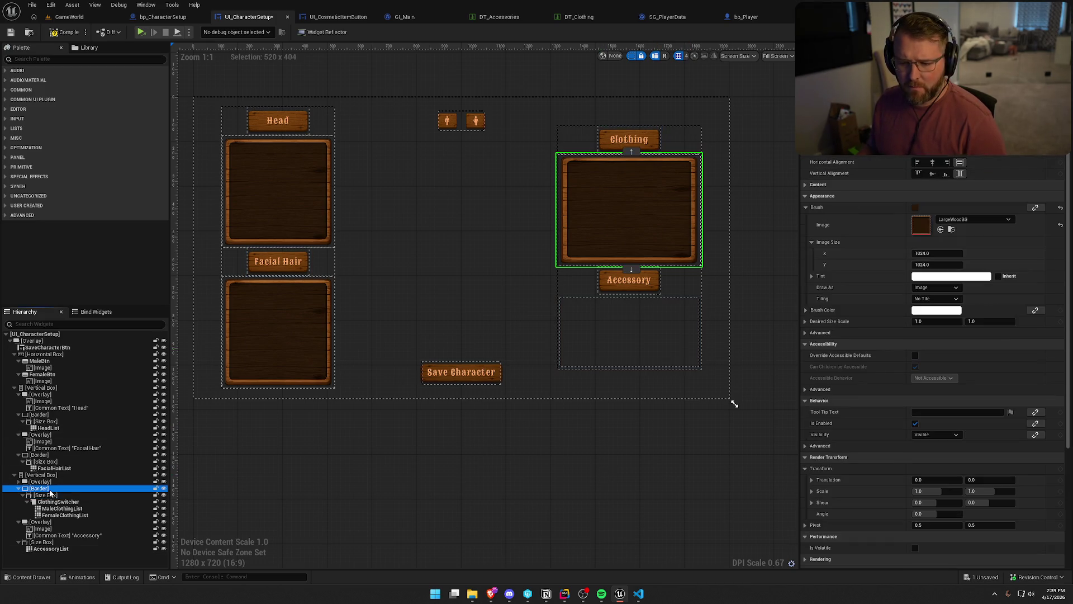
pyautogui.click(932, 162)
pyautogui.click(933, 173)
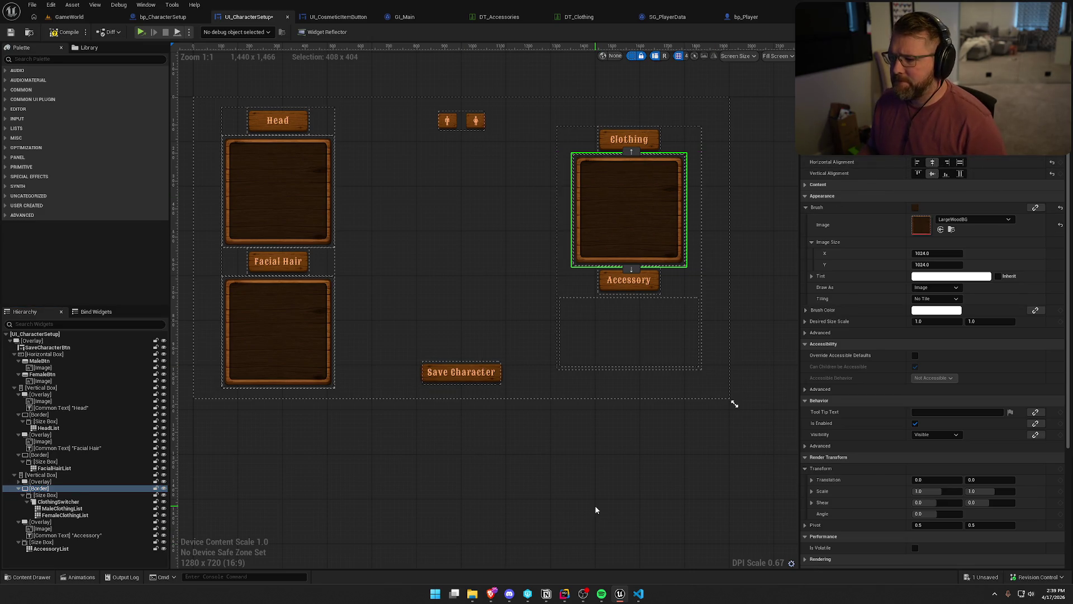
pyautogui.click(463, 476)
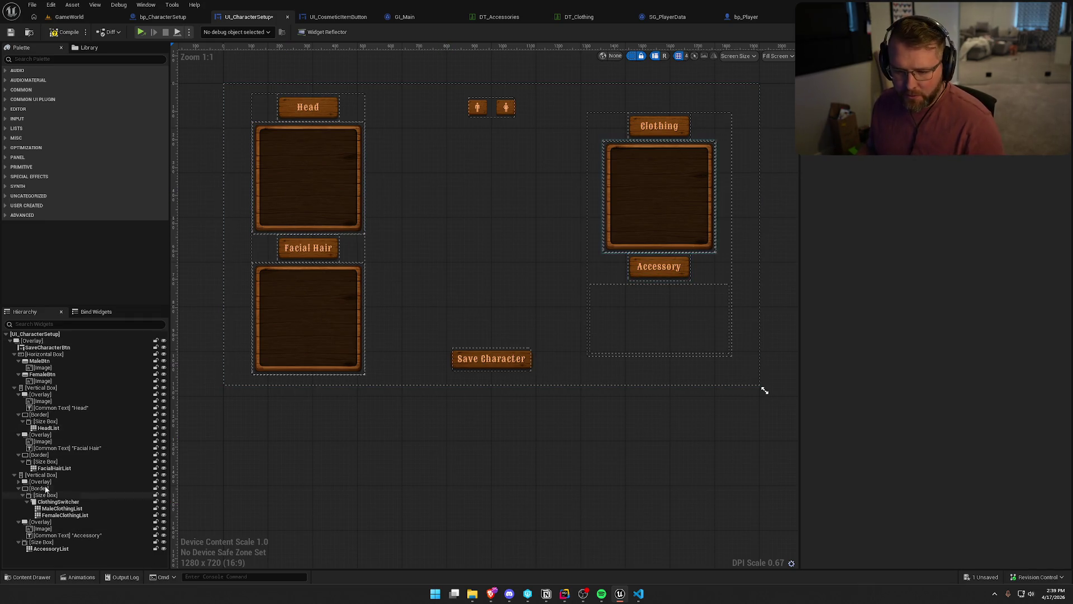
pyautogui.click(47, 546)
# - Wrap the Accessory size box in a Border with the LargeWoodBG brush image
pyautogui.rightClick(47, 546)
pyautogui.moveTo(113, 507)
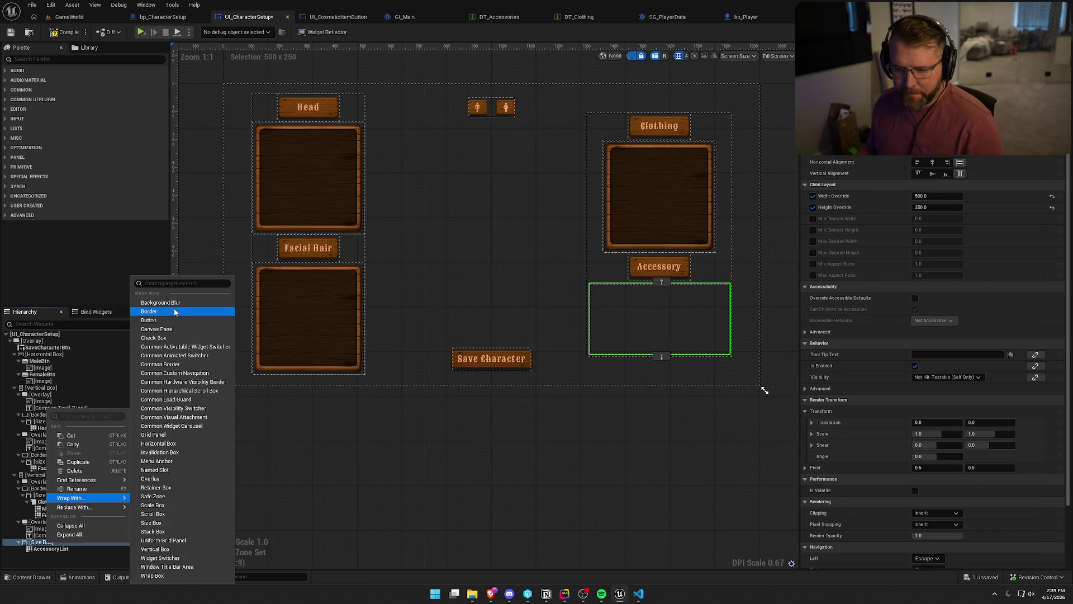
pyautogui.click(168, 292)
pyautogui.click(41, 541)
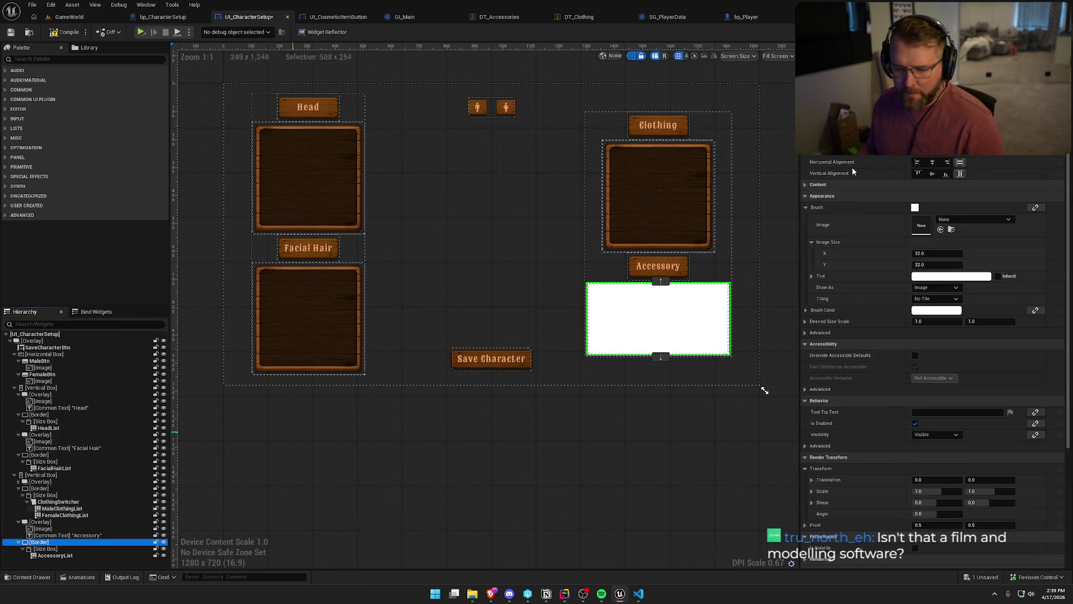
pyautogui.click(959, 219)
pyautogui.write('large wood')
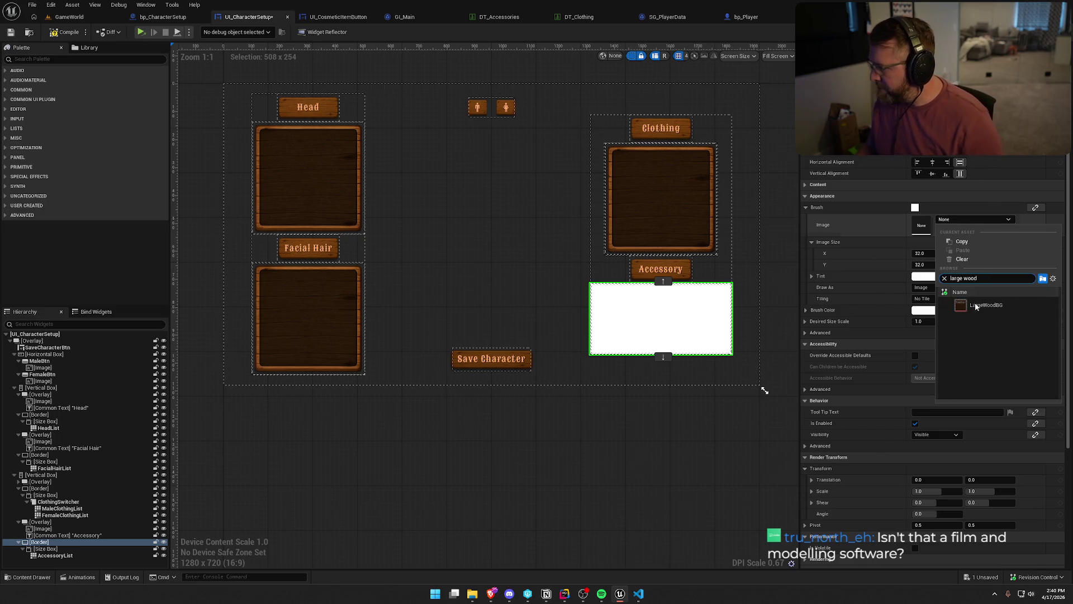
pyautogui.press('Return')
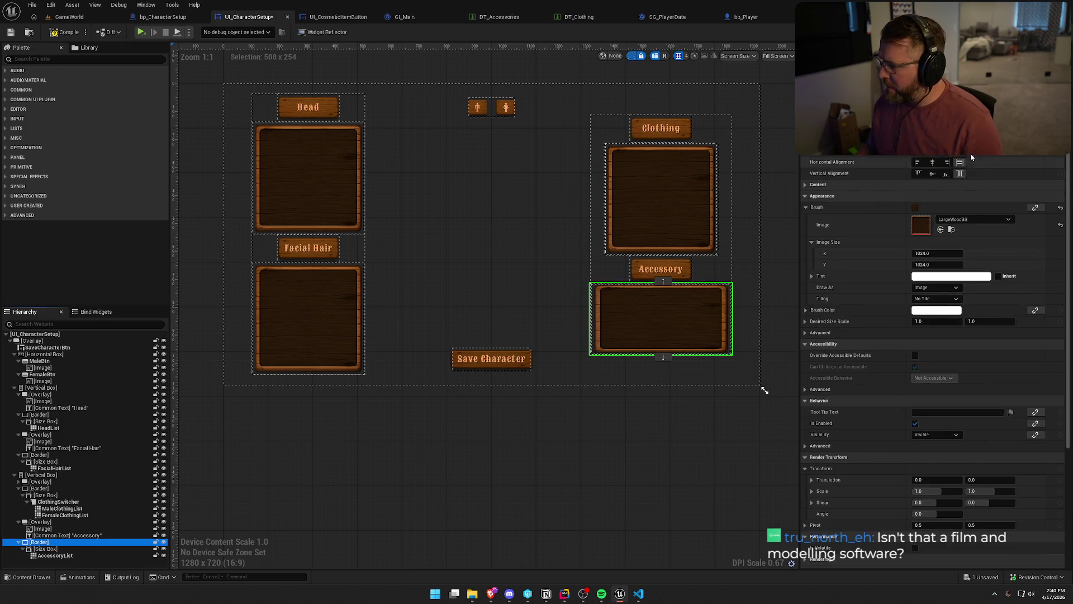
# - Set the Accessory size box width and height overrides to 400, then compile and save
pyautogui.click(46, 548)
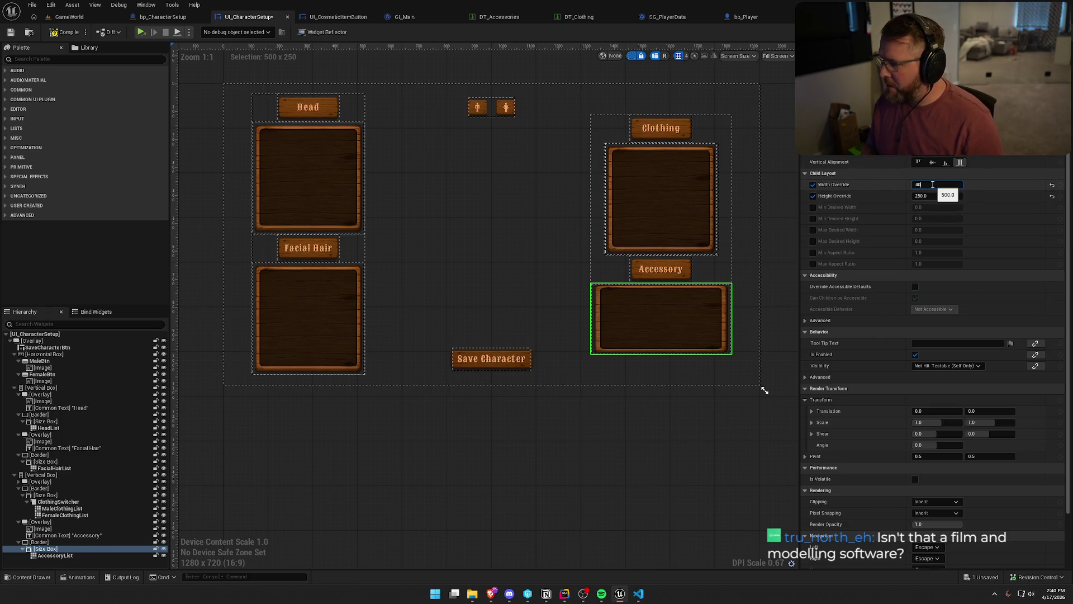
pyautogui.write('0')
pyautogui.press('Return')
pyautogui.write('00')
pyautogui.press('Return')
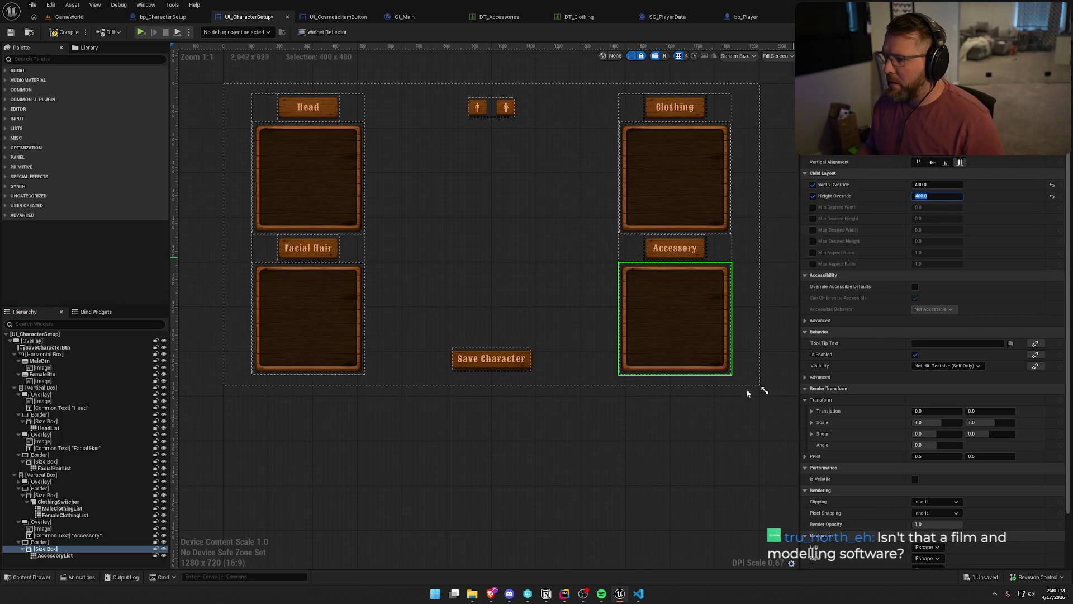
pyautogui.click(665, 464)
pyautogui.moveTo(667, 466); pyautogui.dragTo(630, 497)
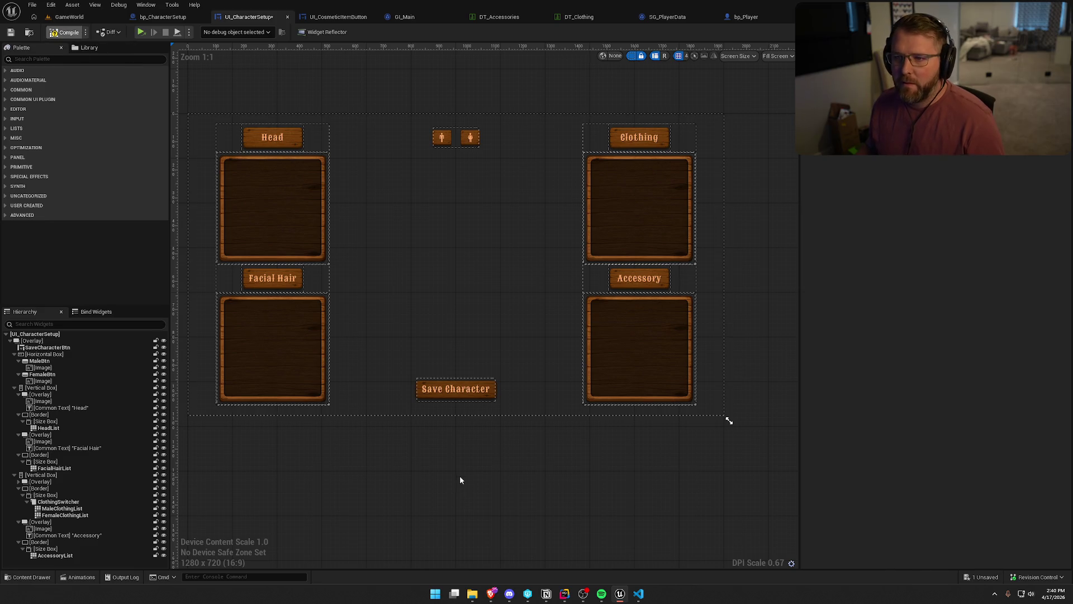
pyautogui.hotkey('ctrl', 's')
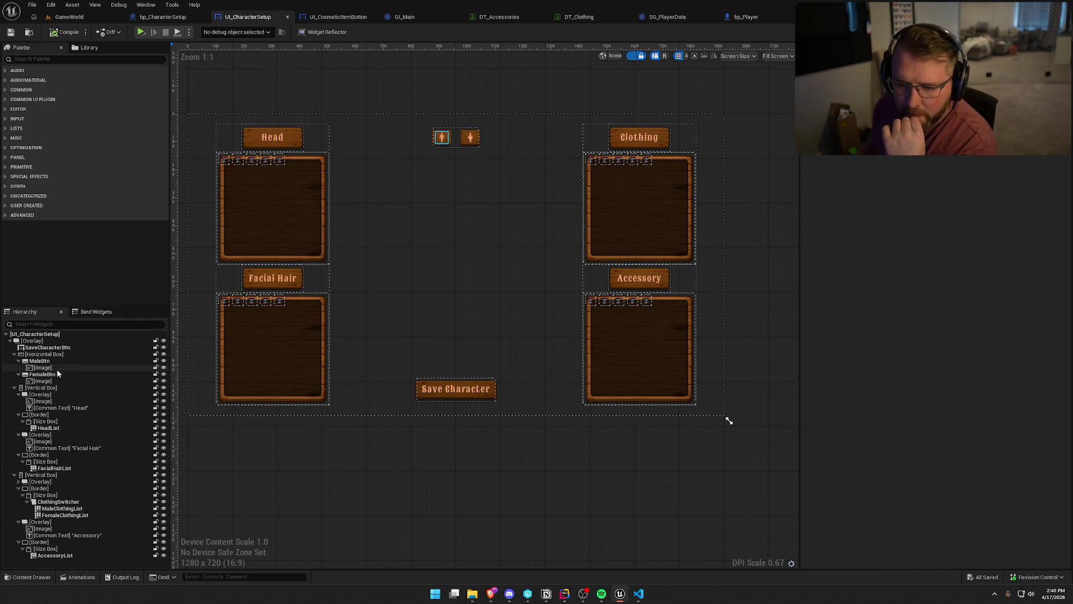
# - Shrink the Head list to 300 by 300
pyautogui.click(50, 427)
pyautogui.scroll(2, 333, 261)
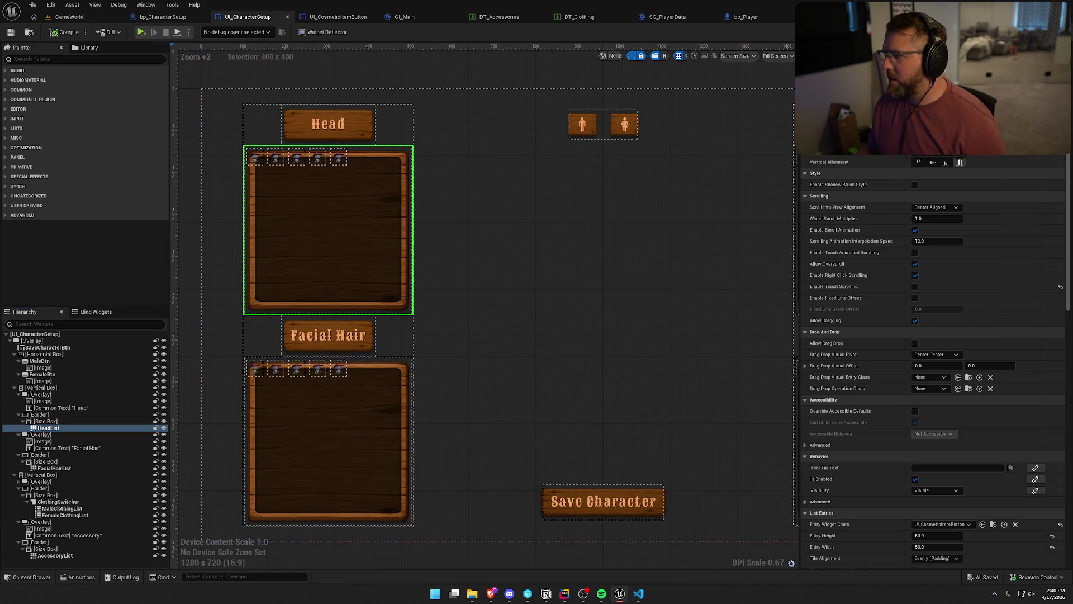
pyautogui.press('Return')
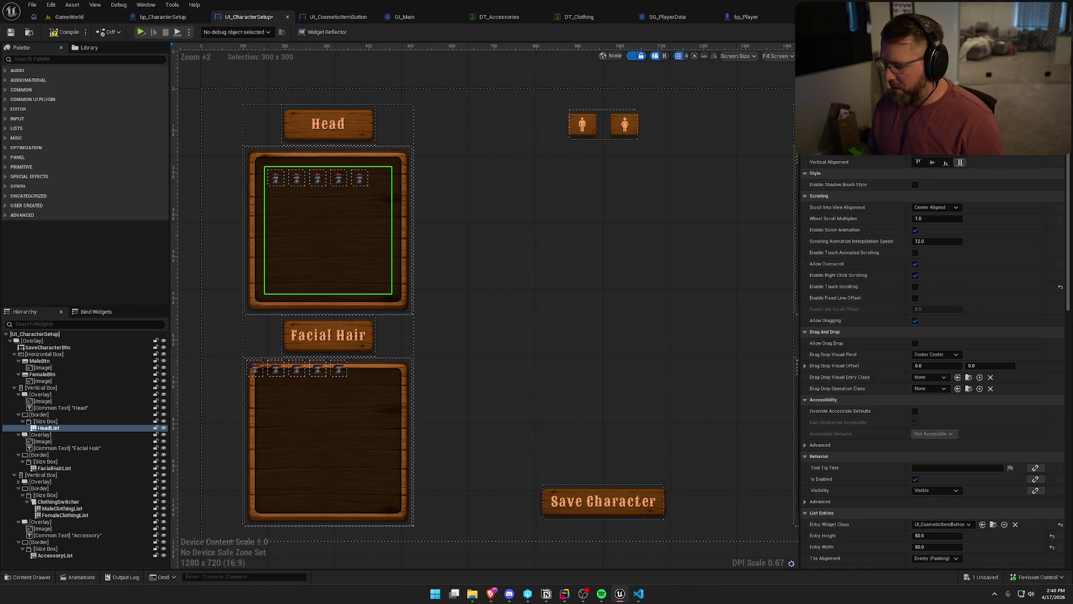
# - Settle the Head list at 330 by 330, leaving the drag-and-drop pivot unchanged
pyautogui.press('Return')
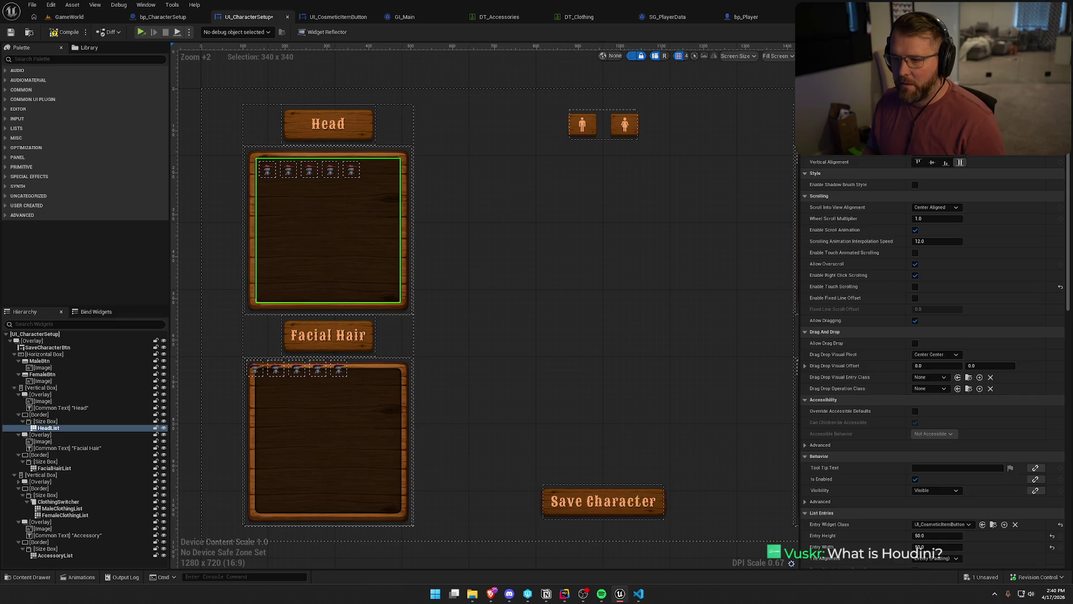
pyautogui.press('Return')
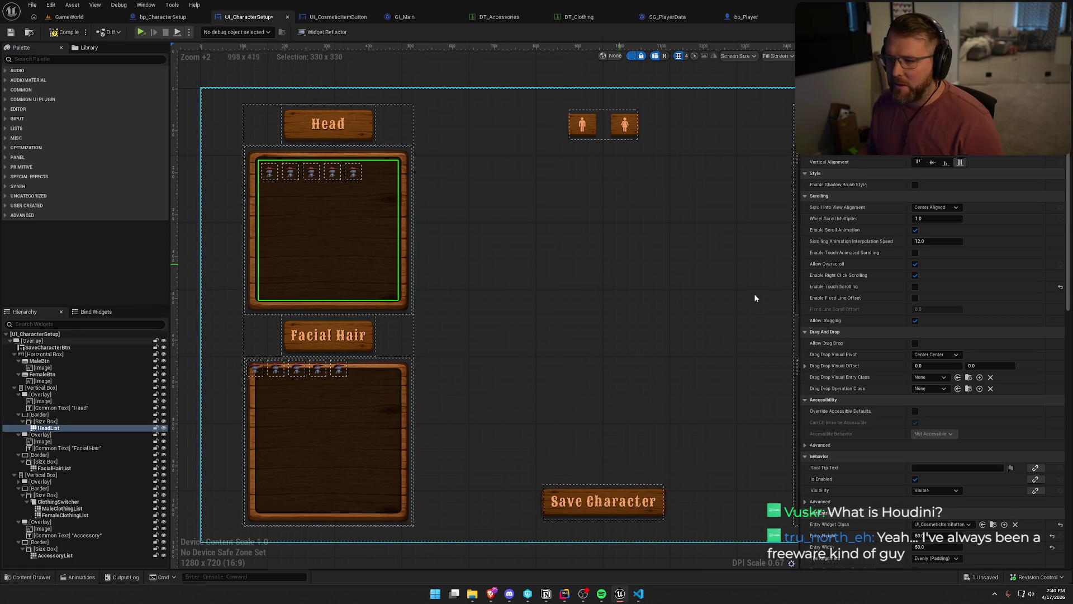
pyautogui.click(948, 357)
pyautogui.click(949, 356)
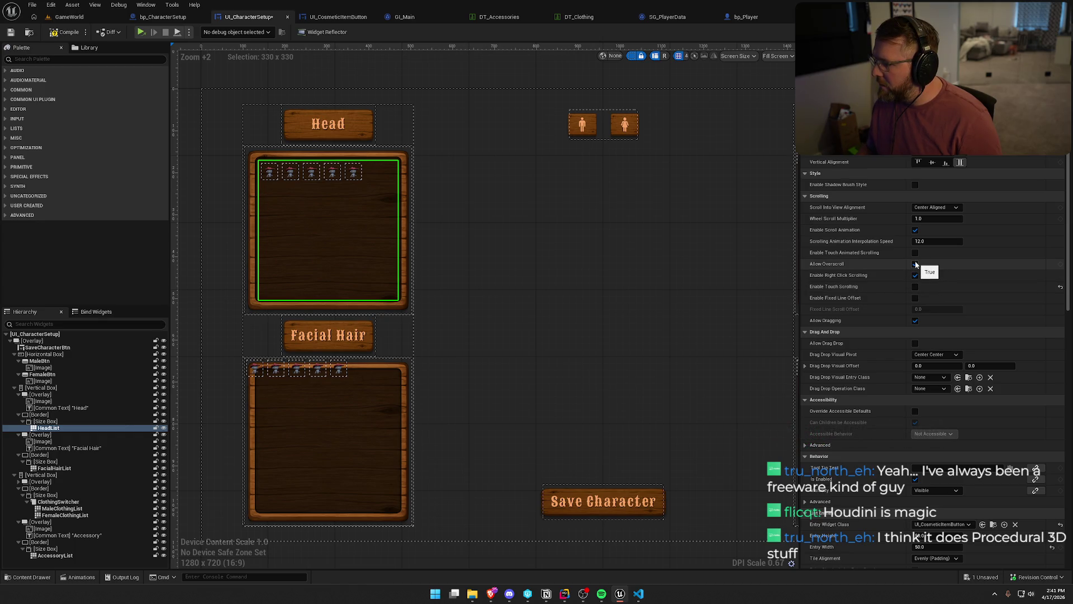
# - Turn Enable Shadow Brush Style on and then back off
pyautogui.scroll(-2, 958, 270)
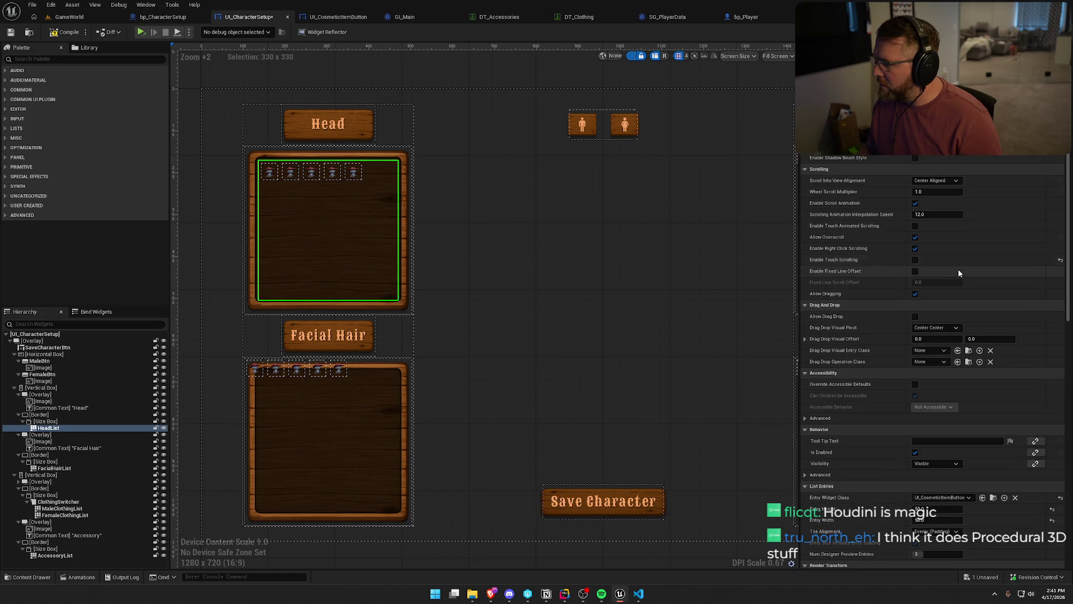
pyautogui.click(915, 158)
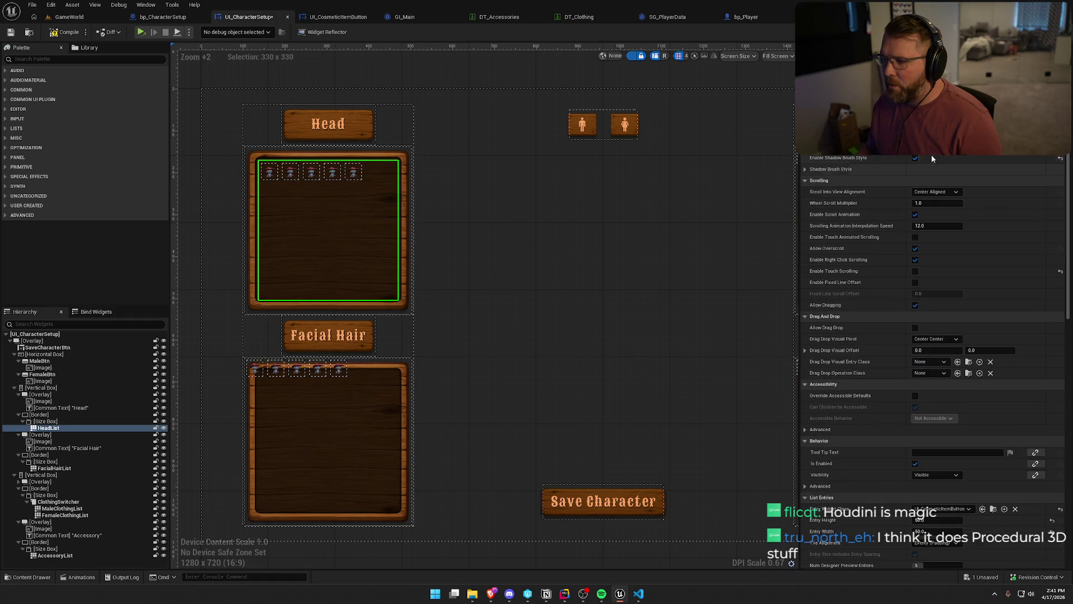
pyautogui.click(915, 158)
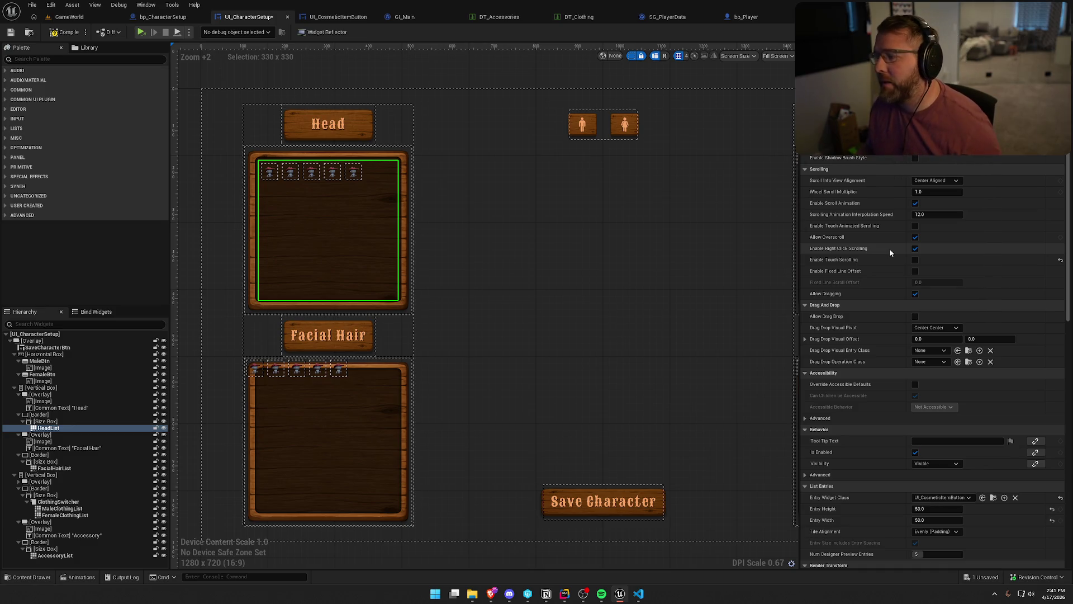
# - Set the Head list entry height and width to 75, then compile and save
pyautogui.scroll(-4, 890, 248)
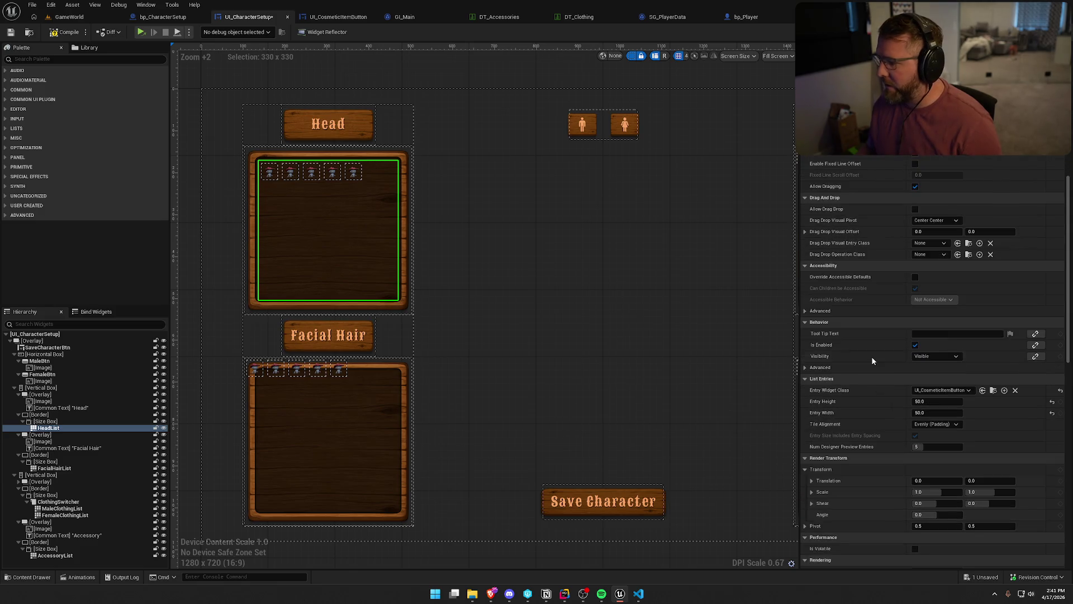
pyautogui.scroll(-2, 870, 357)
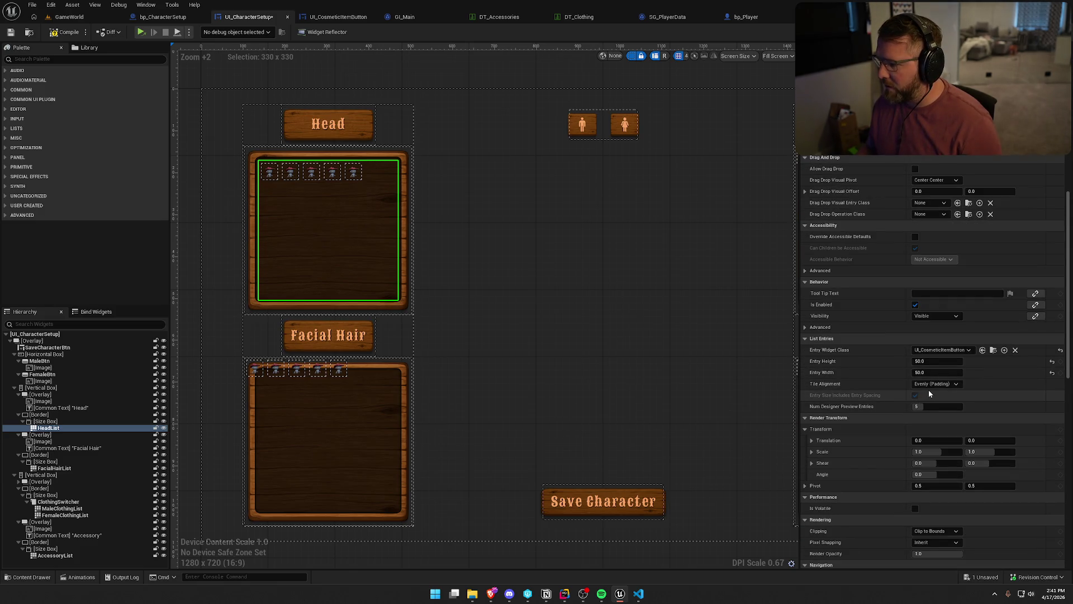
pyautogui.click(1052, 362)
pyautogui.scroll(-1, 1052, 369)
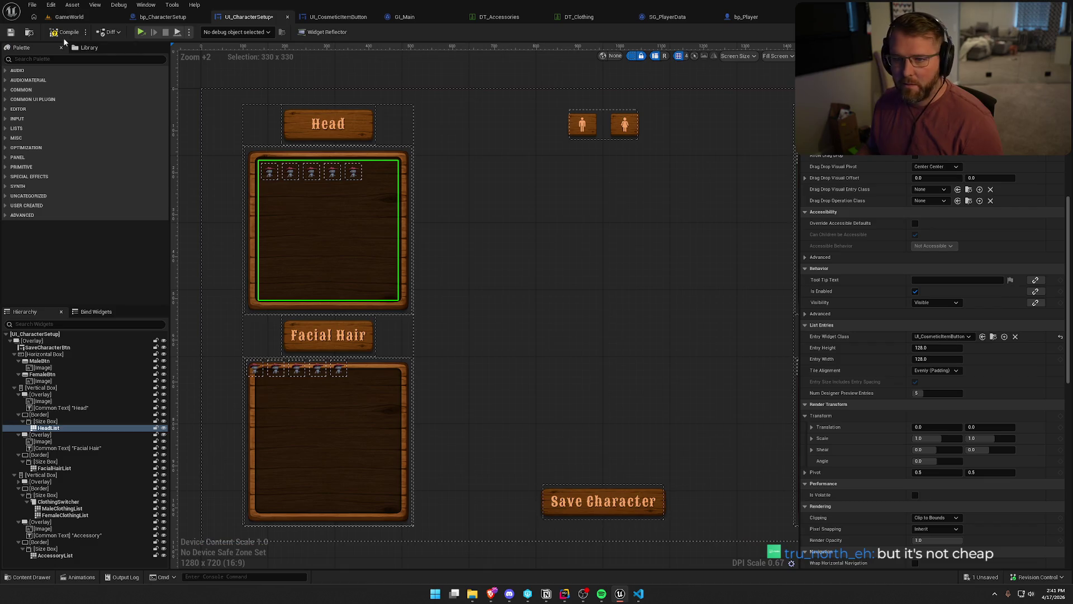
pyautogui.click(56, 34)
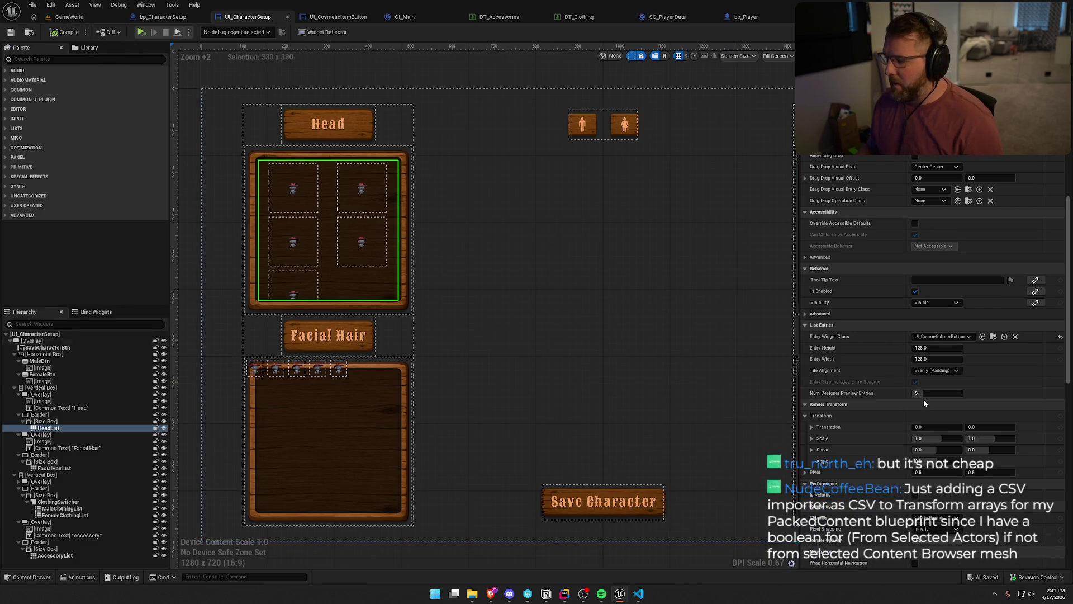
pyautogui.click(938, 347)
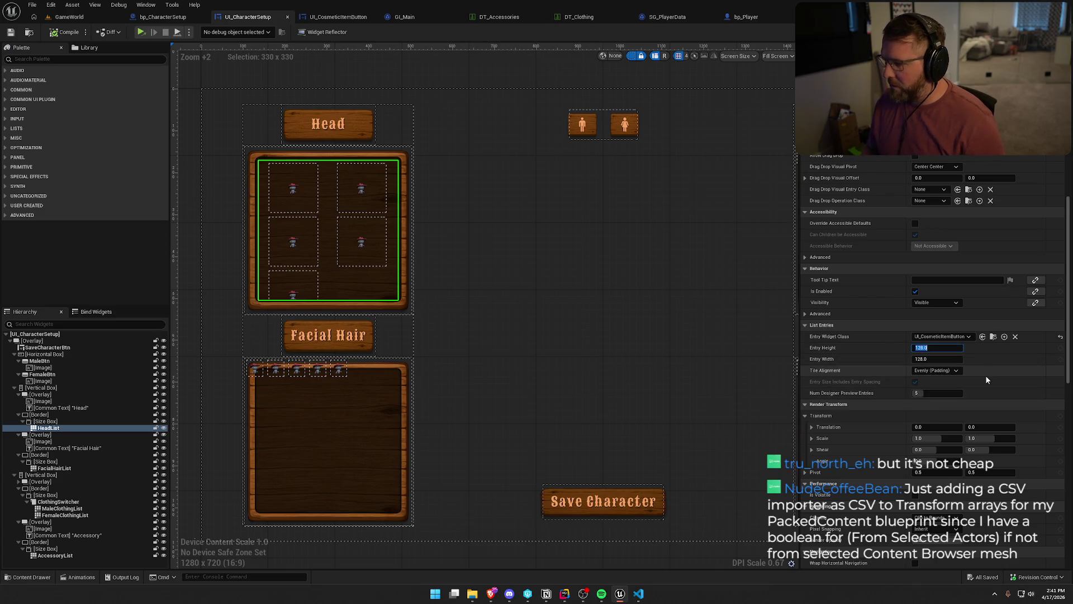
pyautogui.write('75')
pyautogui.press('Tab')
pyautogui.write('75')
pyautogui.press('Return')
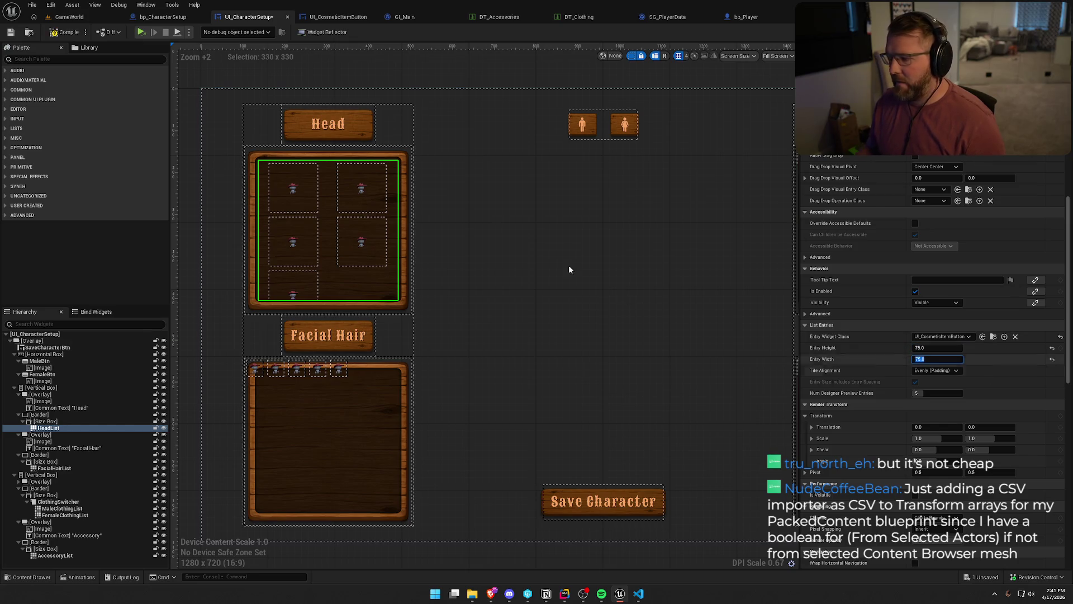
pyautogui.hotkey('ctrl', 's')
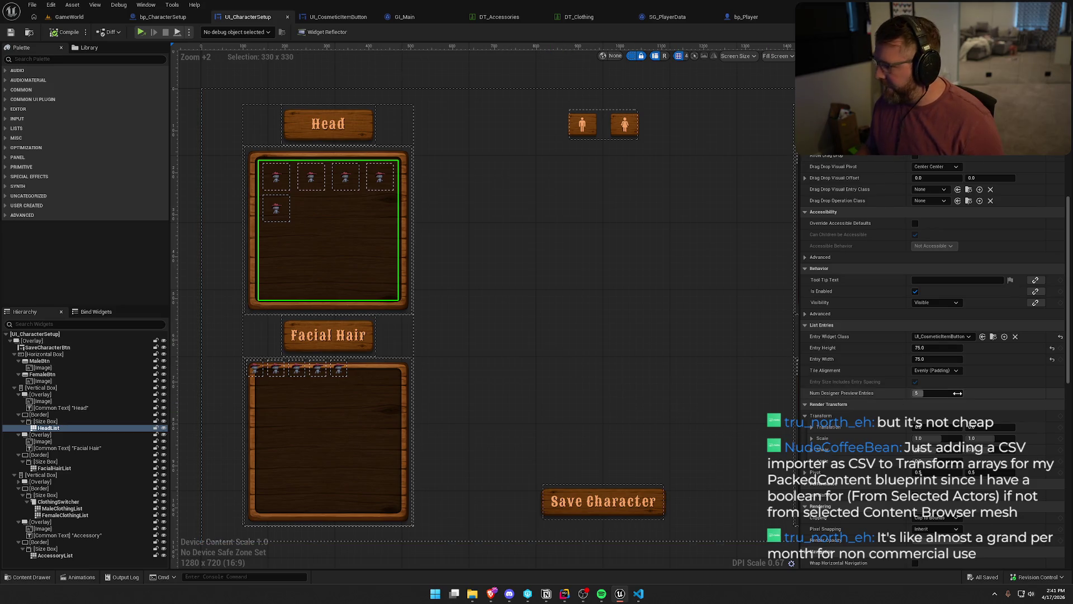
# - Set Tile Alignment to Evenly (Size), save, and switch to UI_CosmeticItemButton
pyautogui.click(942, 371)
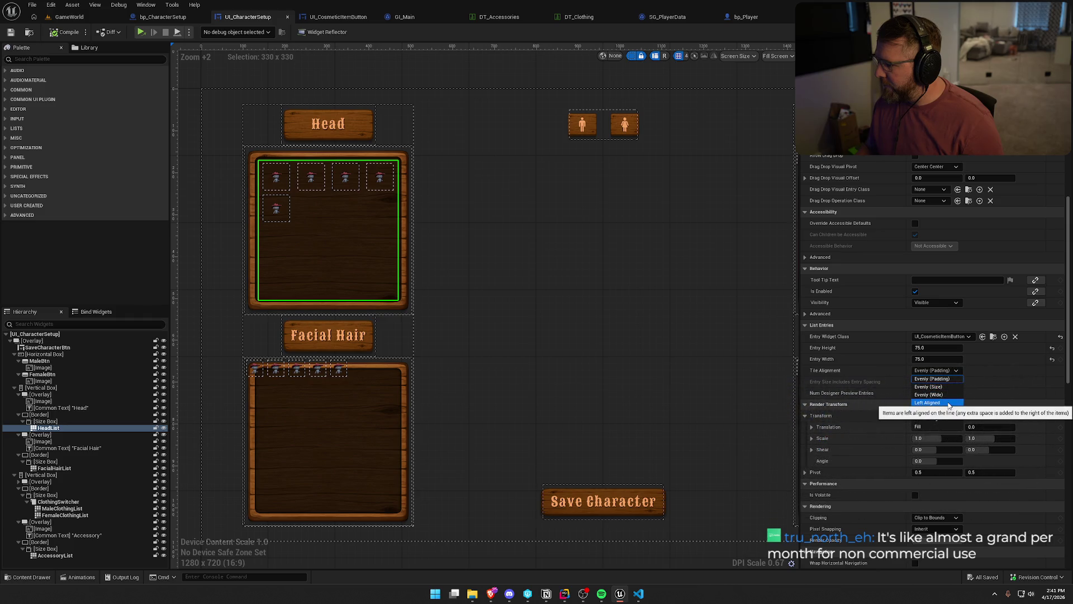
pyautogui.click(942, 420)
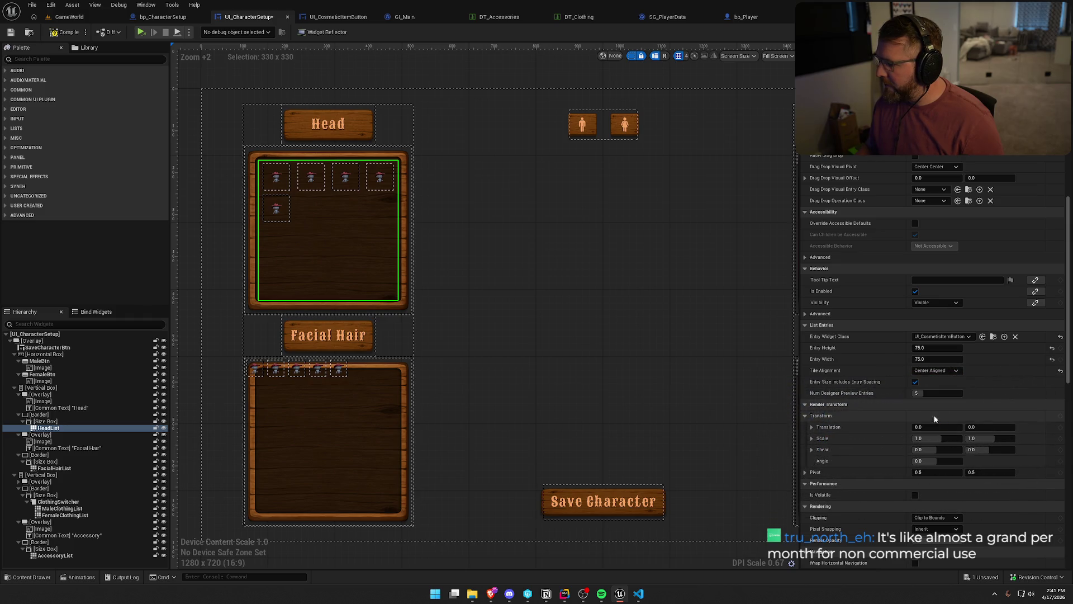
pyautogui.click(59, 33)
pyautogui.click(922, 371)
pyautogui.click(947, 391)
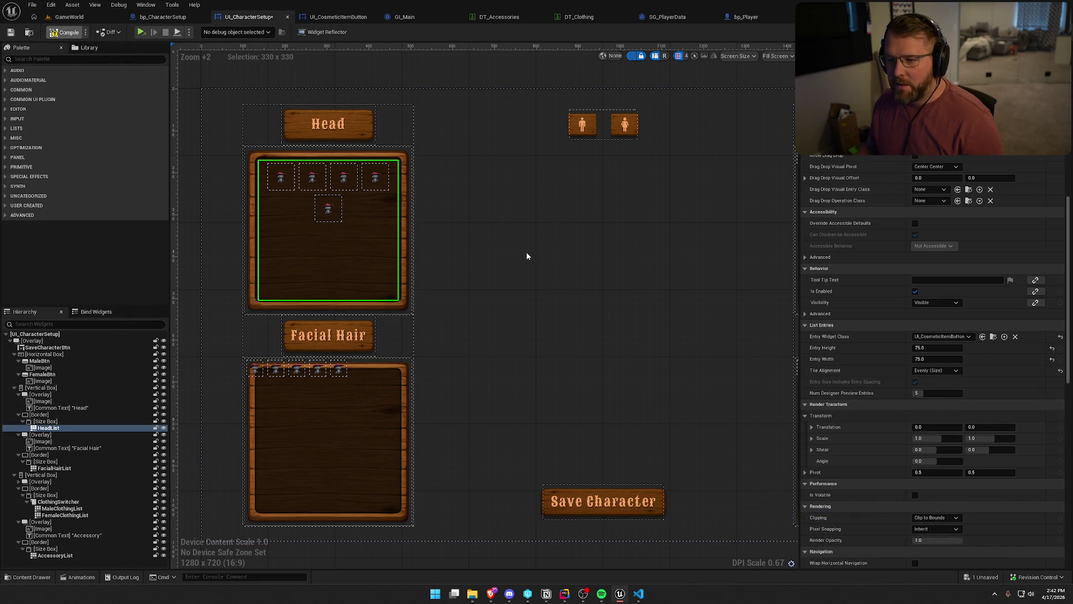
pyautogui.hotkey('ctrl', 's')
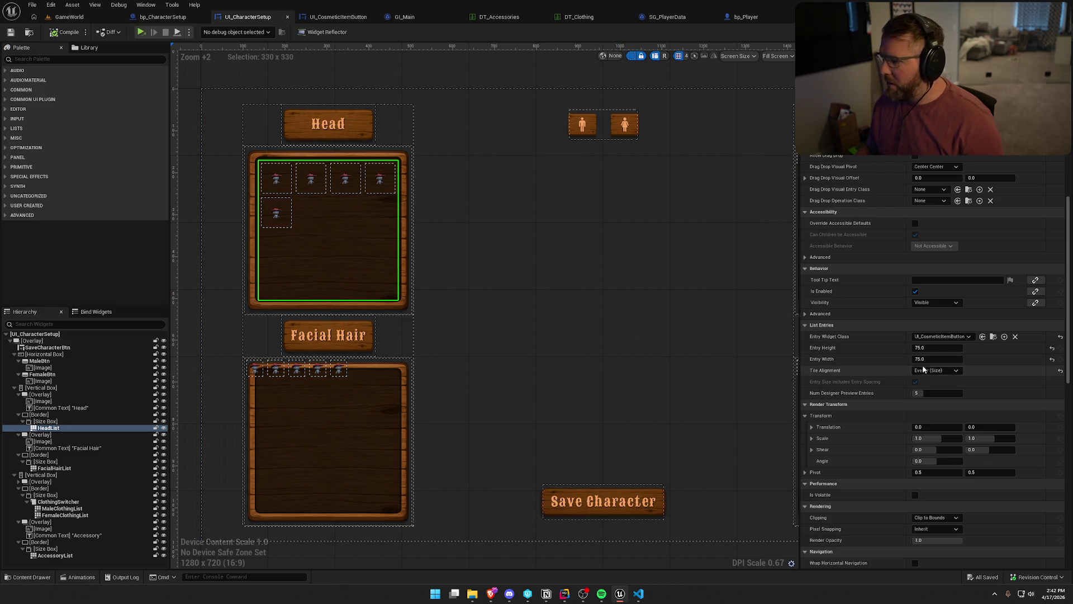
pyautogui.click(342, 17)
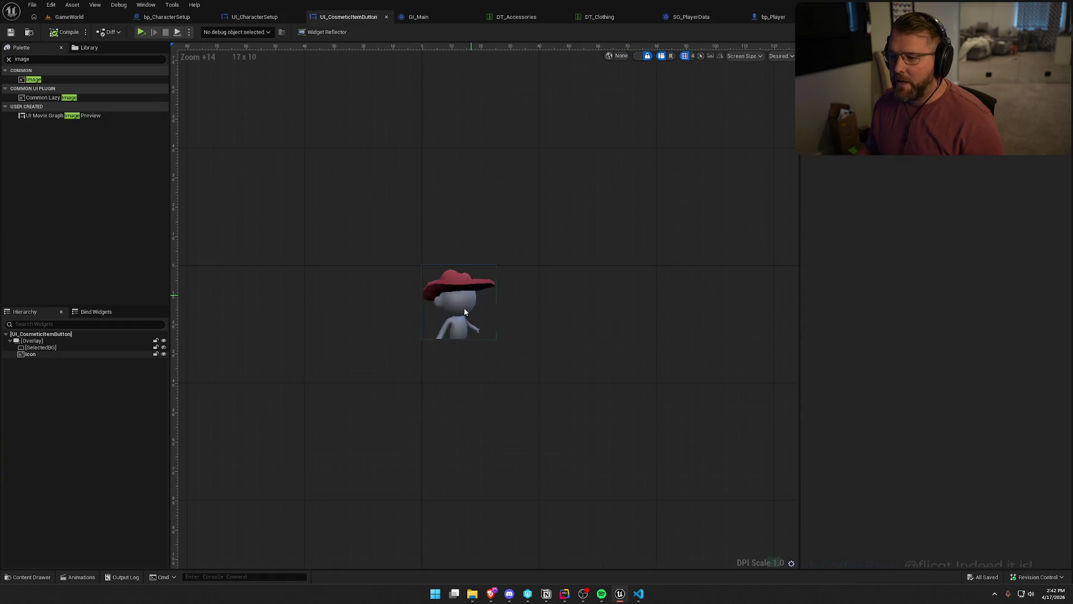
pyautogui.click(38, 354)
pyautogui.click(932, 230)
pyautogui.write('75')
pyautogui.press('Tab')
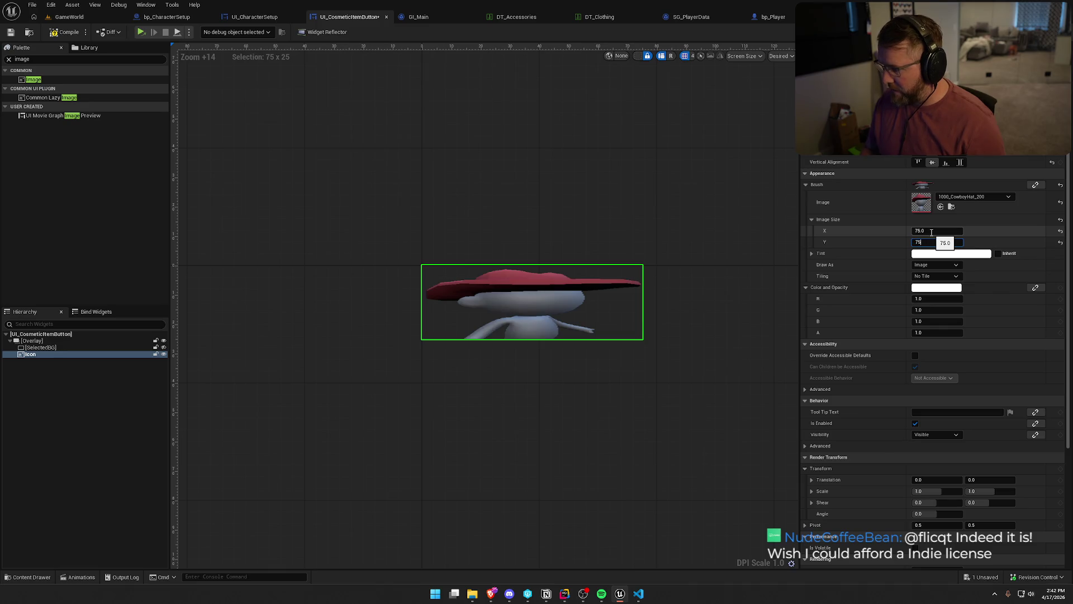
pyautogui.write('75')
pyautogui.press('Return')
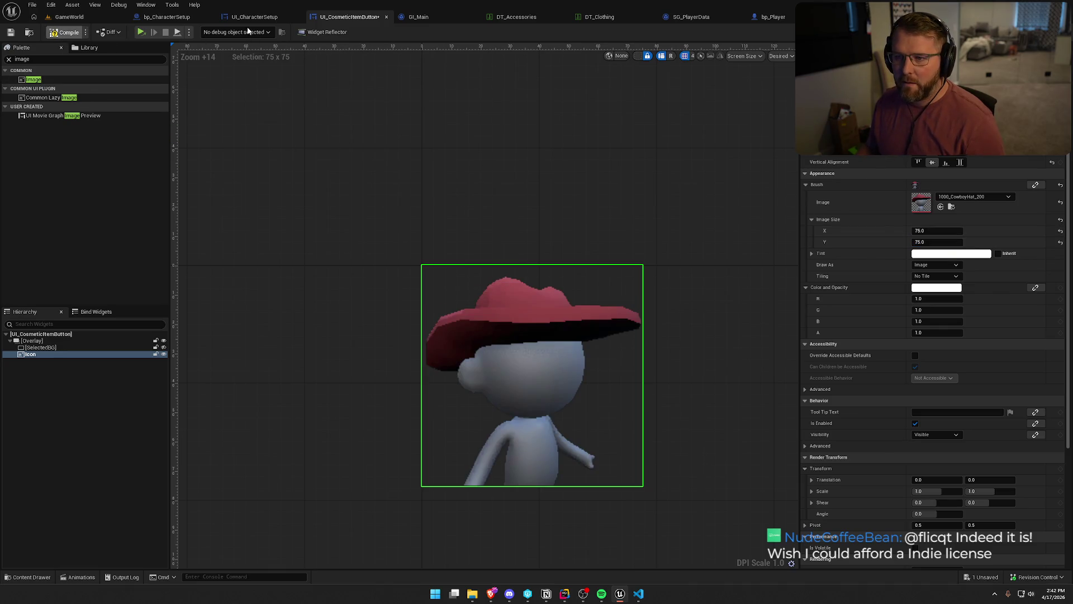
pyautogui.click(250, 17)
pyautogui.click(66, 33)
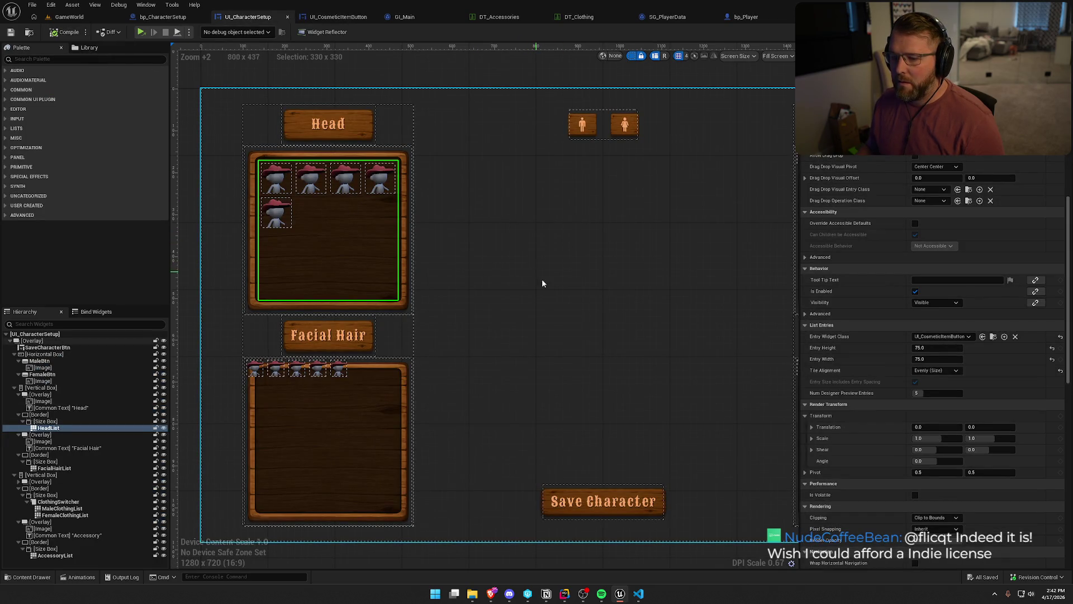
pyautogui.scroll(-2, 540, 282)
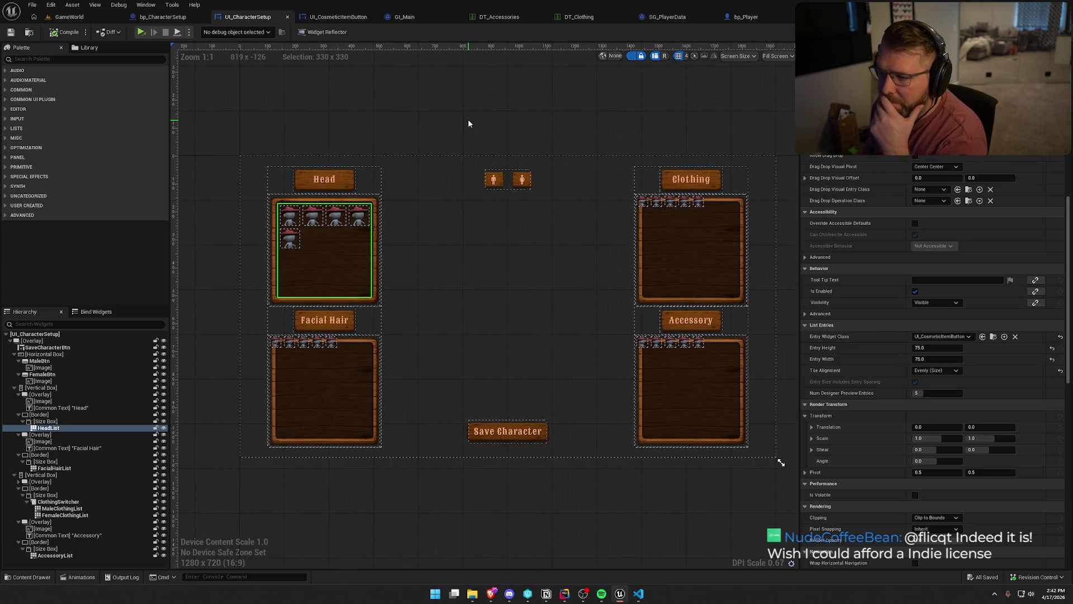
pyautogui.click(468, 119)
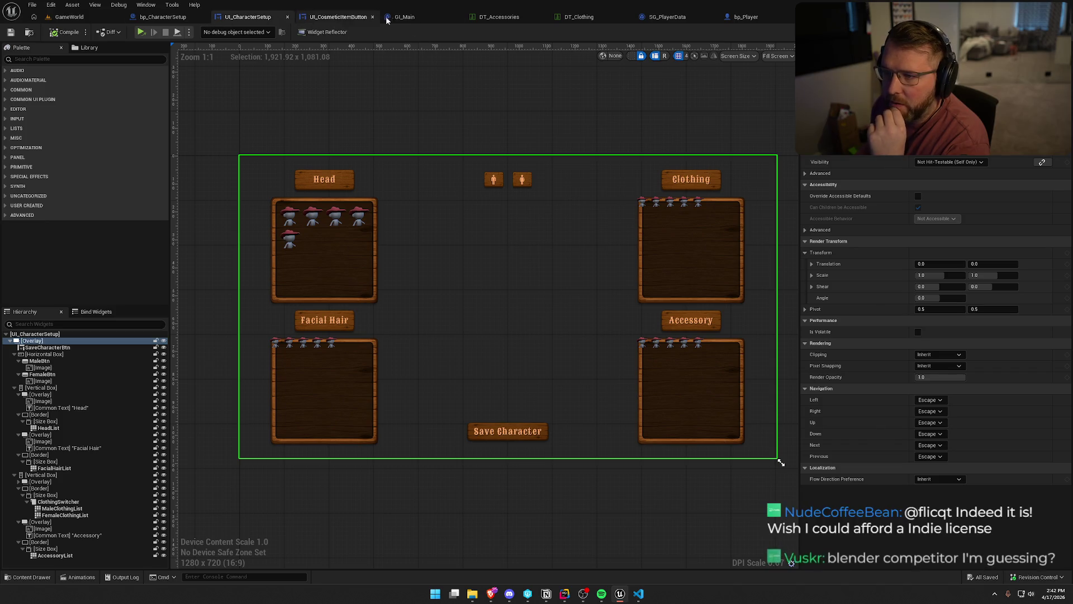
pyautogui.click(337, 18)
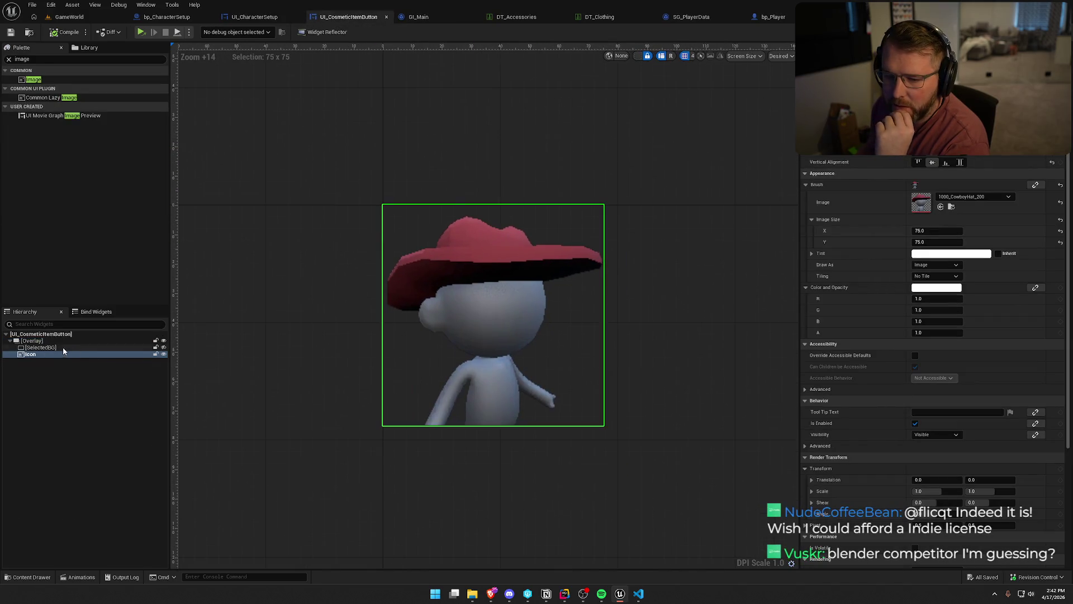
# - Toggle SelectedBG's visibility and check the character setup widget before returning
pyautogui.click(43, 348)
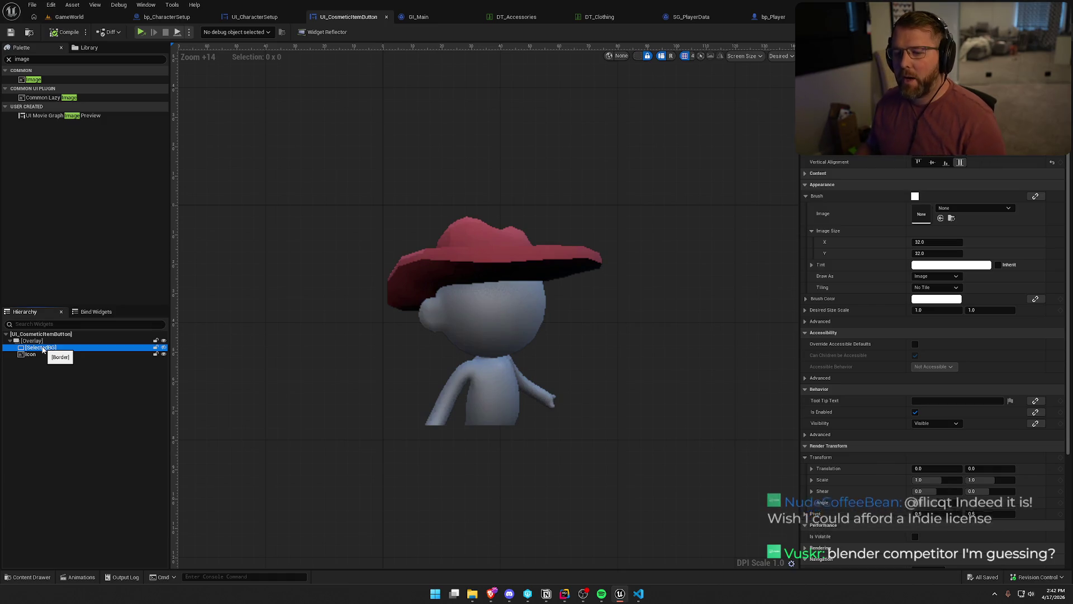
pyautogui.click(164, 347)
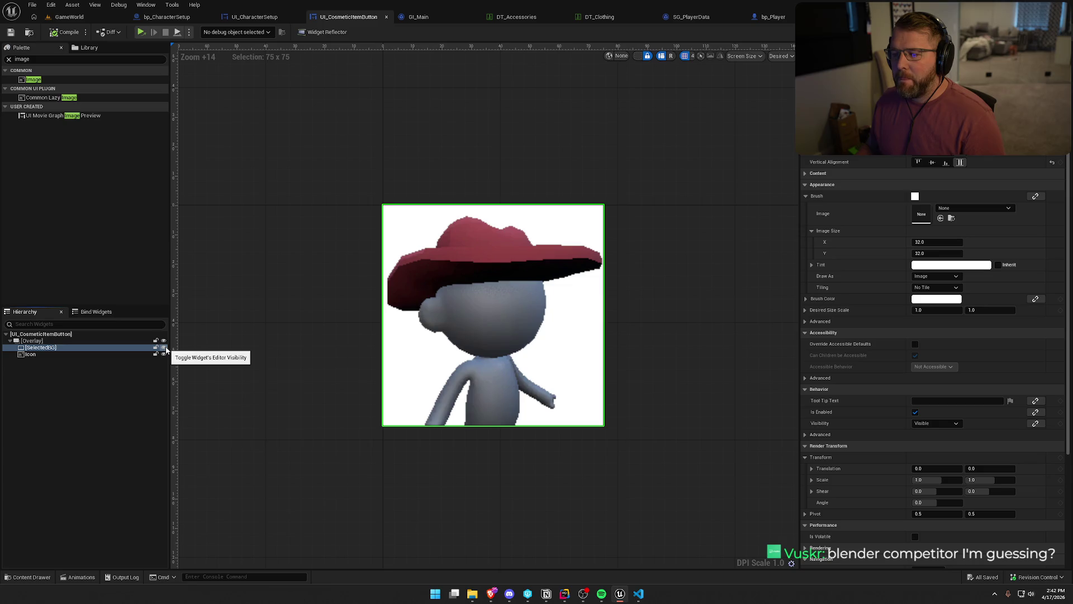
pyautogui.click(163, 348)
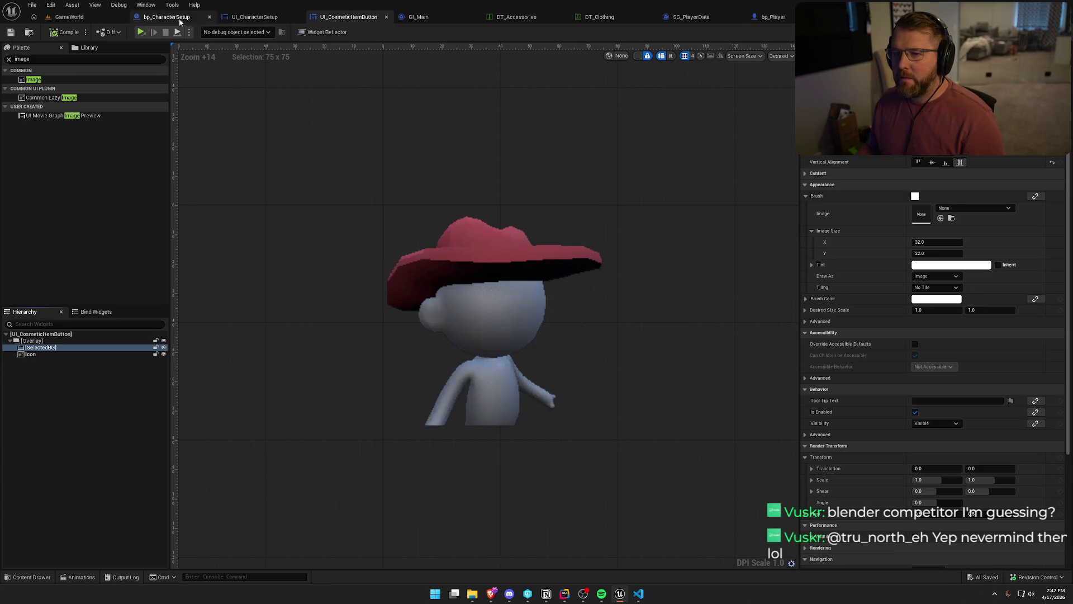
pyautogui.click(166, 16)
pyautogui.click(242, 18)
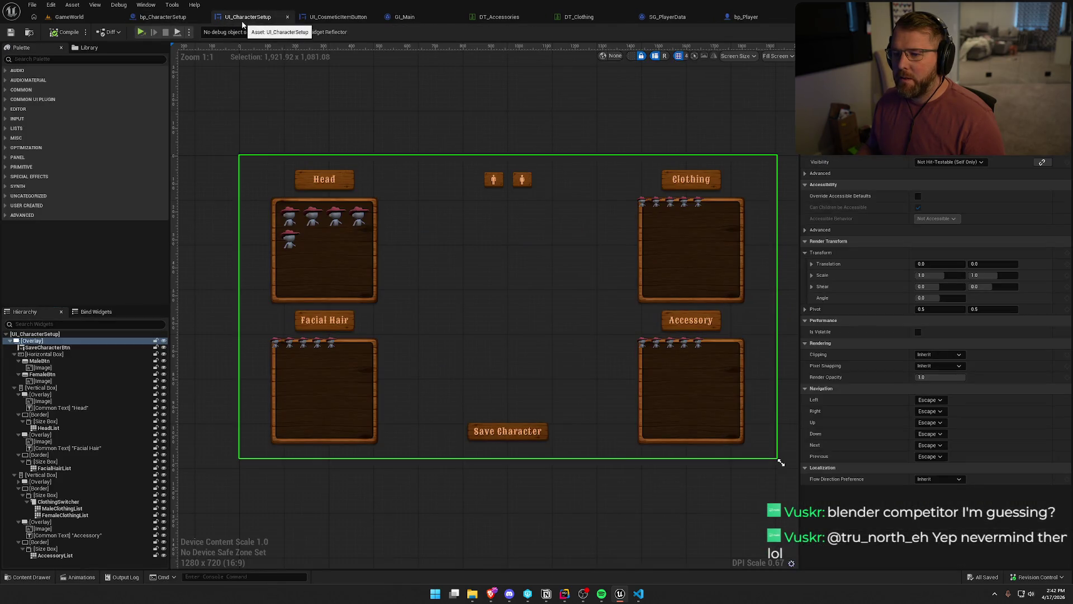
pyautogui.click(339, 17)
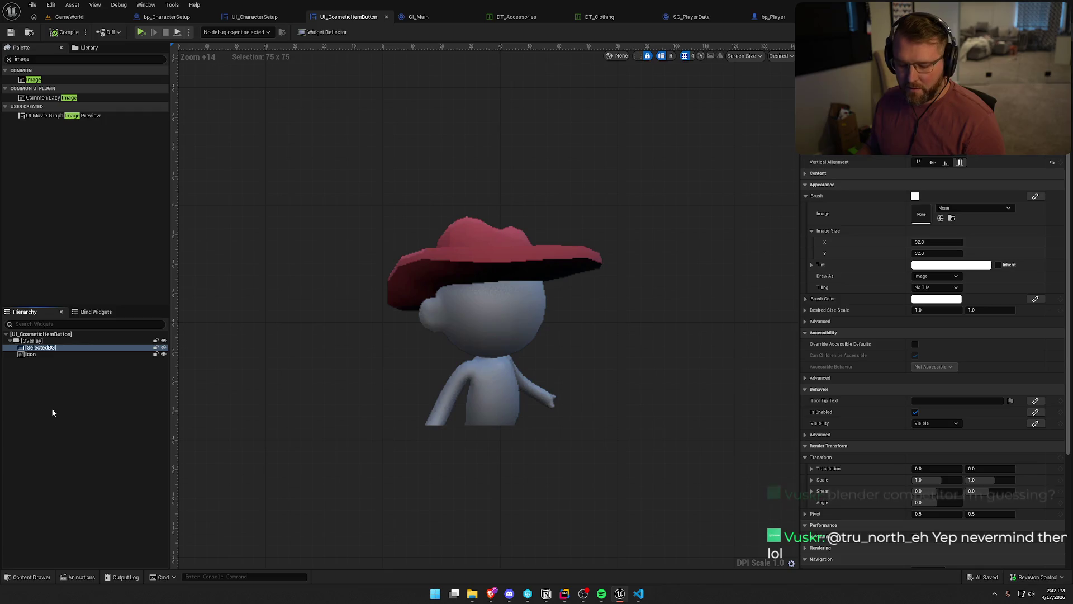
# - Rename the SelectedBG layer to BG and make it visible in the designer
pyautogui.click(35, 349)
pyautogui.press('F2')
pyautogui.write('BG')
pyautogui.press('Return')
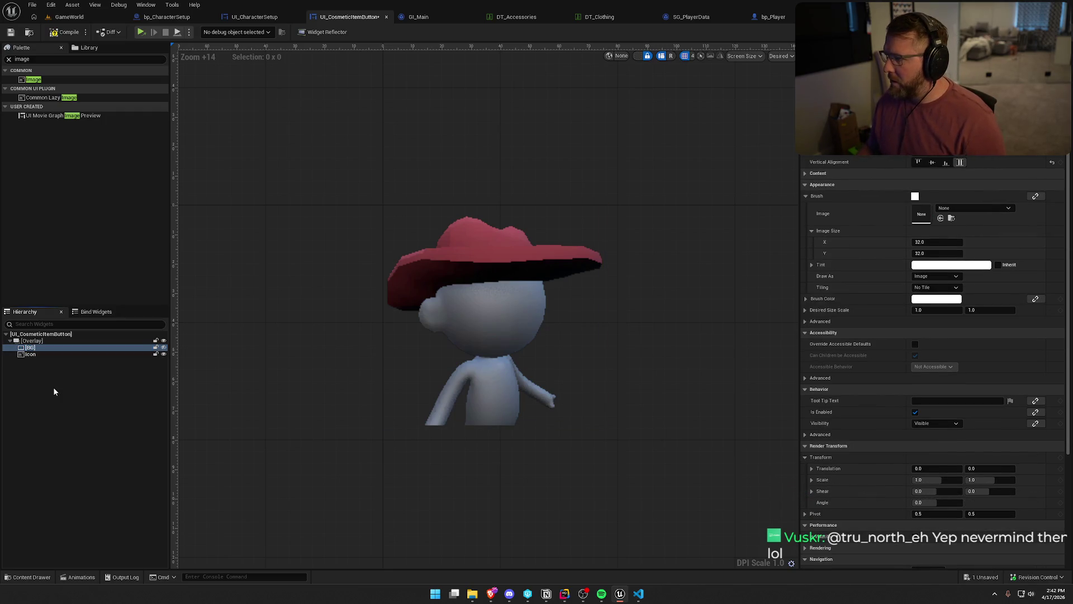
pyautogui.click(163, 348)
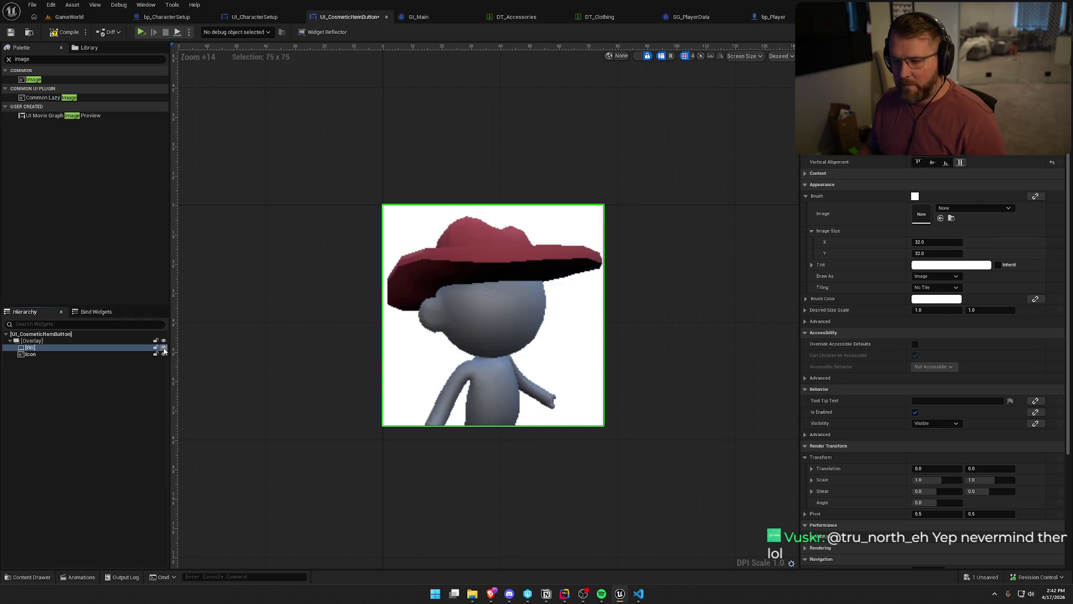
pyautogui.click(33, 354)
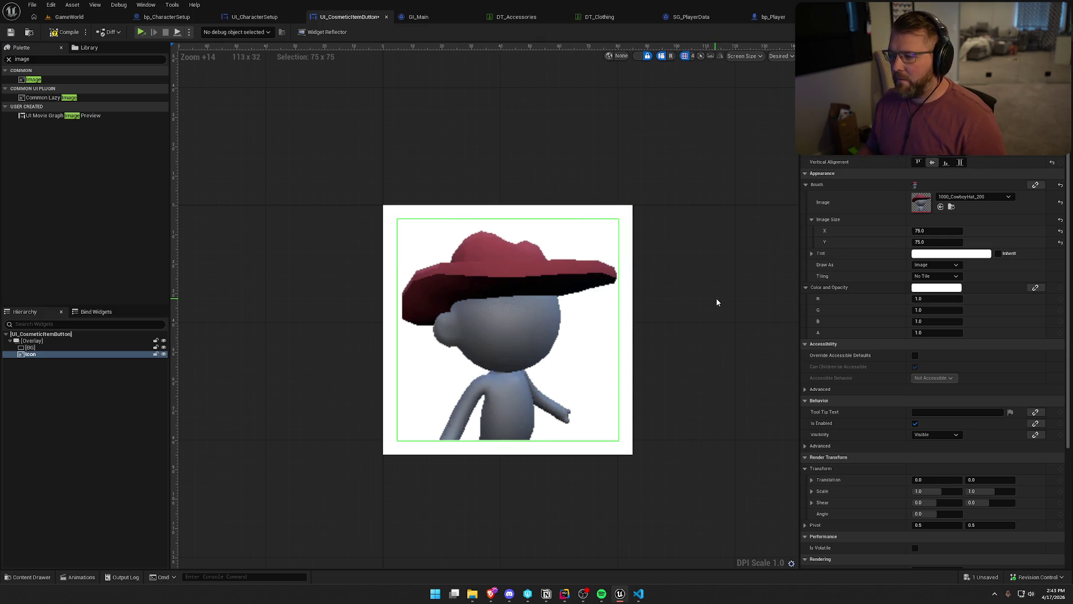
# - Set the Icon image size to 70 by 70
pyautogui.click(927, 231)
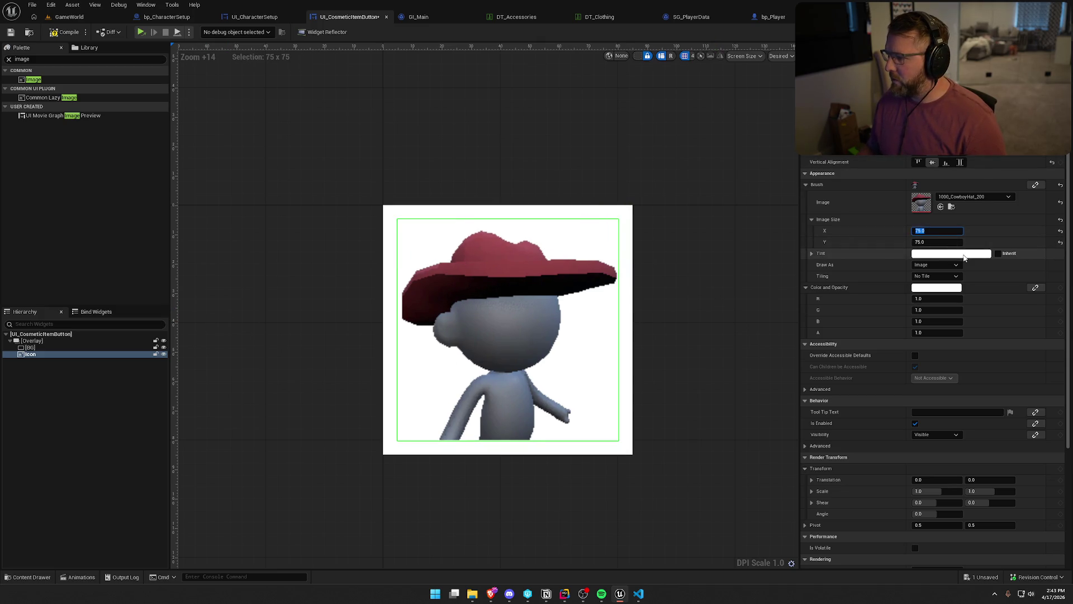
pyautogui.write('70')
pyautogui.press('Tab')
pyautogui.write('70')
pyautogui.press('Return')
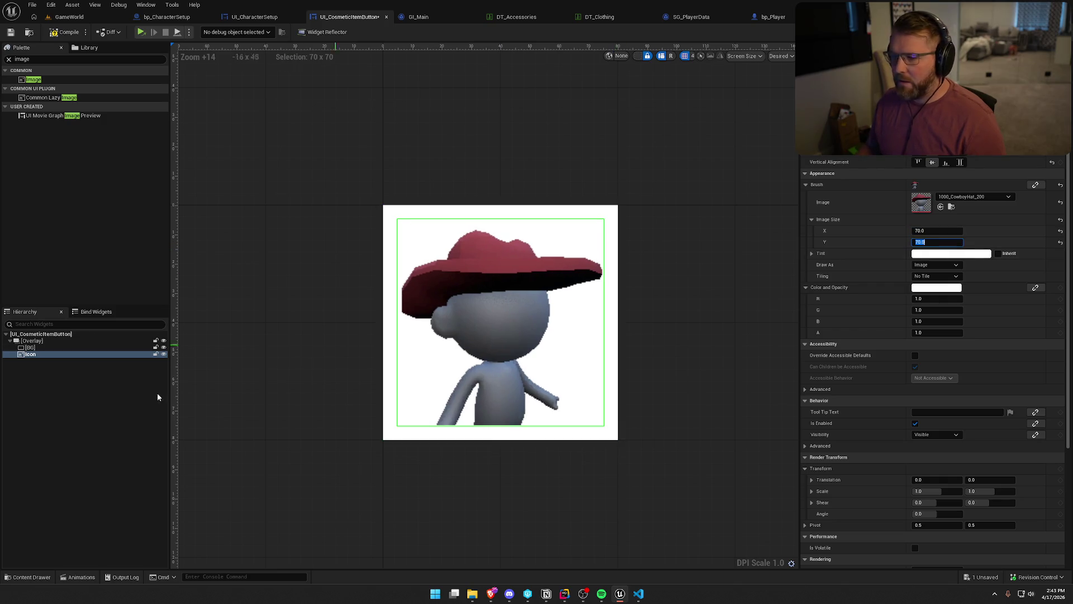
# - Give BG a dark grey brush colour and draw it as a Rounded Box
pyautogui.click(32, 347)
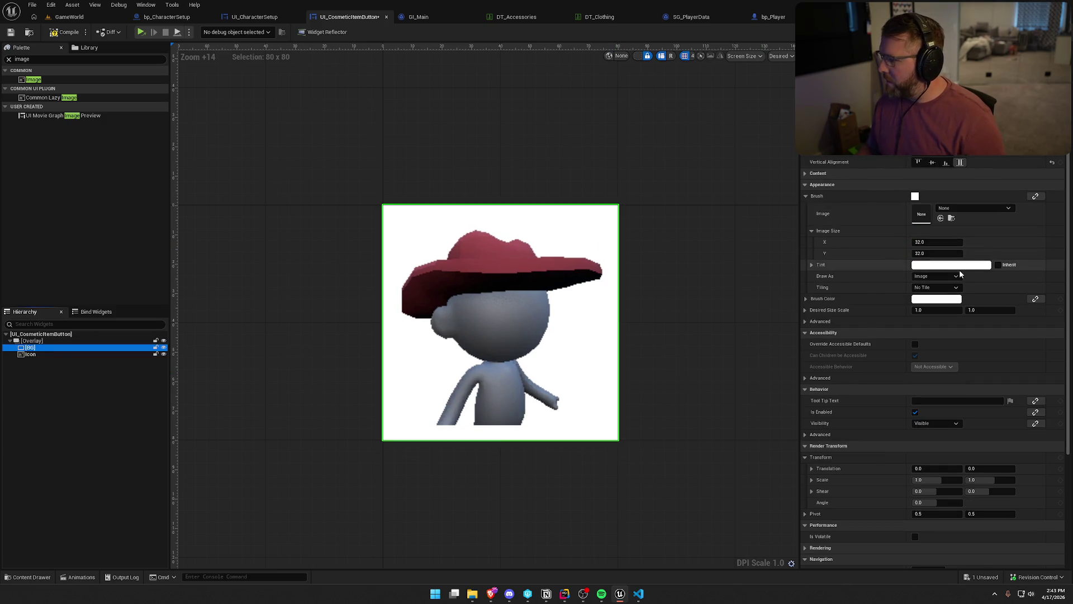
pyautogui.click(937, 302)
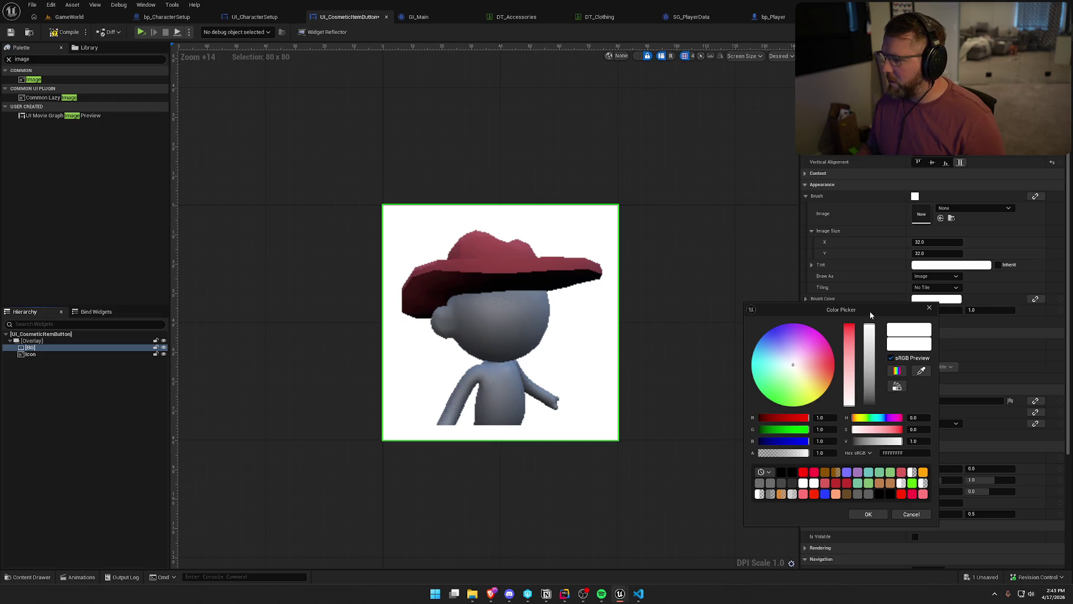
pyautogui.moveTo(870, 310); pyautogui.dragTo(829, 145)
pyautogui.moveTo(828, 239); pyautogui.dragTo(828, 234)
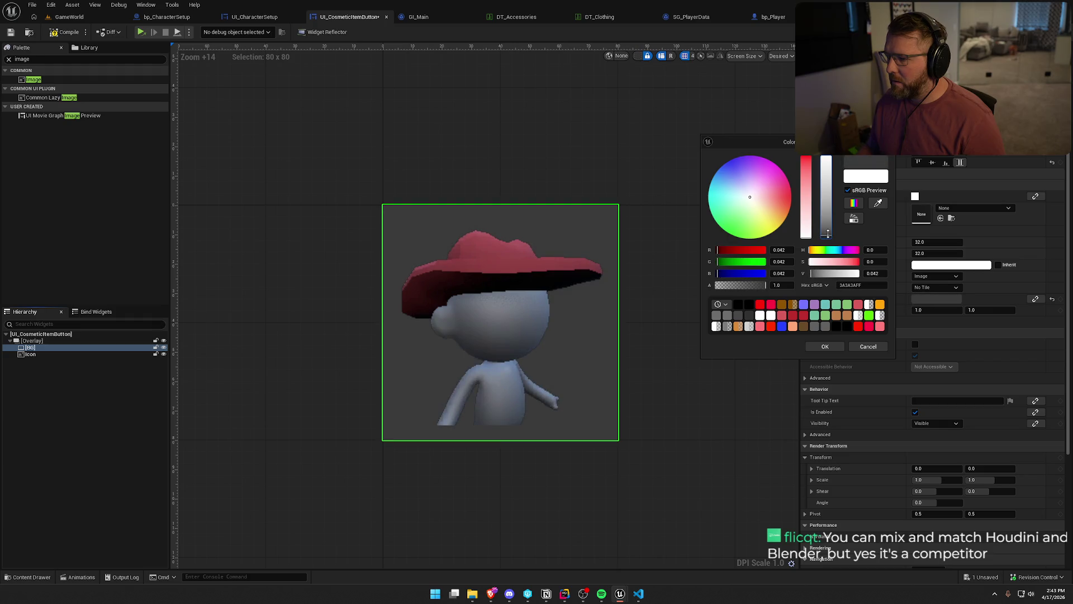
pyautogui.click(817, 348)
pyautogui.click(933, 276)
pyautogui.click(938, 317)
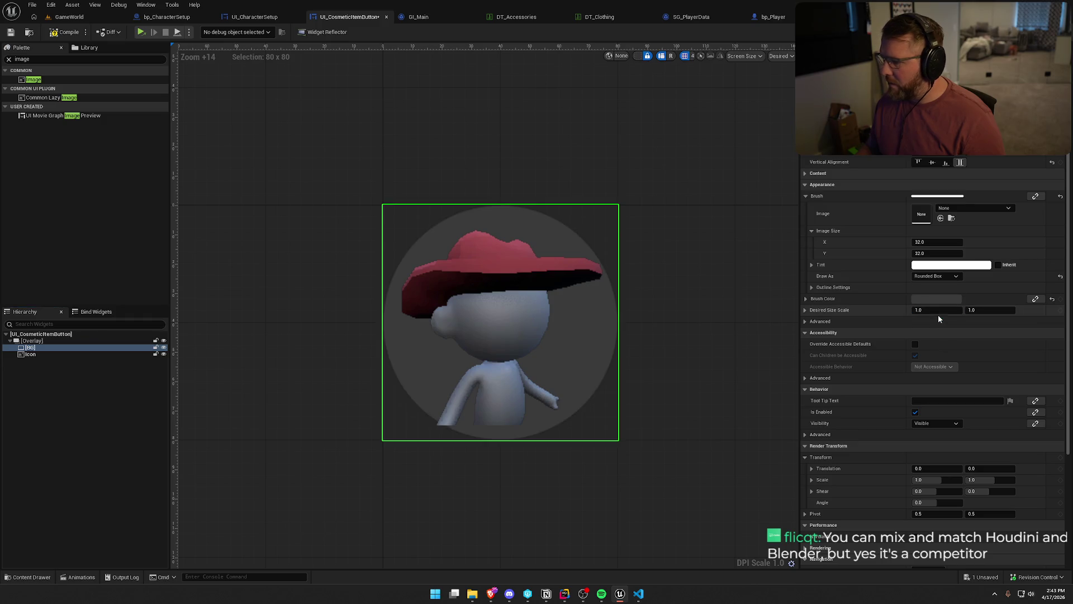
# - Set BG's rounding type to Fixed Radius with all four corner radii at 5
pyautogui.click(811, 287)
pyautogui.click(937, 332)
pyautogui.click(933, 343)
pyautogui.click(930, 299)
pyautogui.write('5')
pyautogui.press('Return')
pyautogui.press('Tab')
pyautogui.write('5')
pyautogui.press('Tab')
pyautogui.write('5')
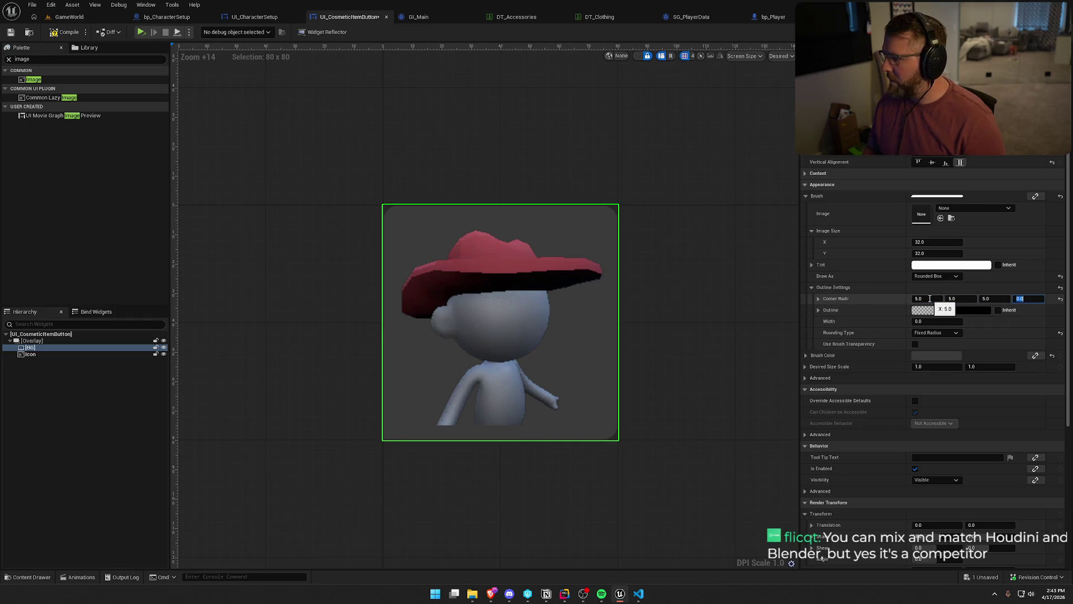
pyautogui.press('Tab')
pyautogui.write('5')
pyautogui.press('Return')
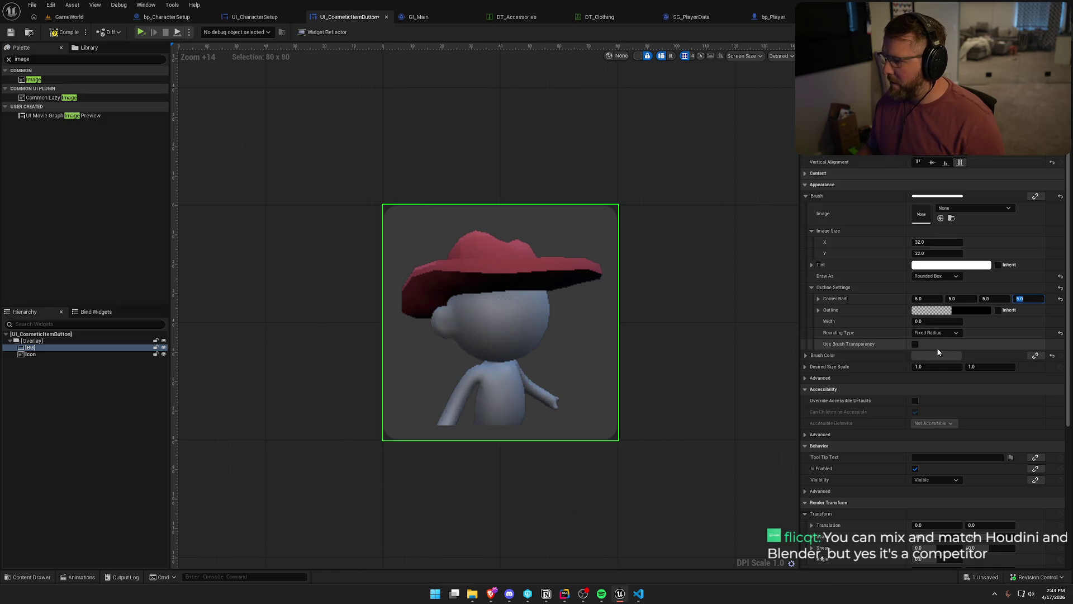
# - Make BG's outline opaque black with a width of 2
pyautogui.click(954, 311)
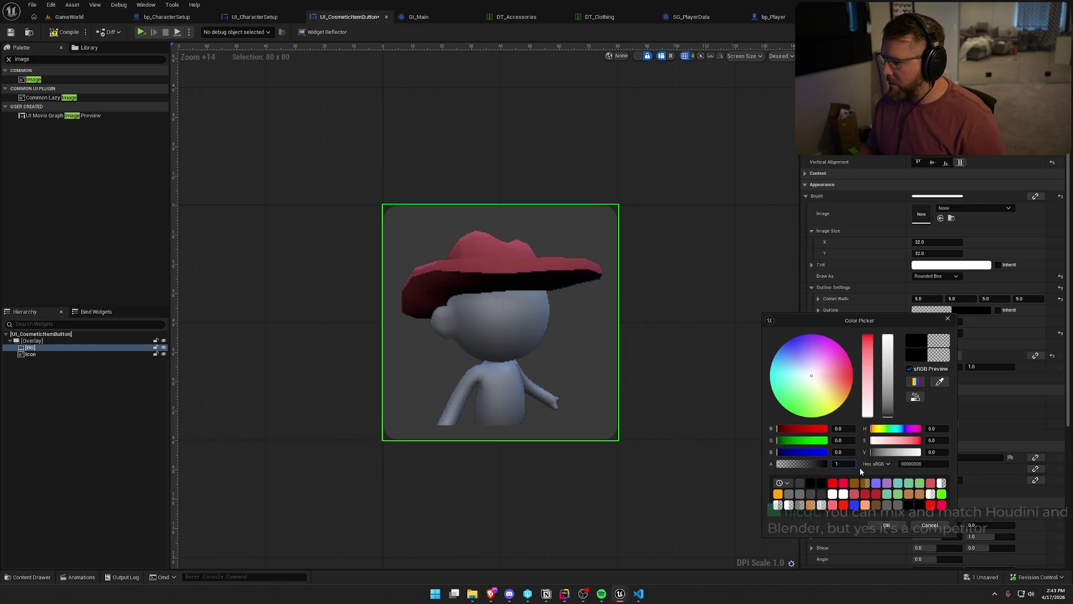
pyautogui.press('Return')
pyautogui.click(888, 525)
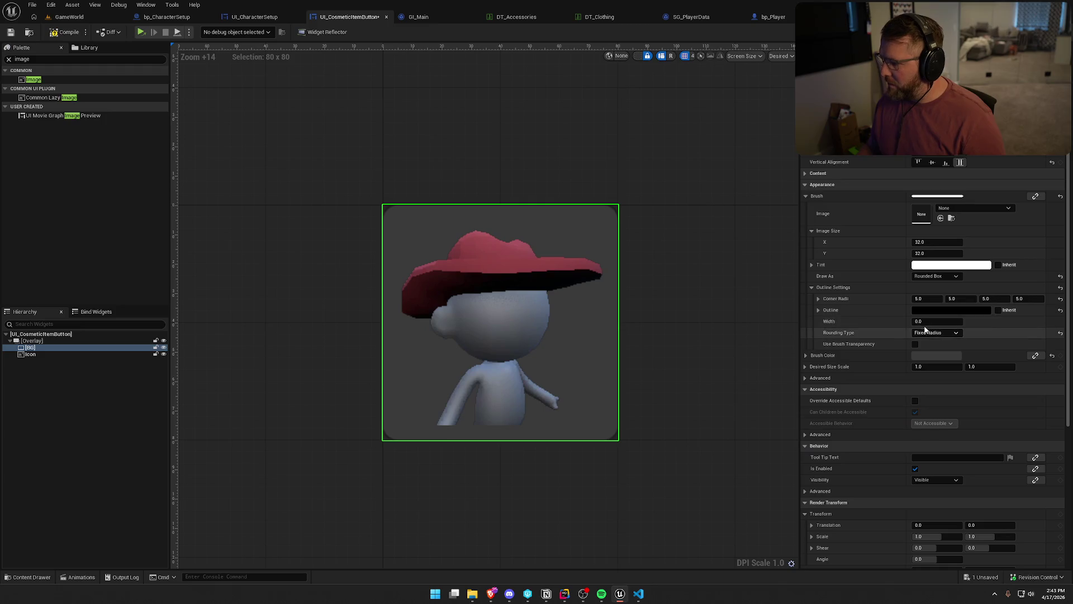
pyautogui.click(929, 321)
pyautogui.write('1')
pyautogui.press('Return')
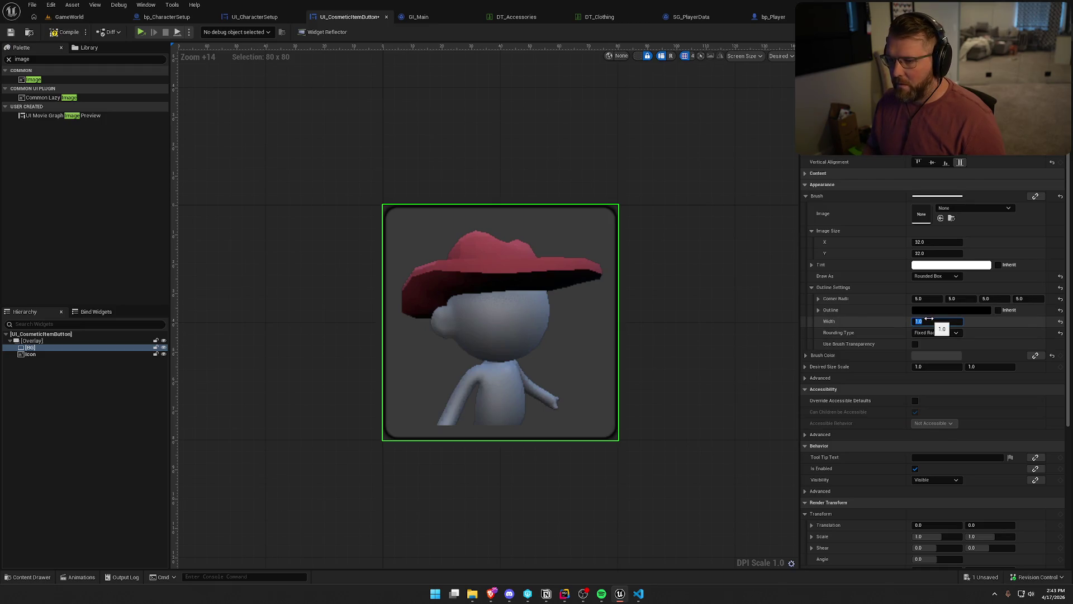
pyautogui.write('2')
pyautogui.press('Return')
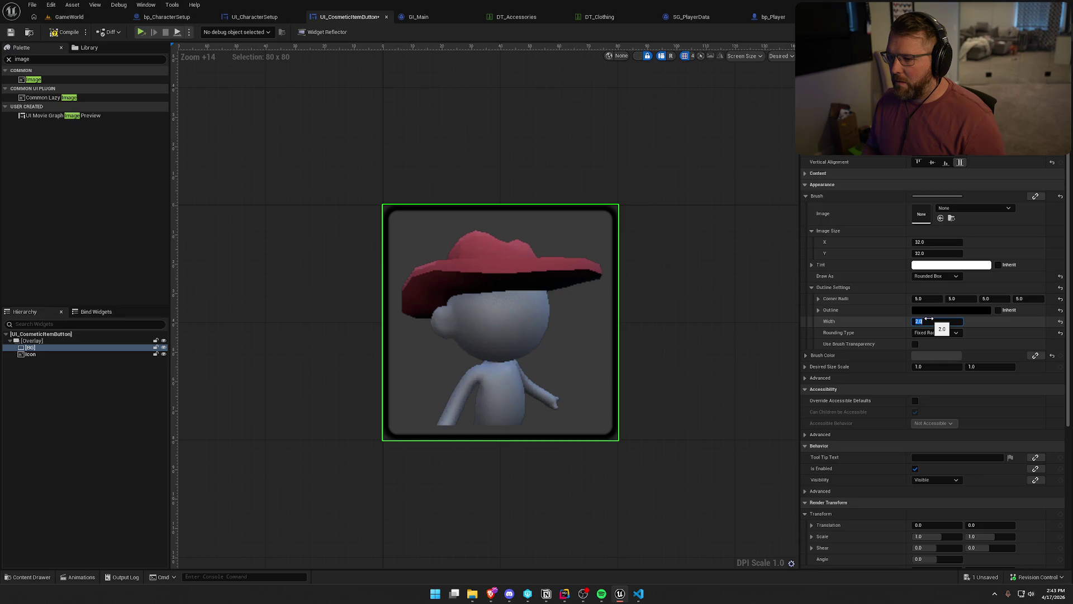
pyautogui.scroll(-5, 723, 321)
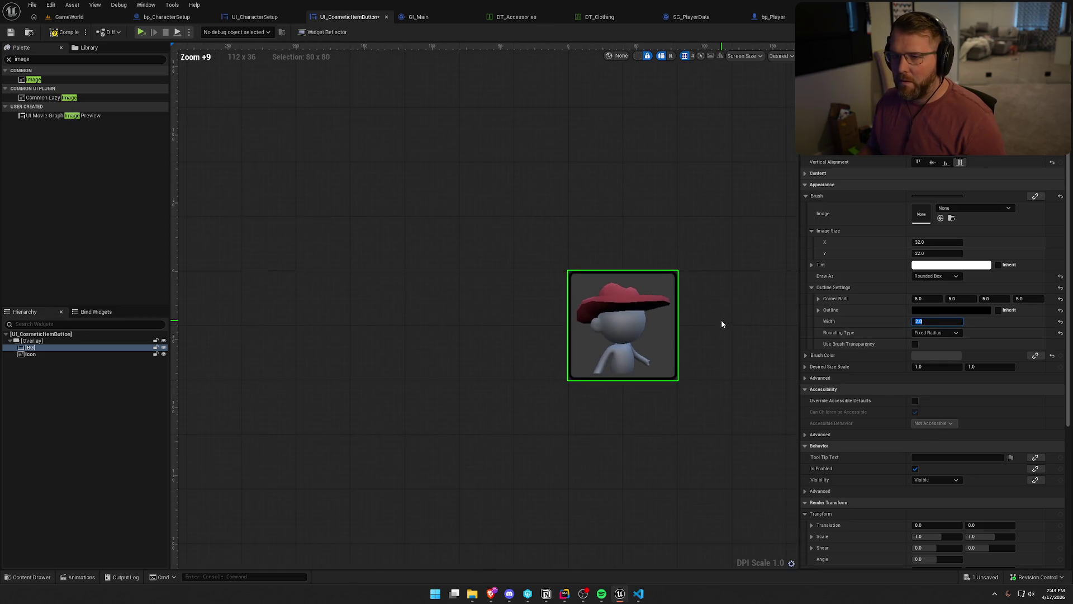
# - Preview the buttons in the character setup widget, then return to the item button
pyautogui.scroll(-9, 722, 323)
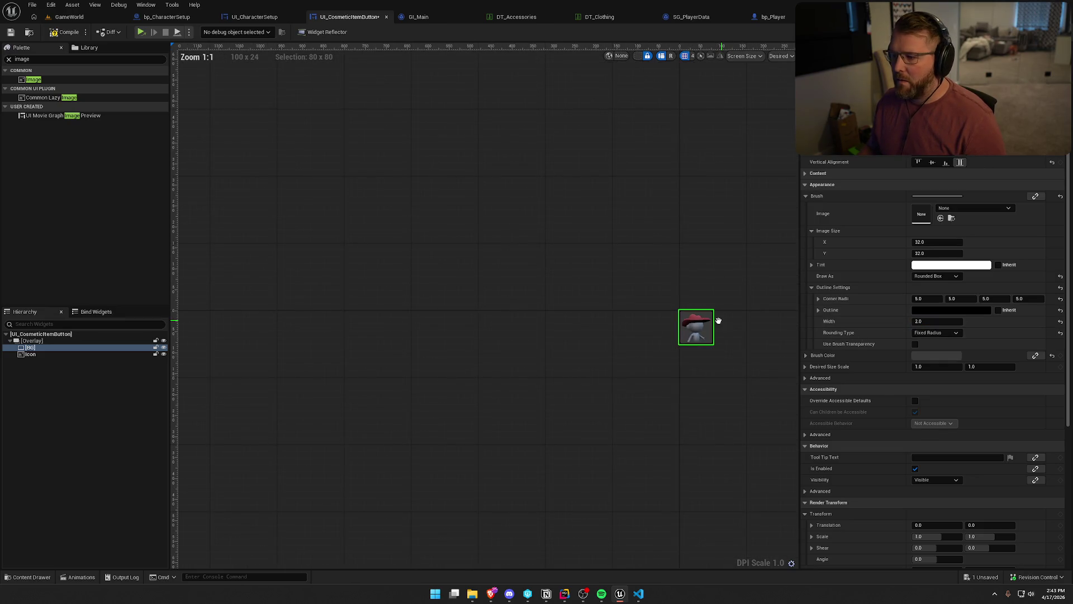
pyautogui.moveTo(721, 324); pyautogui.dragTo(498, 297)
pyautogui.click(578, 245)
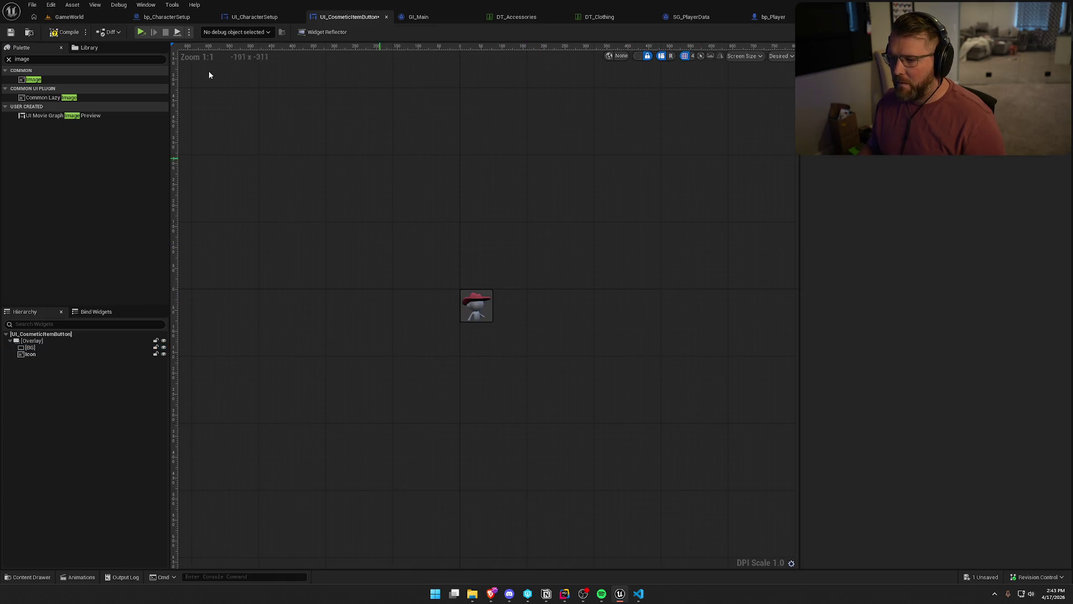
pyautogui.click(256, 17)
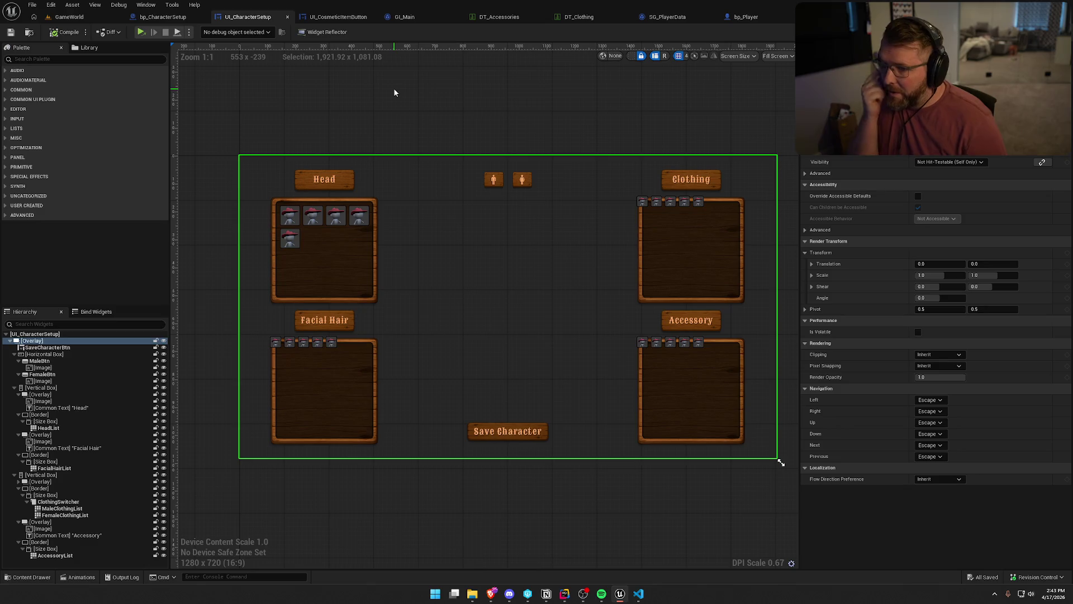
pyautogui.click(353, 18)
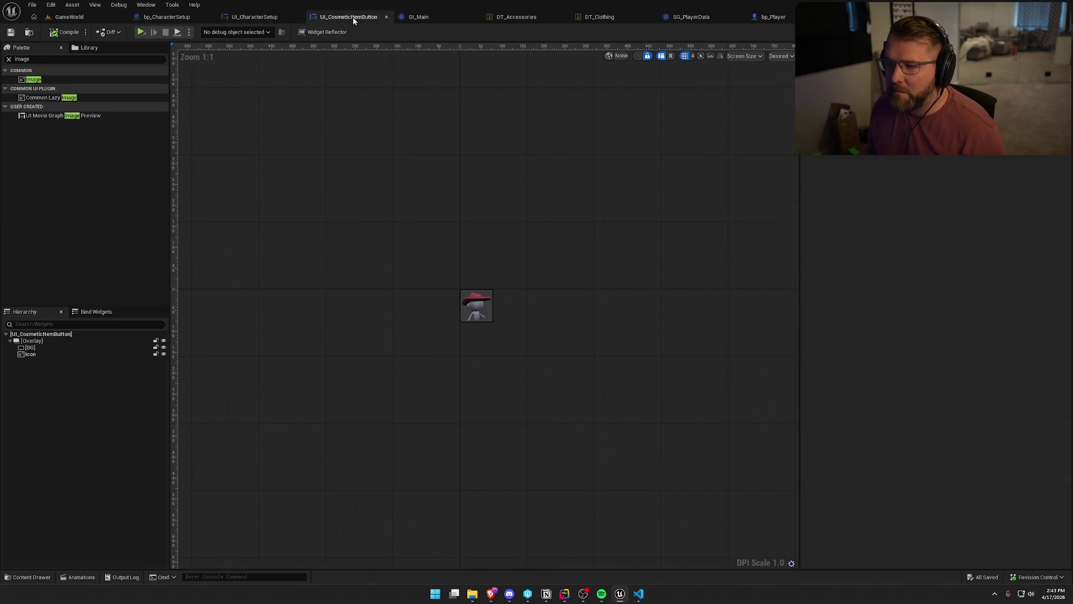
# - Set BG's colour alpha to 0.35, compile, and go back to UI_CharacterSetup
pyautogui.click(30, 347)
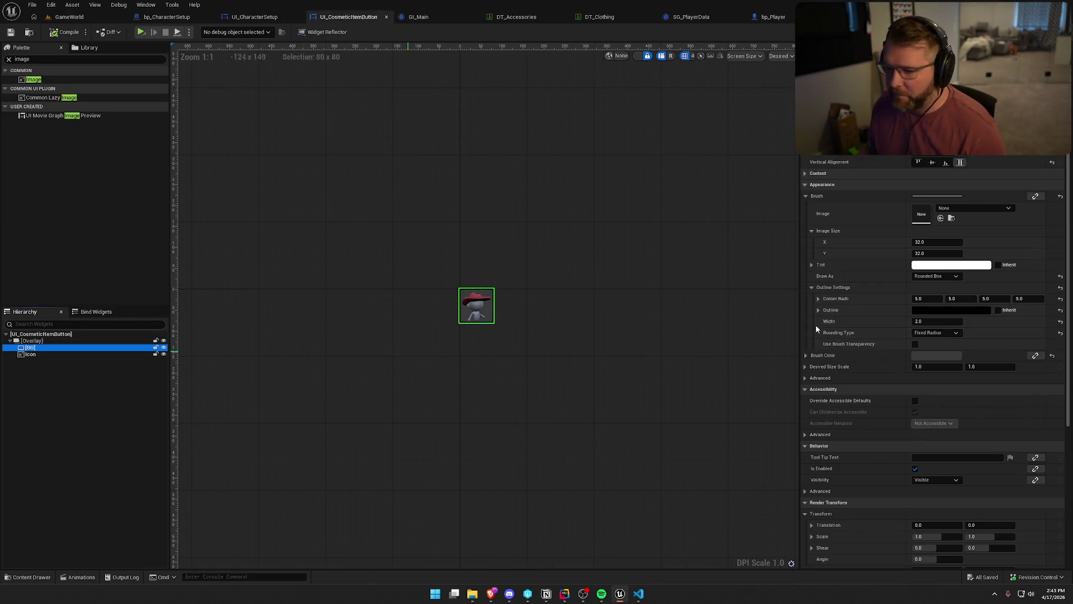
pyautogui.click(951, 355)
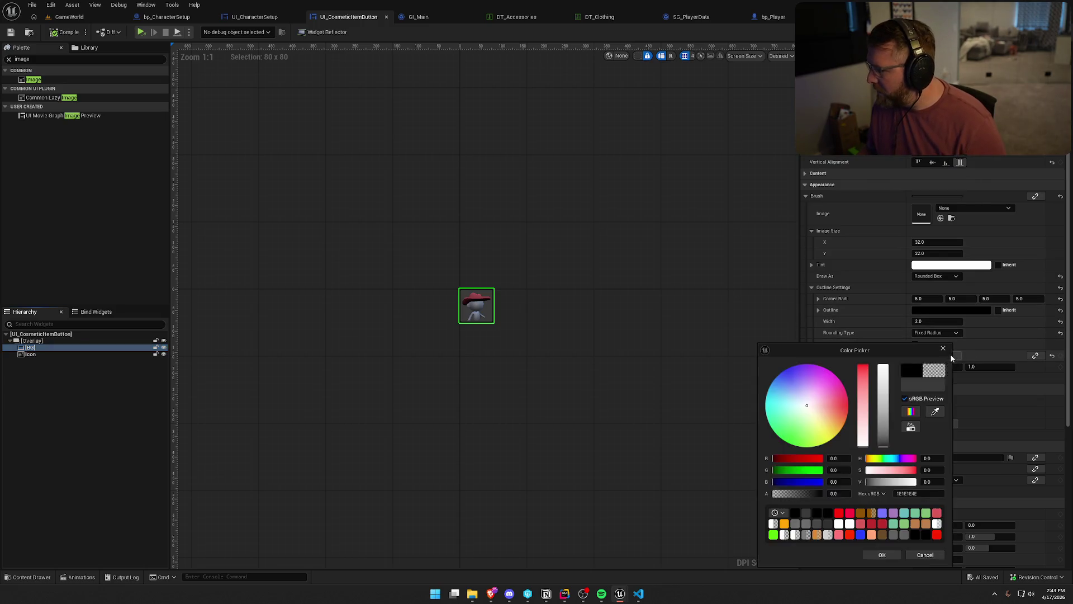
pyautogui.click(840, 495)
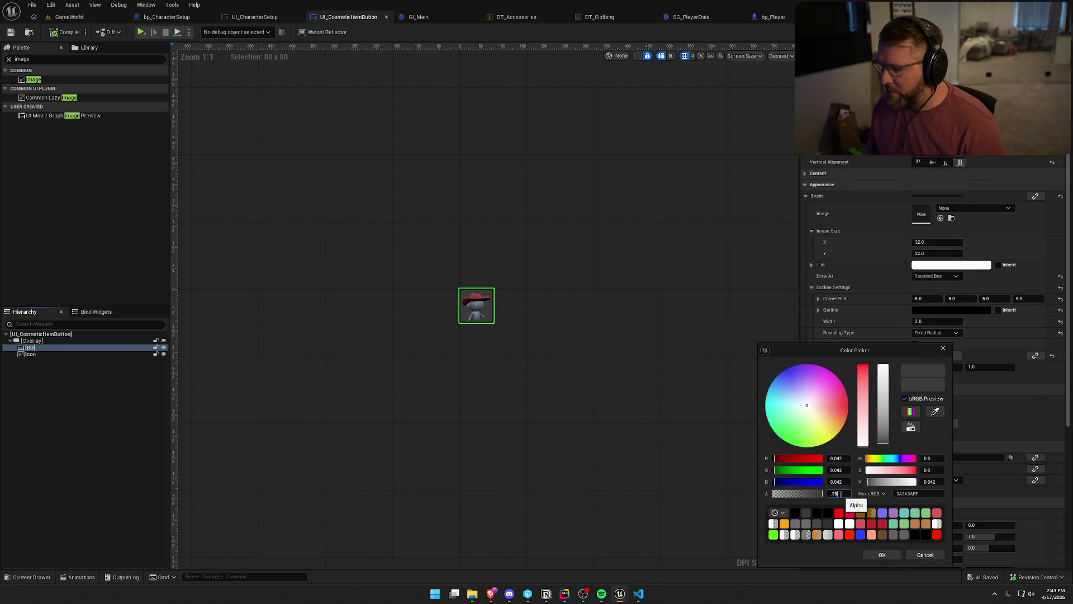
pyautogui.click(879, 555)
pyautogui.click(615, 285)
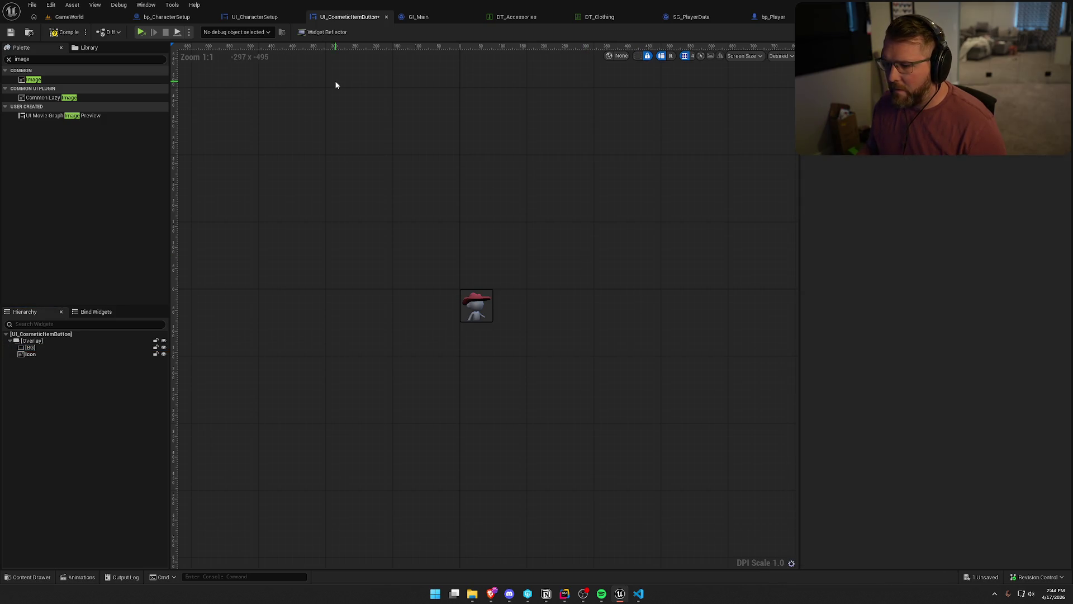
pyautogui.click(64, 32)
pyautogui.click(249, 17)
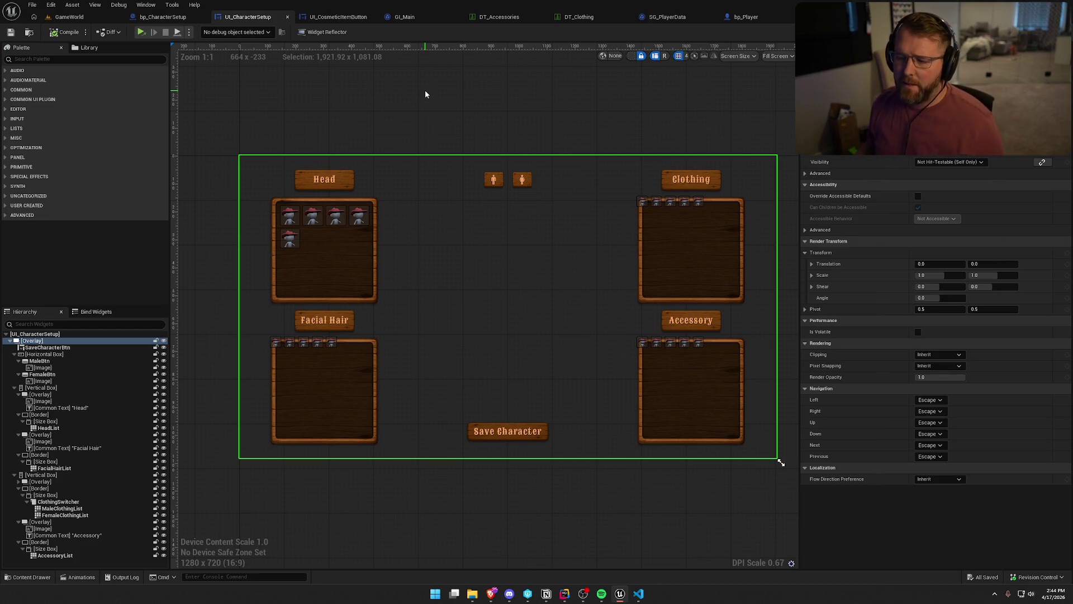
# - Set the HeadList Entry Height and Entry Width to 110 and compile
pyautogui.click(310, 226)
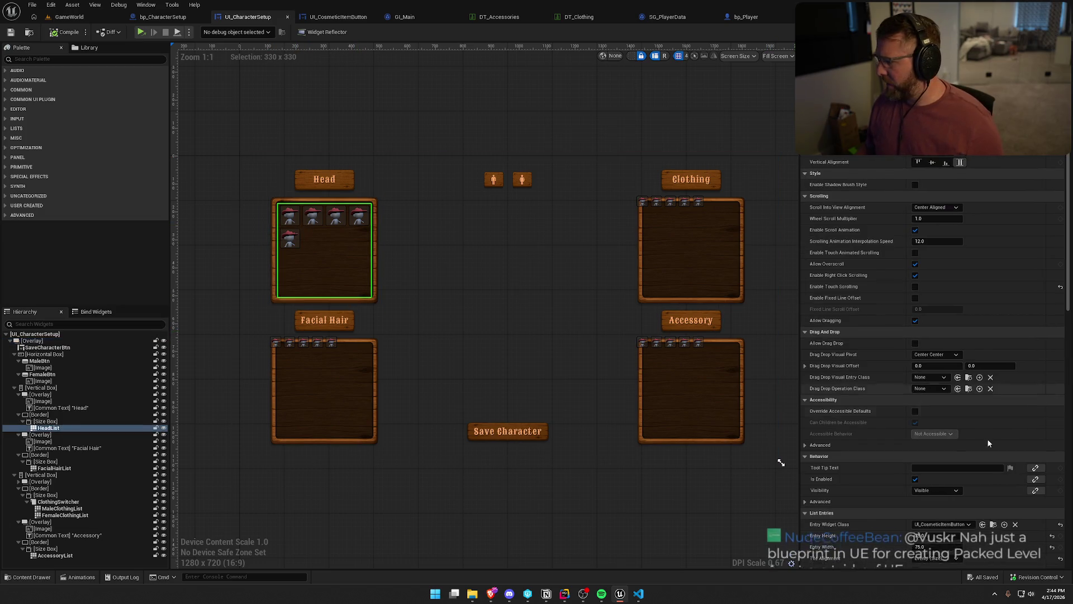
pyautogui.scroll(-3, 979, 431)
pyautogui.click(939, 470)
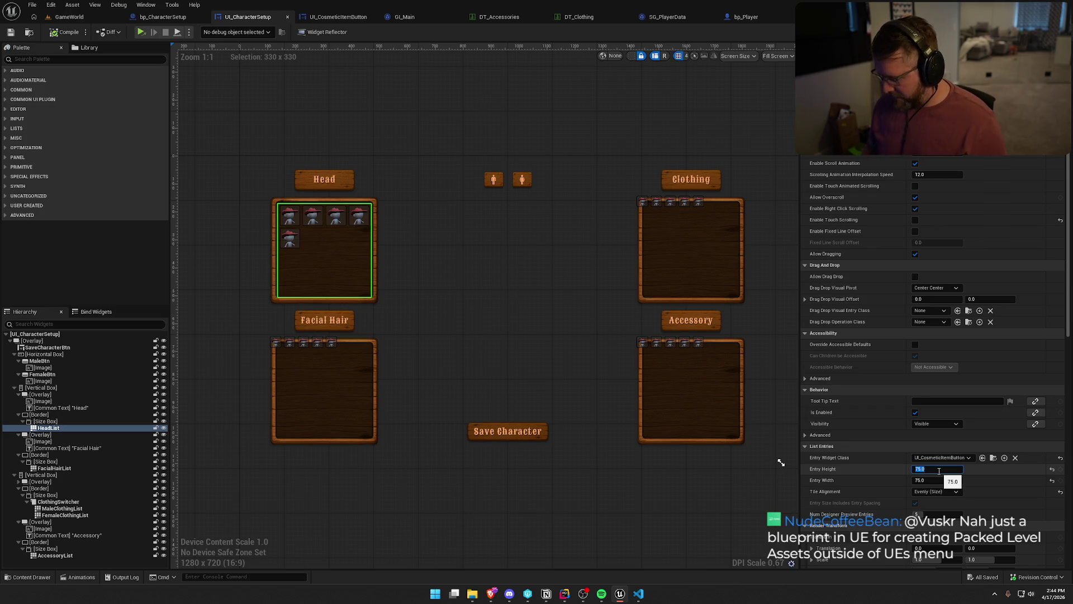
pyautogui.write('110')
pyautogui.press('Return')
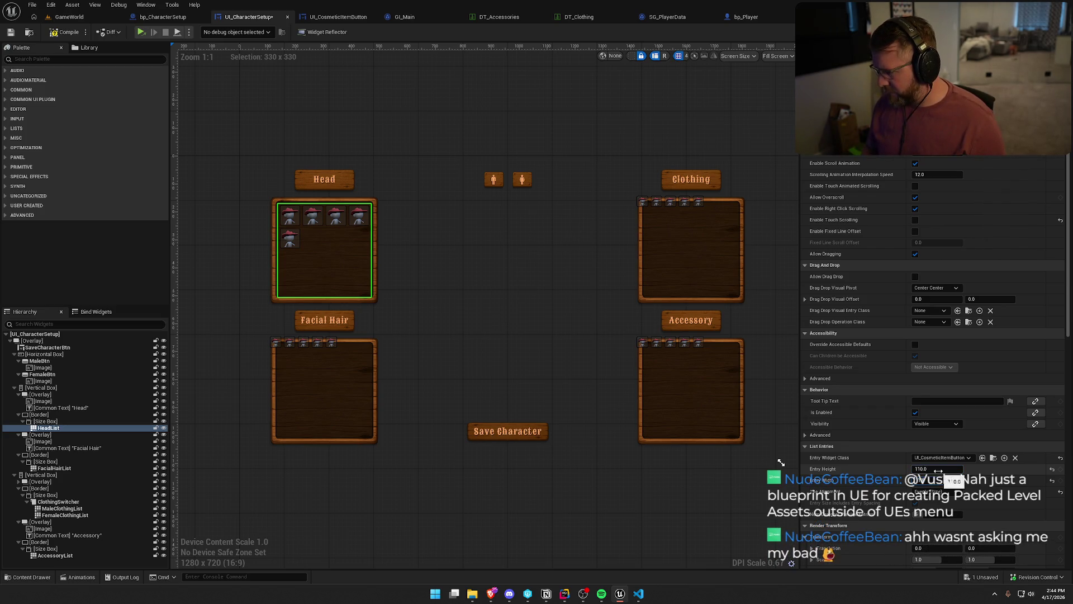
pyautogui.press('Return')
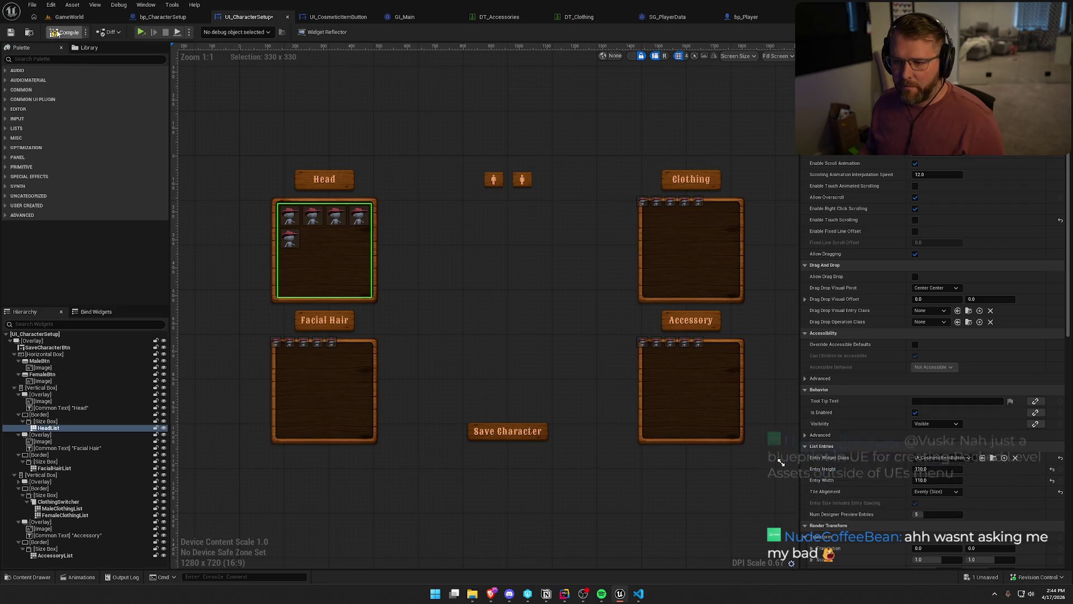
pyautogui.click(57, 33)
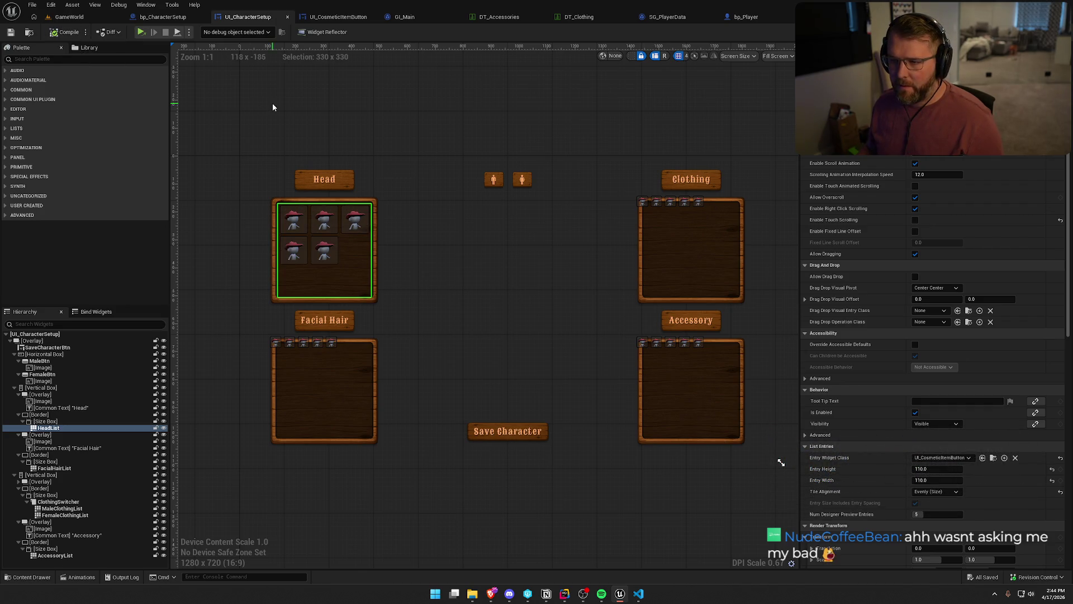
# - In UI_CosmeticItemButton, resize the Icon image to 105×105, compile, and go back to UI_CharacterSetup
pyautogui.click(339, 17)
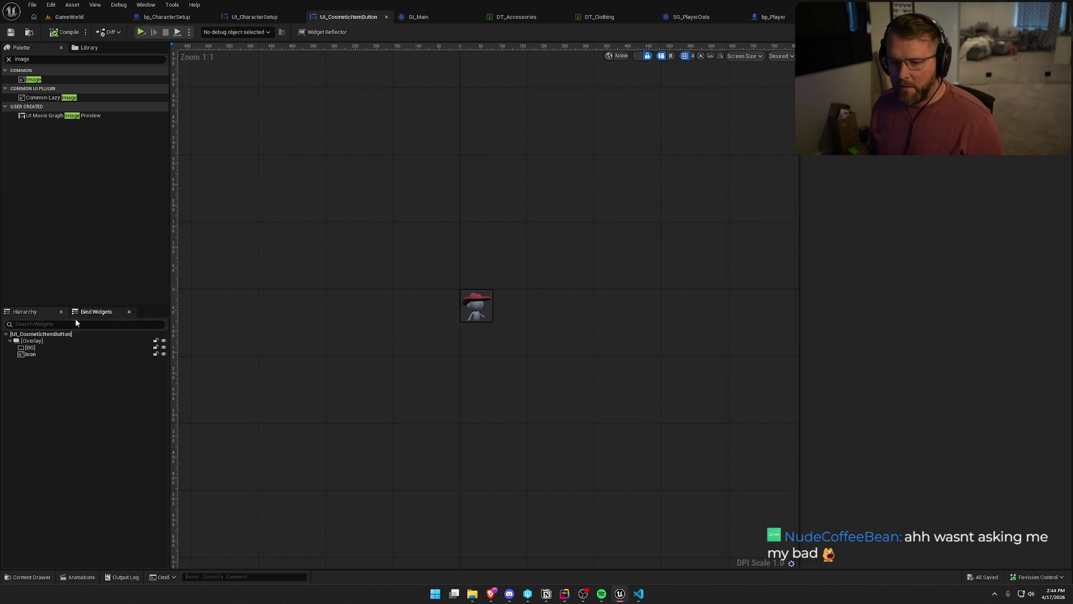
pyautogui.click(44, 353)
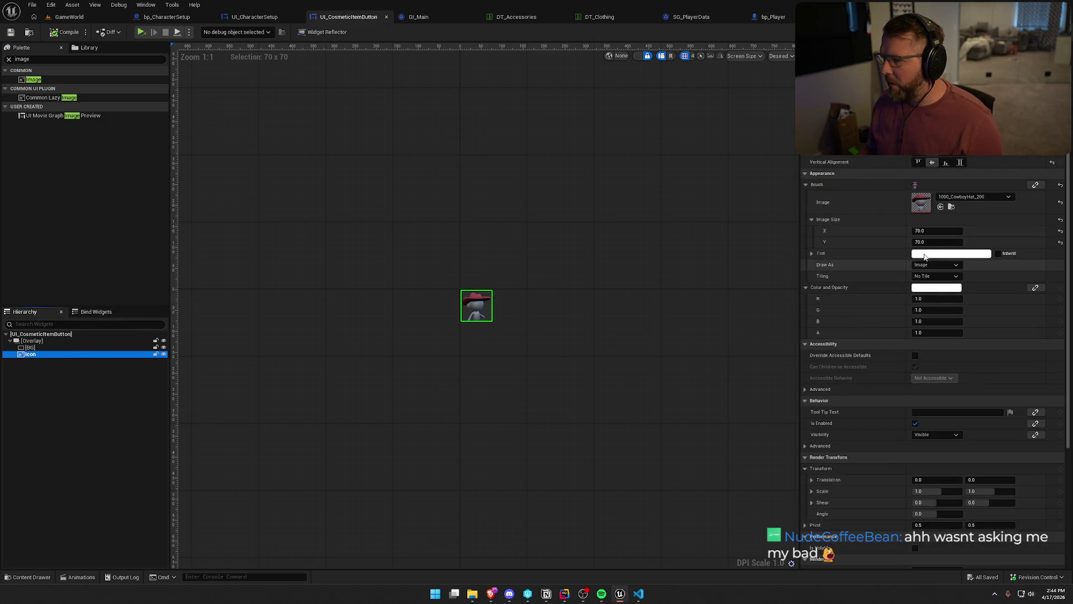
pyautogui.click(931, 232)
pyautogui.write('105')
pyautogui.press('Tab')
pyautogui.write('105')
pyautogui.press('Return')
pyautogui.click(51, 33)
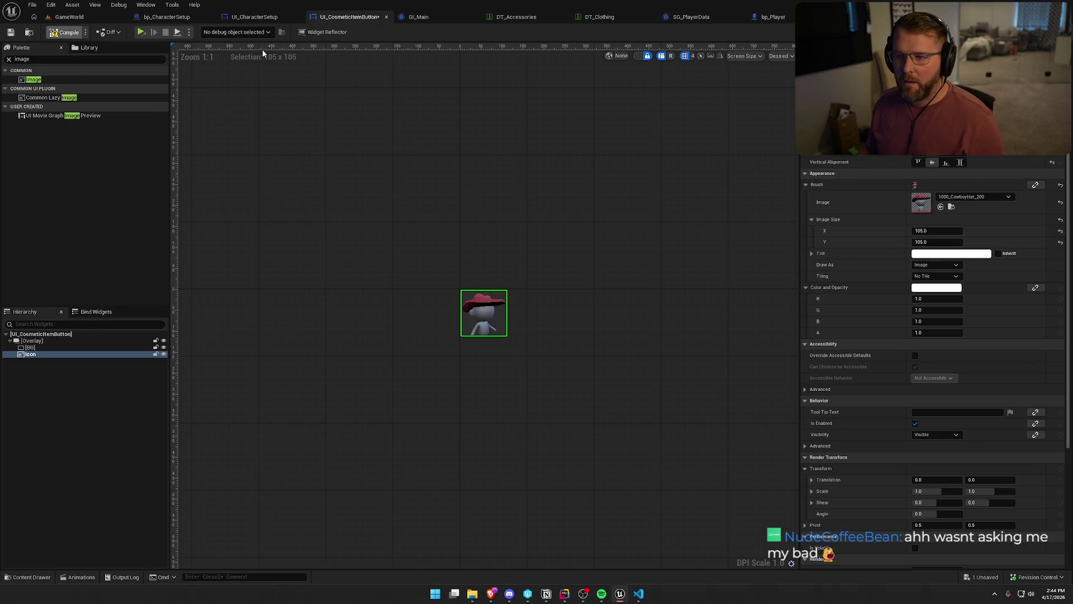
pyautogui.click(251, 20)
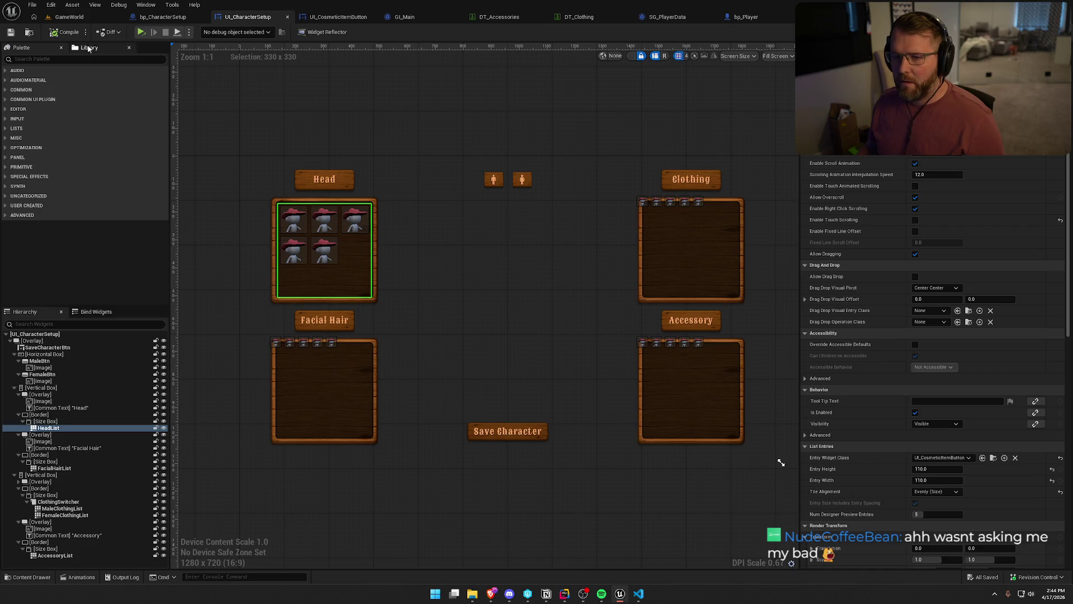
pyautogui.click(433, 109)
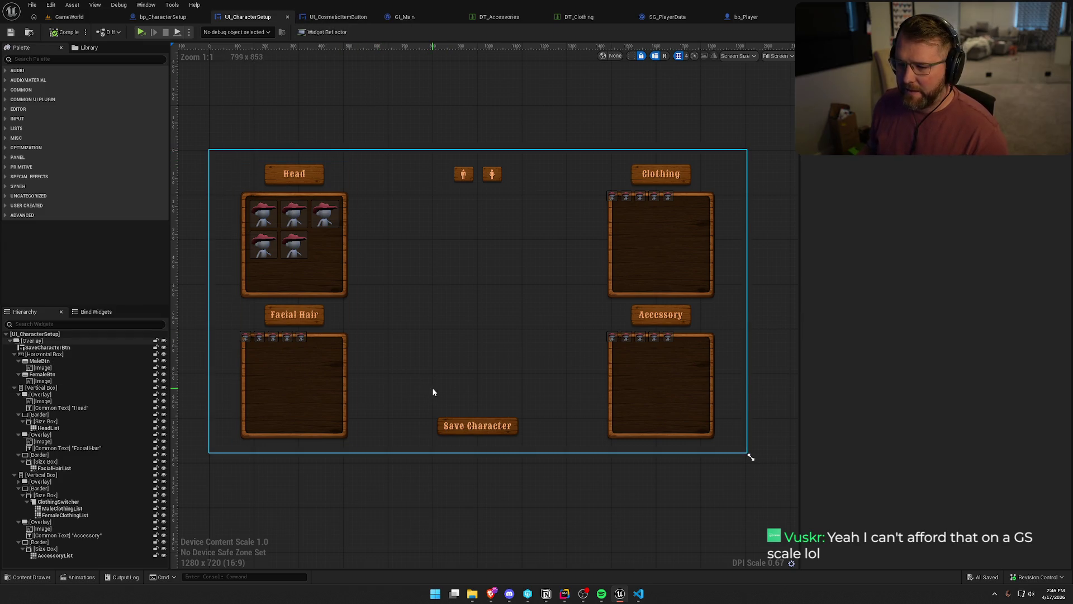
# - Increase the HeadList's Num Designer Preview Entries and compile to refresh the preview
pyautogui.click(293, 263)
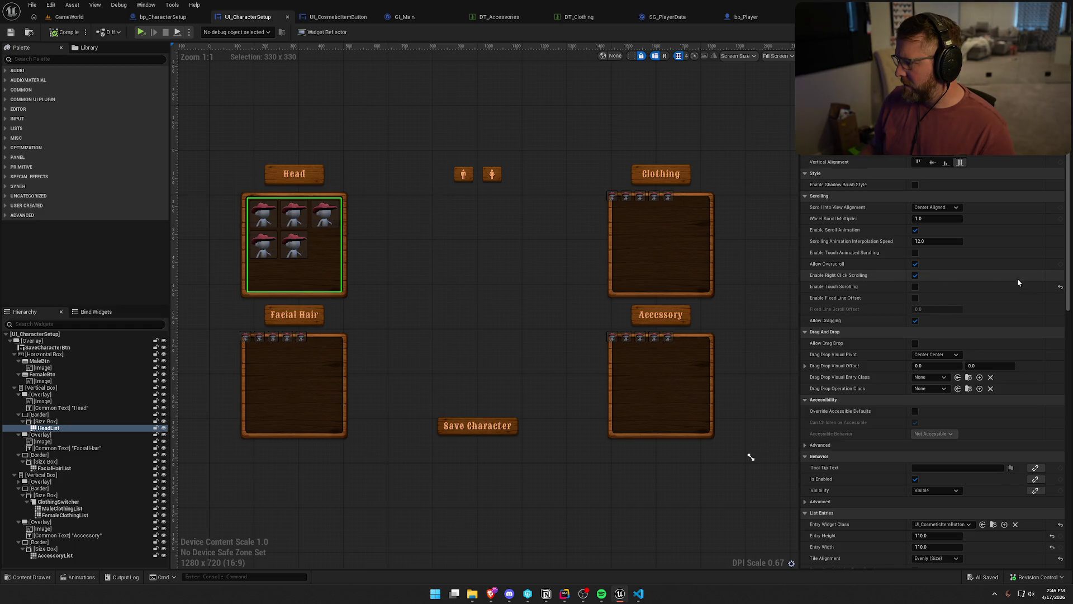
pyautogui.scroll(-5, 1018, 280)
pyautogui.scroll(-5, 1017, 282)
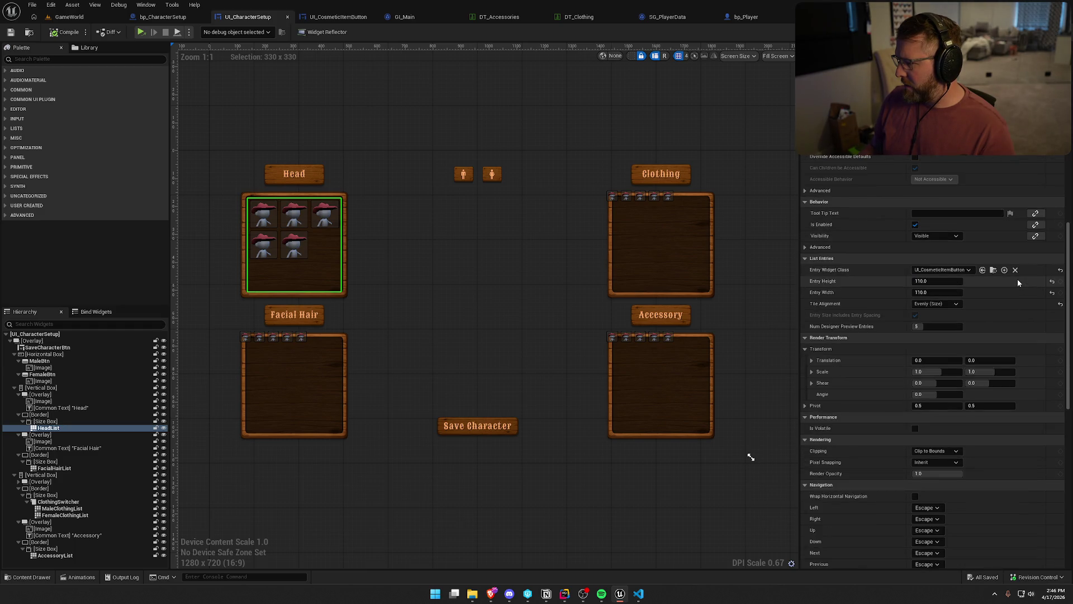
pyautogui.scroll(-2, 1017, 282)
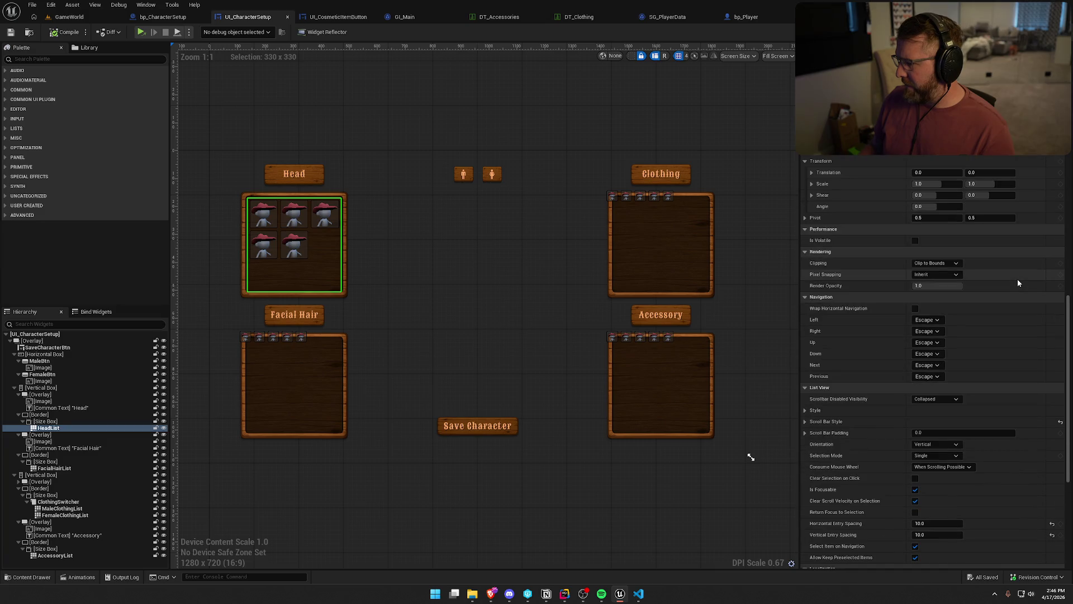
pyautogui.scroll(-6, 1017, 281)
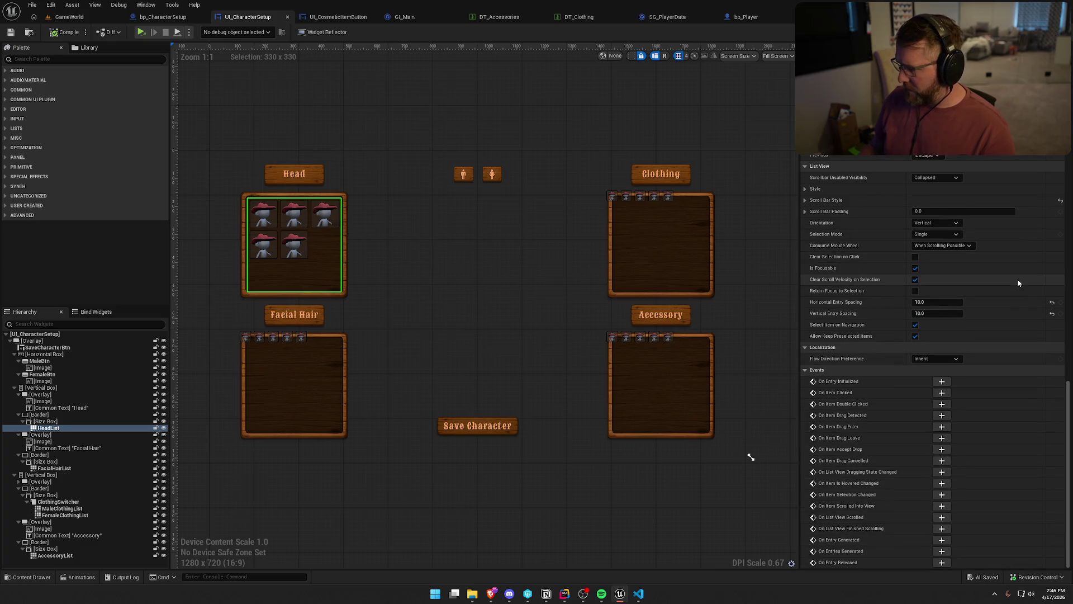
pyautogui.scroll(10, 1017, 282)
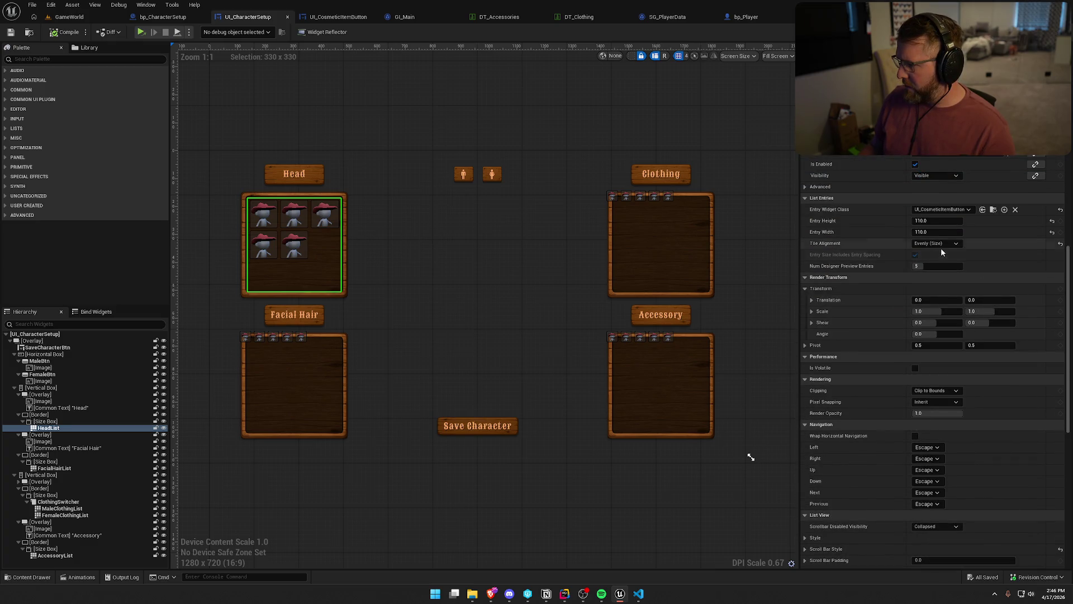
pyautogui.moveTo(920, 265); pyautogui.dragTo(929, 265)
pyautogui.click(62, 32)
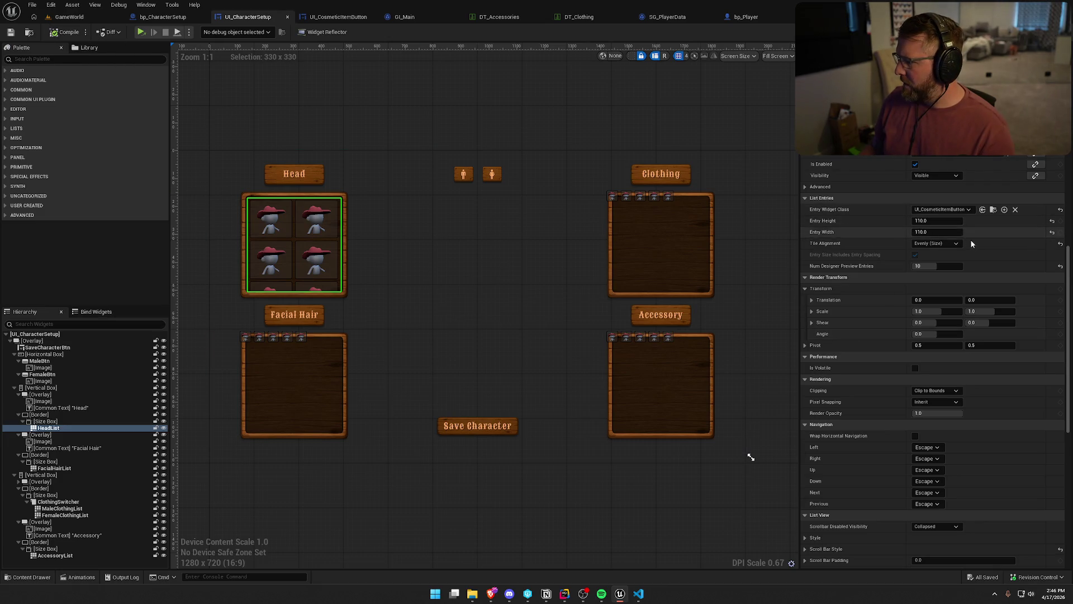
# - Set Tile Alignment to Evenly (Wide), then Evenly (Padding), compiling after each
pyautogui.click(948, 243)
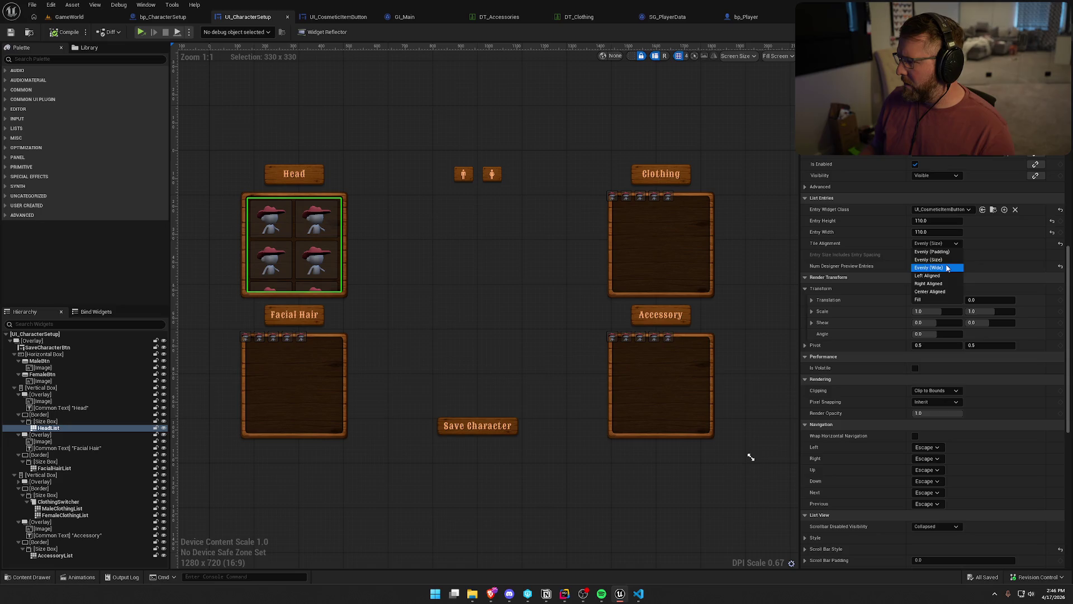
pyautogui.click(948, 268)
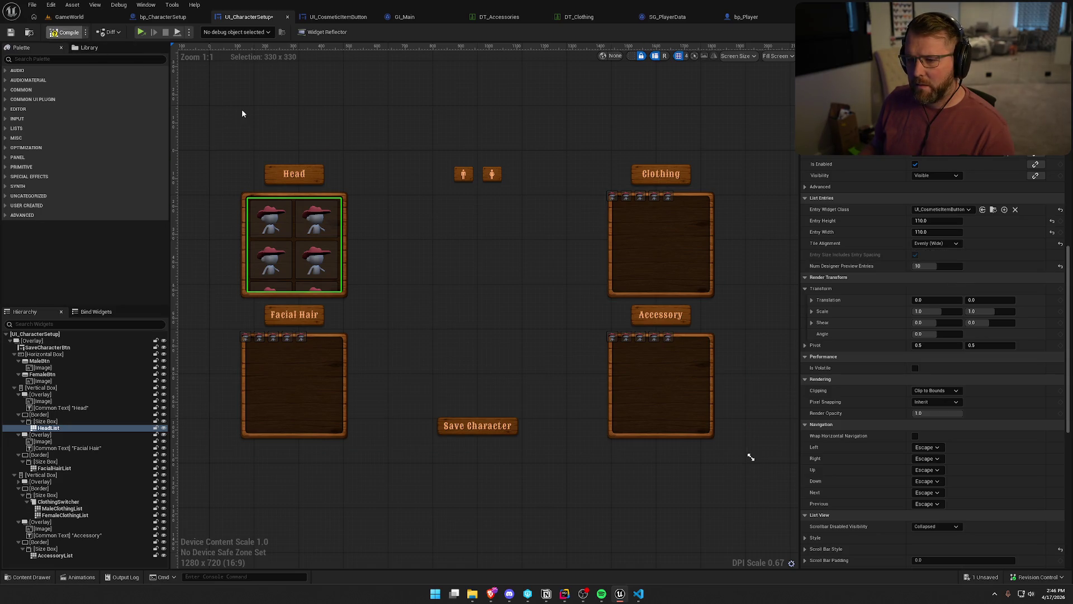
pyautogui.press('F7')
pyautogui.click(937, 243)
pyautogui.click(935, 257)
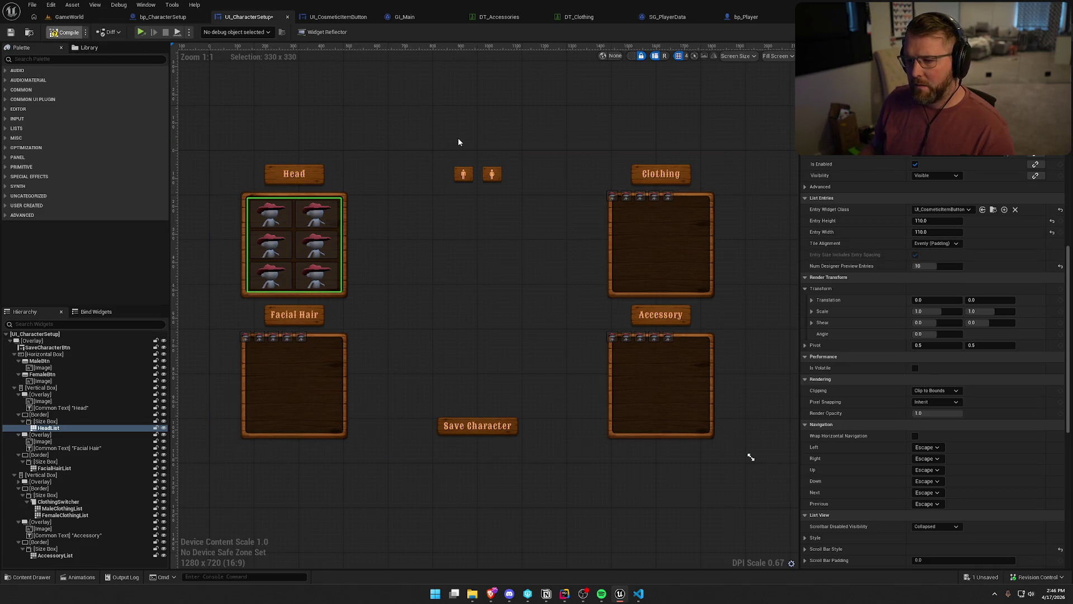
pyautogui.press('F7')
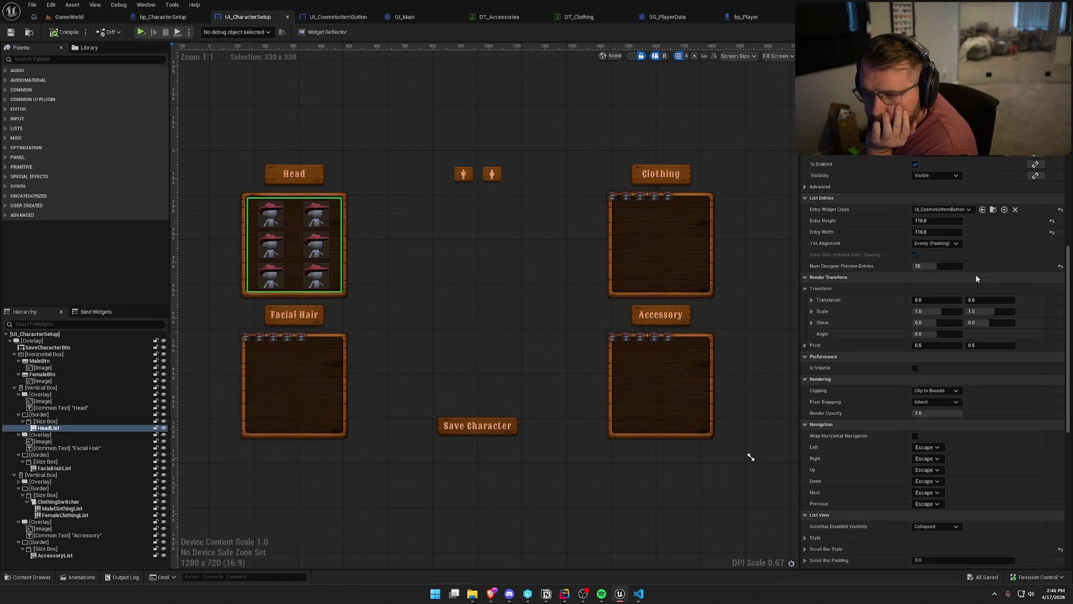
# - Raise Num Designer Preview Entries to 20
pyautogui.scroll(2, 985, 286)
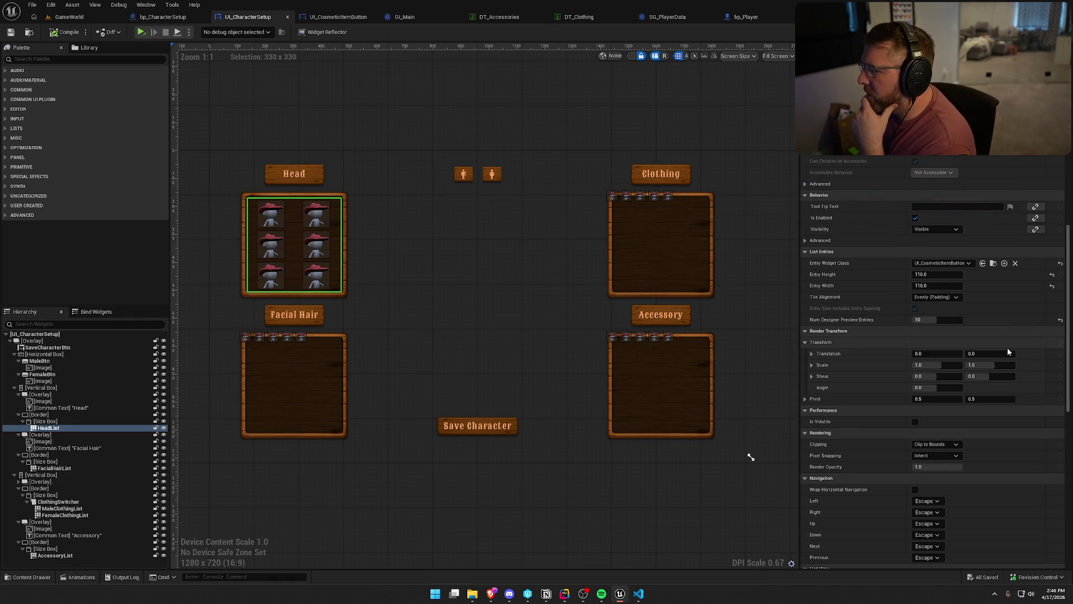
pyautogui.scroll(3, 1009, 351)
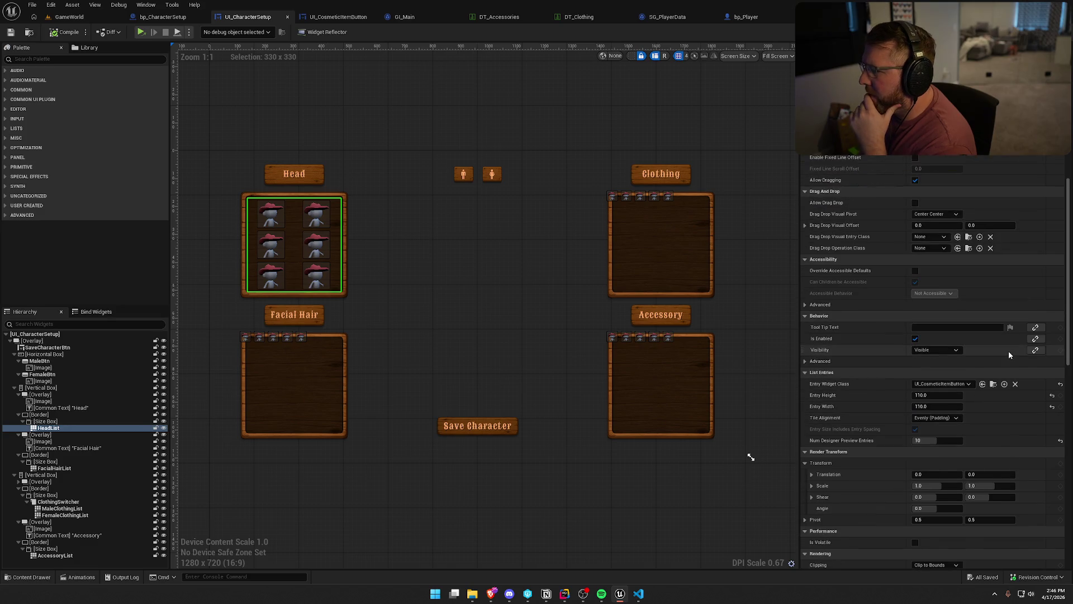
pyautogui.scroll(3, 1009, 350)
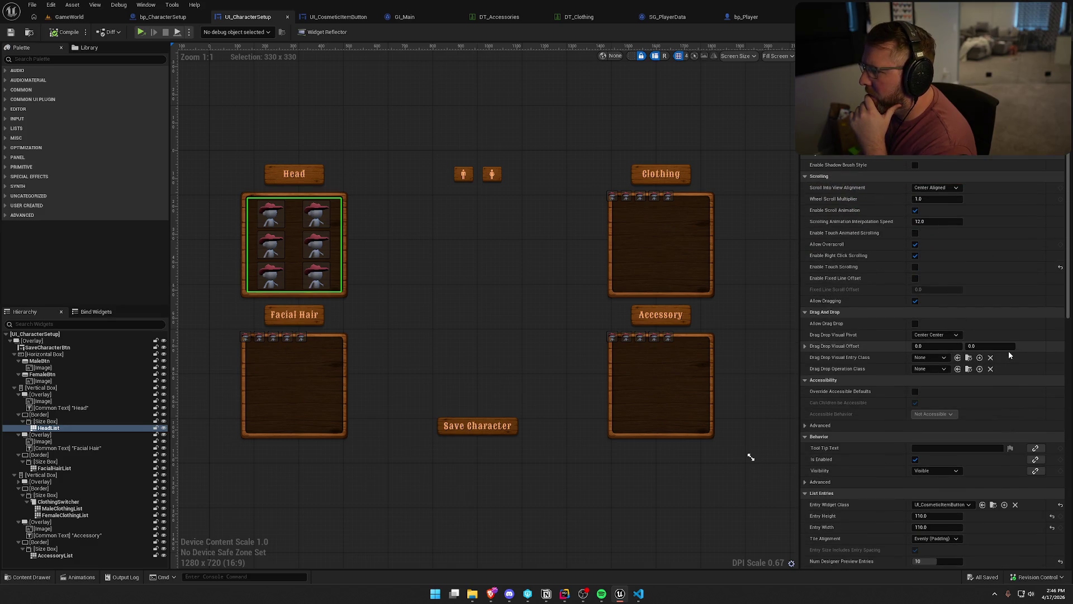
pyautogui.scroll(1, 1009, 354)
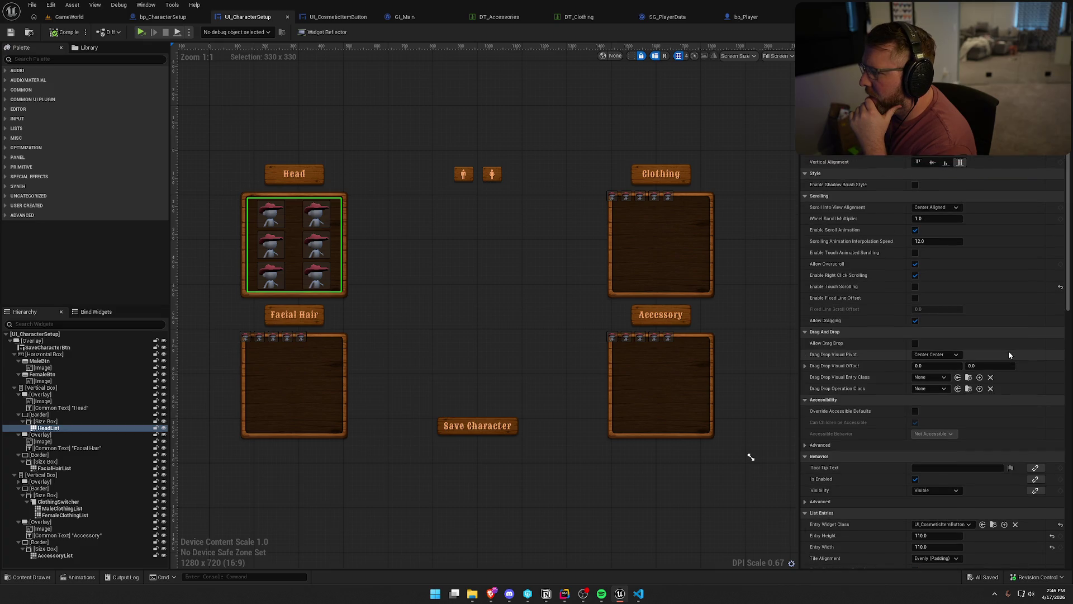
pyautogui.scroll(-1, 1010, 354)
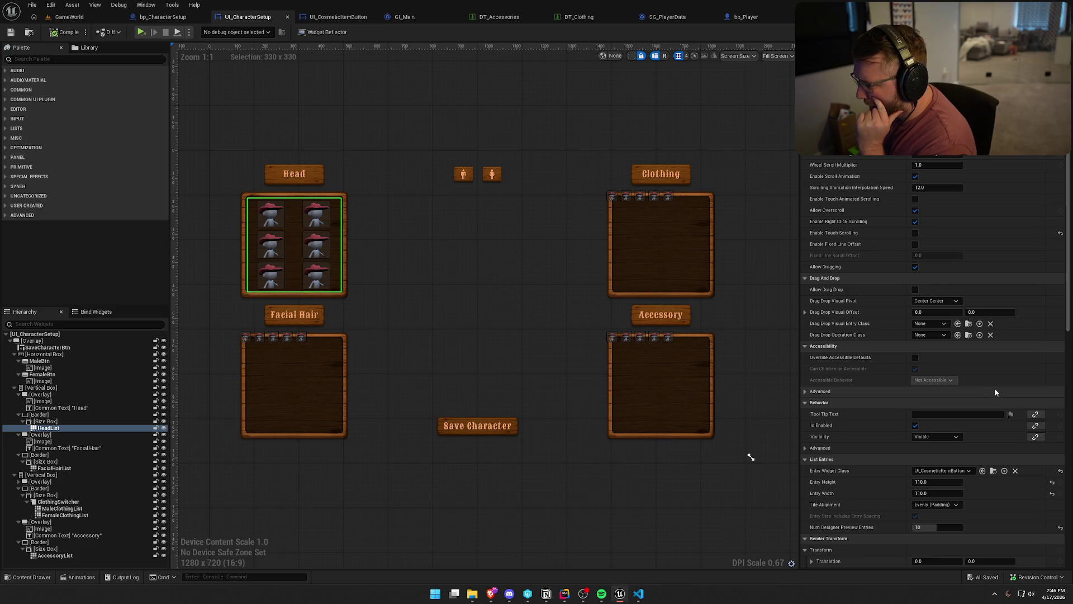
pyautogui.scroll(-3, 995, 391)
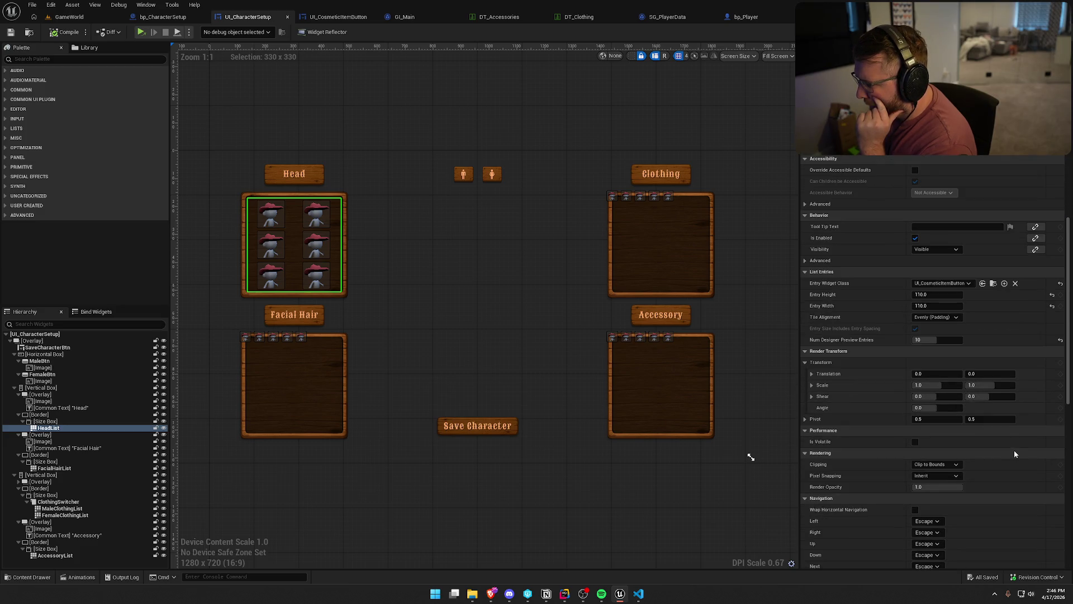
pyautogui.scroll(-1, 1014, 450)
pyautogui.moveTo(948, 313)
pyautogui.mouseDown()
pyautogui.moveTo(934, 313)
pyautogui.moveTo(963, 314)
pyautogui.mouseUp()
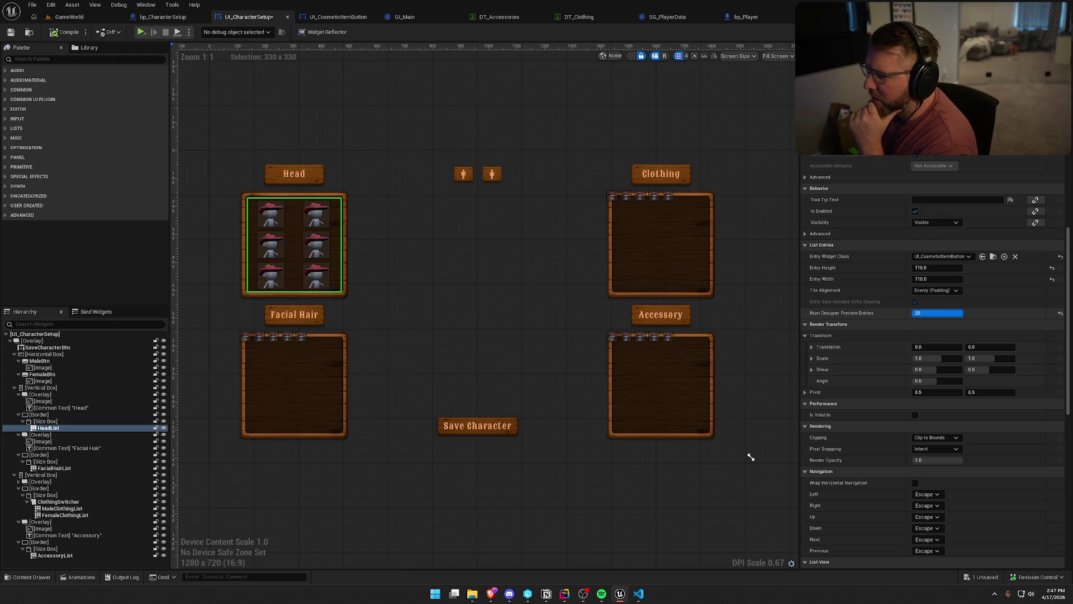
# - Set HeadList Tile Alignment to Fill, compile, and lower preview entries from 20 to 9
pyautogui.scroll(-1, 277, 240)
pyautogui.scroll(5, 287, 244)
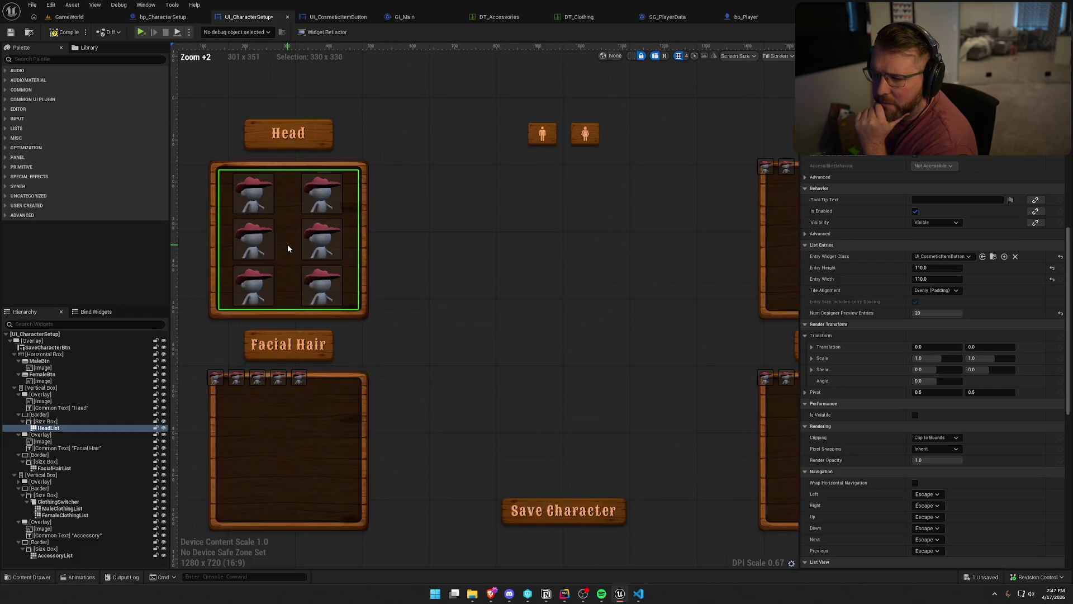
pyautogui.moveTo(481, 287); pyautogui.dragTo(613, 290)
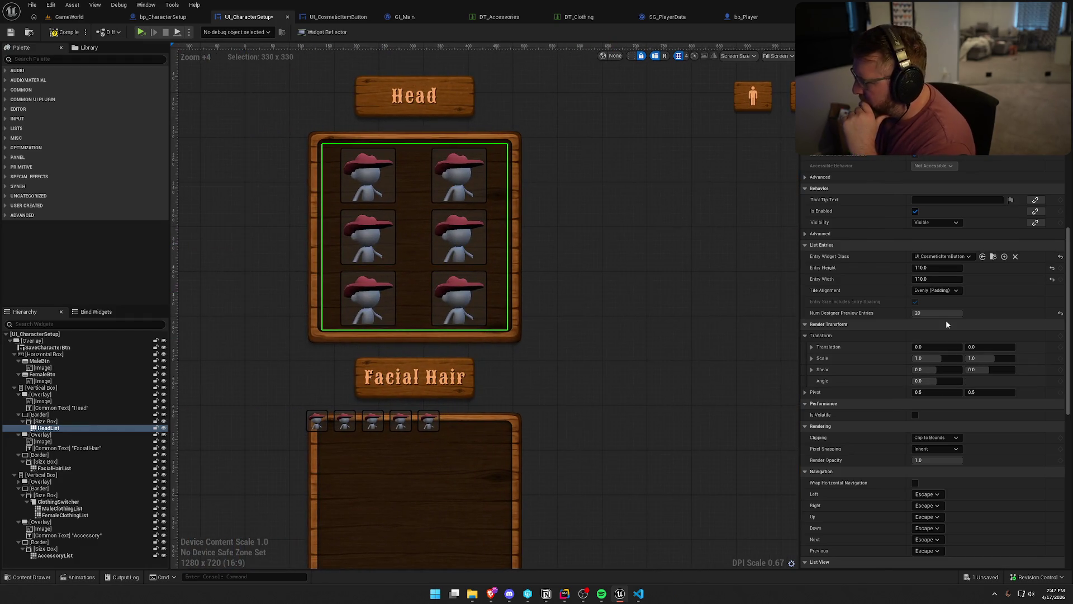
pyautogui.click(955, 291)
pyautogui.click(921, 346)
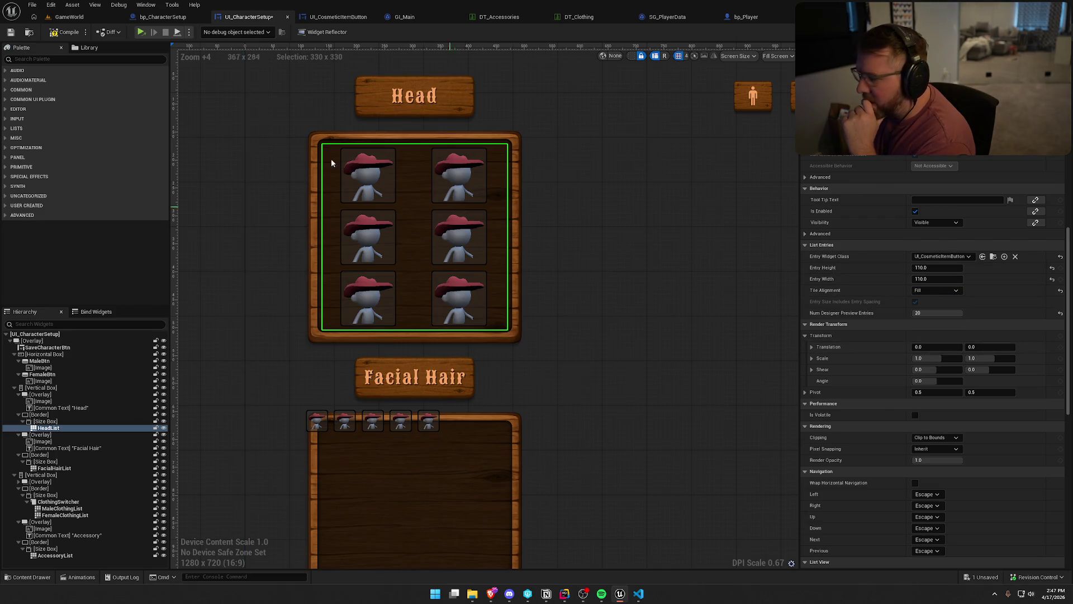
pyautogui.click(53, 33)
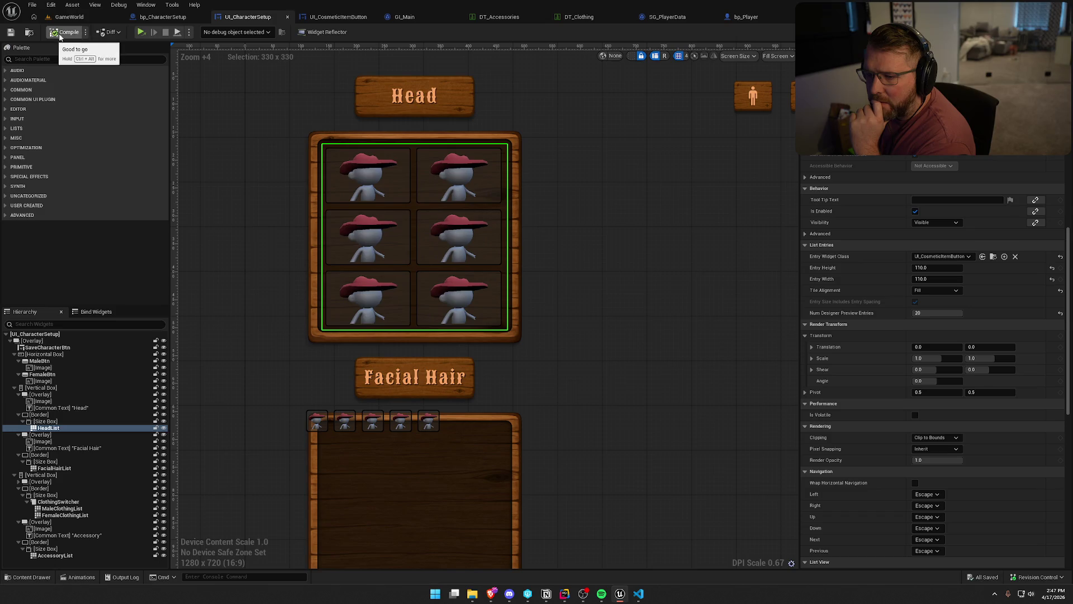
pyautogui.scroll(-3, 585, 319)
pyautogui.moveTo(939, 313)
pyautogui.mouseDown()
pyautogui.moveTo(918, 313)
pyautogui.moveTo(953, 315)
pyautogui.mouseUp()
# - Set HeadList Tile Alignment to Left Aligned and compile
pyautogui.click(950, 291)
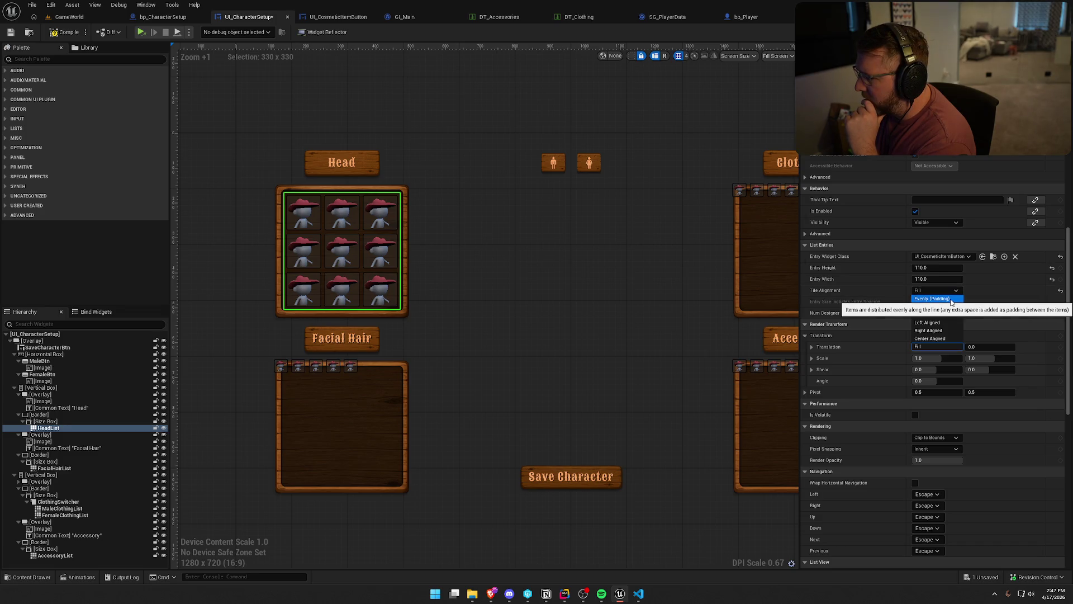
pyautogui.click(949, 323)
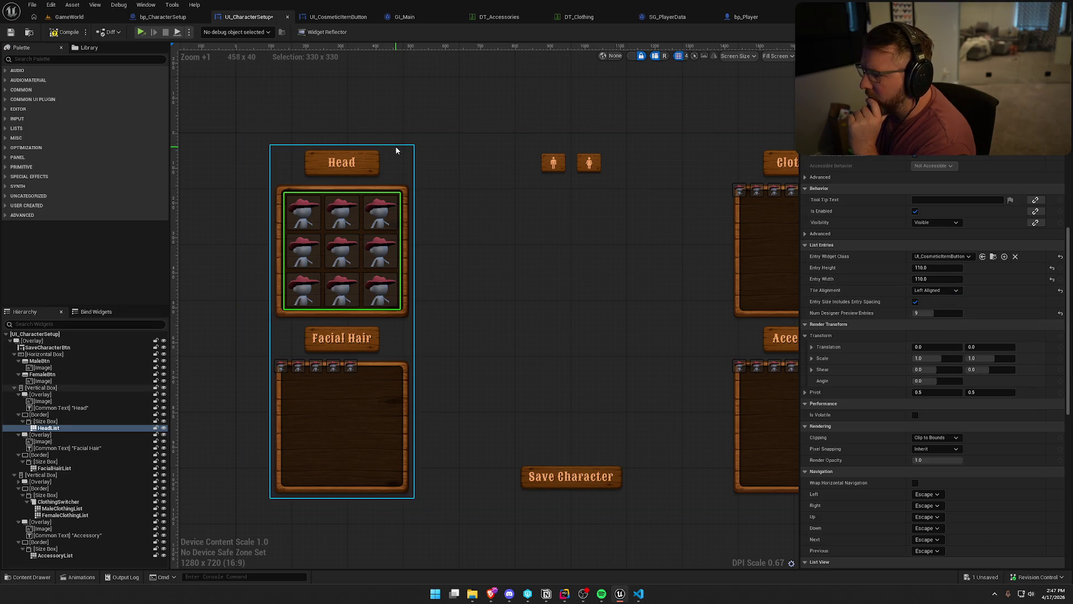
pyautogui.moveTo(833, 303)
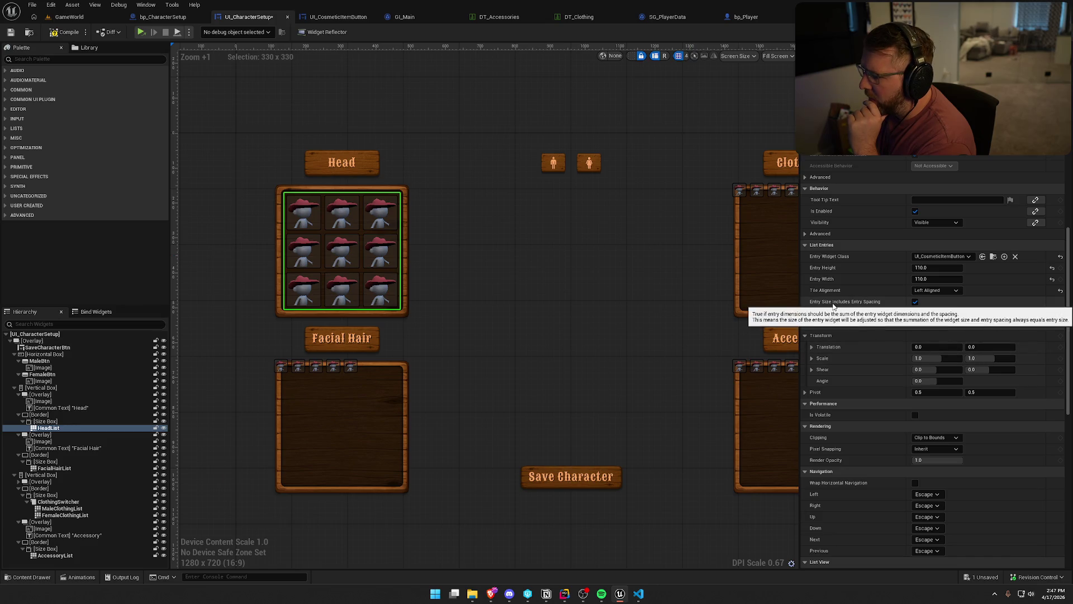
pyautogui.click(66, 33)
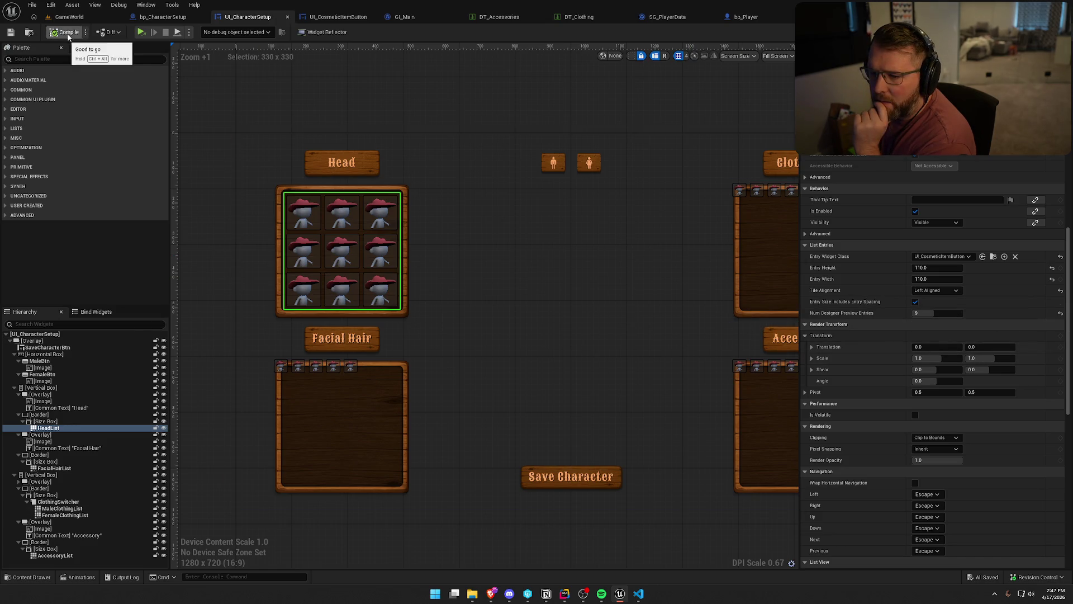
# - Set preview entries to 13 and enable Entry Size Includes Entry Spacing, compiling after each
pyautogui.moveTo(933, 311)
pyautogui.mouseDown()
pyautogui.moveTo(950, 311)
pyautogui.moveTo(914, 304)
pyautogui.mouseUp()
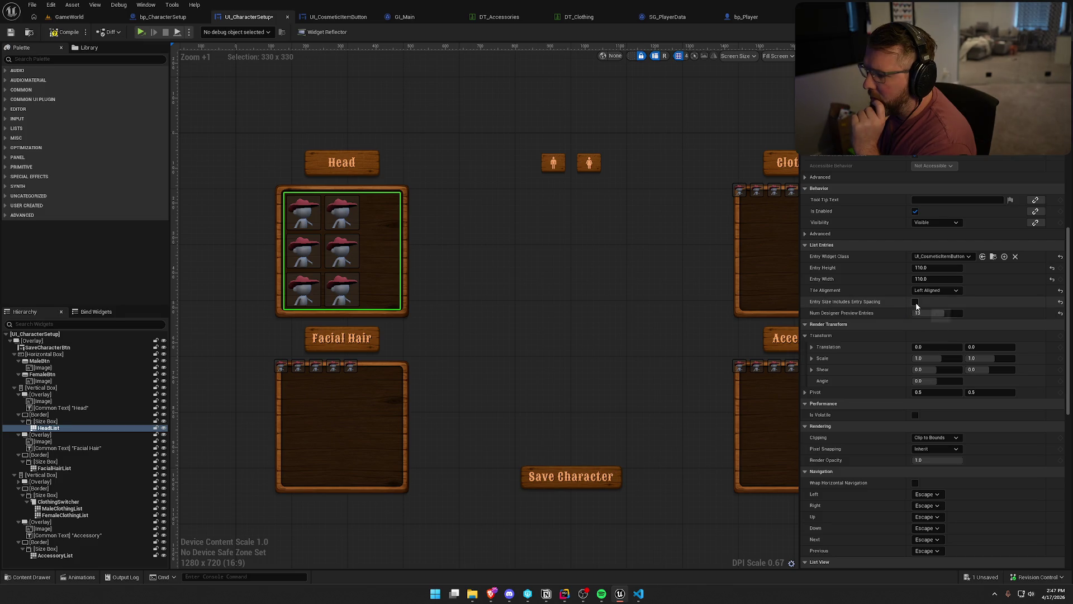
pyautogui.click(62, 35)
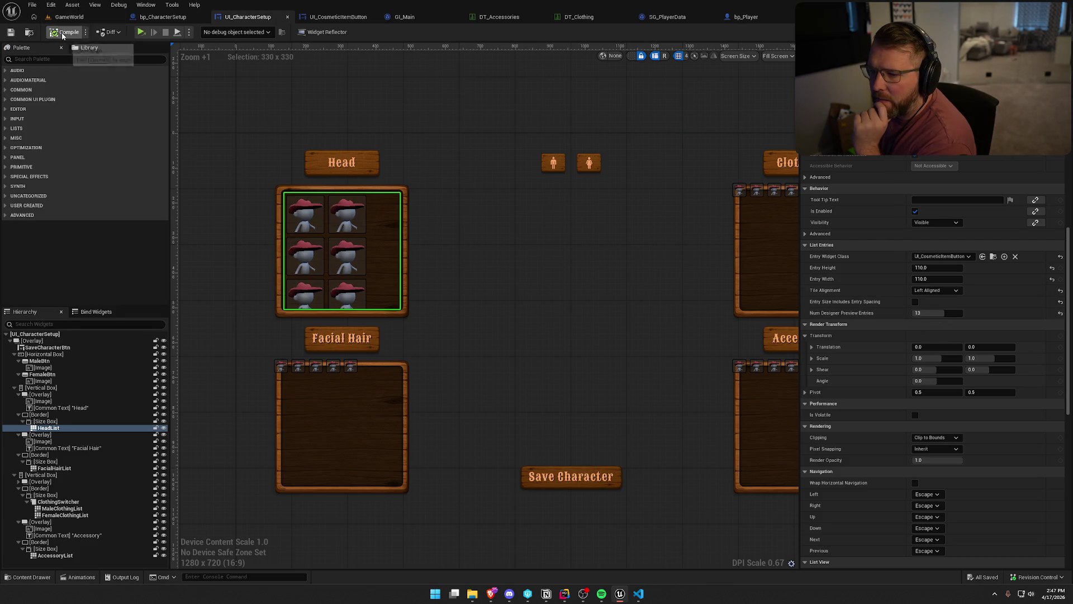
pyautogui.click(920, 302)
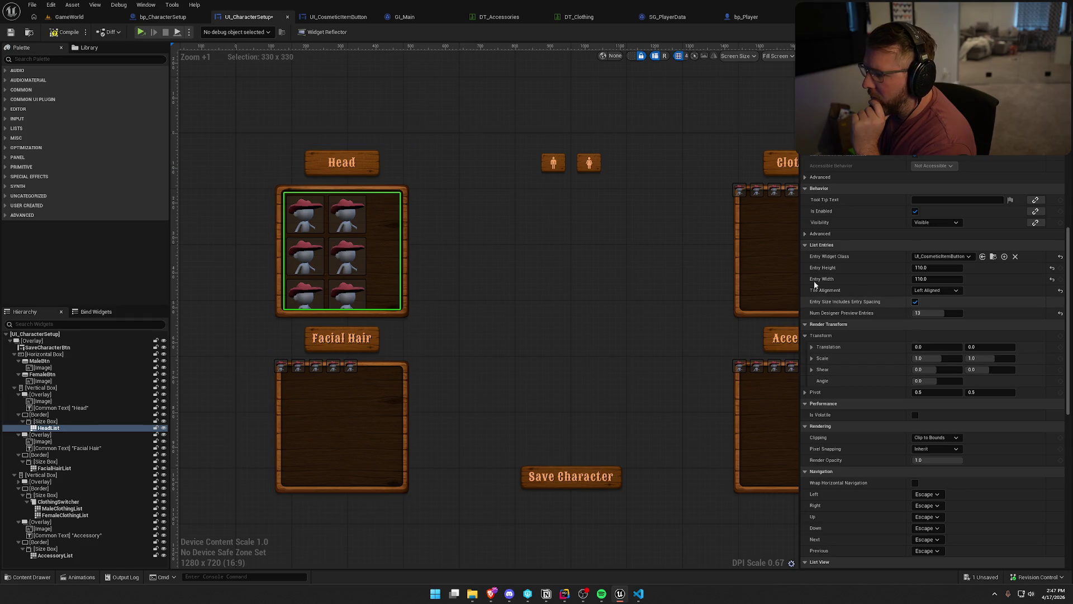
pyautogui.click(62, 35)
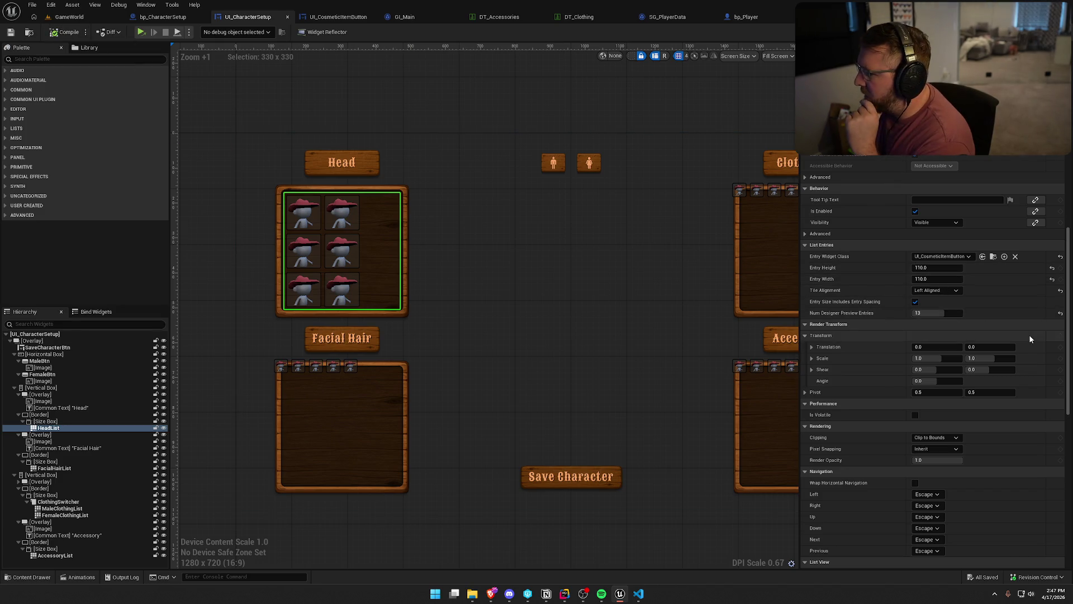
pyautogui.scroll(3, 1031, 338)
pyautogui.scroll(2, 1031, 337)
pyautogui.scroll(2, 969, 315)
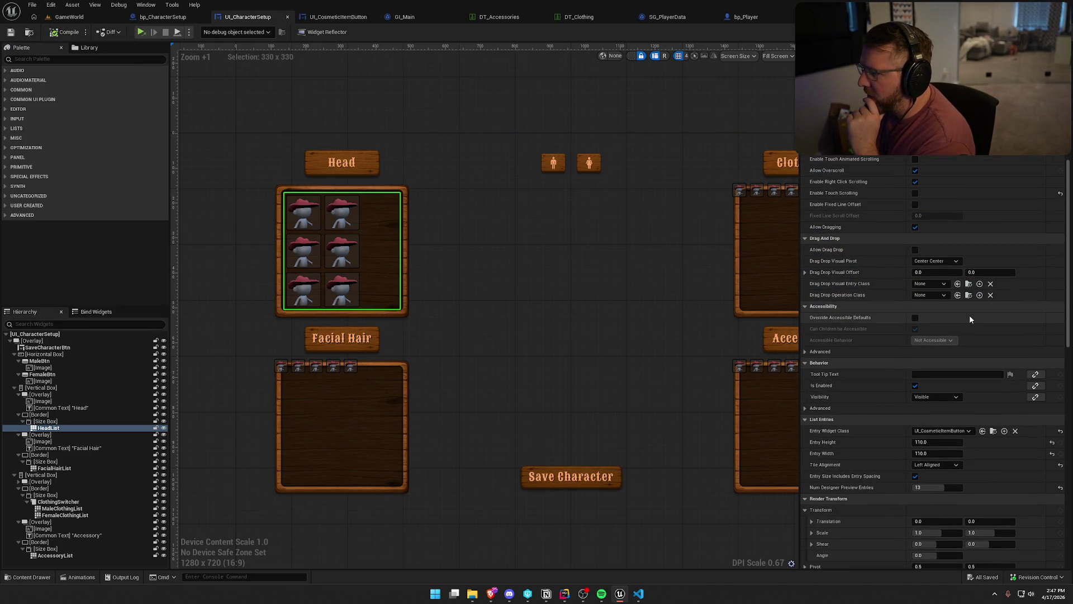
pyautogui.scroll(2, 971, 318)
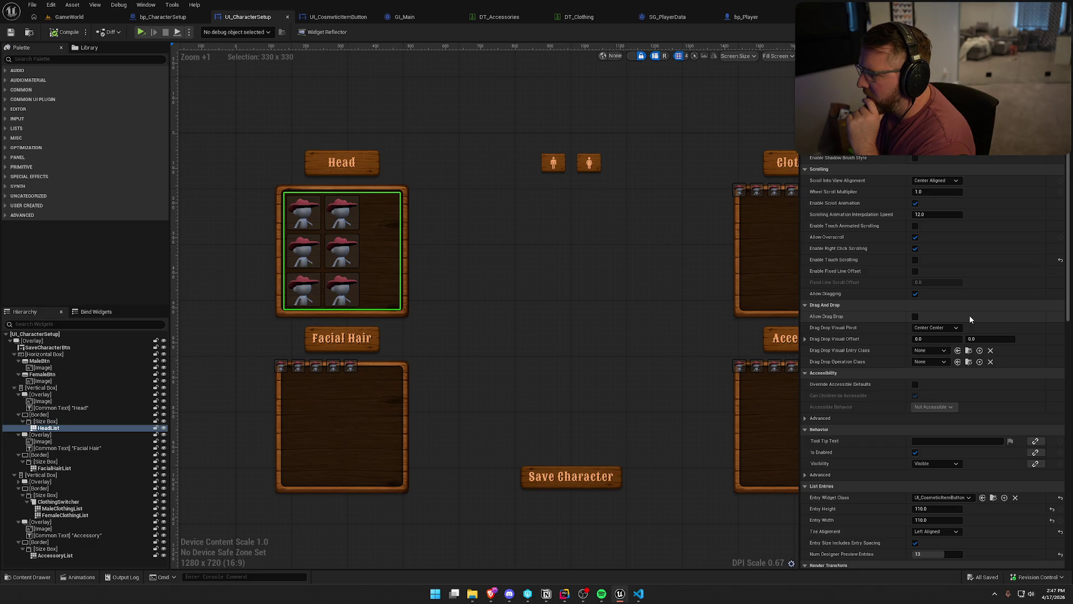
pyautogui.scroll(1, 970, 318)
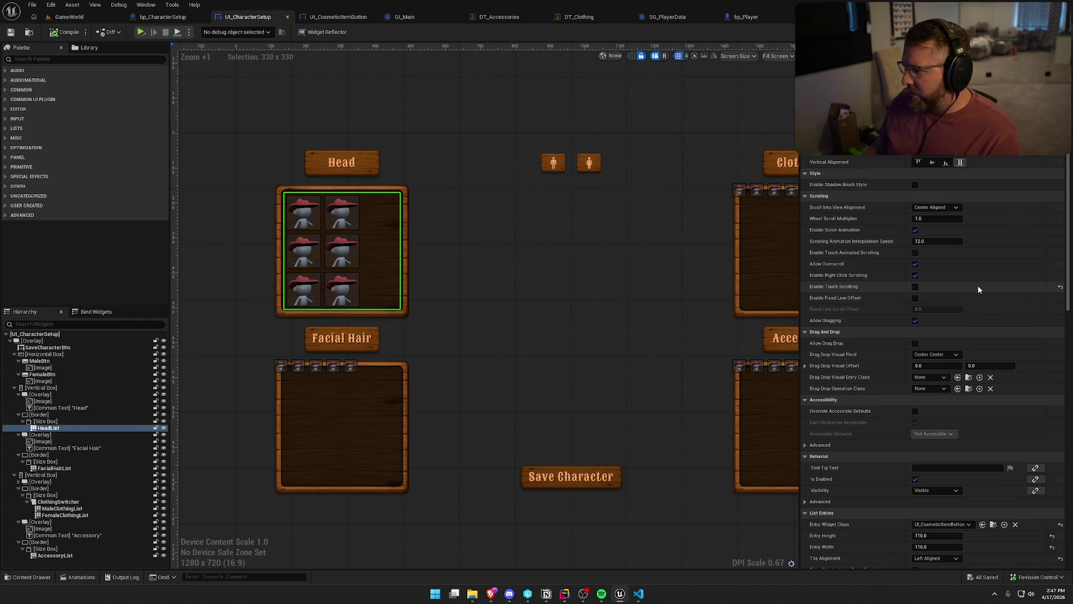
pyautogui.scroll(-2, 978, 285)
pyautogui.scroll(-5, 863, 292)
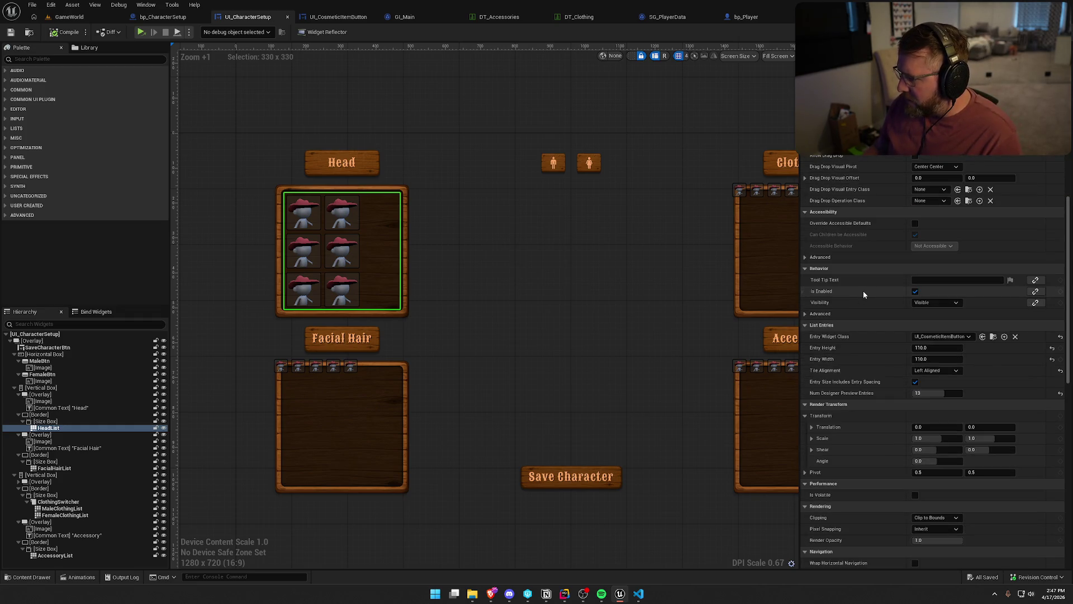
pyautogui.scroll(-1, 863, 291)
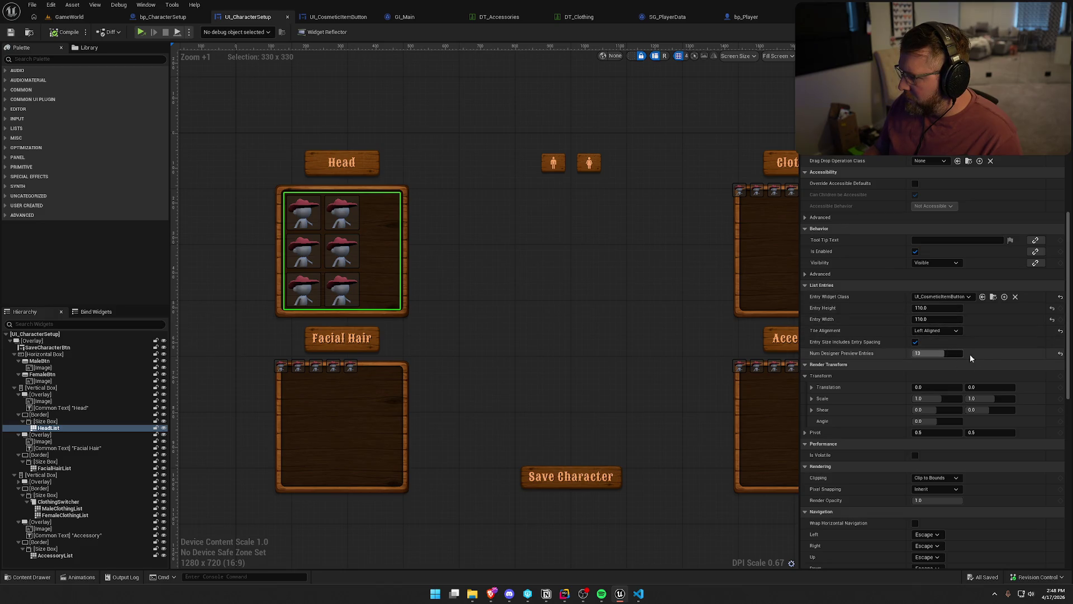
pyautogui.scroll(-2, 989, 387)
pyautogui.scroll(-7, 988, 388)
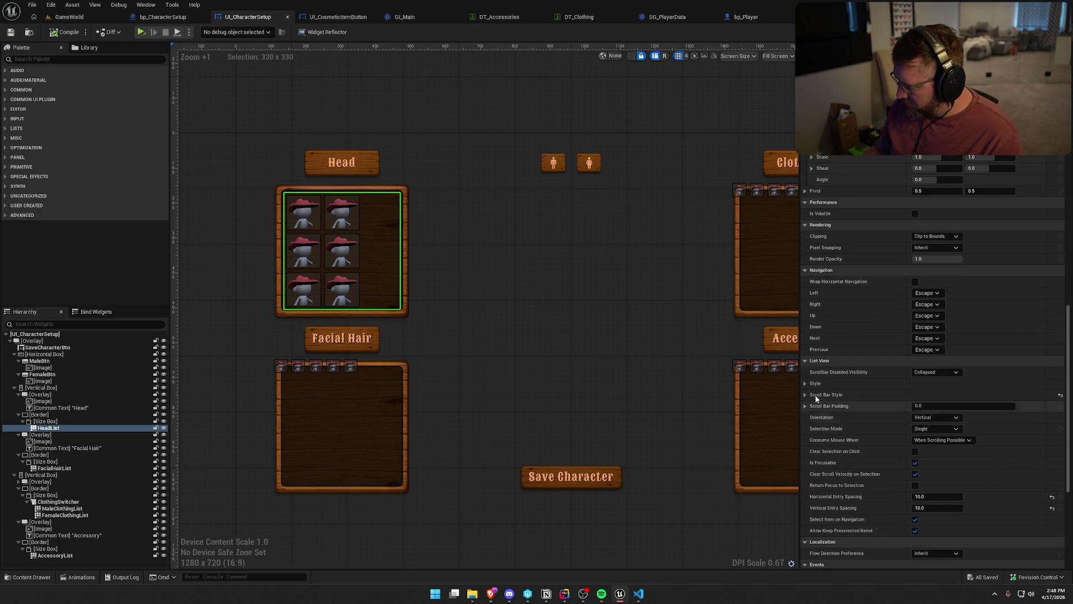
pyautogui.click(804, 384)
pyautogui.click(813, 393)
pyautogui.click(813, 393)
pyautogui.click(806, 385)
pyautogui.scroll(-2, 859, 405)
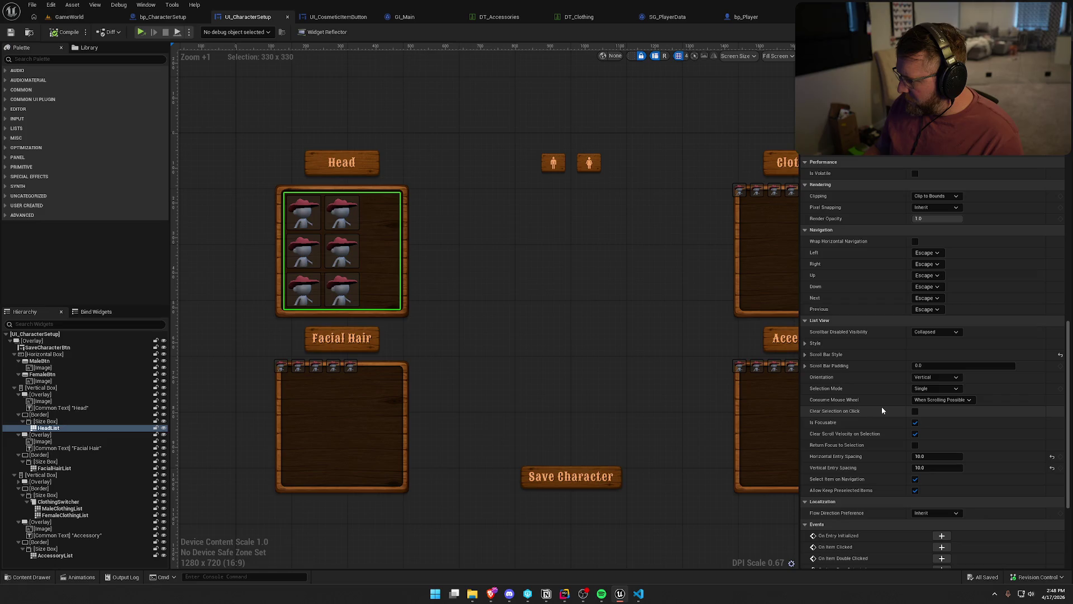
pyautogui.scroll(-5, 882, 399)
pyautogui.click(931, 363)
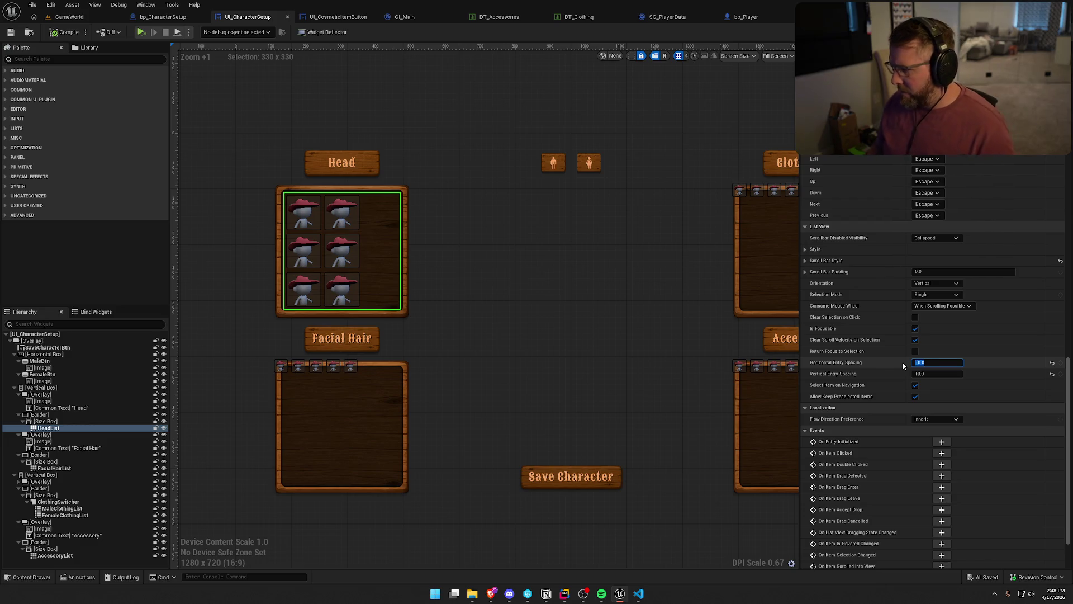
# - Set horizontal and vertical entry spacing to 3.0 and compile
pyautogui.write('53')
pyautogui.press('Tab')
pyautogui.write('3')
pyautogui.press('Return')
pyautogui.click(78, 32)
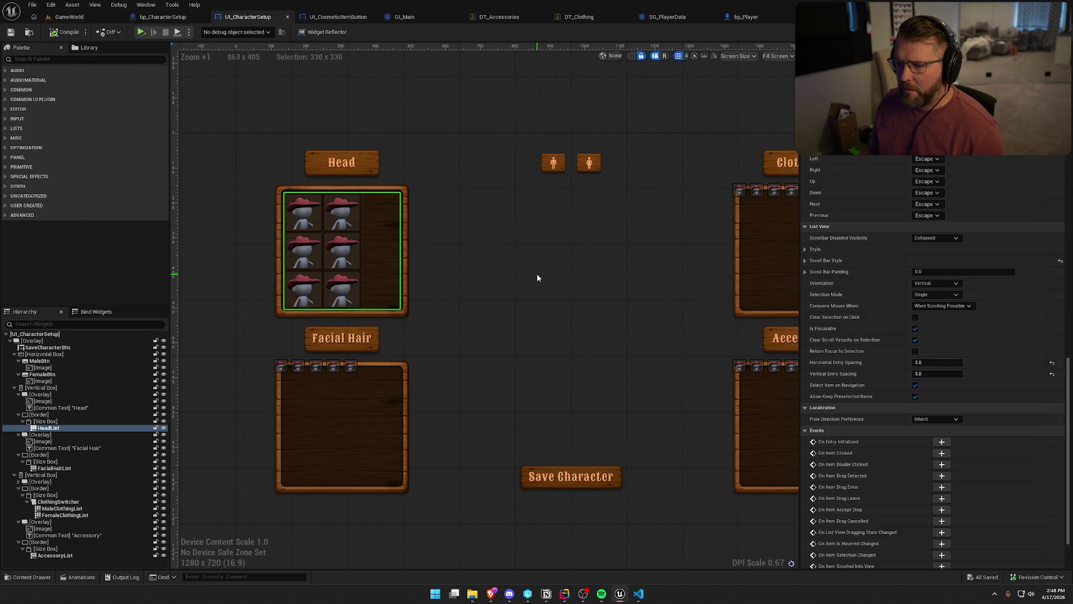
# - Change horizontal and vertical entry spacing to 5.0 and compile
pyautogui.click(933, 364)
pyautogui.write('5')
pyautogui.press('Tab')
pyautogui.write('5')
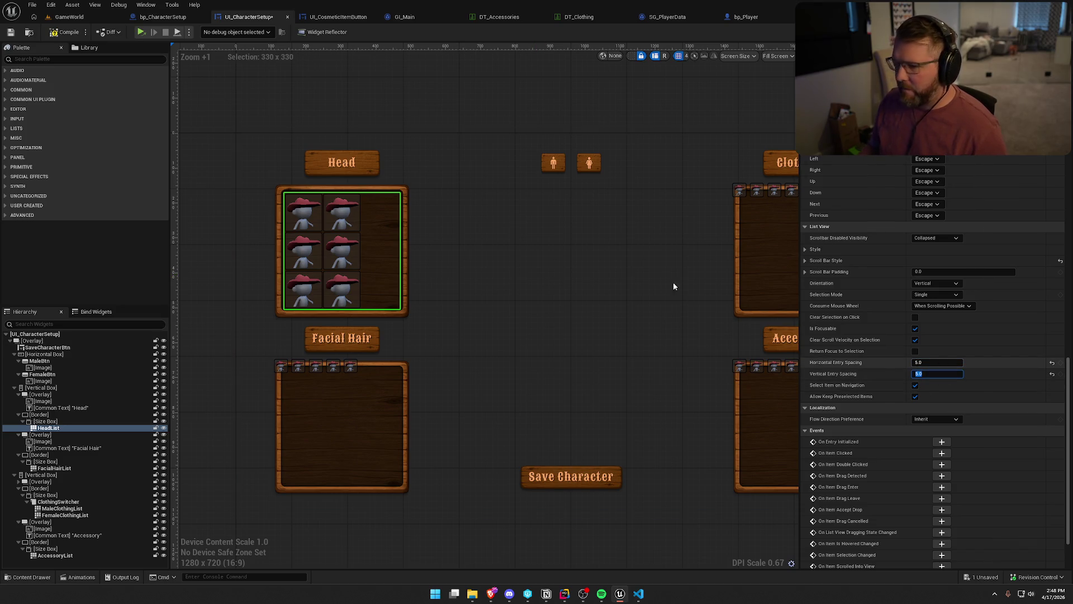
pyautogui.press('Return')
pyautogui.click(62, 33)
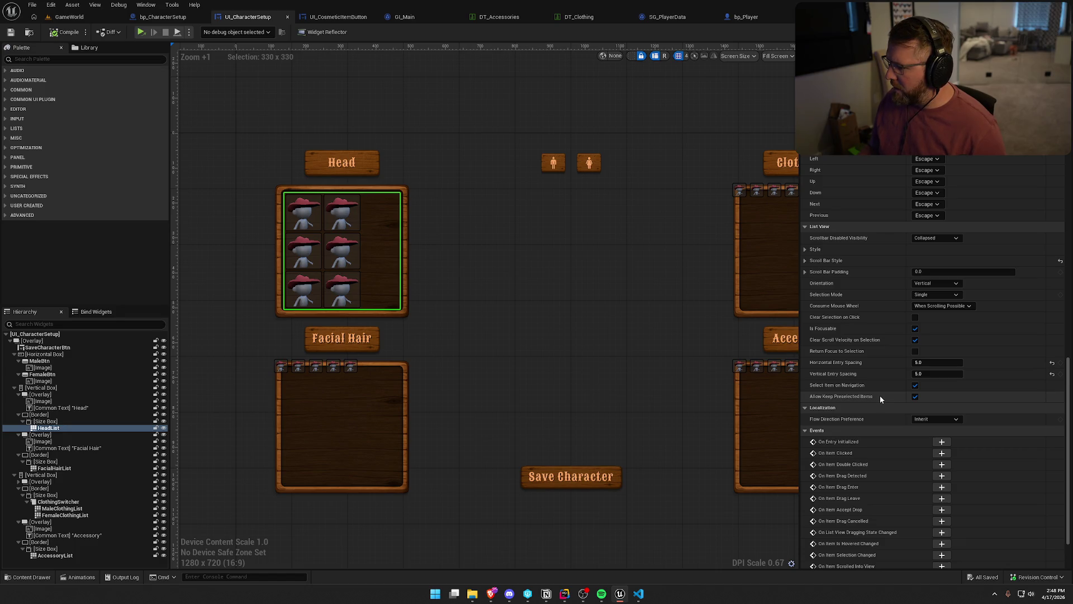
# - Lower Num Designer Preview Entries to 10 and compile
pyautogui.scroll(10, 880, 395)
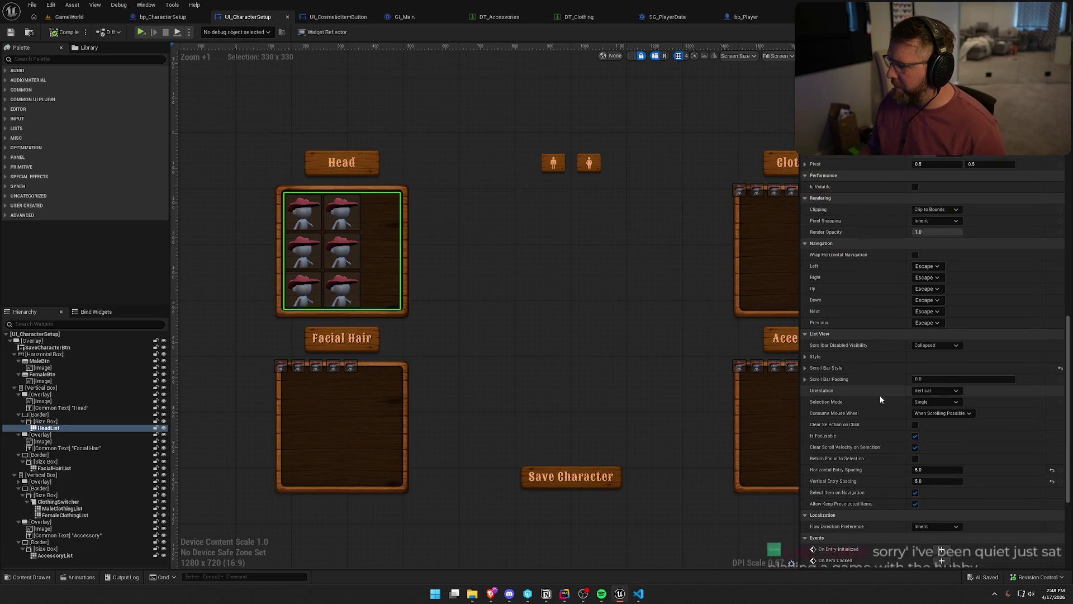
pyautogui.moveTo(928, 299)
pyautogui.mouseDown()
pyautogui.moveTo(911, 300)
pyautogui.moveTo(932, 300)
pyautogui.mouseUp()
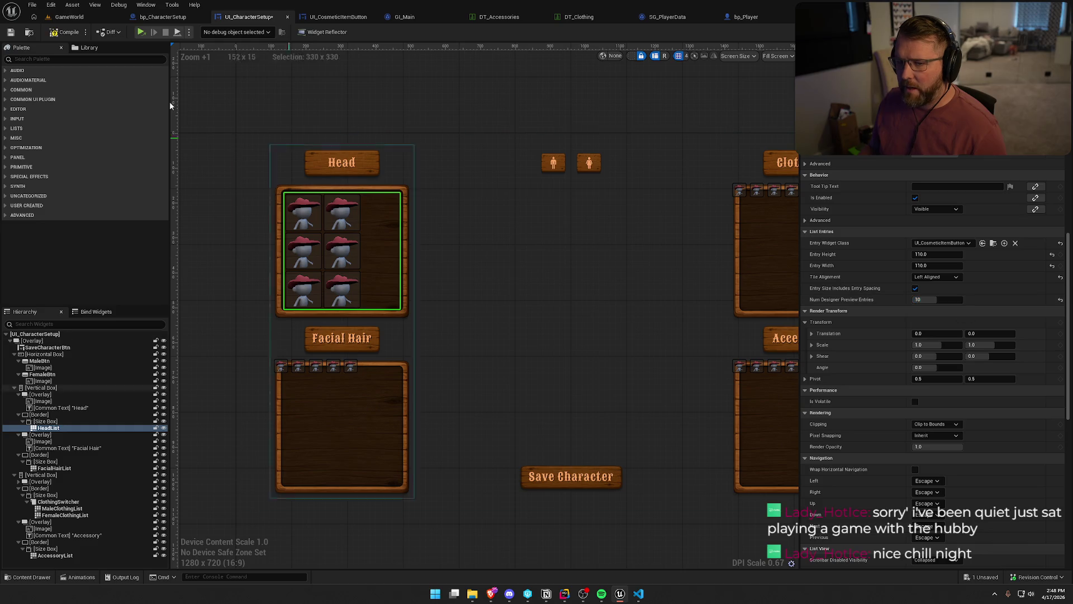
pyautogui.click(65, 32)
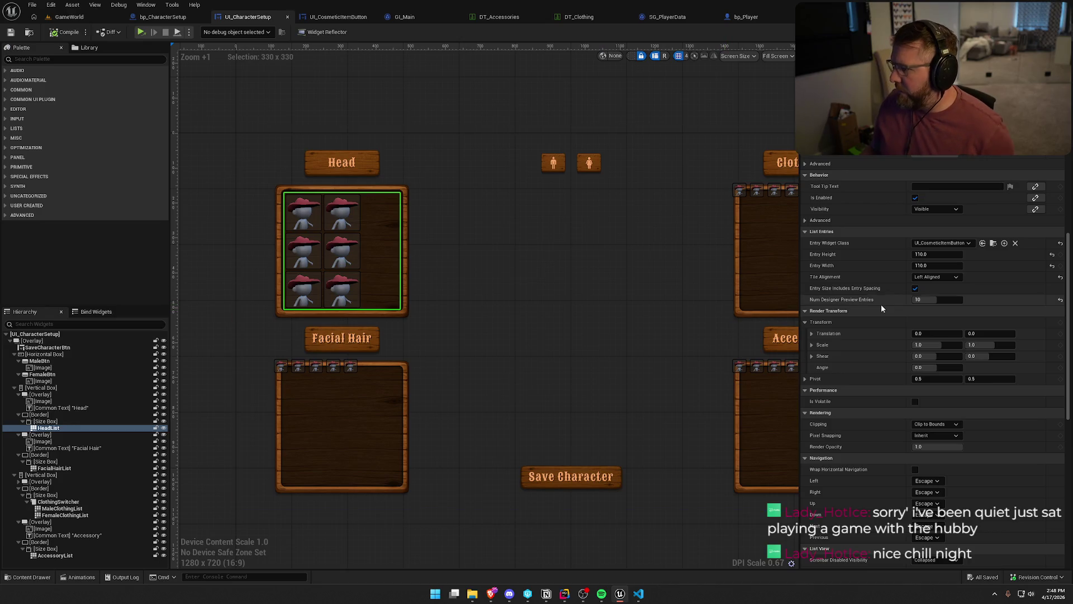
# - Set HeadList Tile Alignment to Evenly (Padding) and compile
pyautogui.click(932, 279)
pyautogui.click(931, 287)
pyautogui.click(66, 32)
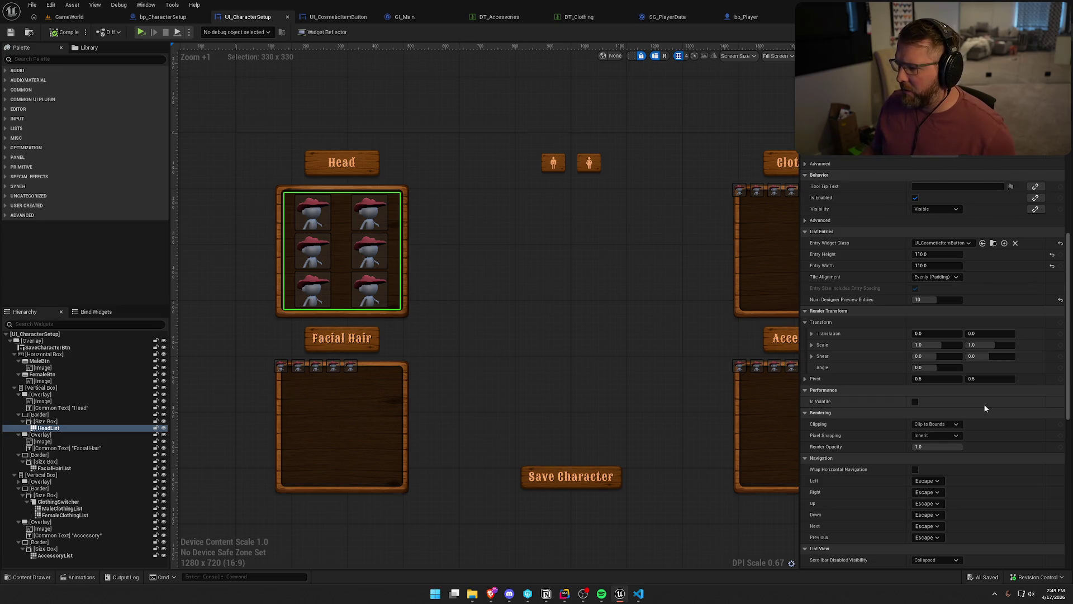
# - Set Entry Height and Entry Width to 105
pyautogui.click(941, 255)
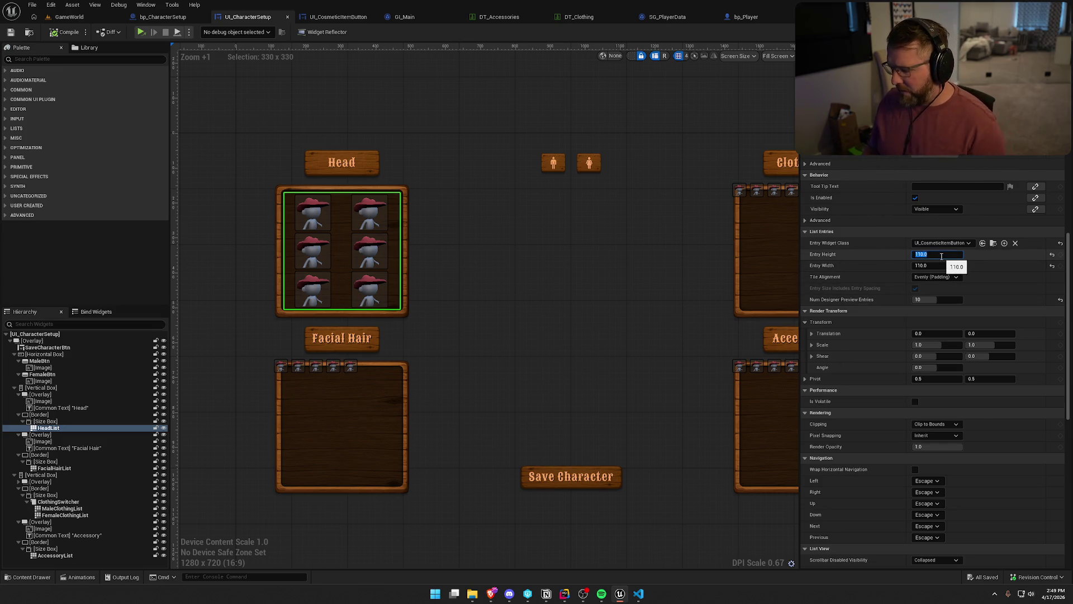
pyautogui.write('105')
pyautogui.press('Tab')
pyautogui.write('105')
pyautogui.press('Return')
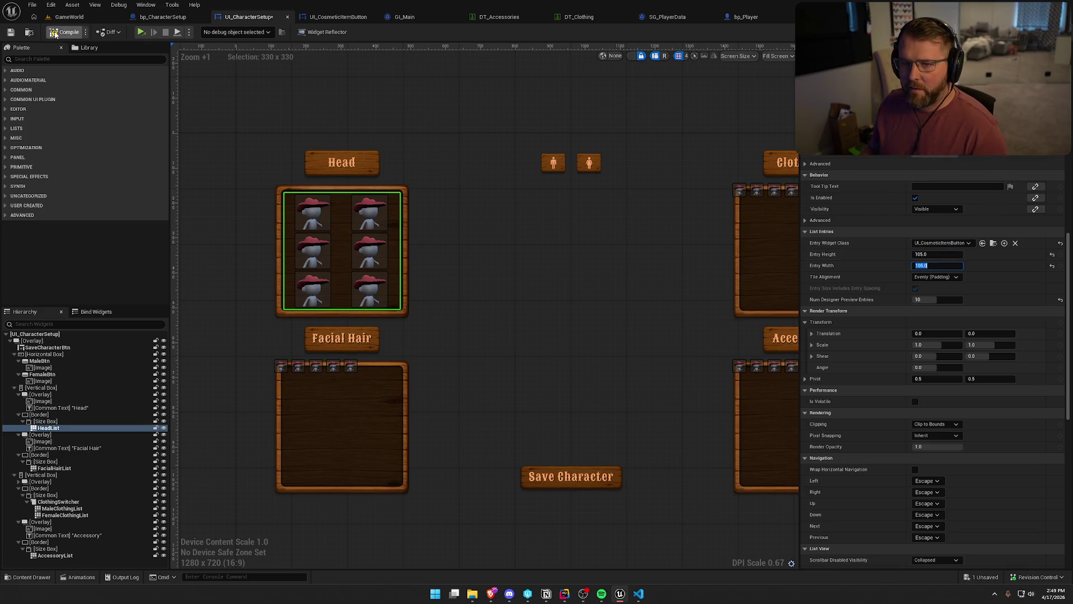